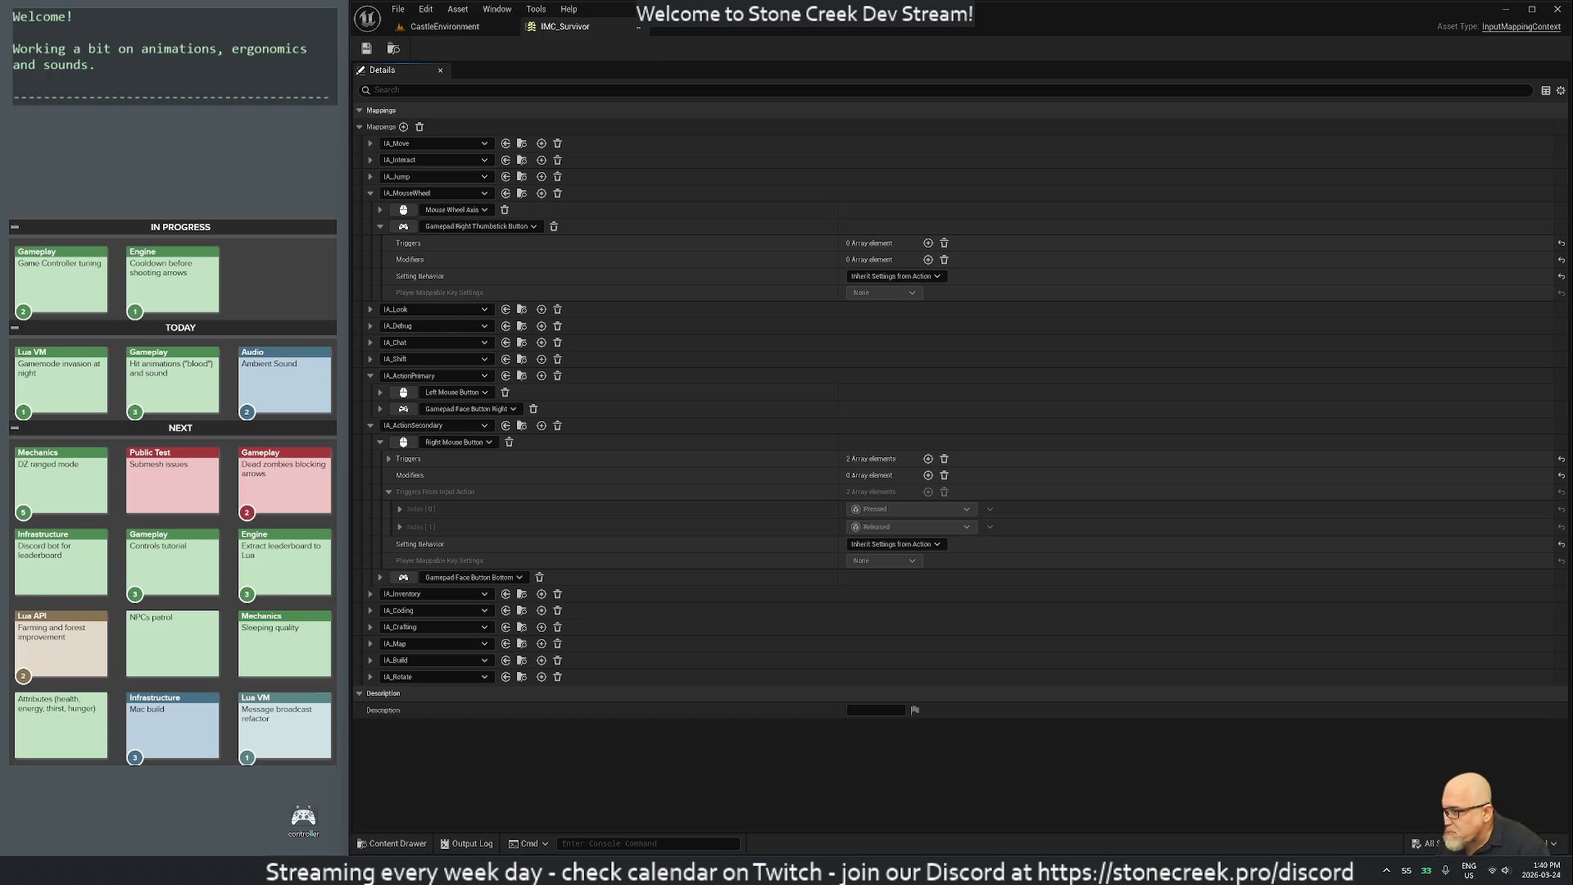
On the remote build machine, delete the build-windows folder from the Data (D:) drive.
click(779, 869)
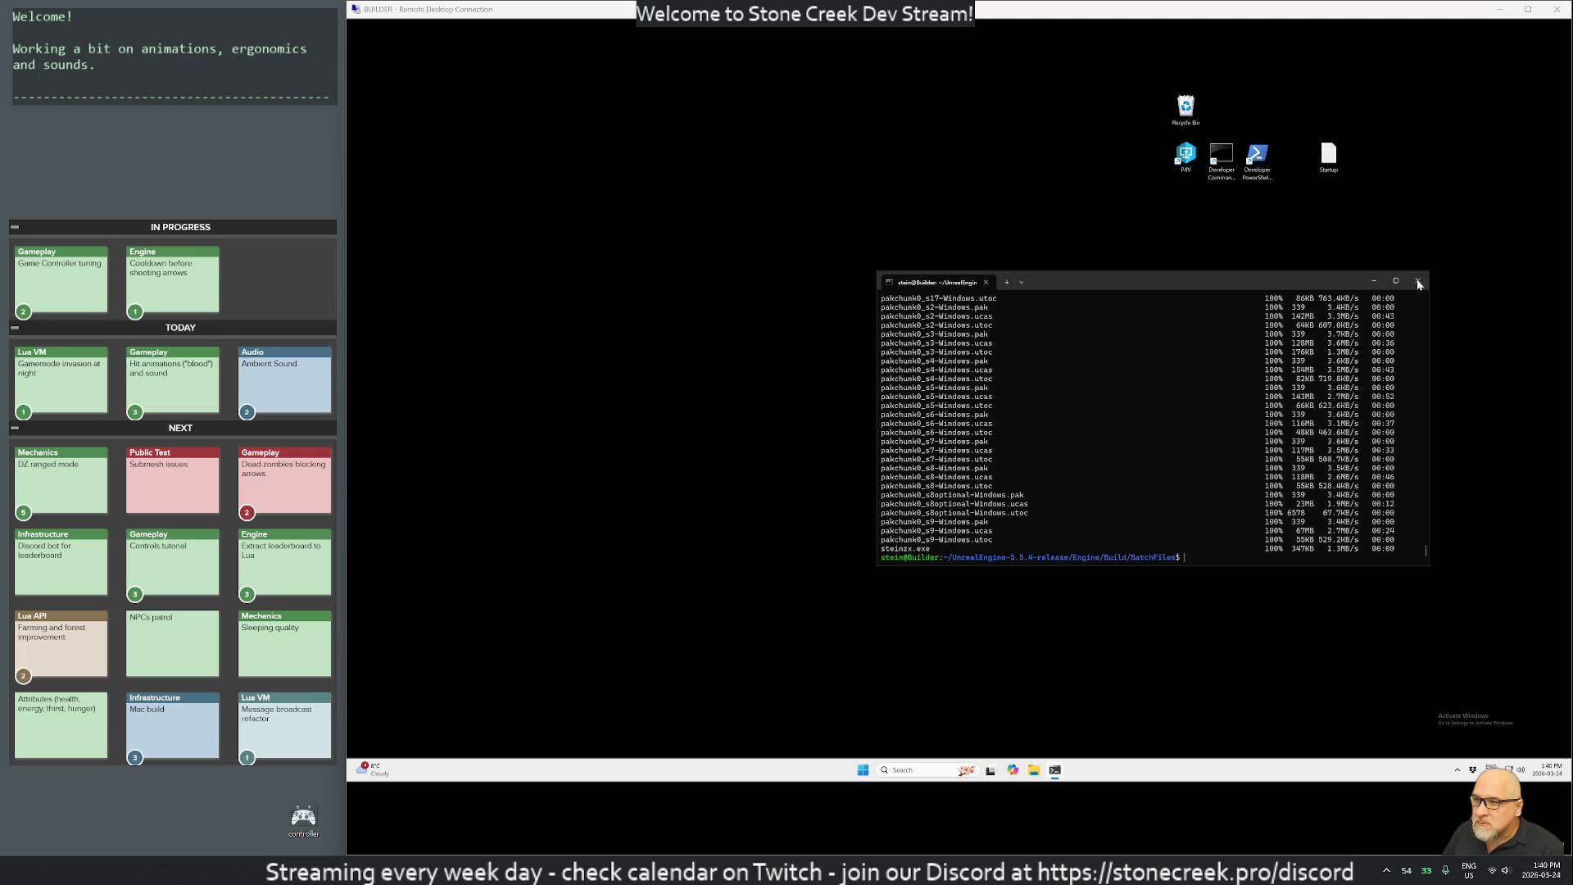
click(1418, 282)
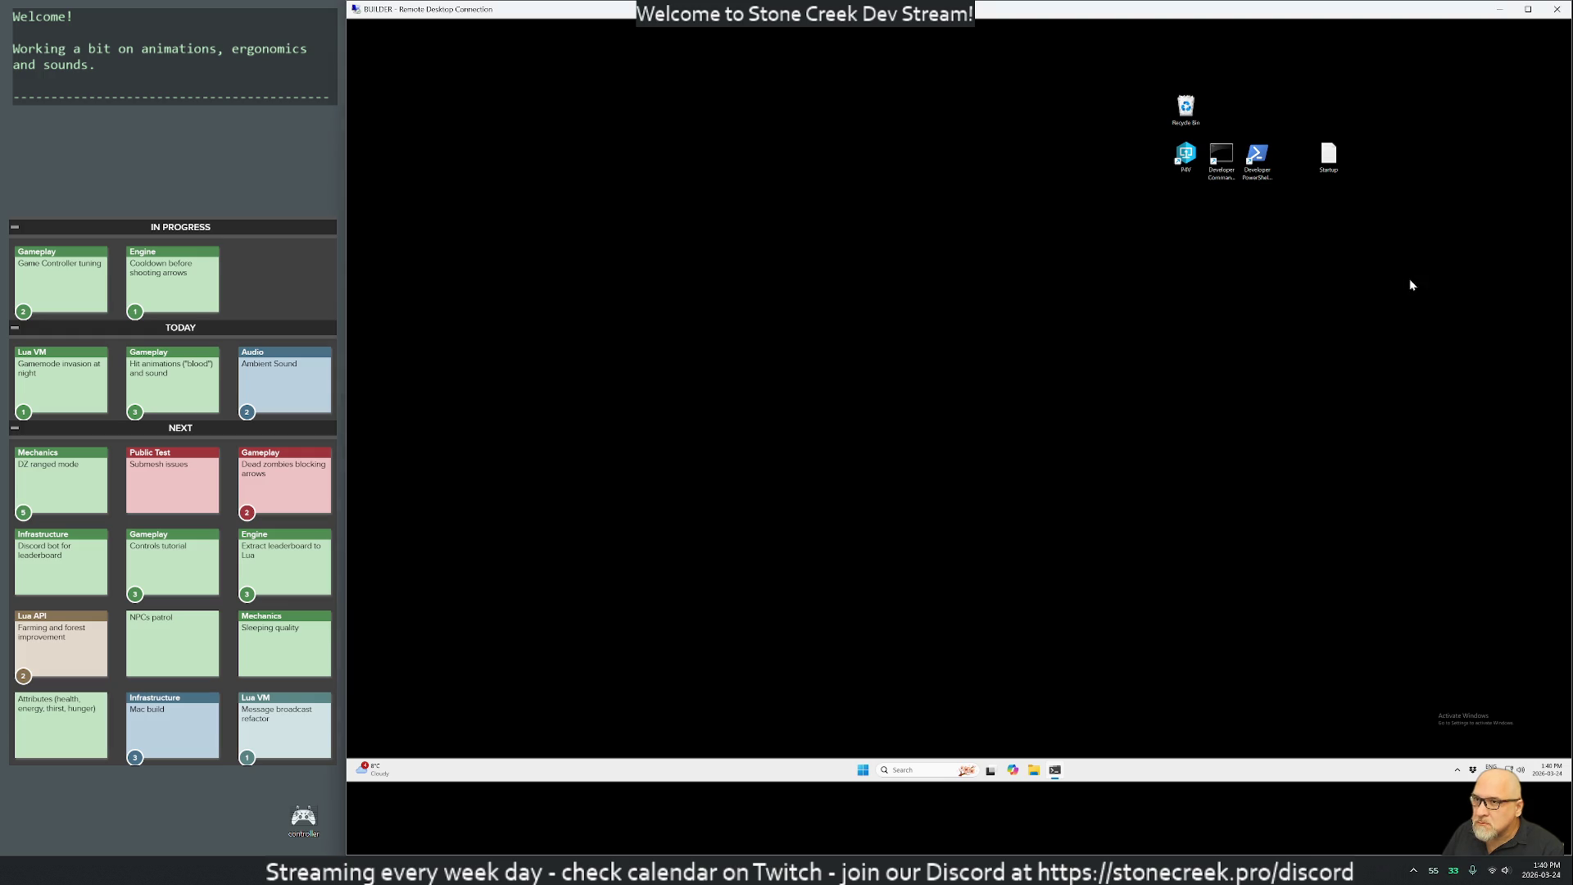
click(1043, 770)
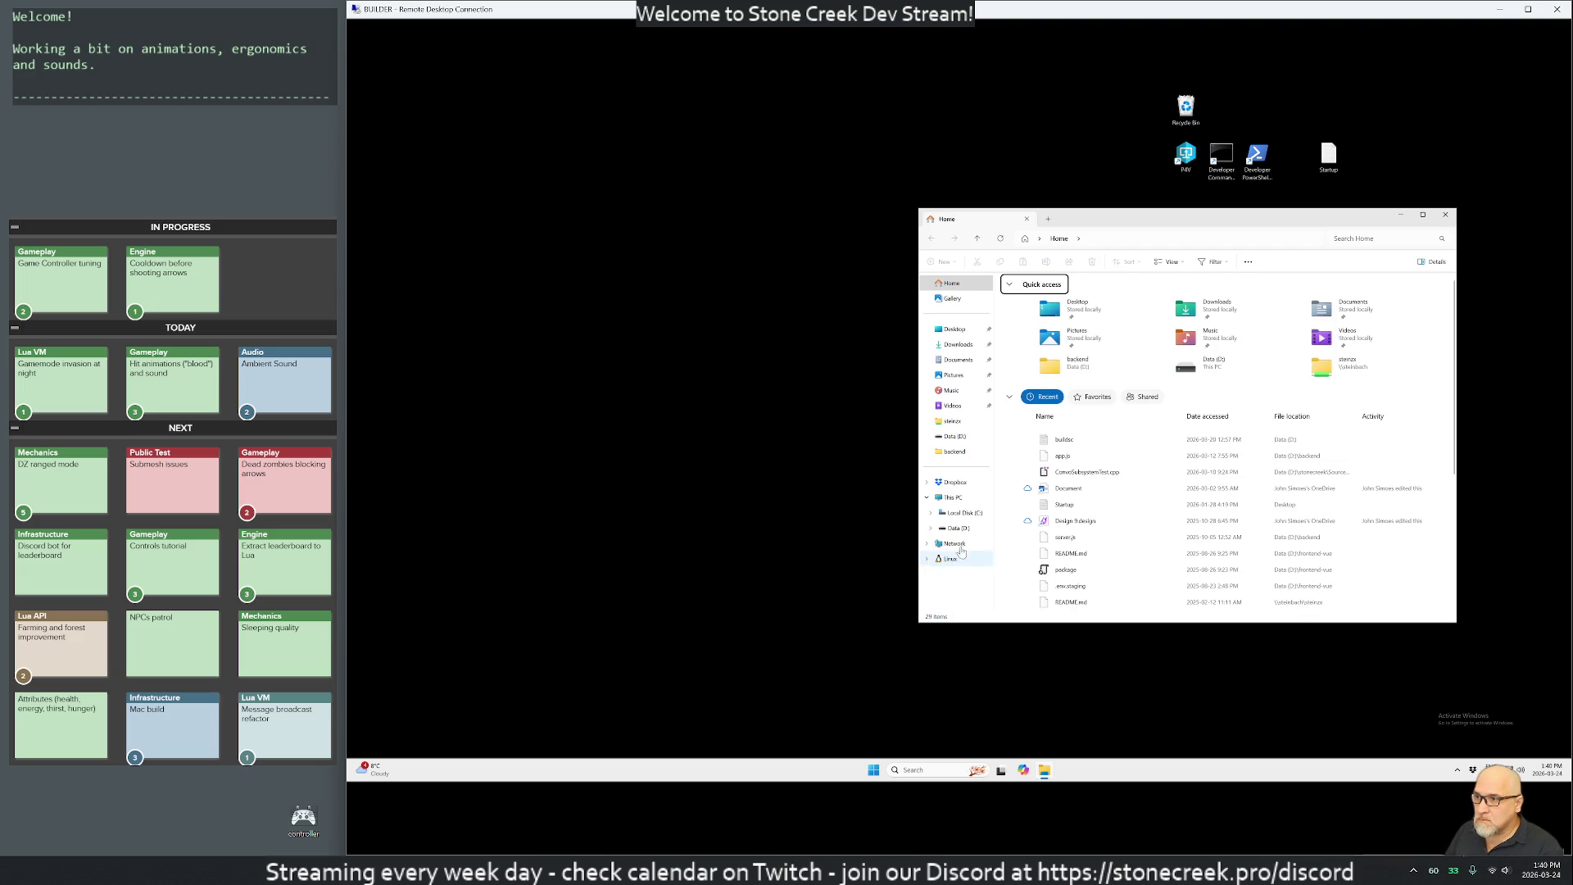
click(956, 528)
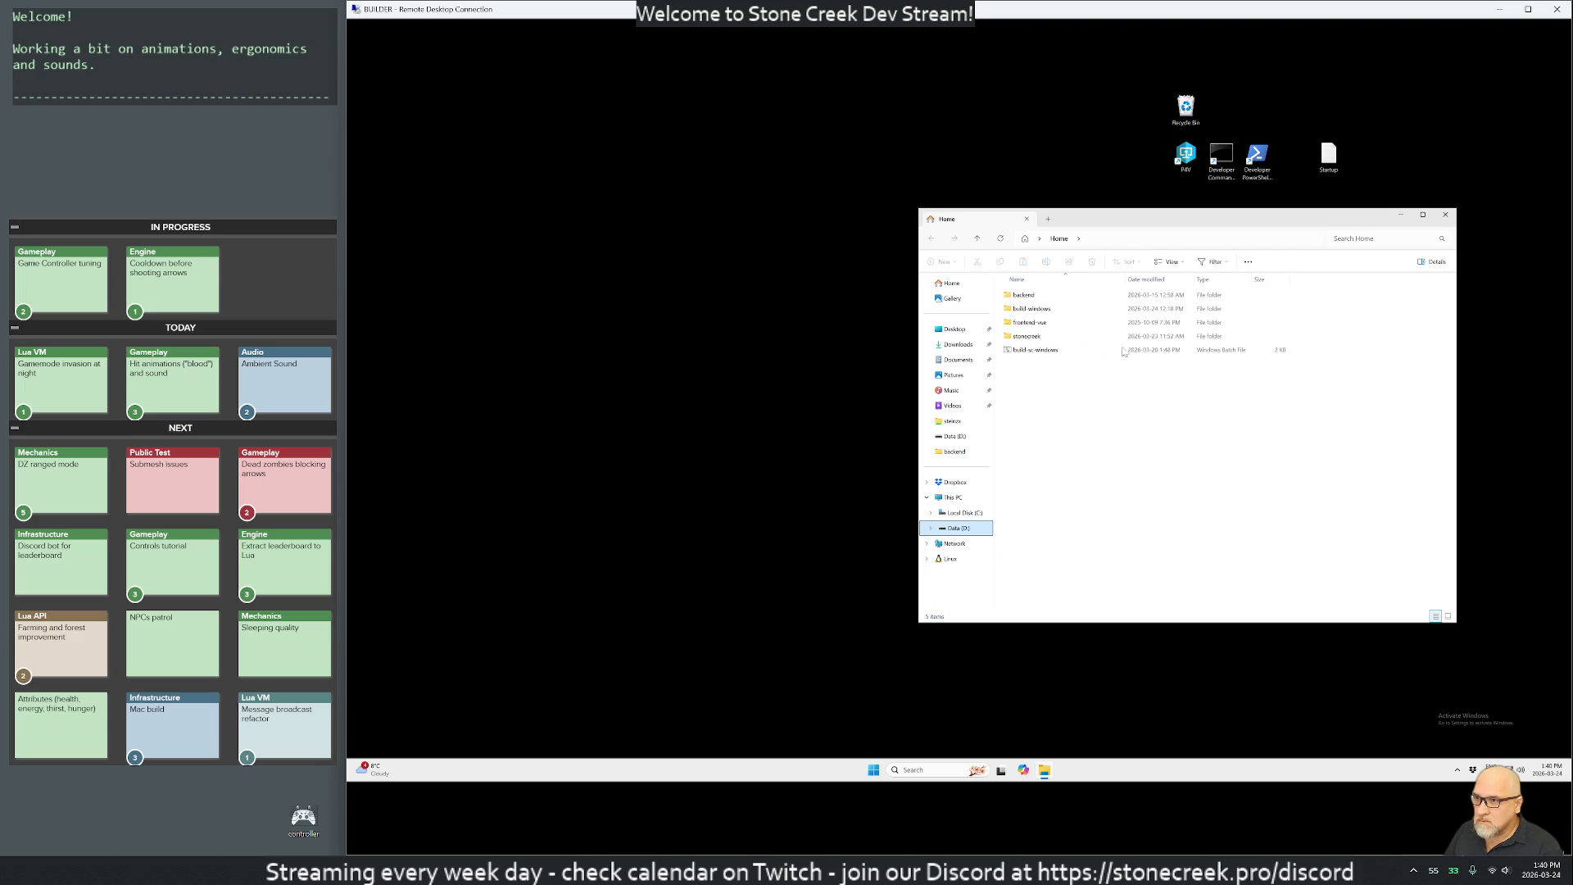
click(1029, 312)
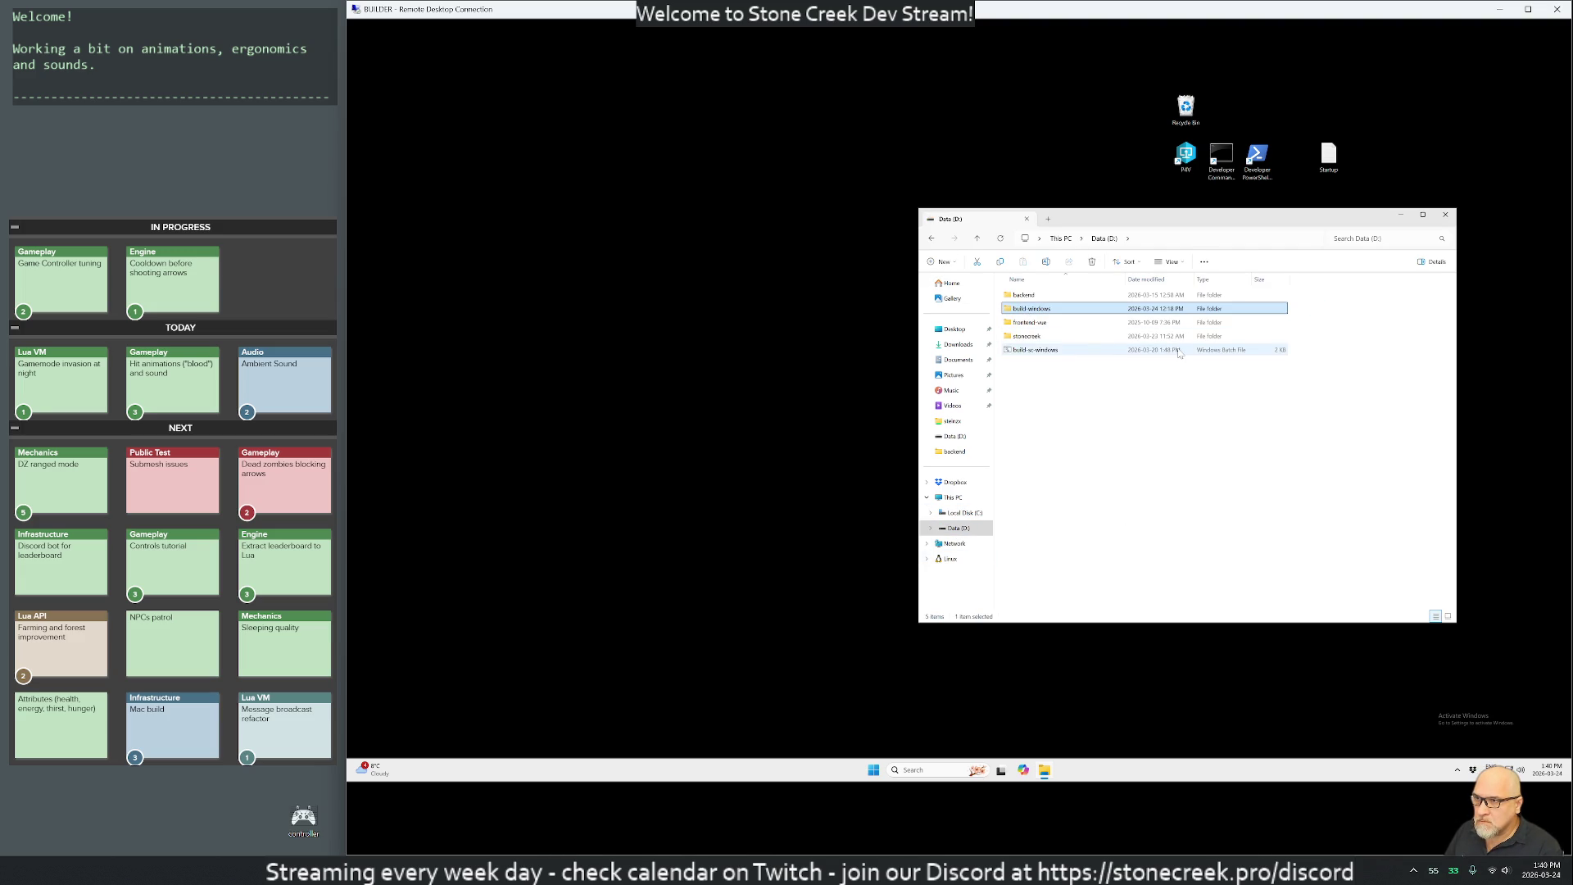
key(Delete)
Close File Explorer, disconnect the remote desktop session, and launch a local terminal.
click(1445, 215)
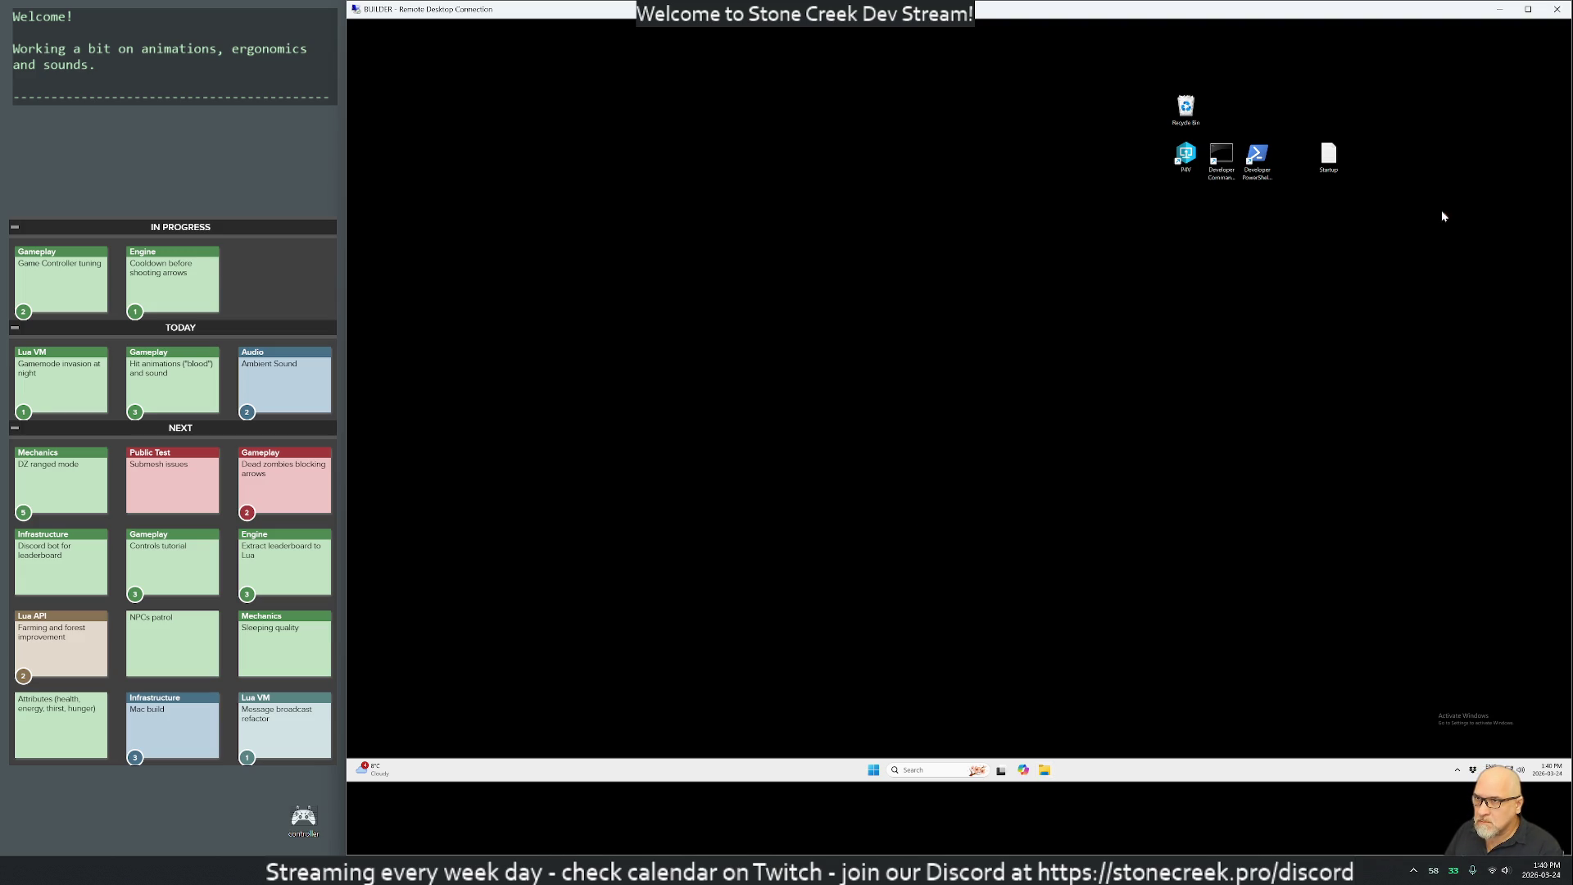
click(1556, 9)
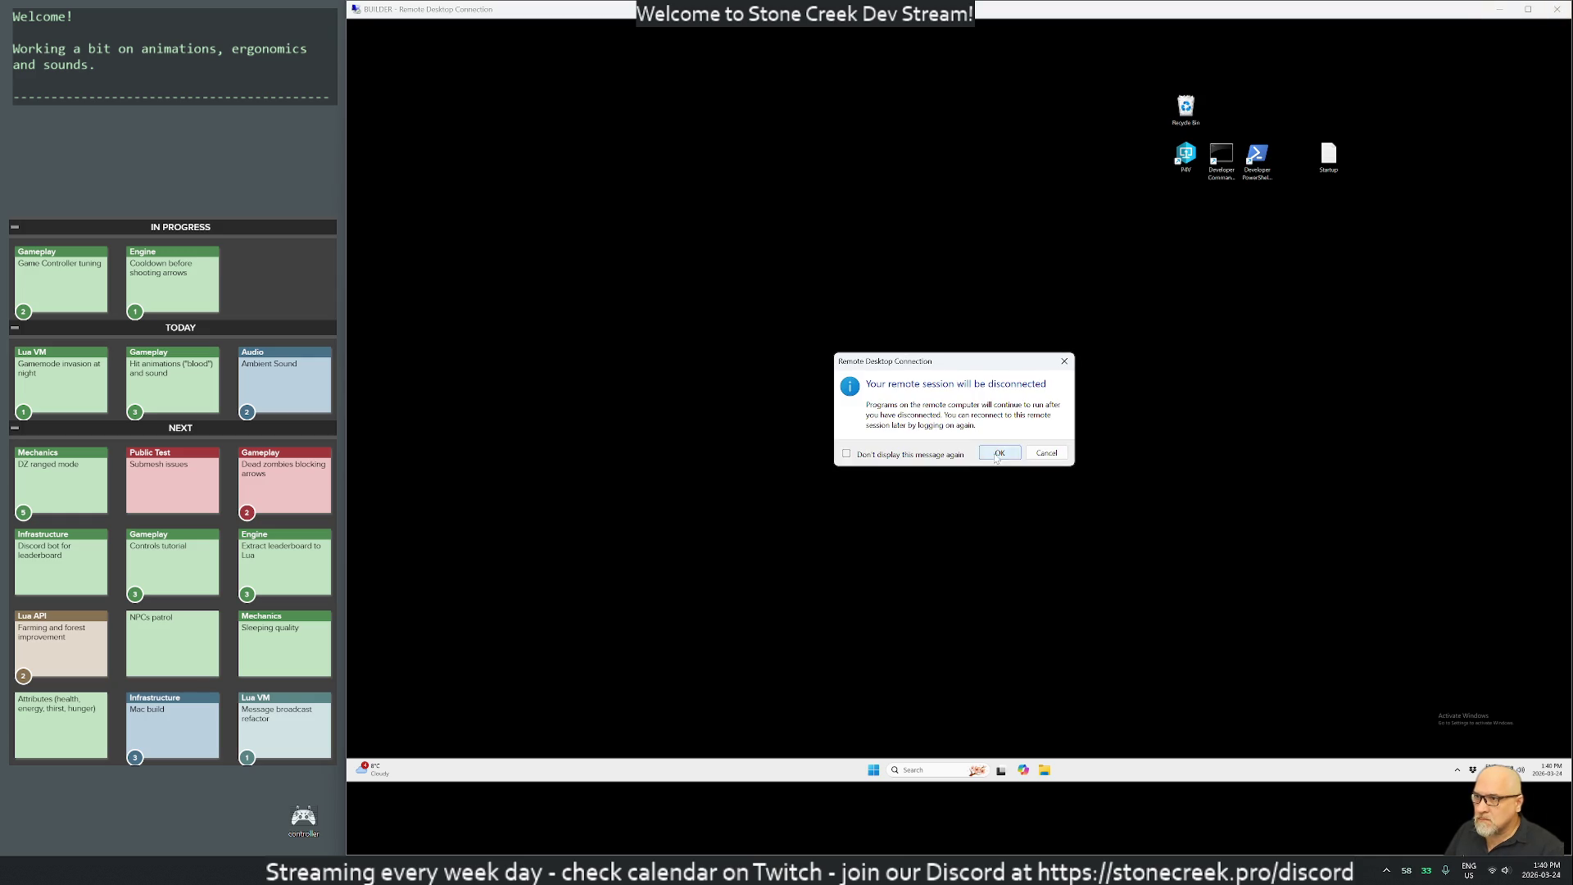
click(999, 453)
key(super)
text(terminal)
key(Return)
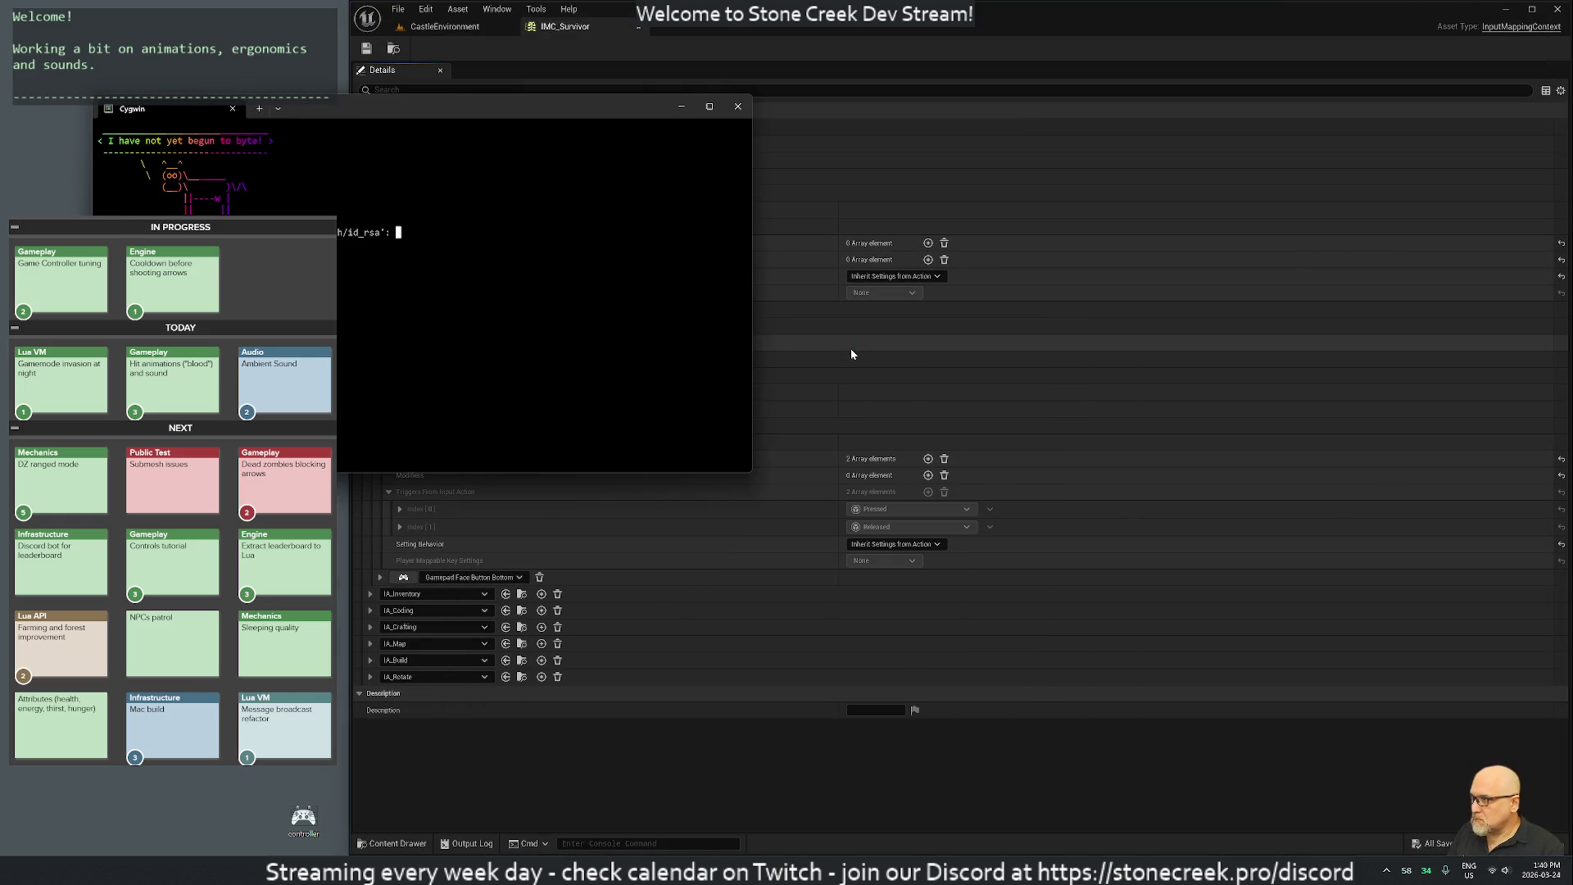
Log in to the server, attach its running tmux session, and enlarge the terminal window.
key(Return)
drag(501, 114, 953, 231)
text(tmux ls)
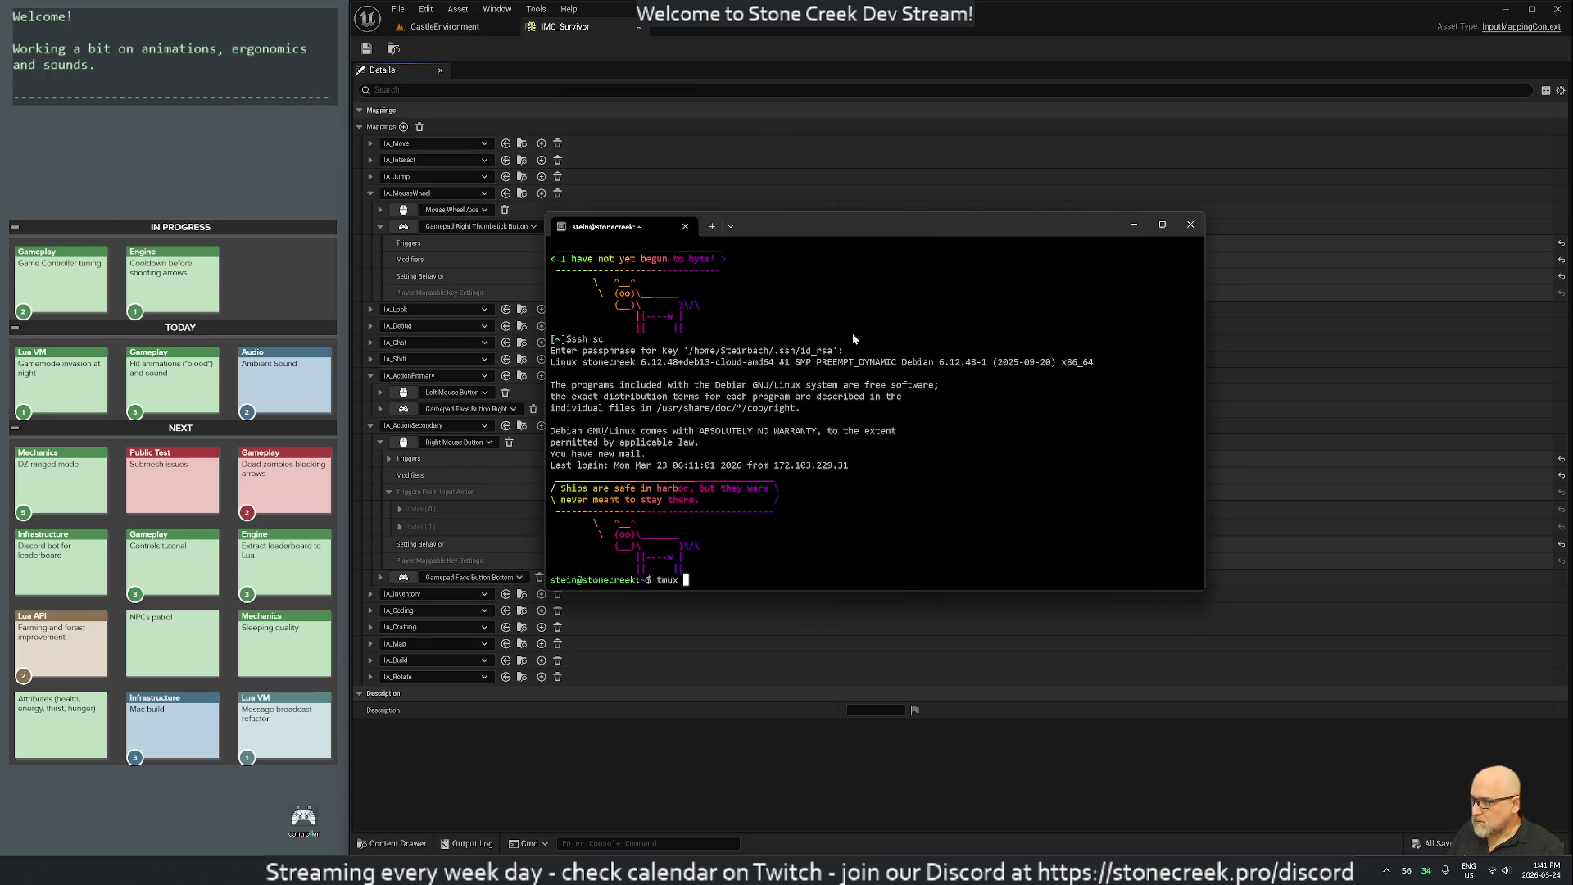
key(Return)
text(tmux a)
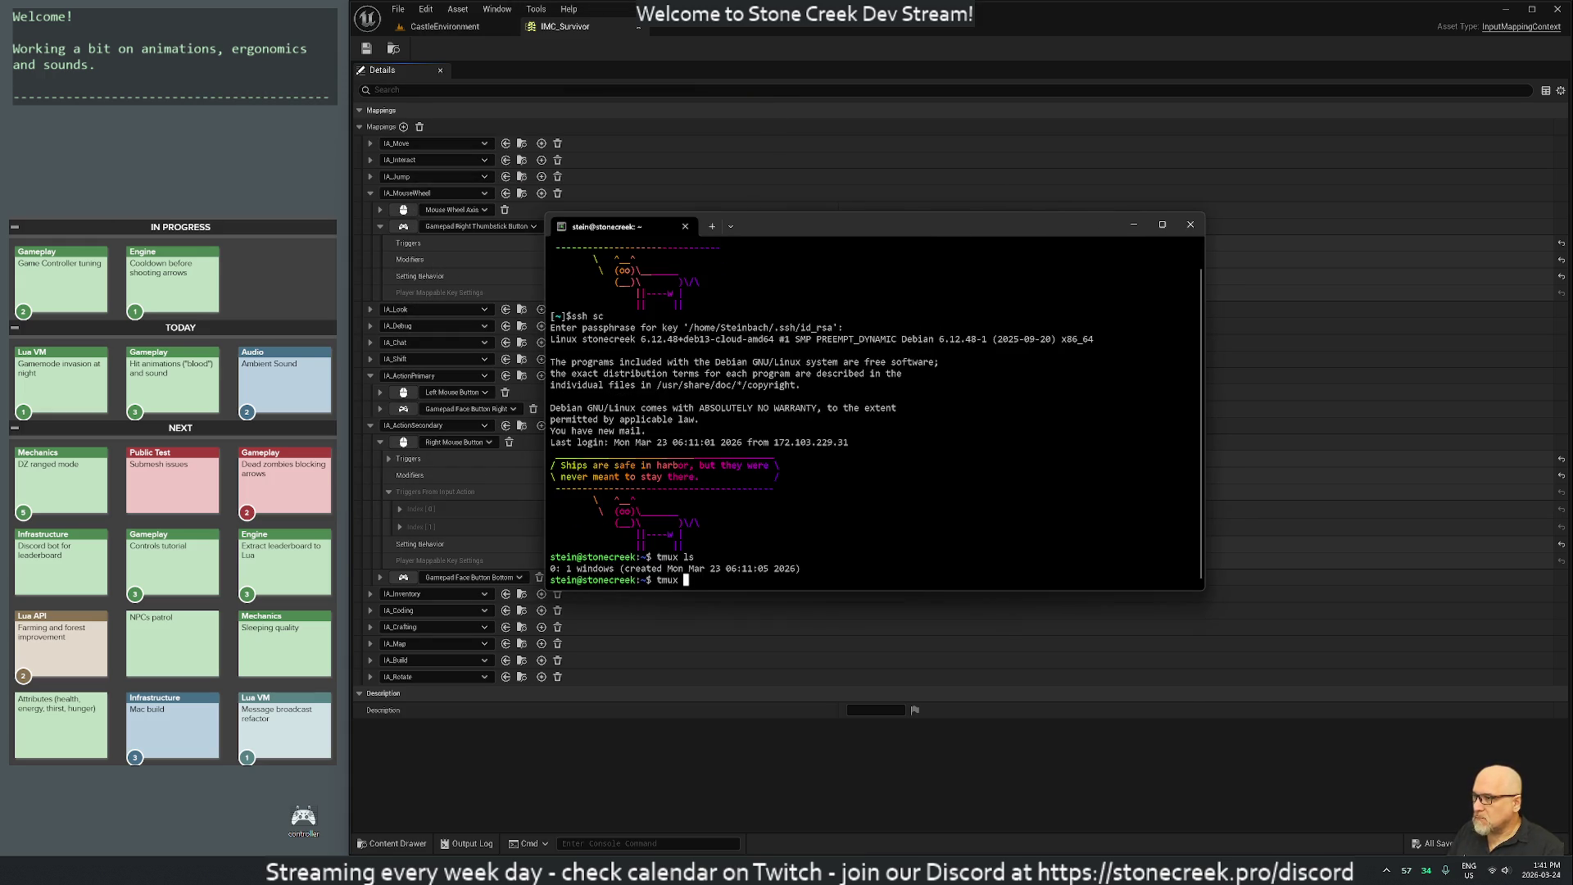
text(ttach)
key(Return)
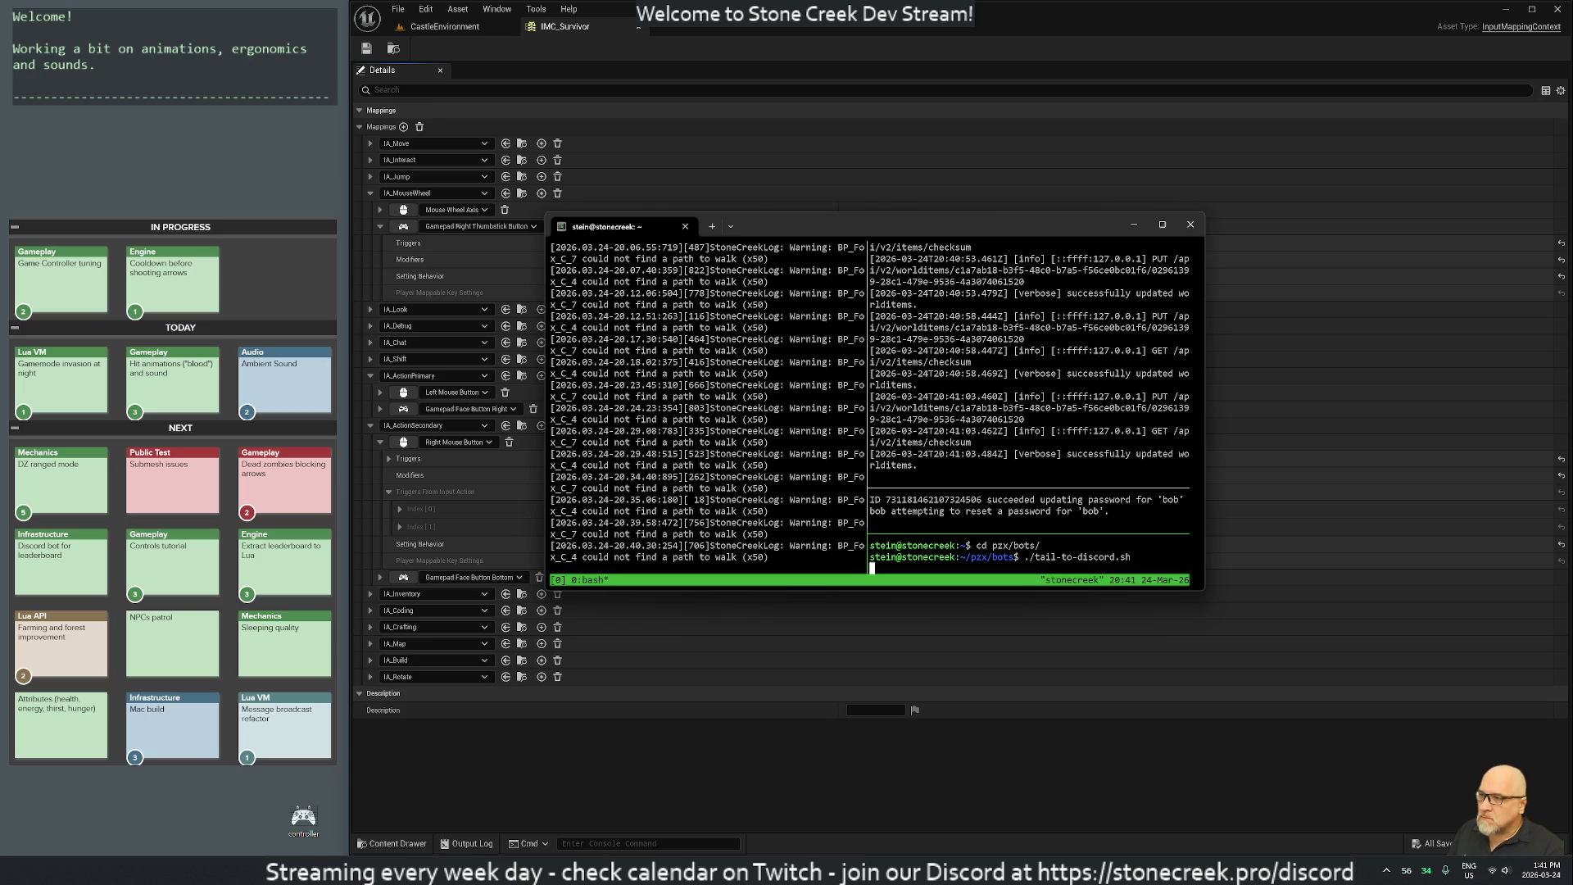
drag(846, 228, 690, 74)
mouse_move(1049, 434)
mouse_down()
mouse_move(1569, 733)
mouse_move(1569, 807)
mouse_up()
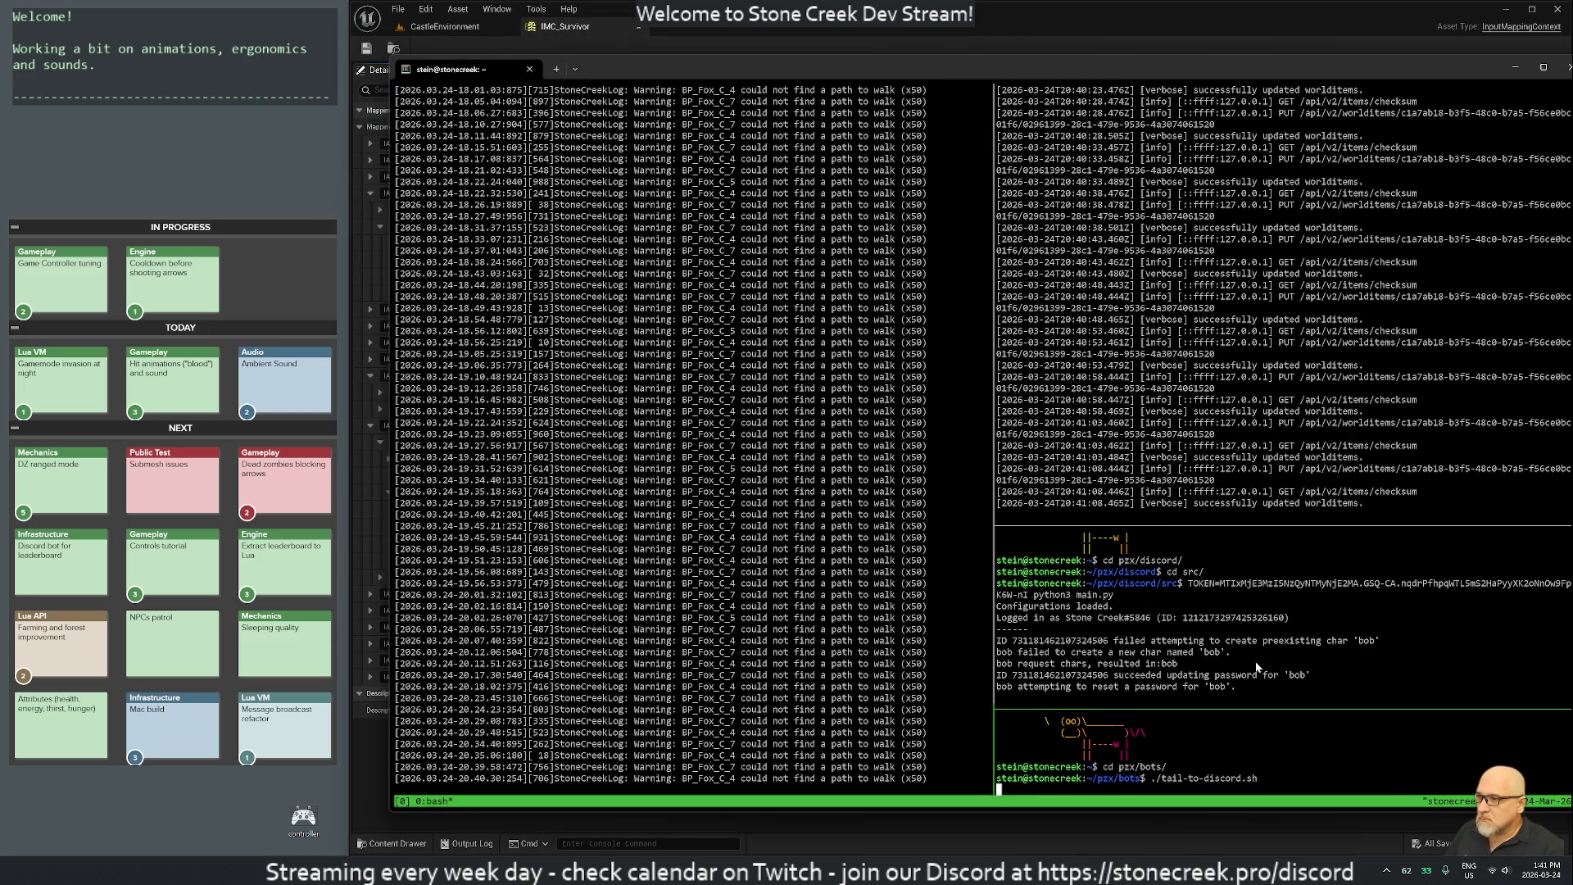
Stop the server-log tail in the left pane and close it, plus an accidentally split pane.
click(397, 788)
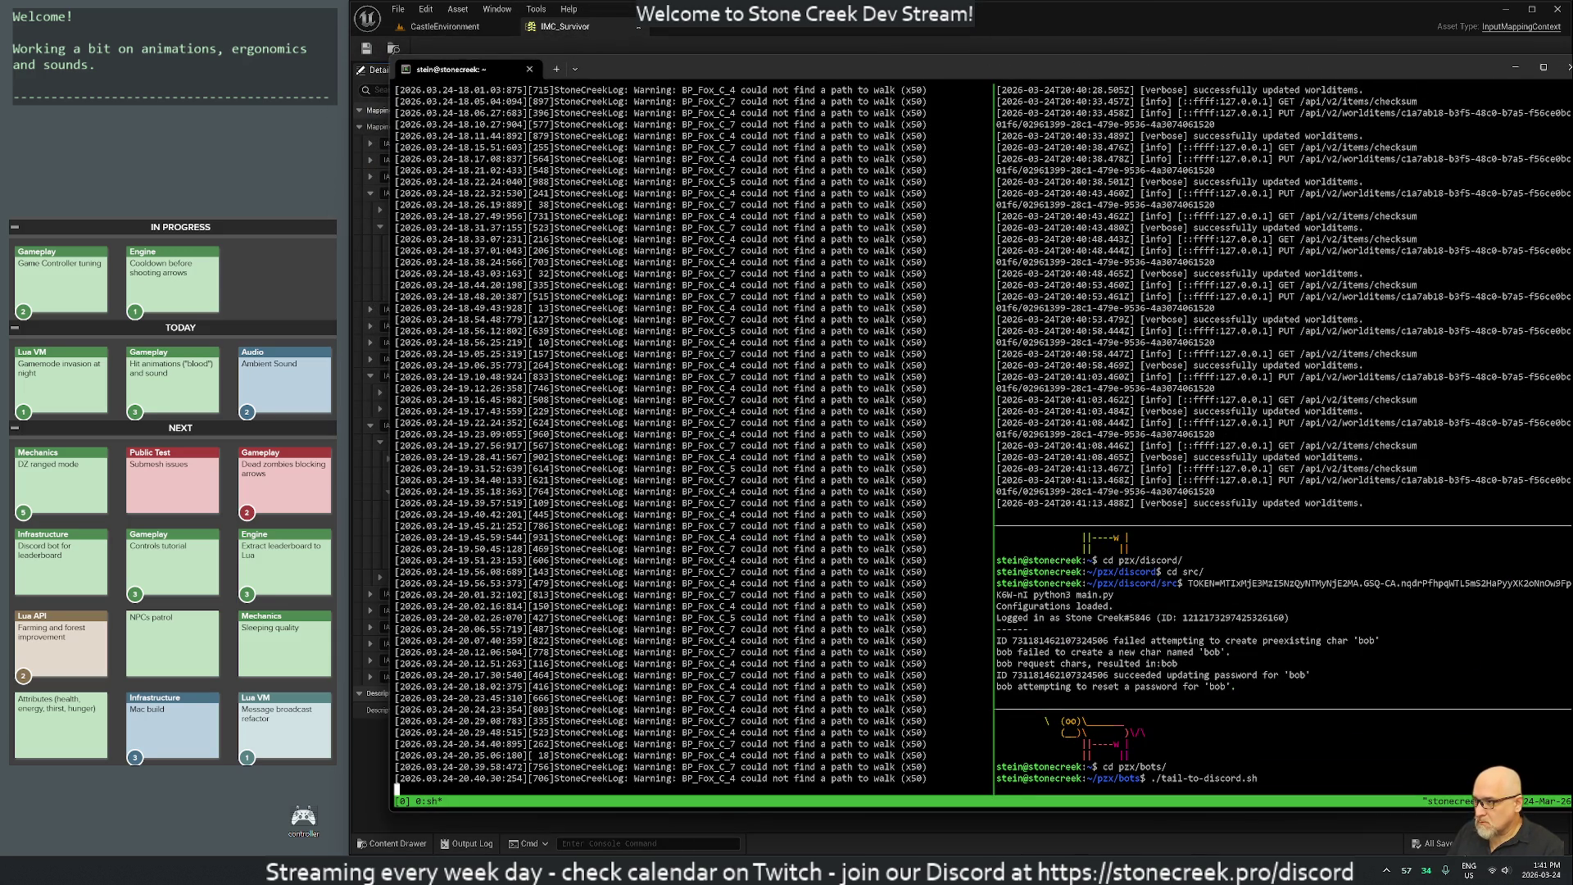
key(ctrl+c)
key(Return)
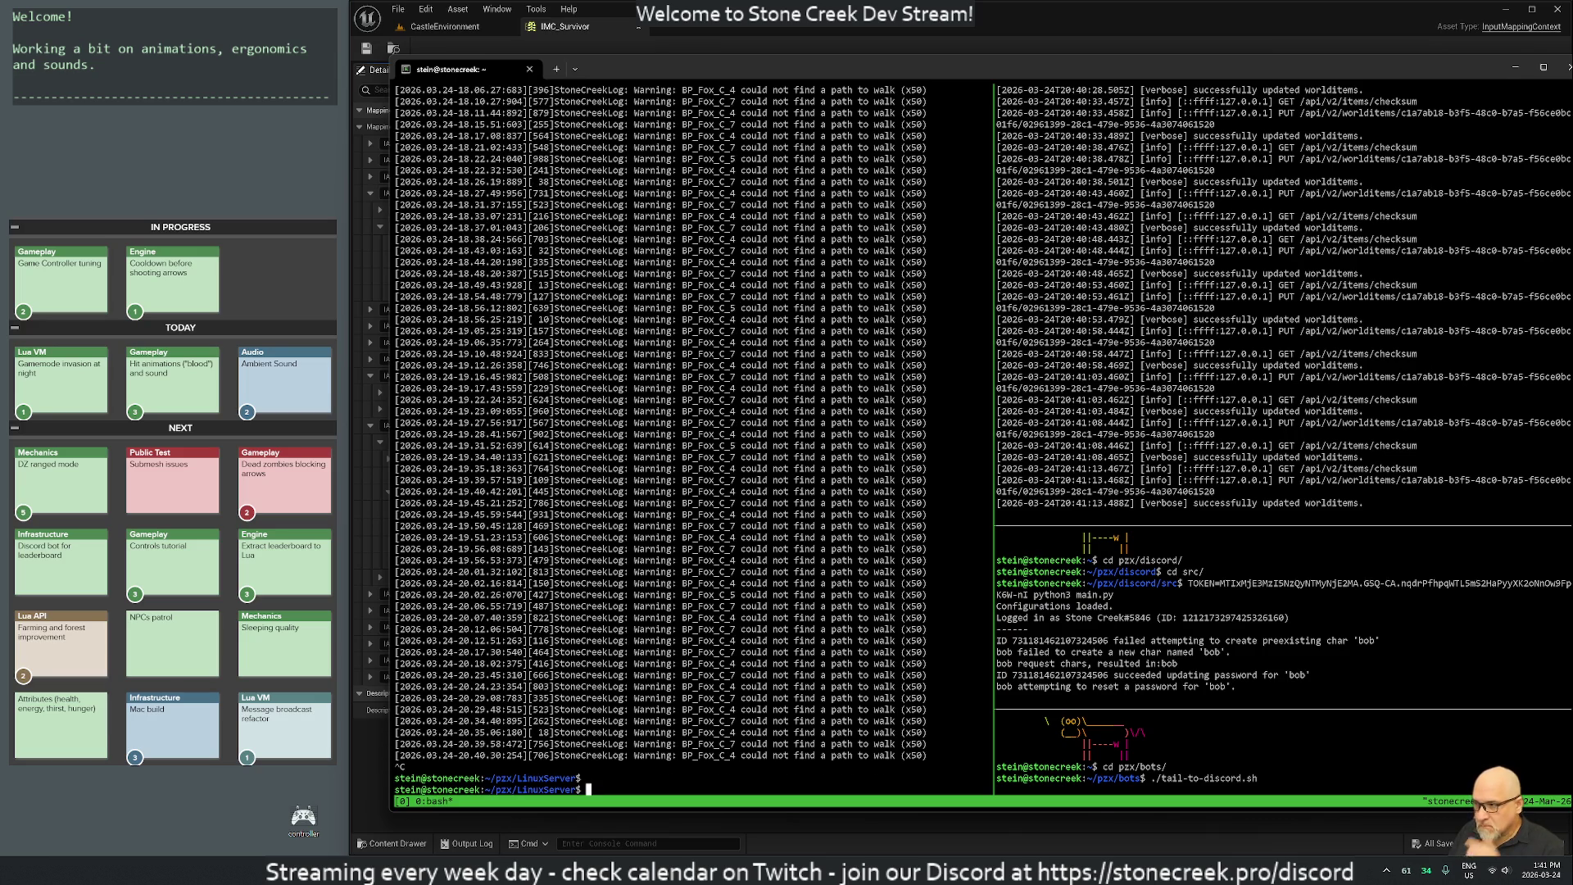
text(exit)
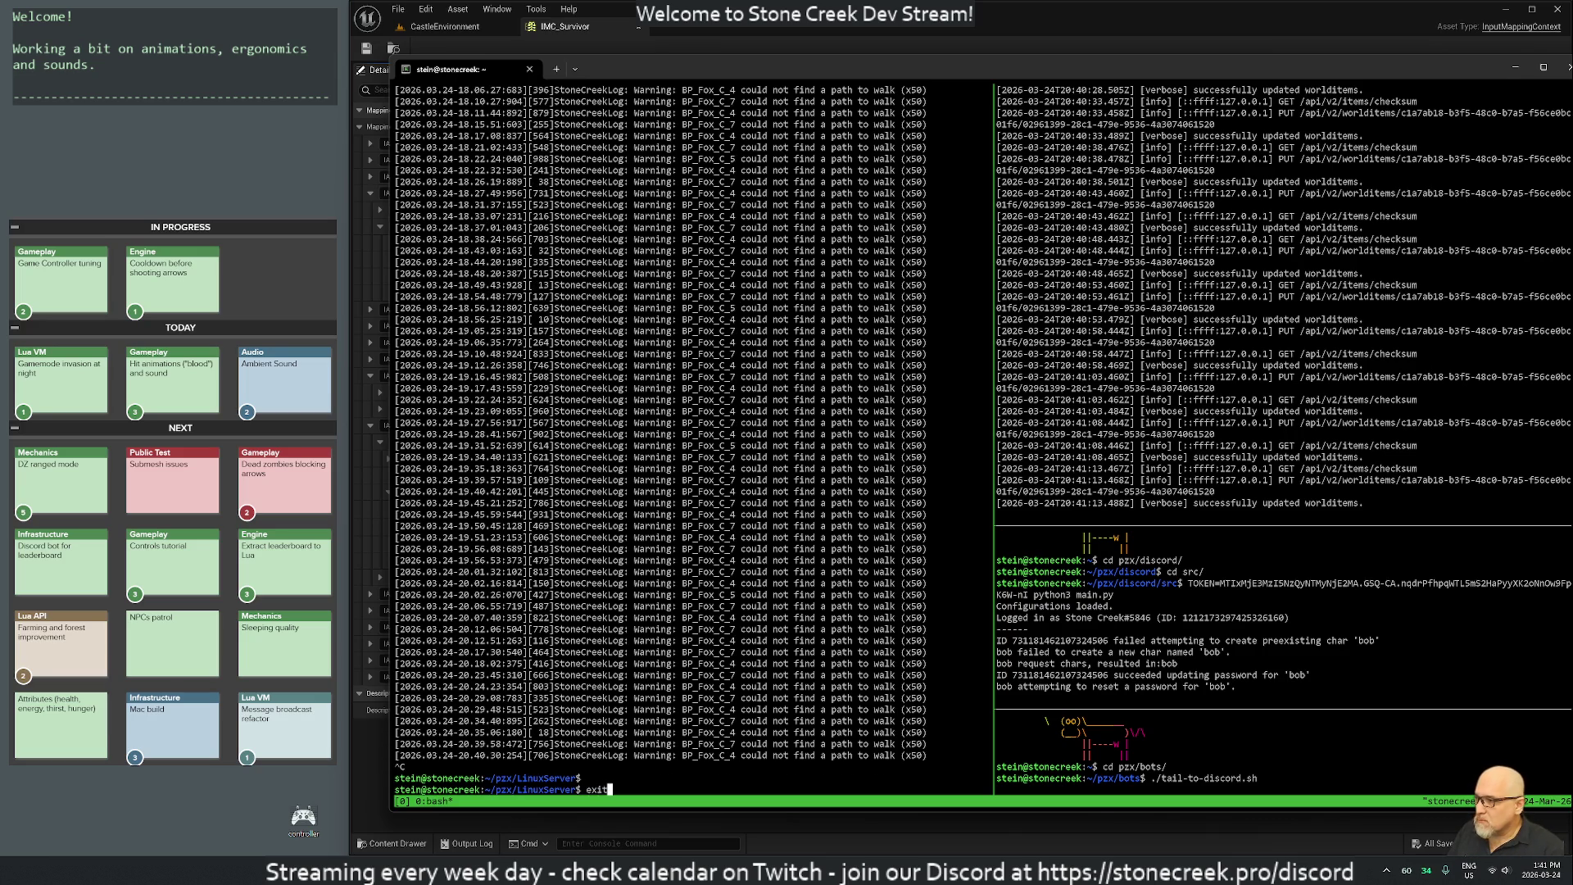
key(Return)
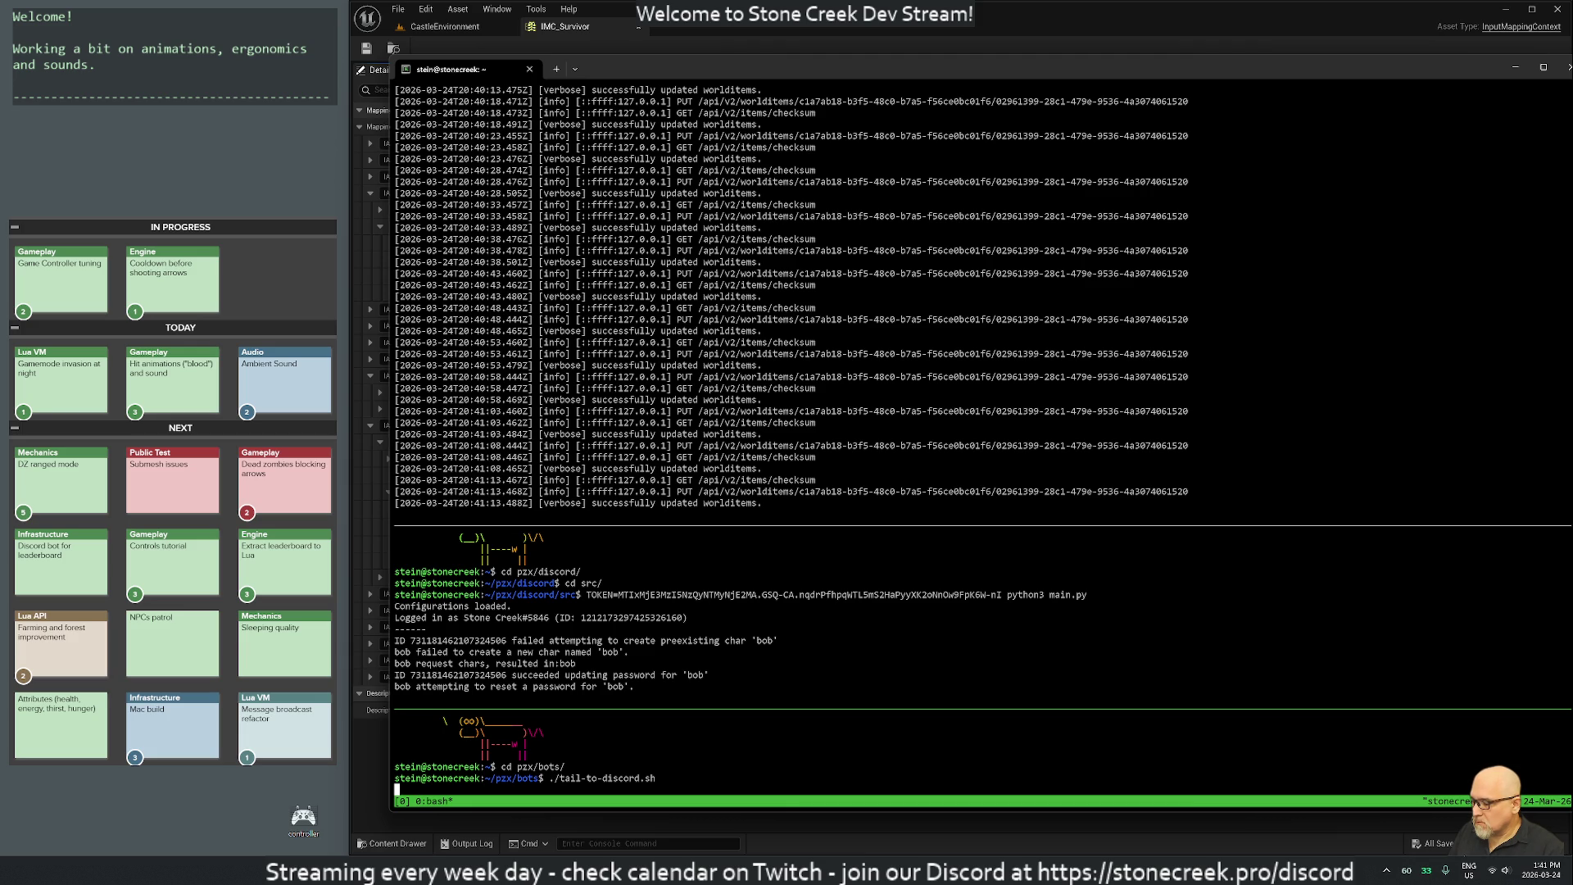
key(ctrl+b)
key(percent)
text(exit)
key(Return)
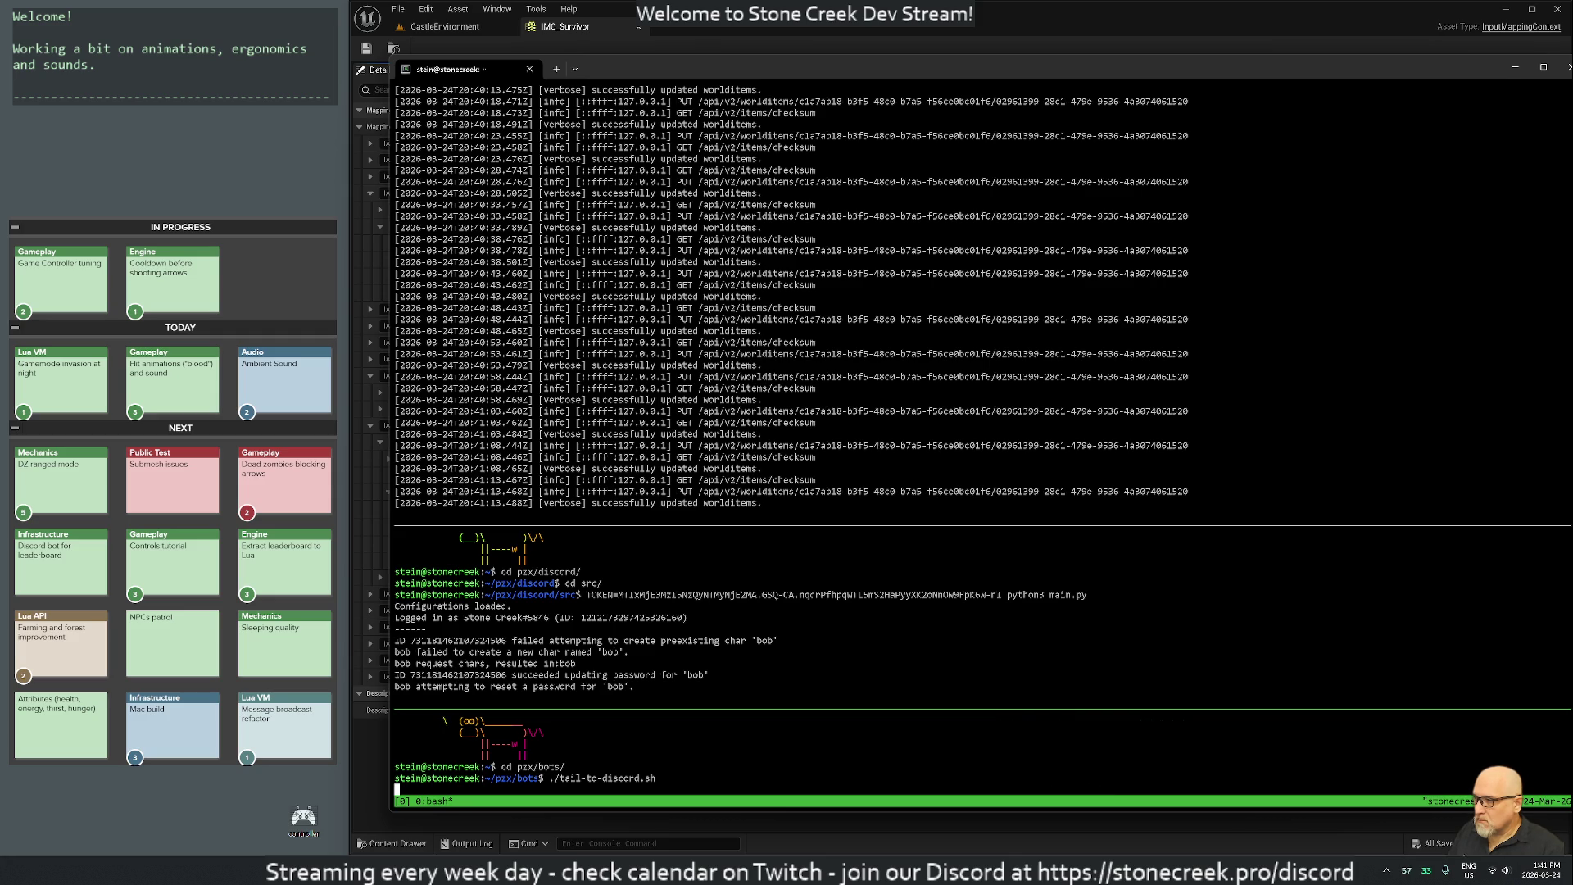
Detach from the server's tmux, log out, then list and reattach the local tmux session.
key(ctrl+b)
key(d)
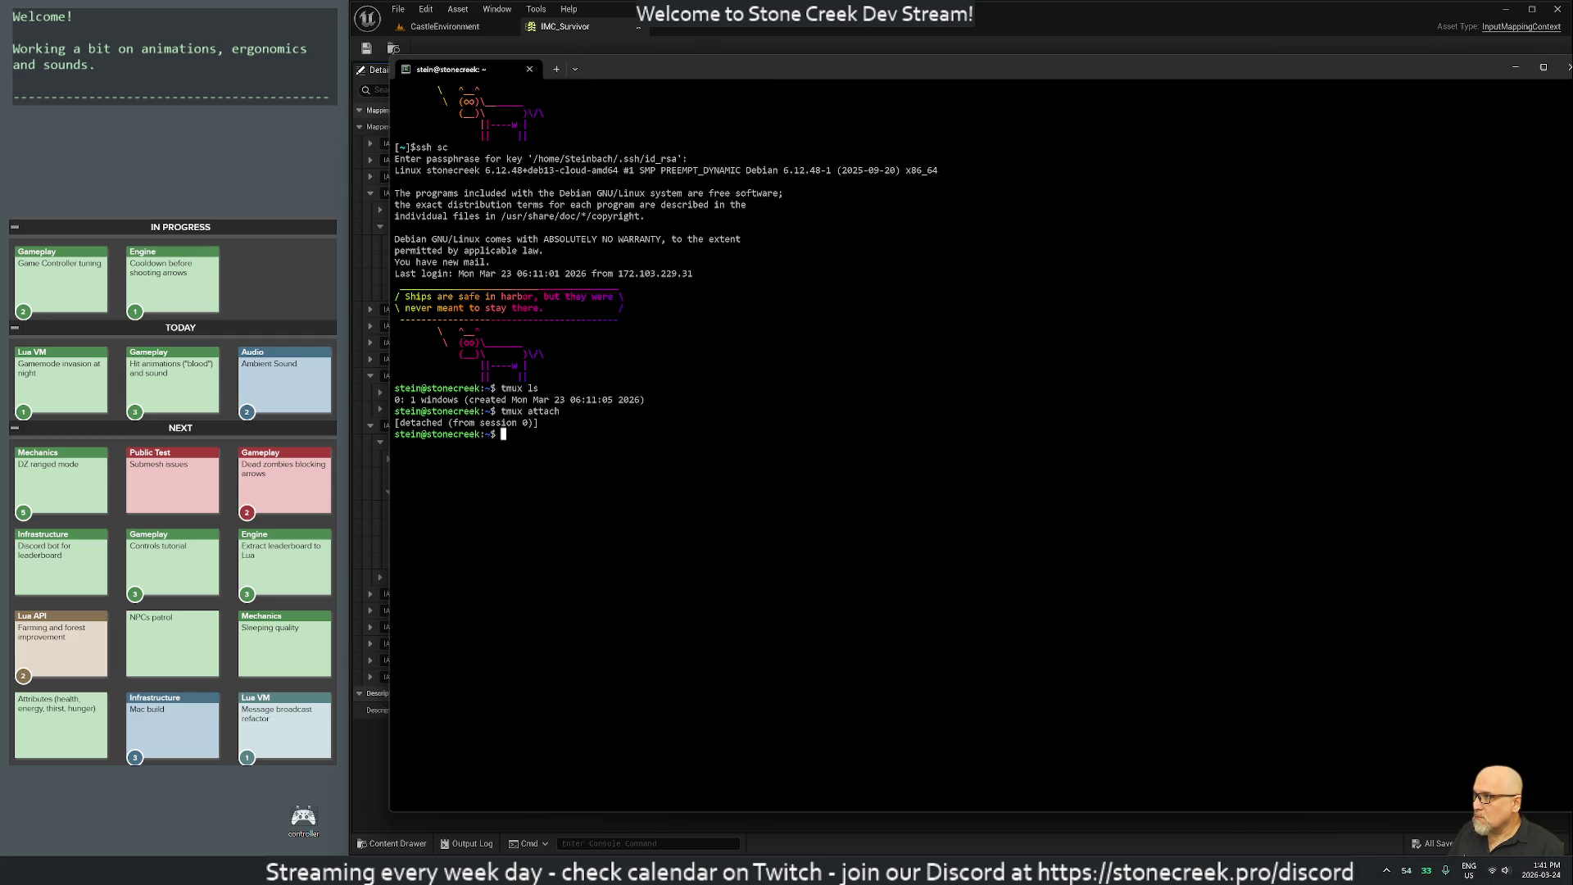
text(exit)
key(Return)
text(tmux ls)
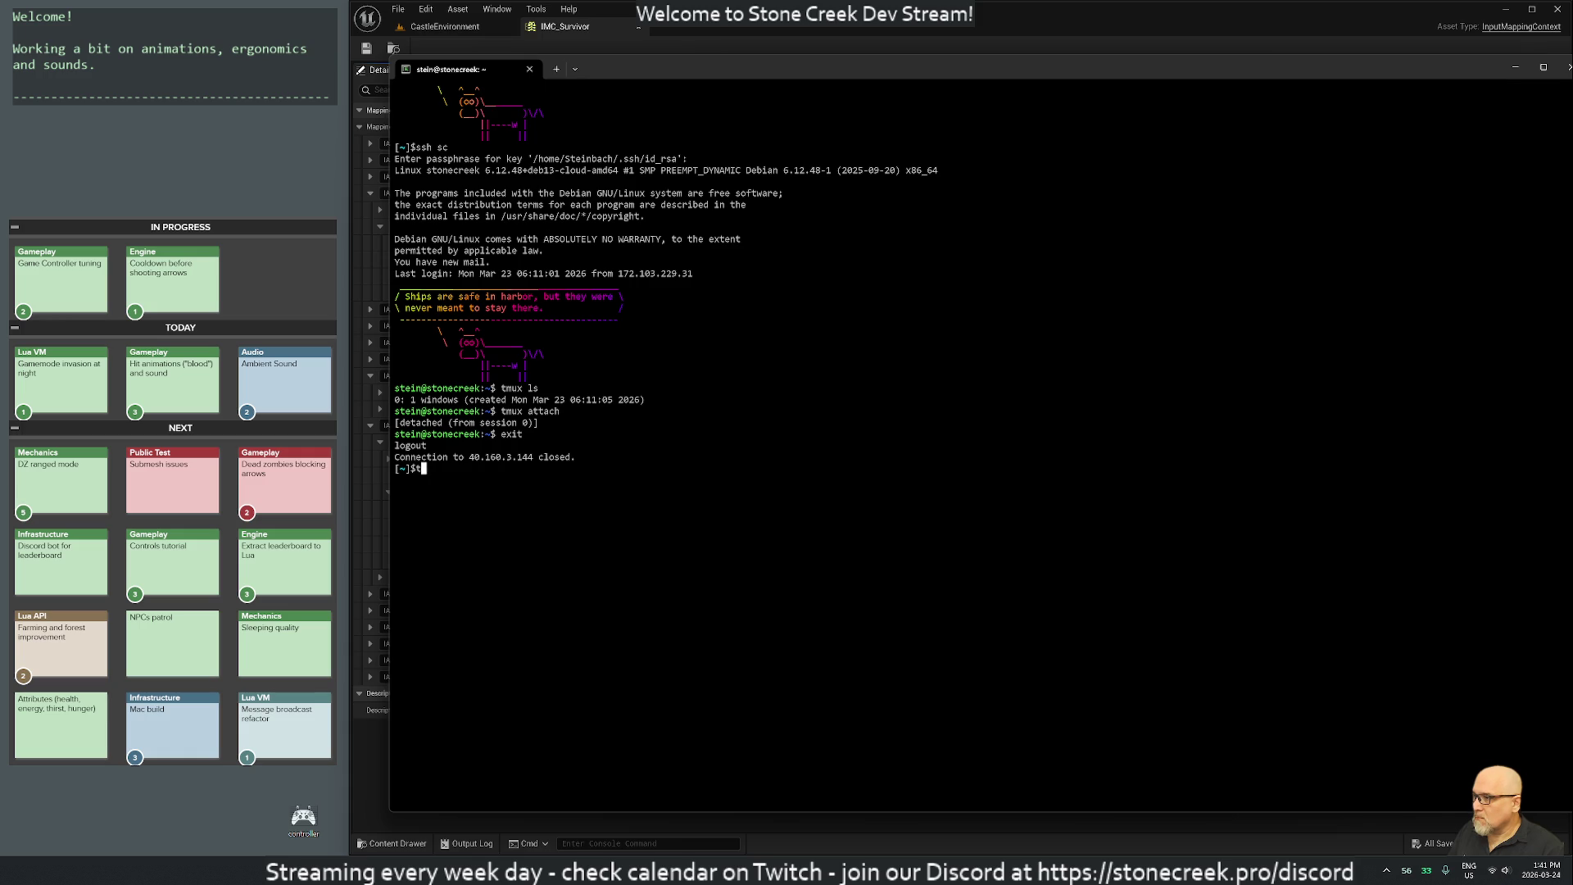
key(Return)
text(tmux attach)
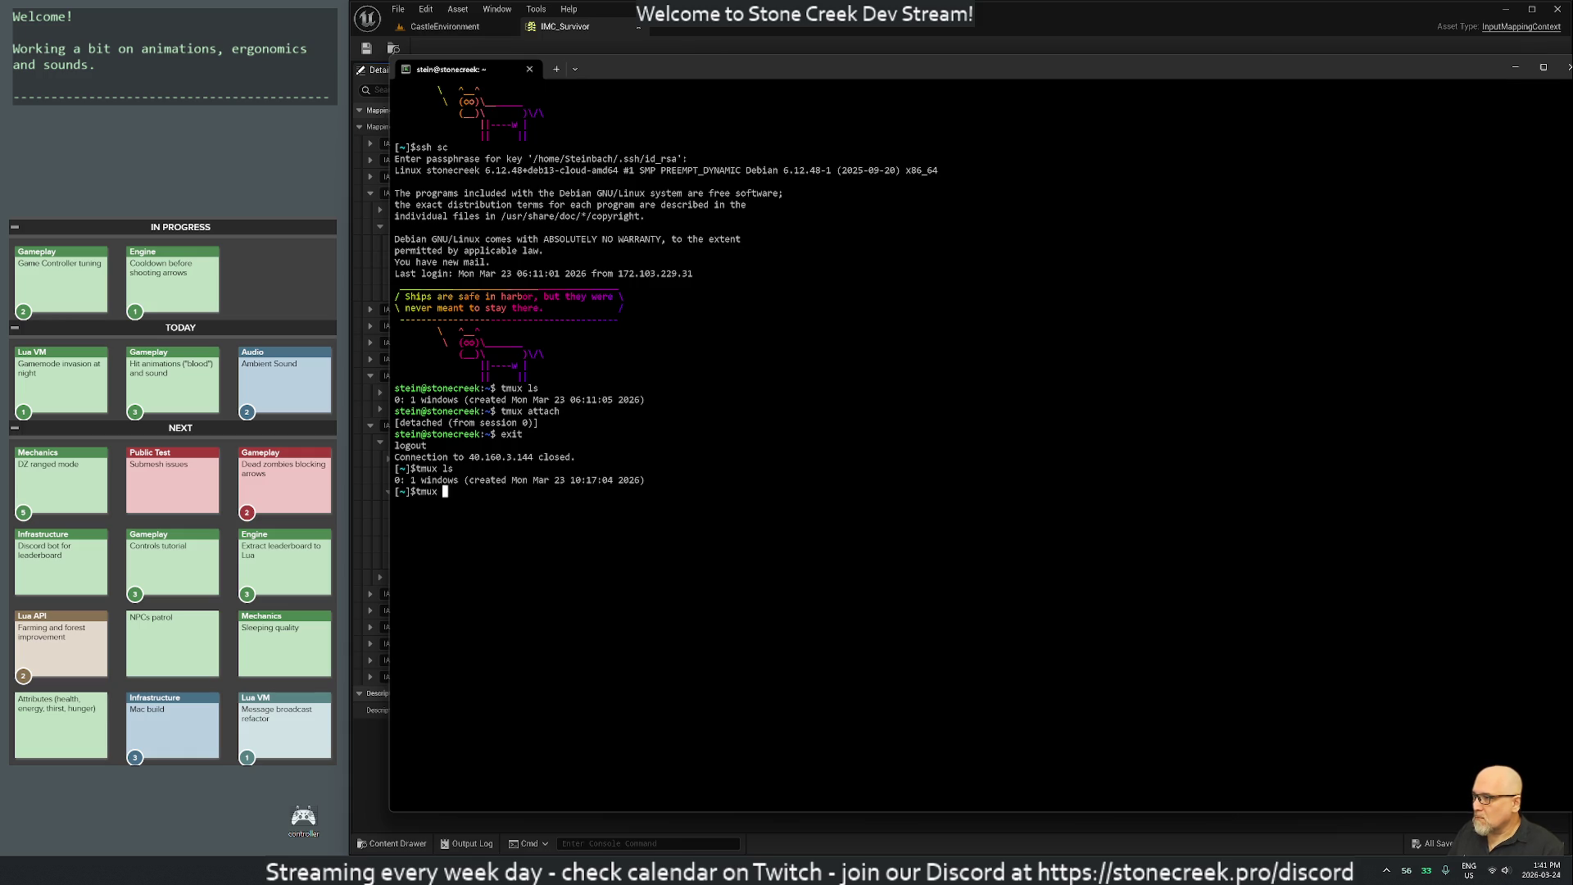
key(Return)
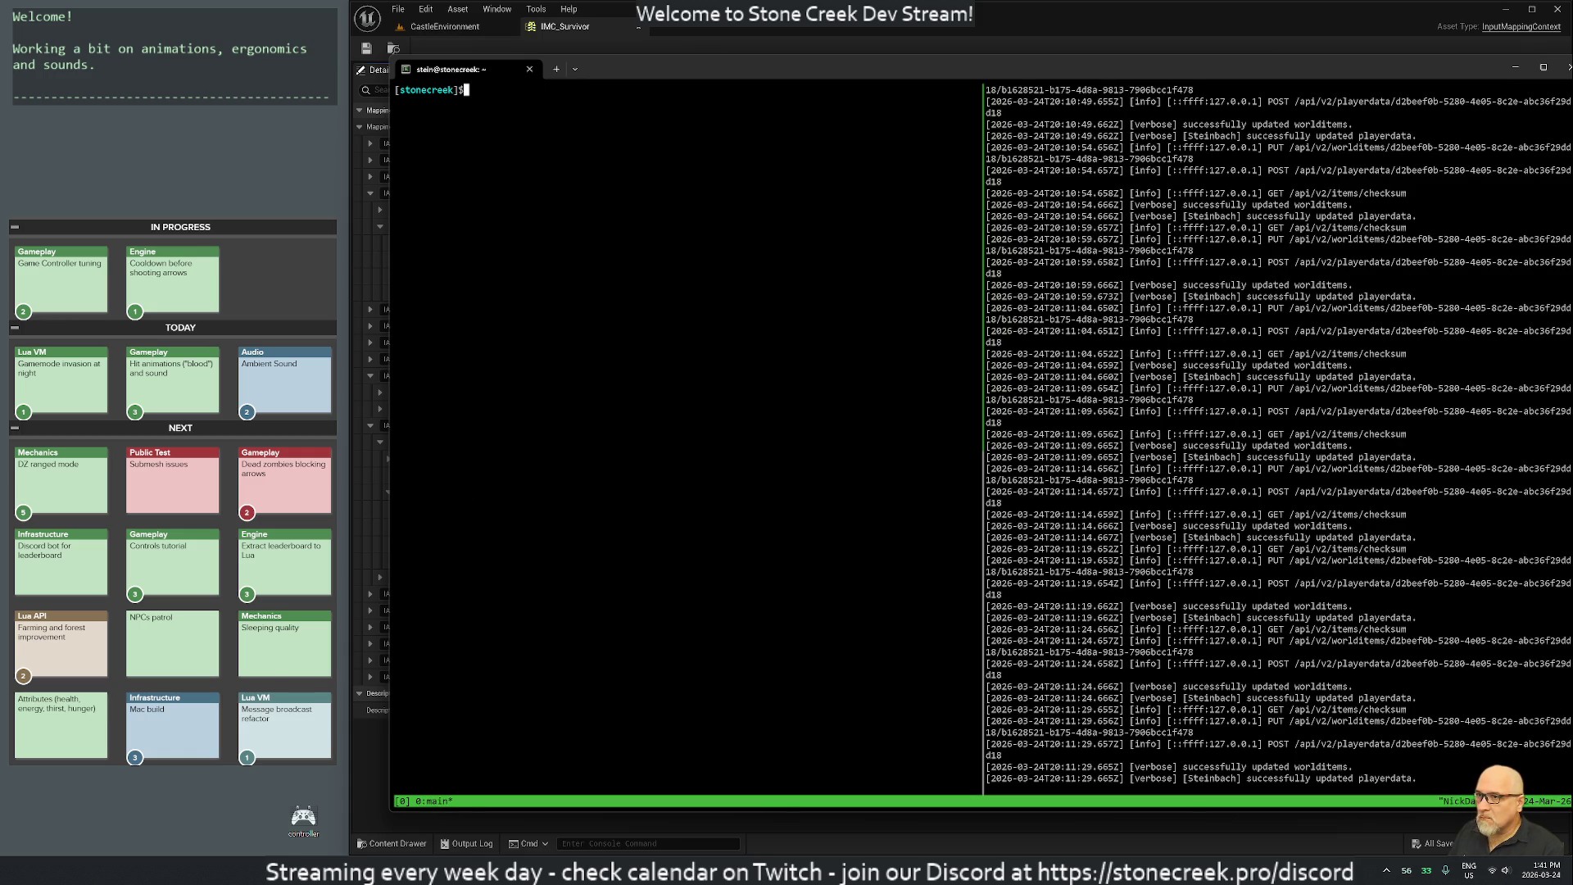
Detach local tmux, ssh into sc, and attach the server's tmux session.
key(Return)
key(Return)
key(Return)
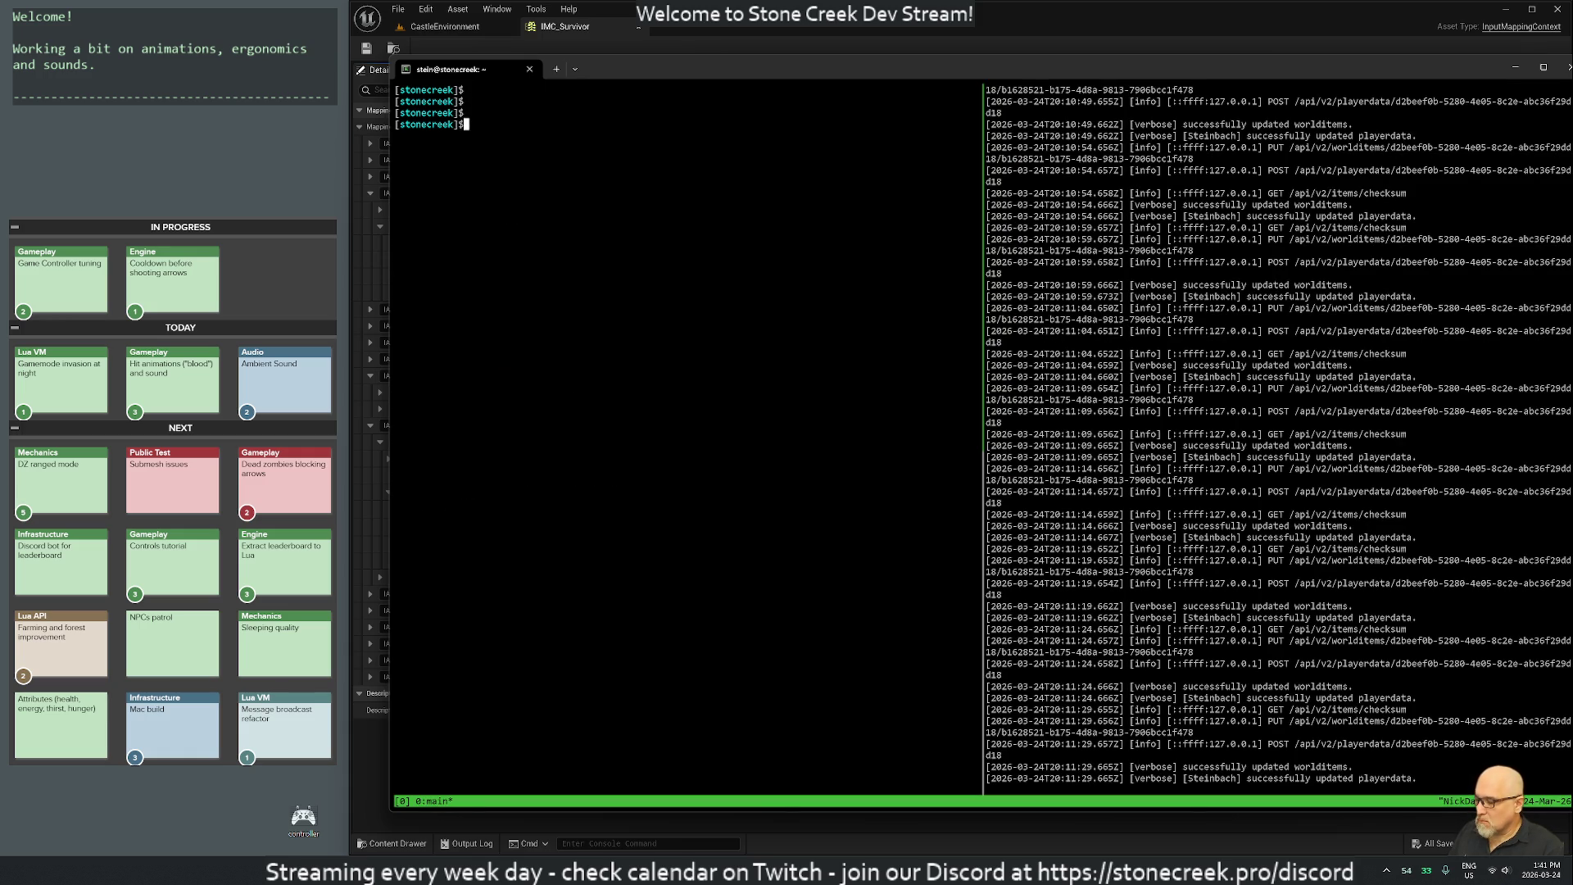
key(ctrl+b)
text(dssh sc)
key(Return)
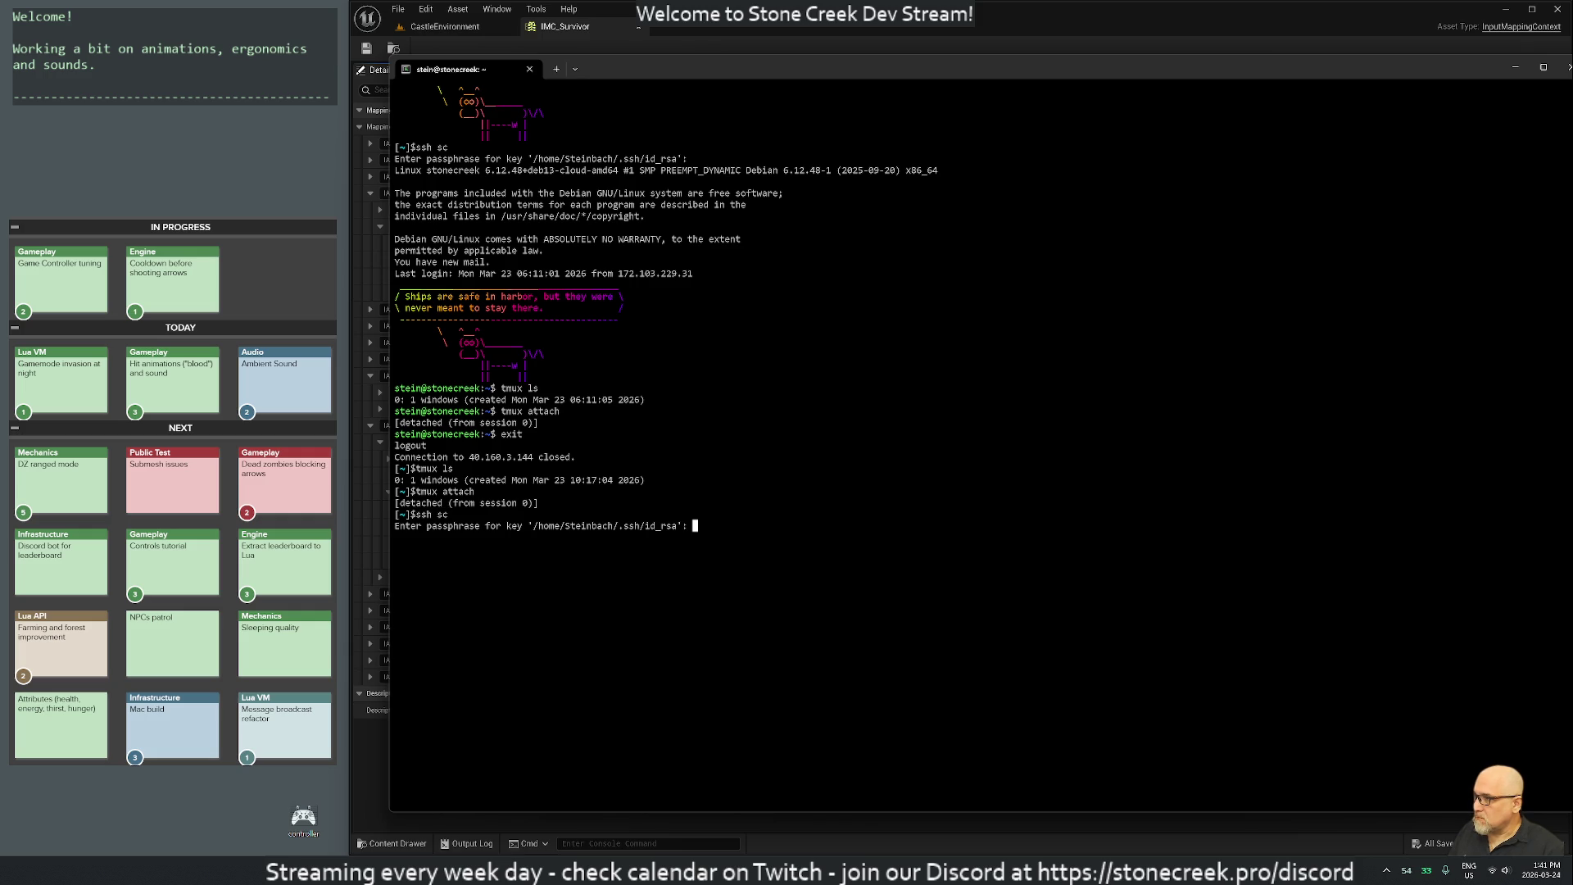
key(Return)
key(Return)
key(Return)
text(tmux ls)
key(Return)
text(tmux attach)
key(Return)
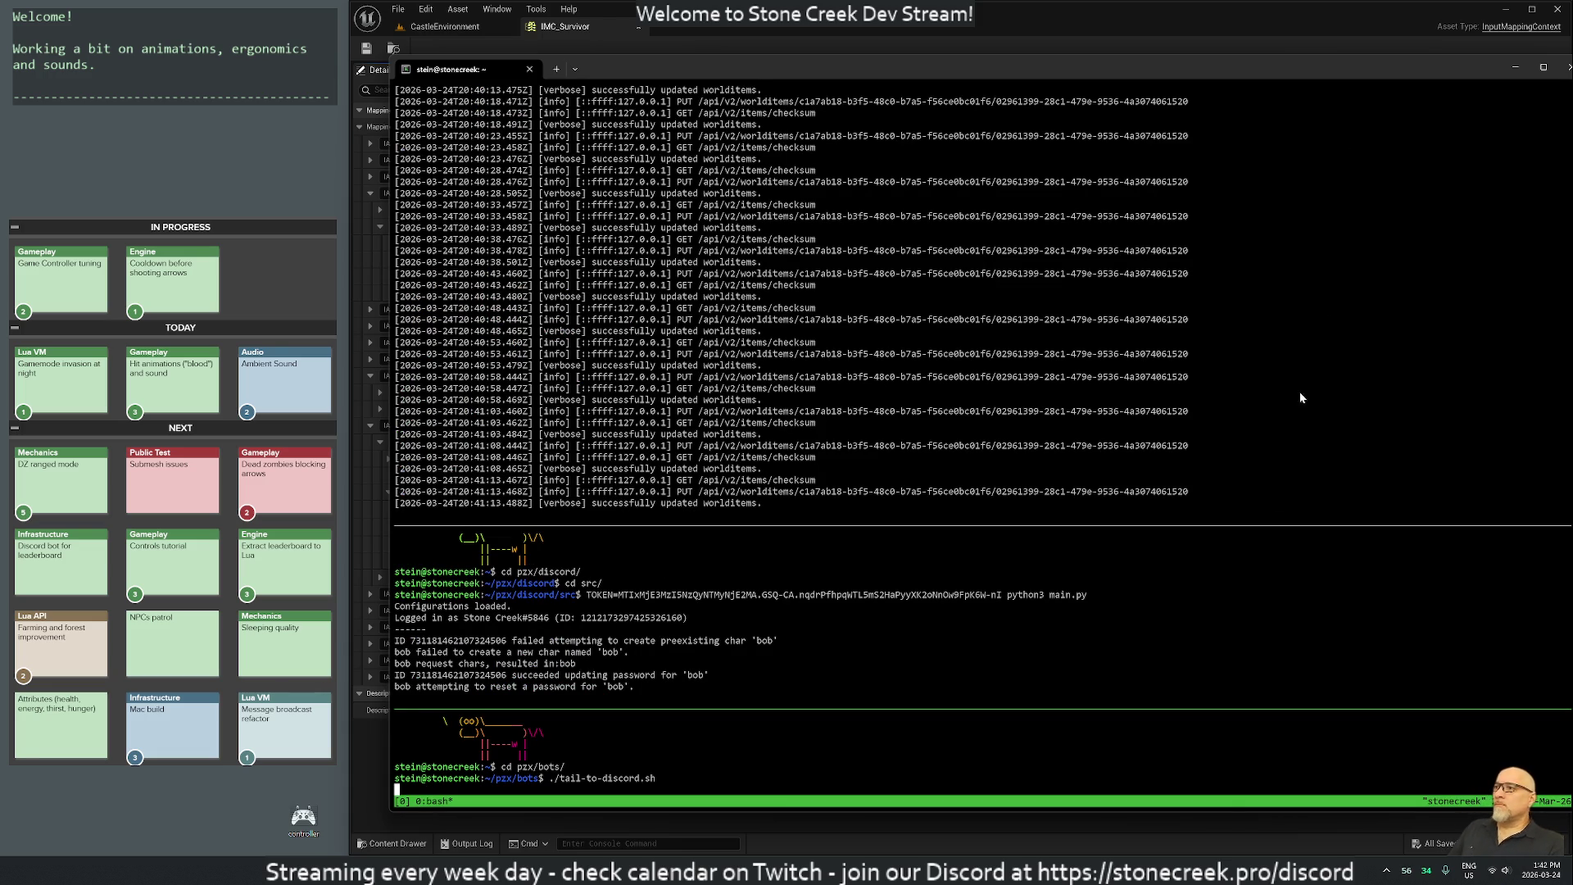
drag(1237, 65, 1203, 39)
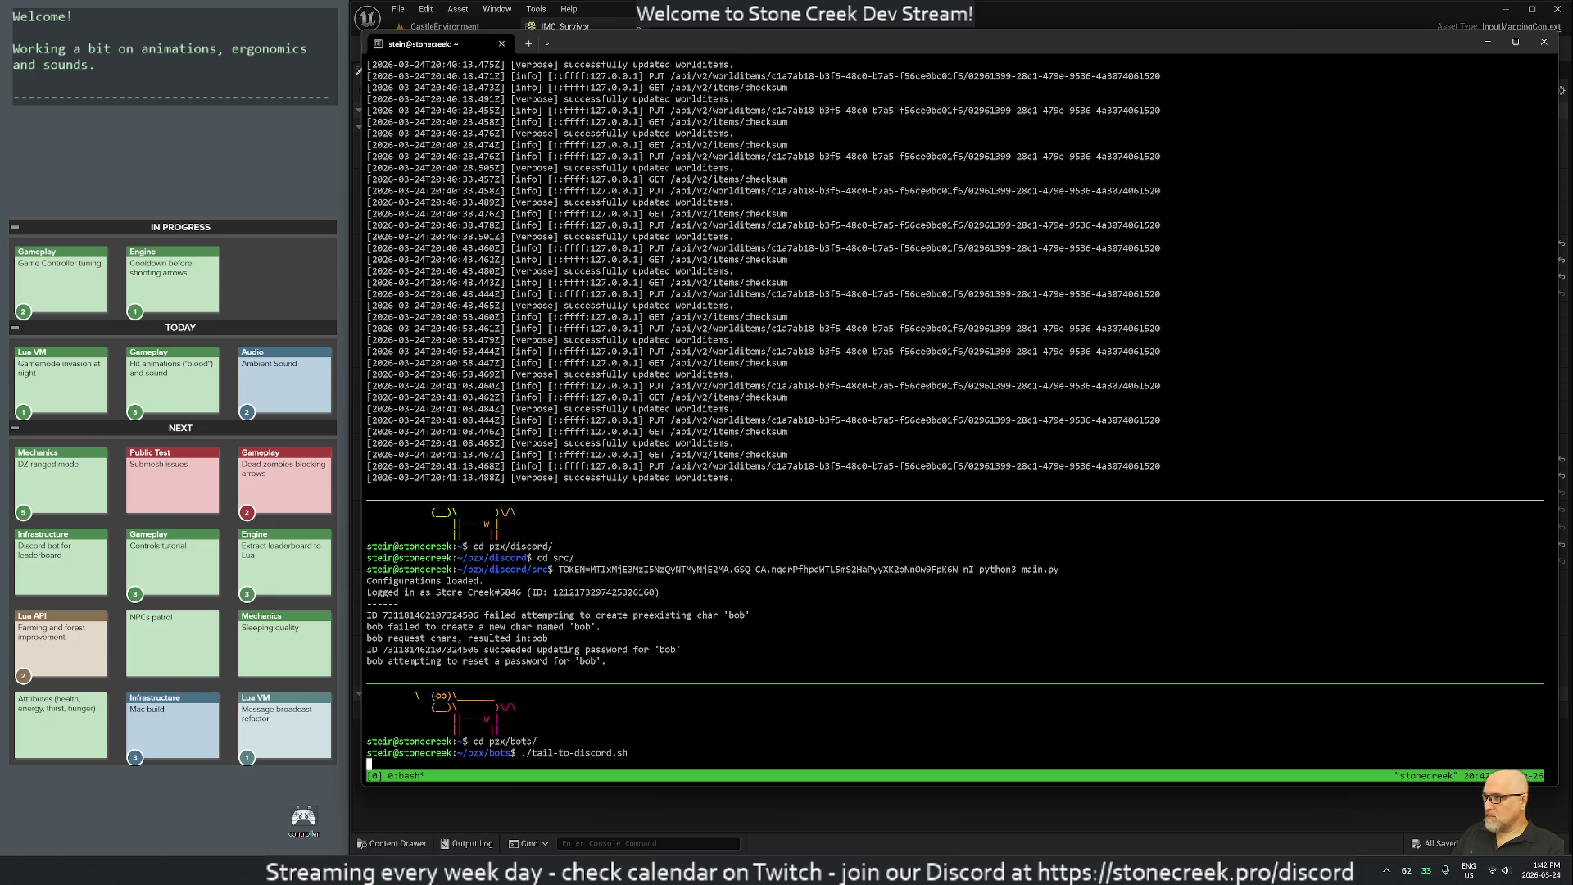
Focus the top node pane and show the tmux key-binding list with Ctrl+B ?
click(368, 671)
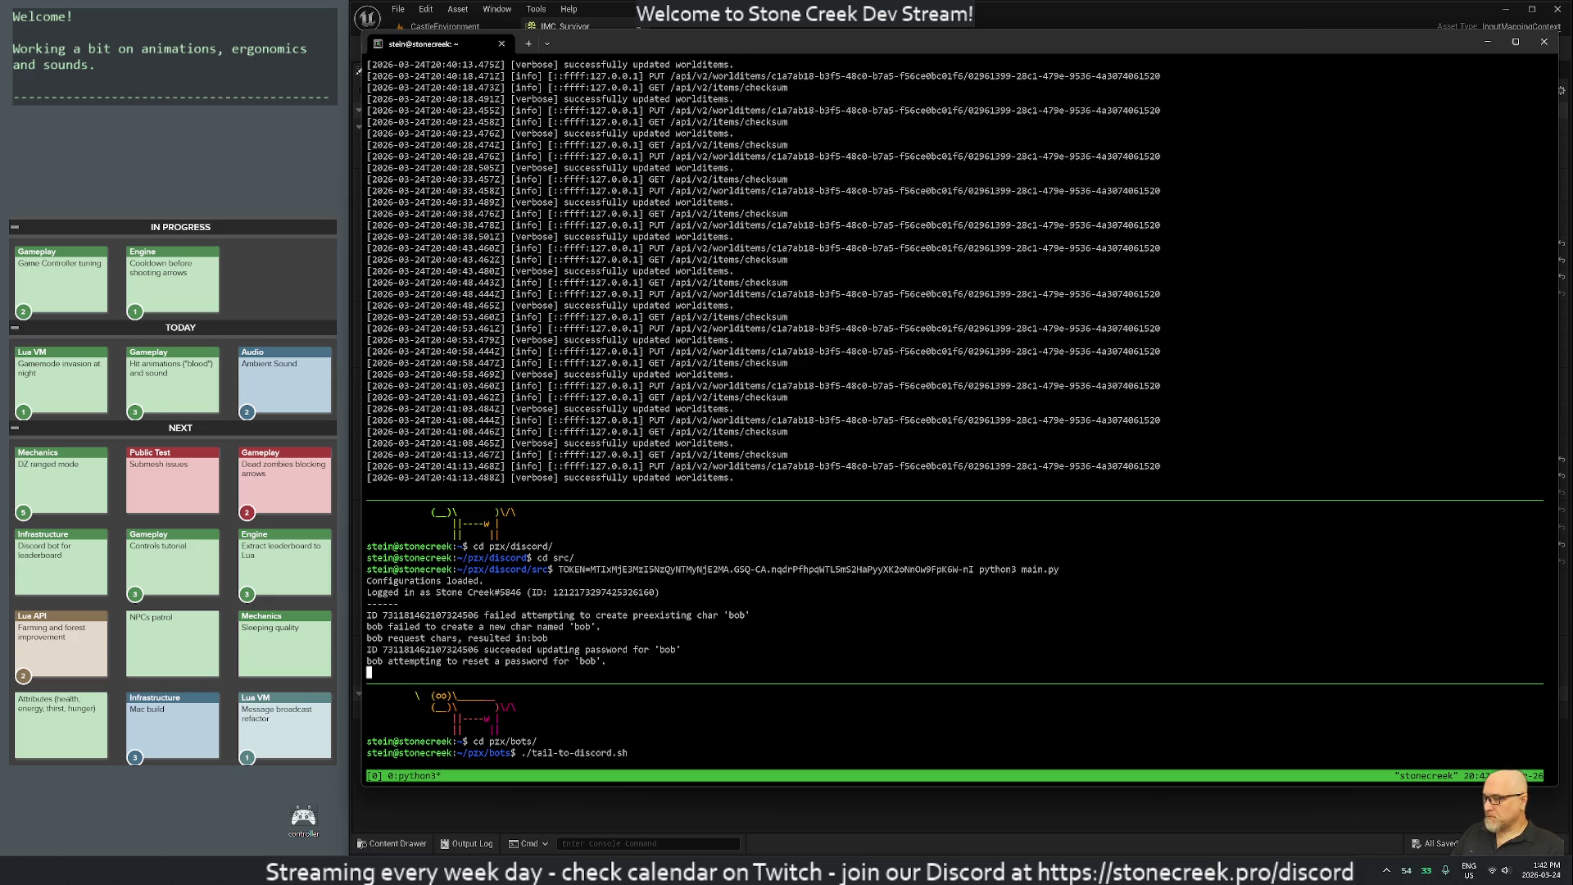
click(369, 488)
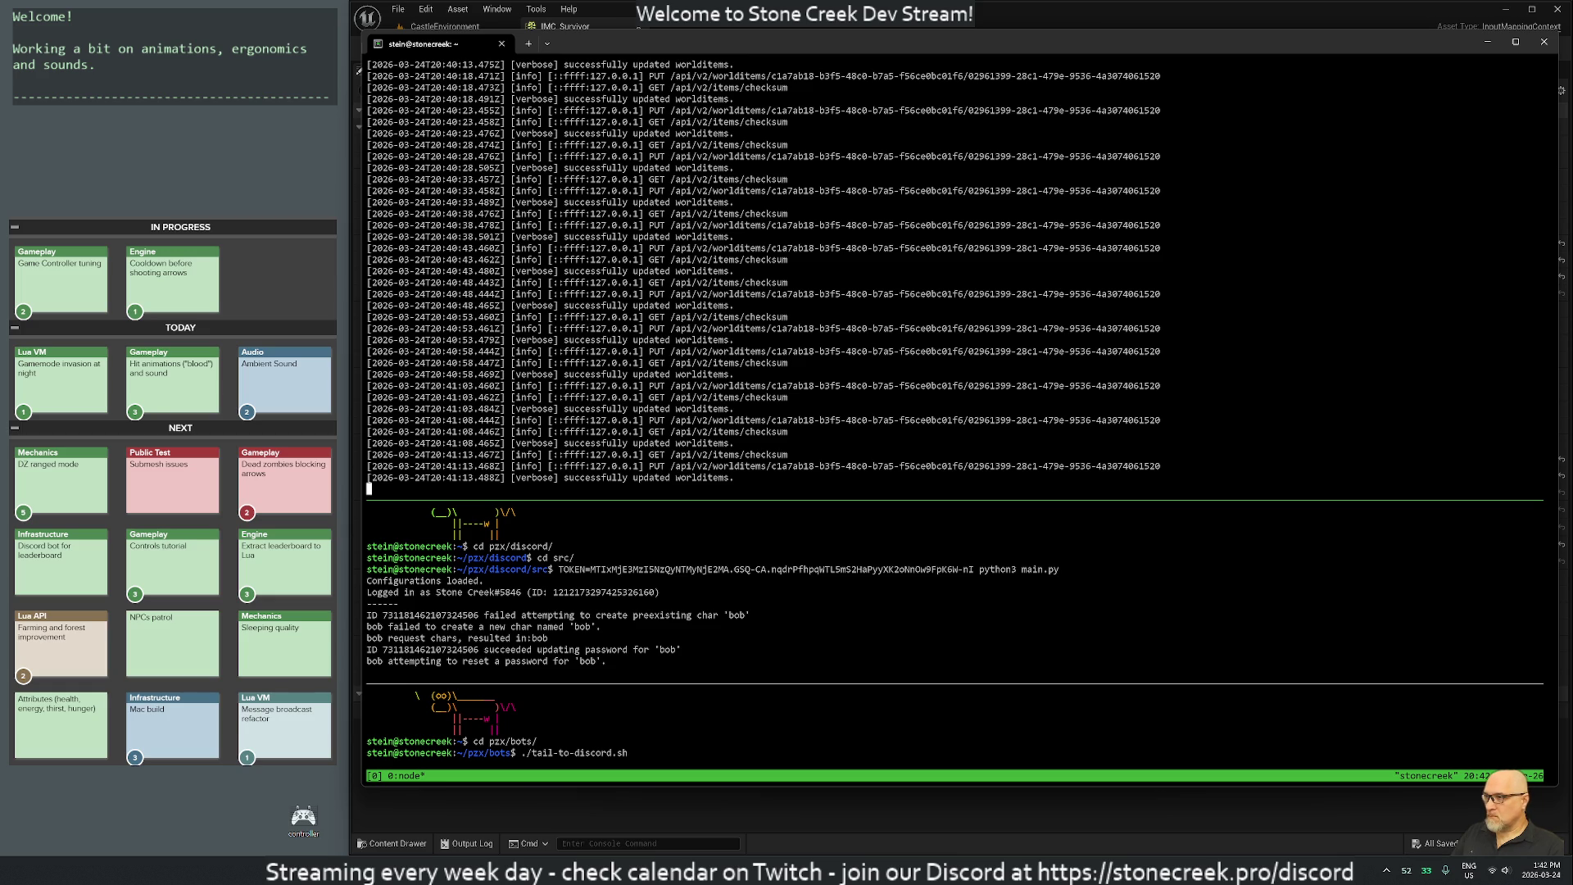
key(ctrl+b)
key(question)
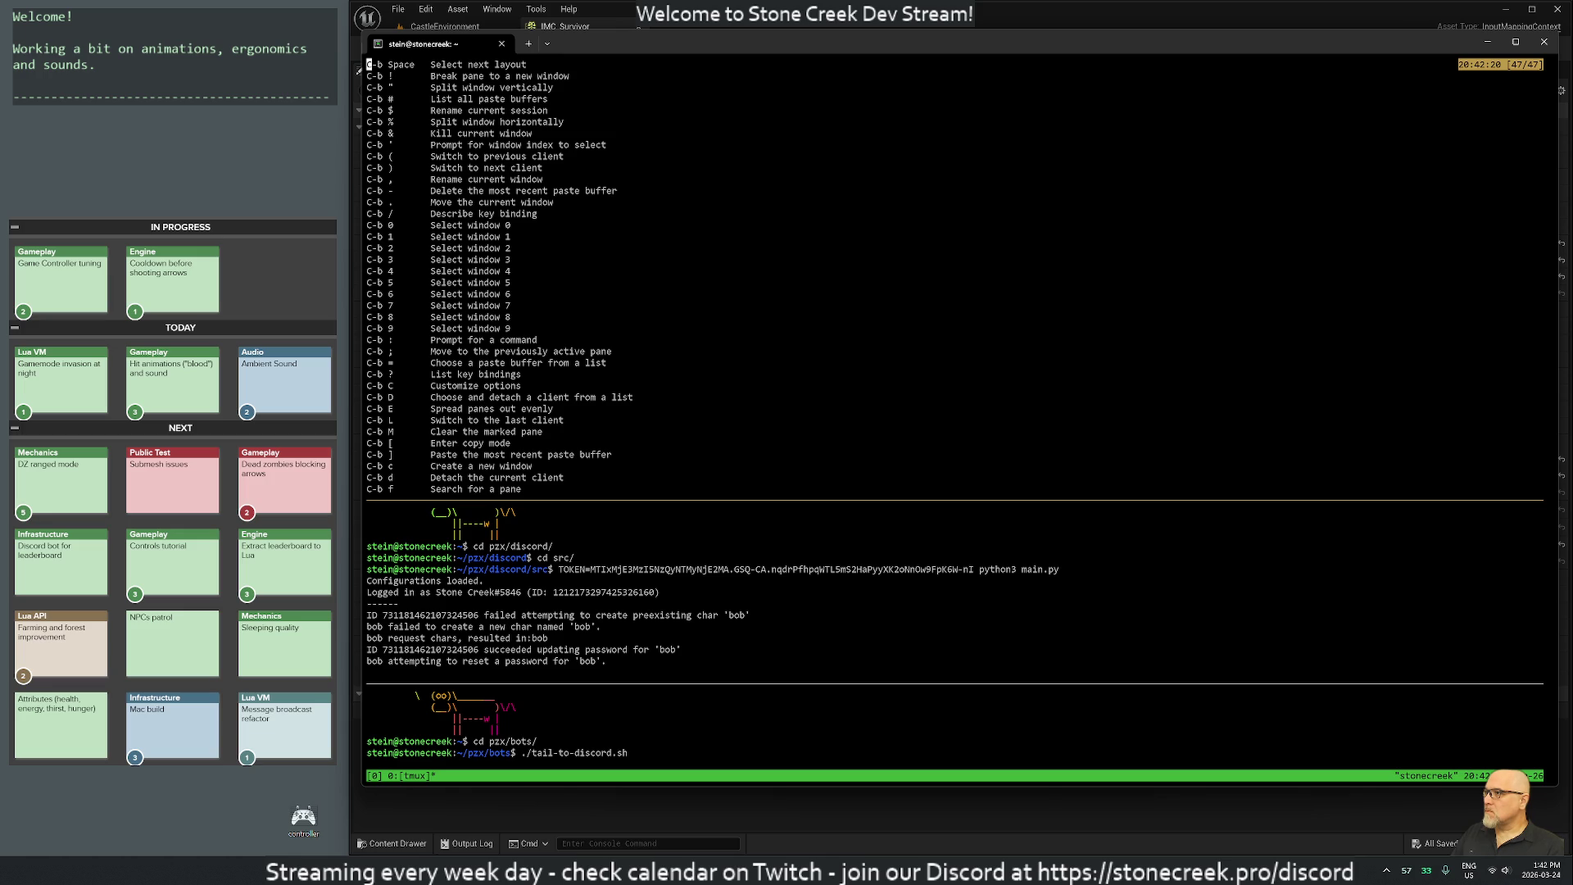
Search the key-binding list for 'pane' after a mistyped 'panel' search.
key(slash)
text(panel)
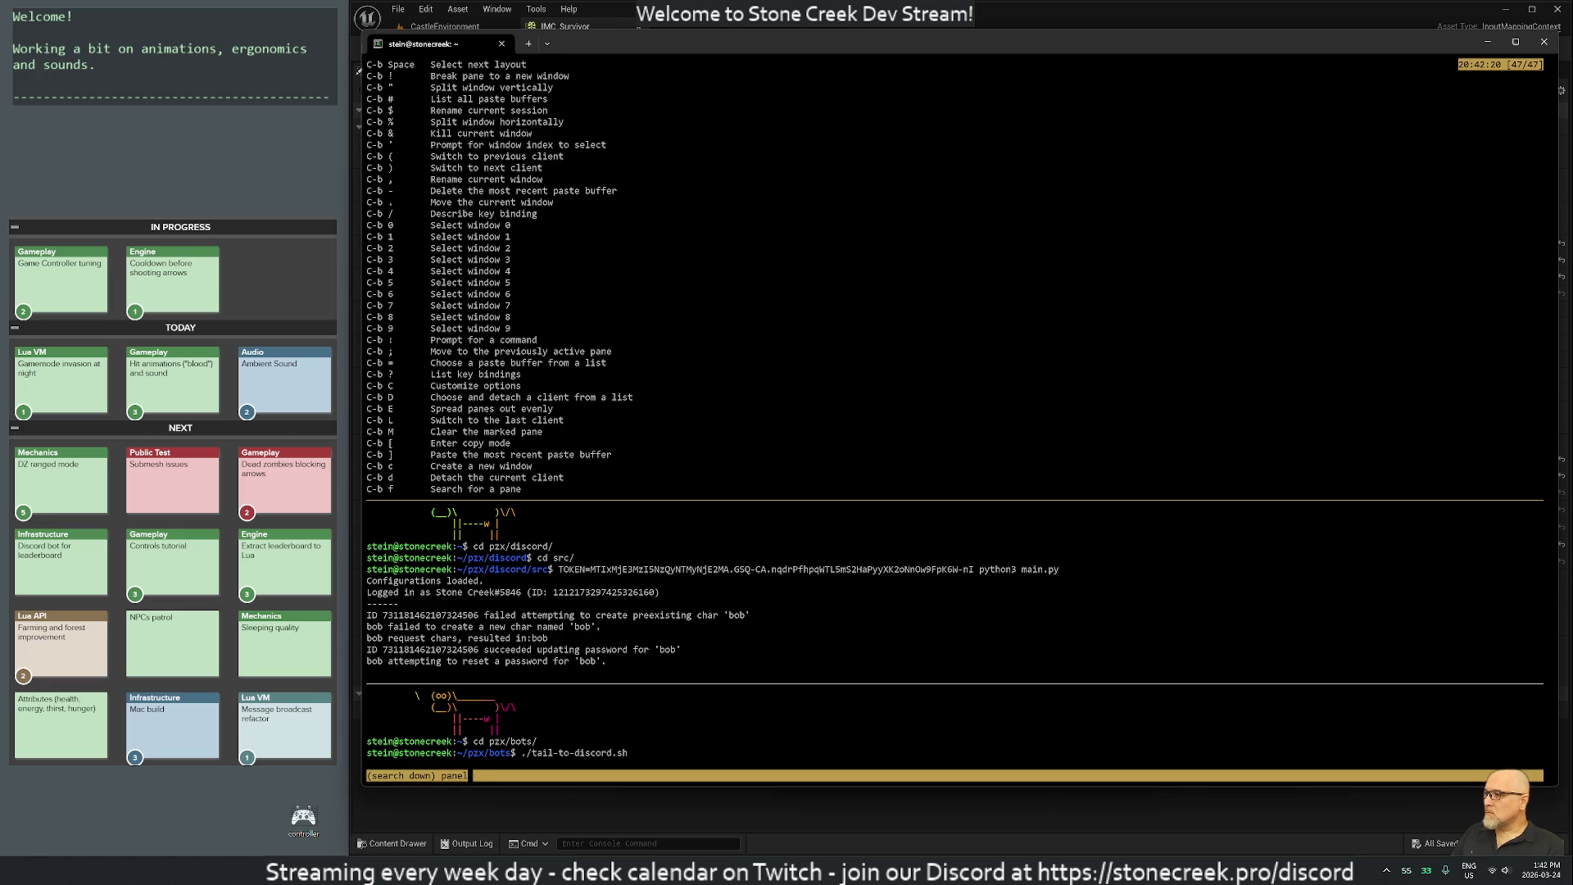
key(Return)
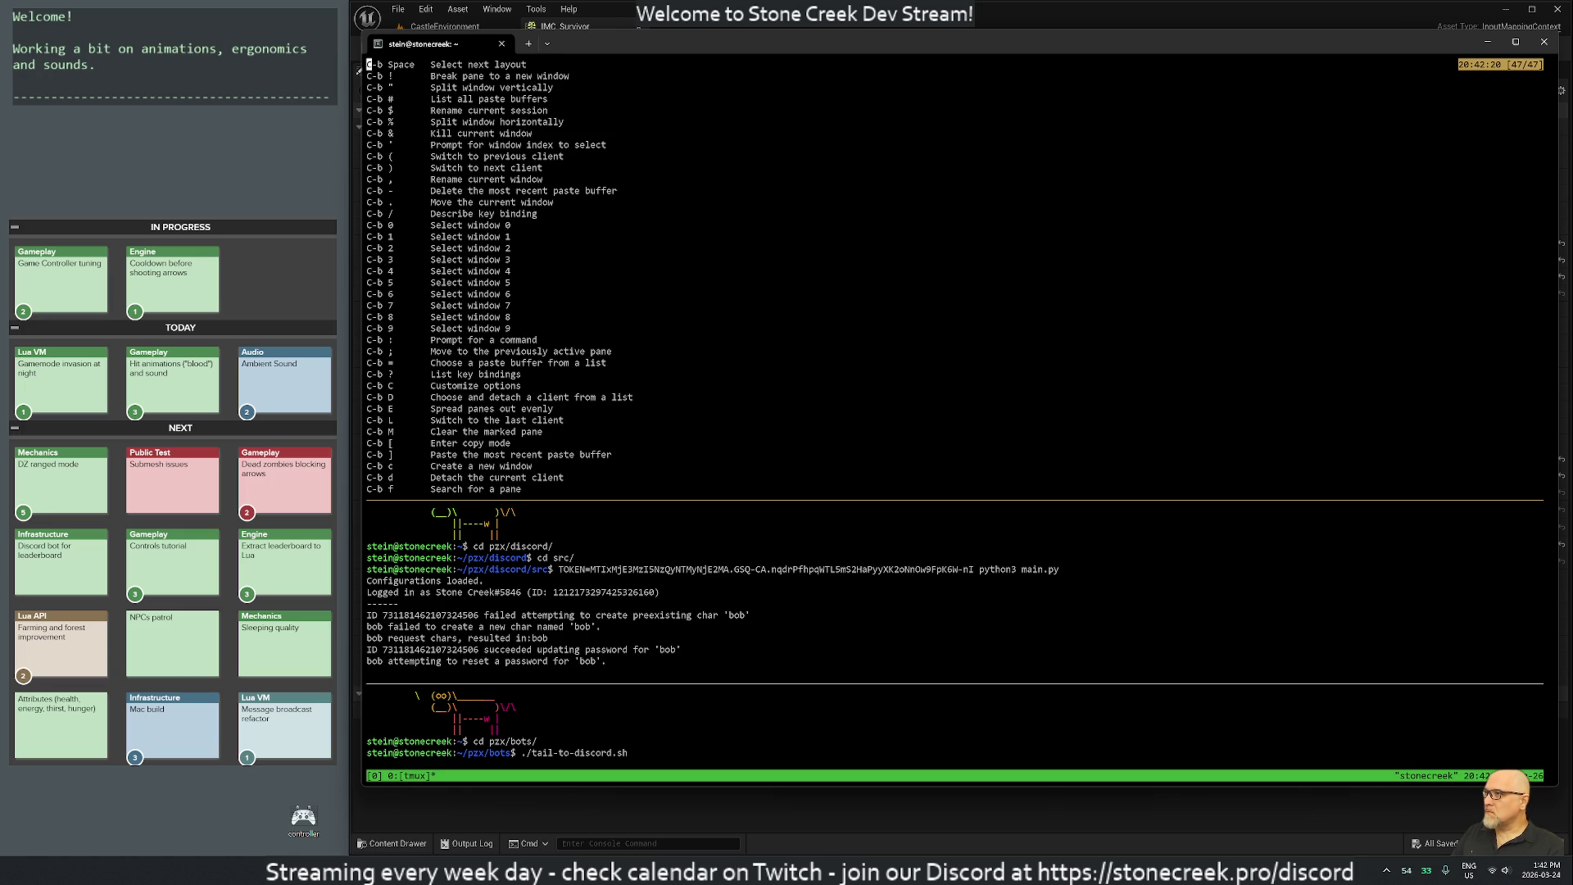
key(slash)
text(pane)
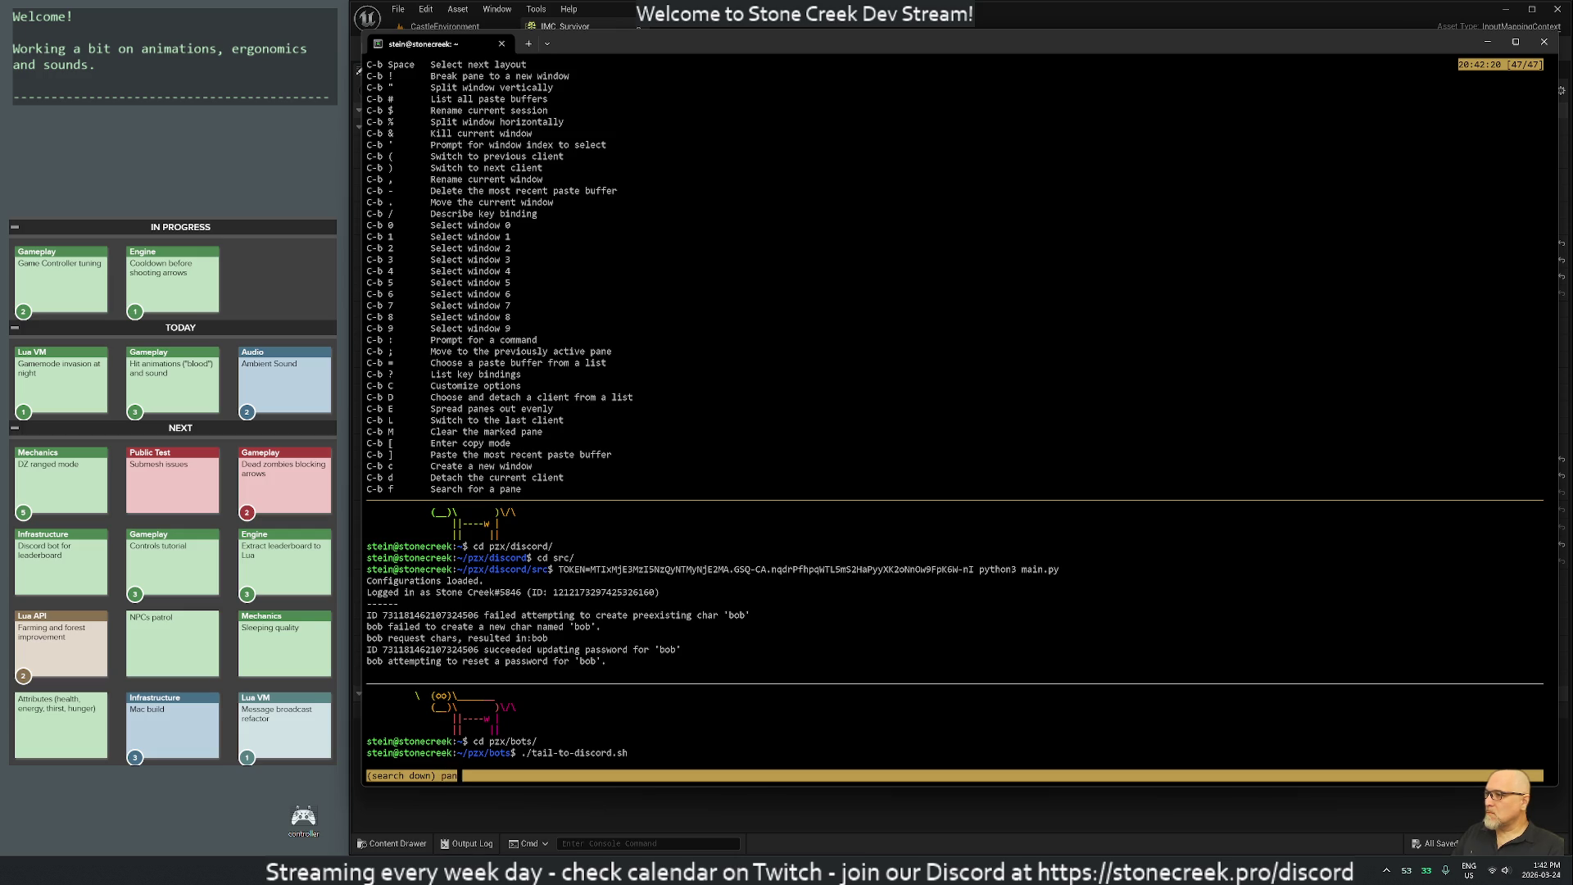
key(Return)
Step through the 'pane' matches with n, then quit the list with q.
key(n)
key(n)
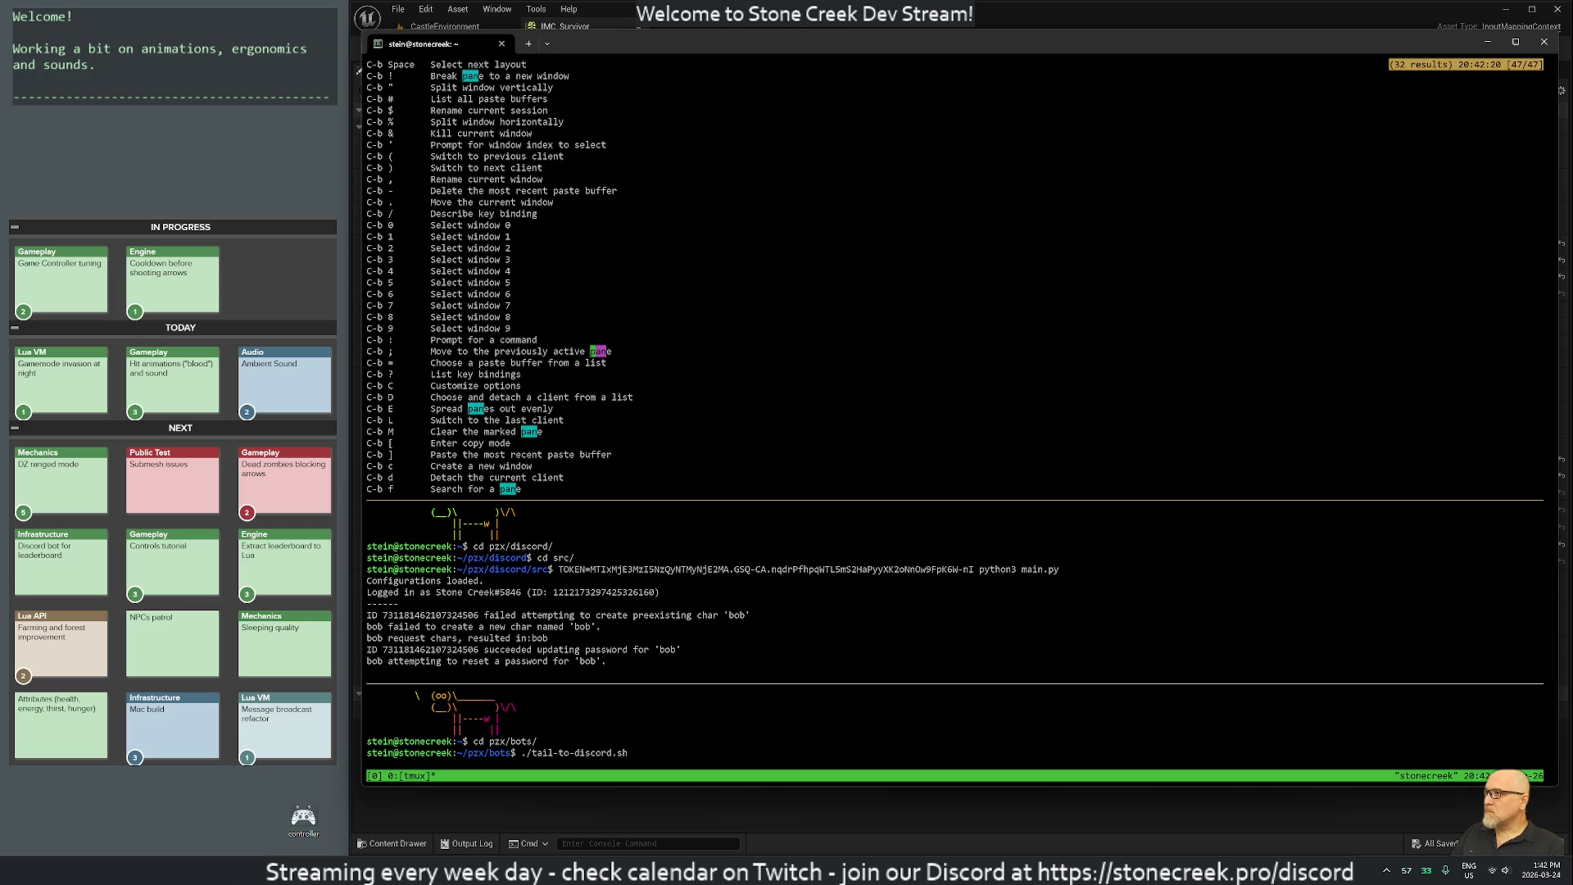
key(n)
key(n)
key(n)
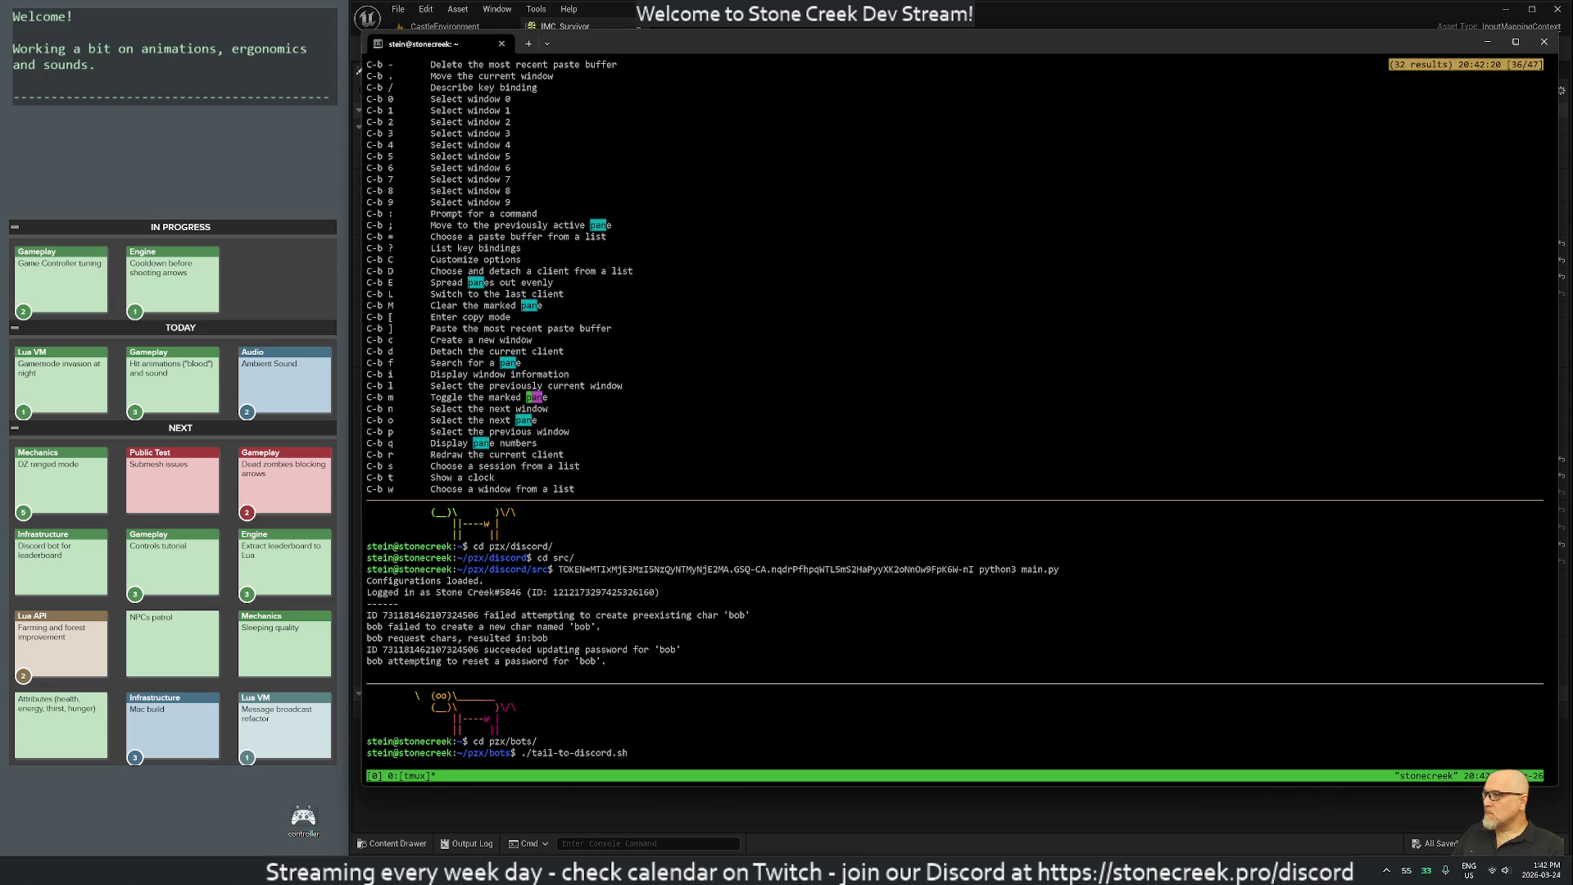
key(n)
key(n)
key(n)
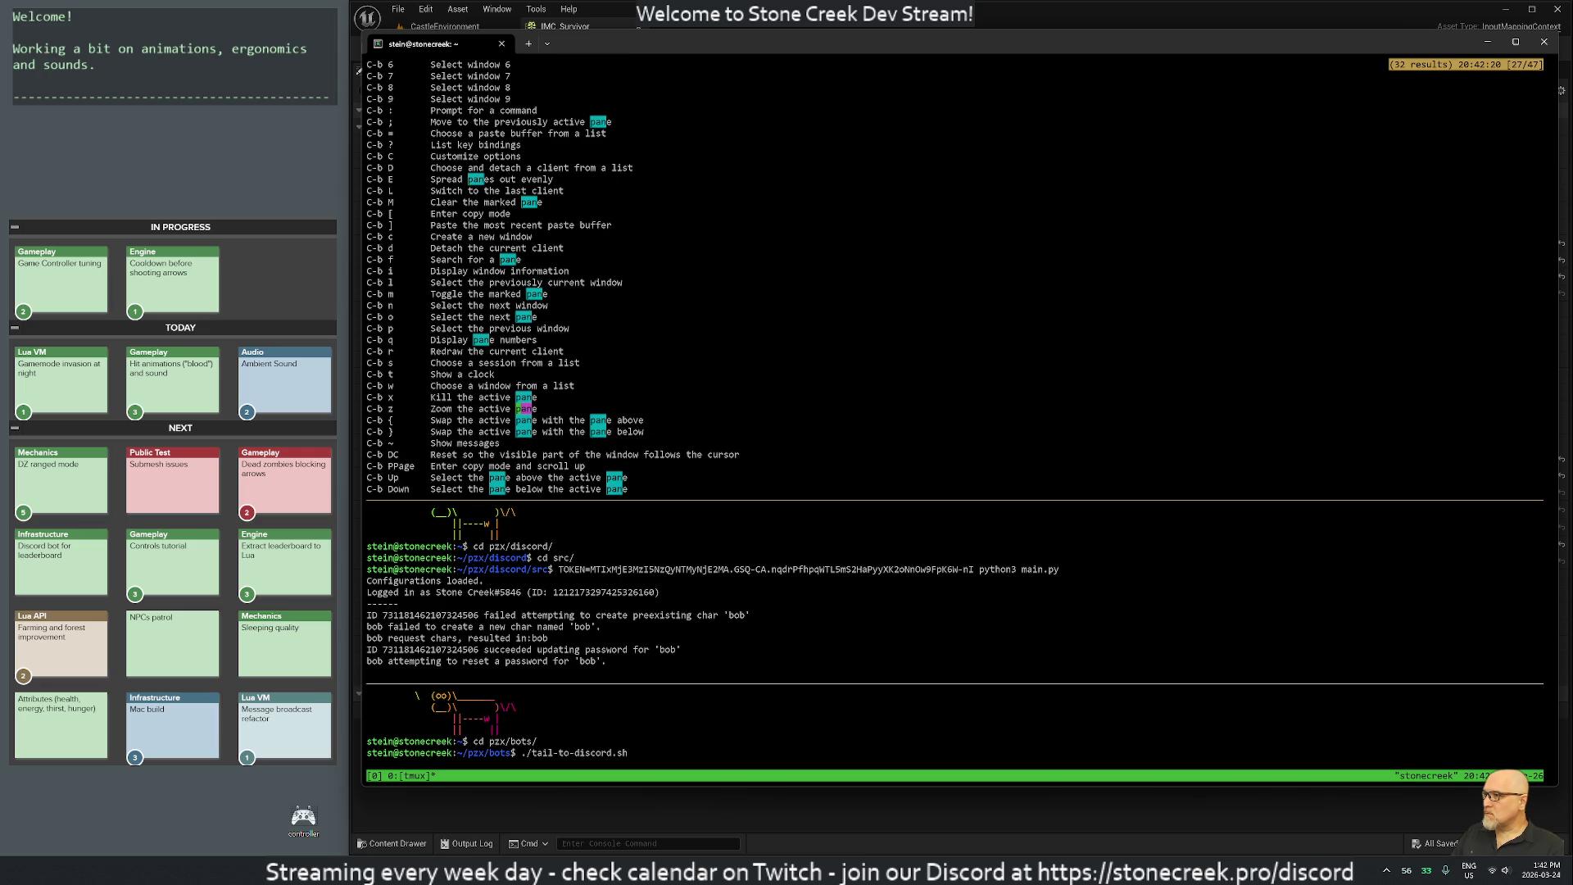
key(n)
key(n)
key(n)
key(n)
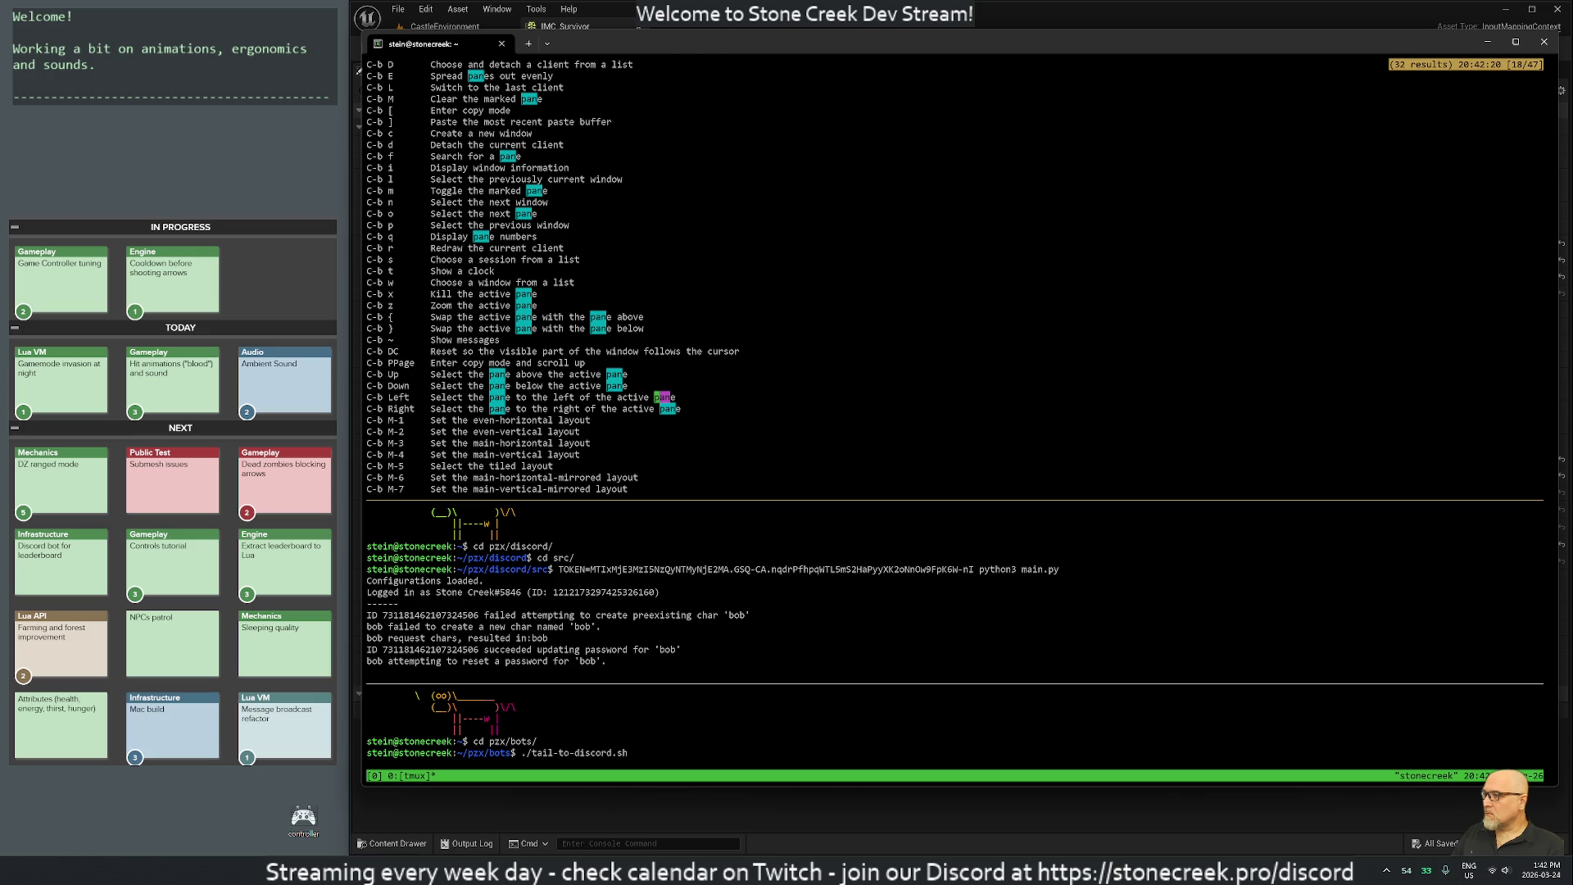
key(q)
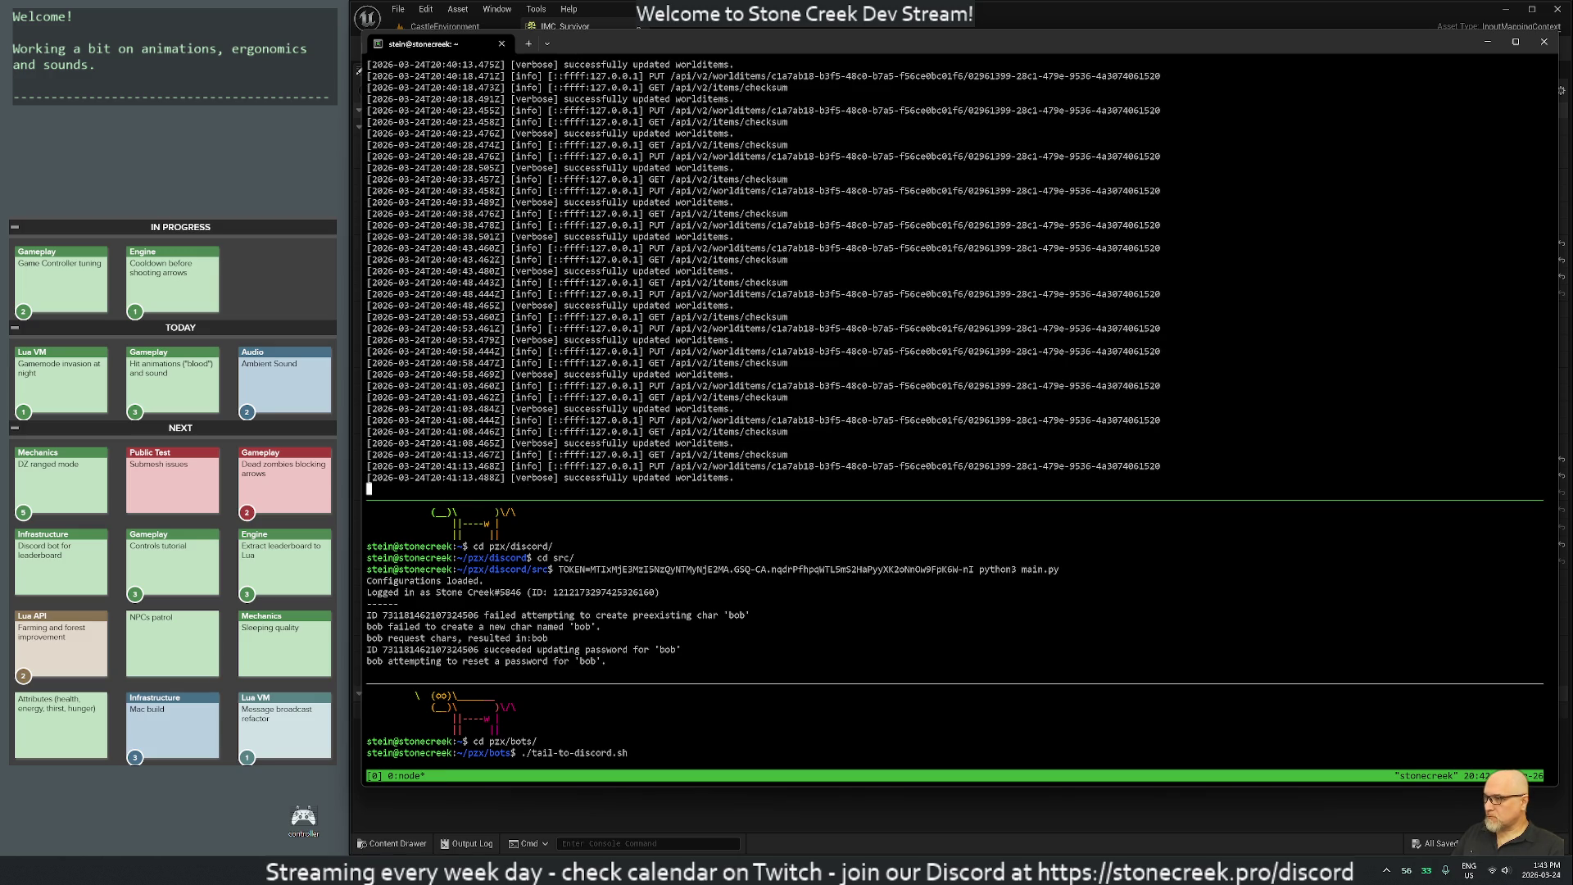
Stop the backend server, the Discord bot and the tail-to-discord script with Ctrl+C.
key(ctrl+c)
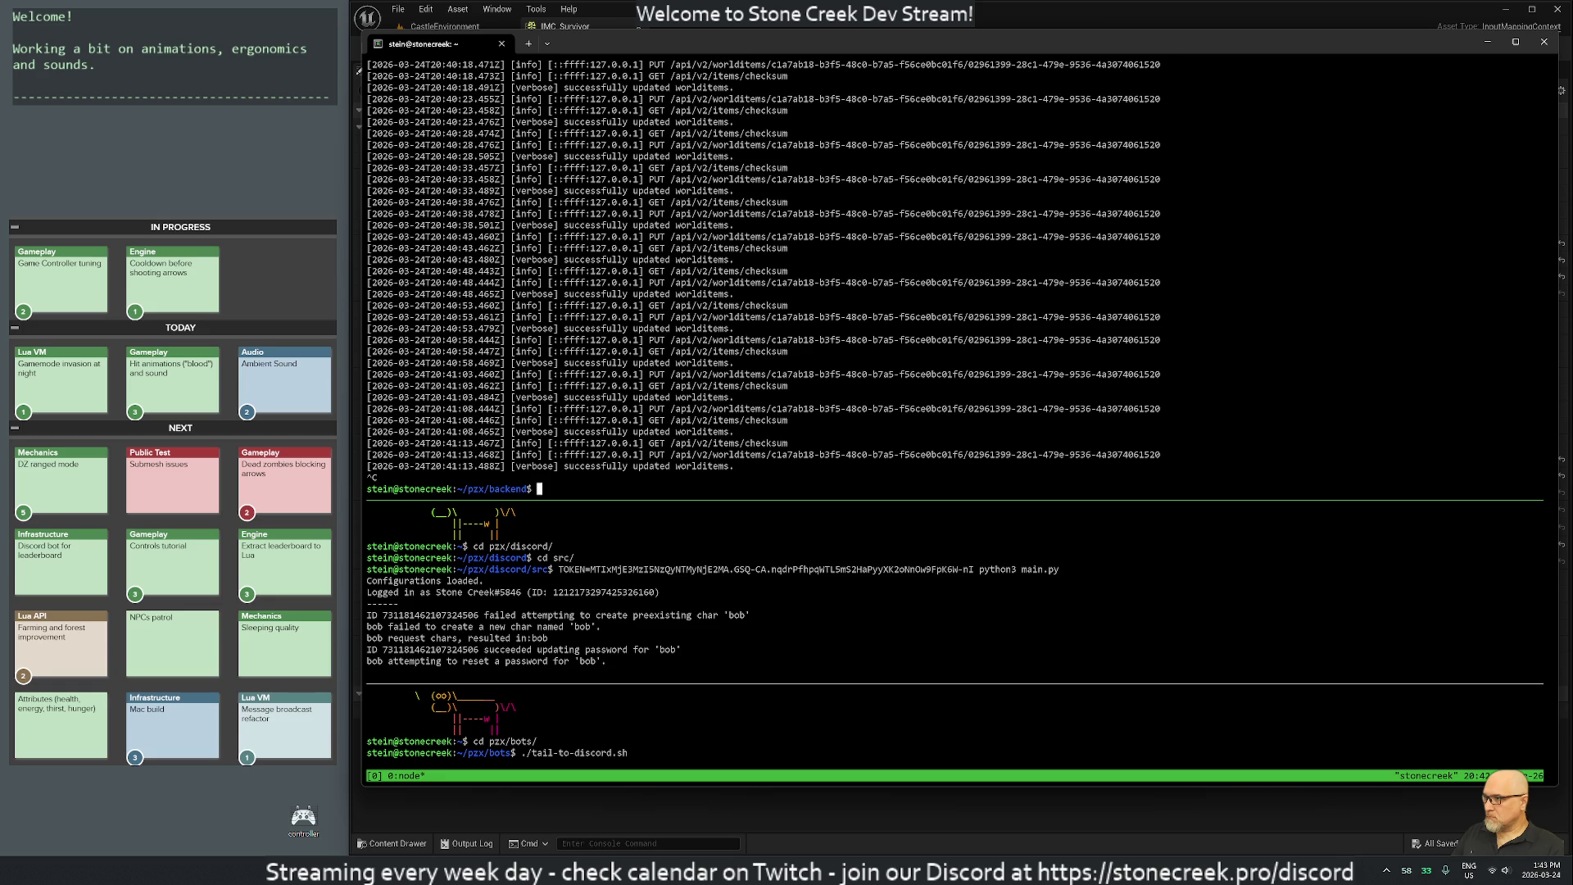
key(ctrl+b)
key(Down)
key(ctrl+c)
key(ctrl+b)
key(Down)
key(ctrl+c)
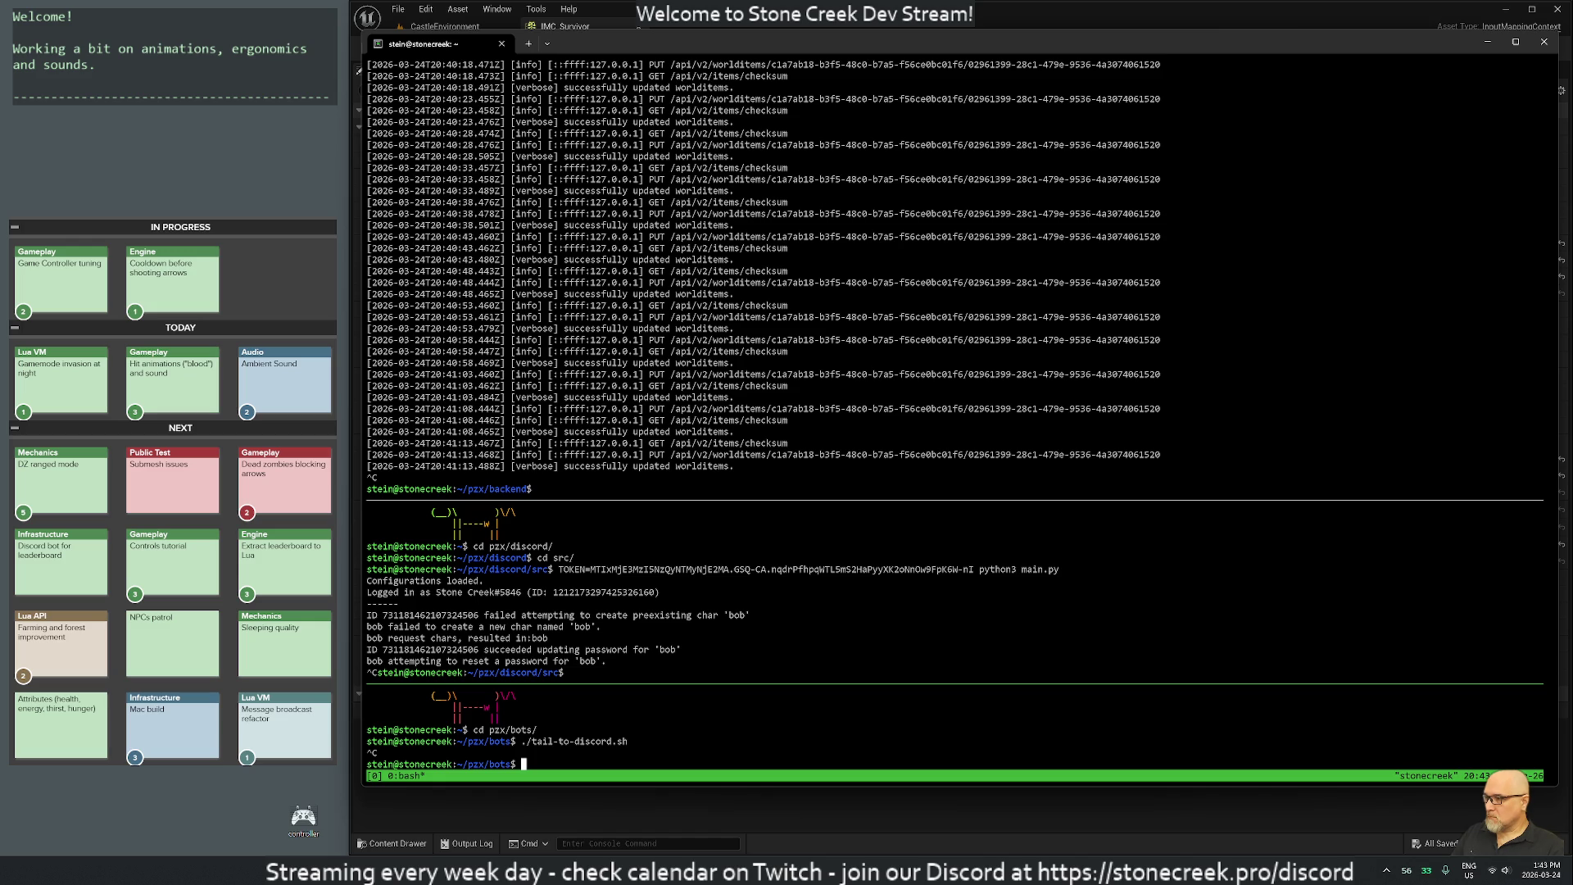
Erase the stray character at the prompt and create a new tmux window.
text(t)
key(BackSpace)
key(ctrl+b)
key(c)
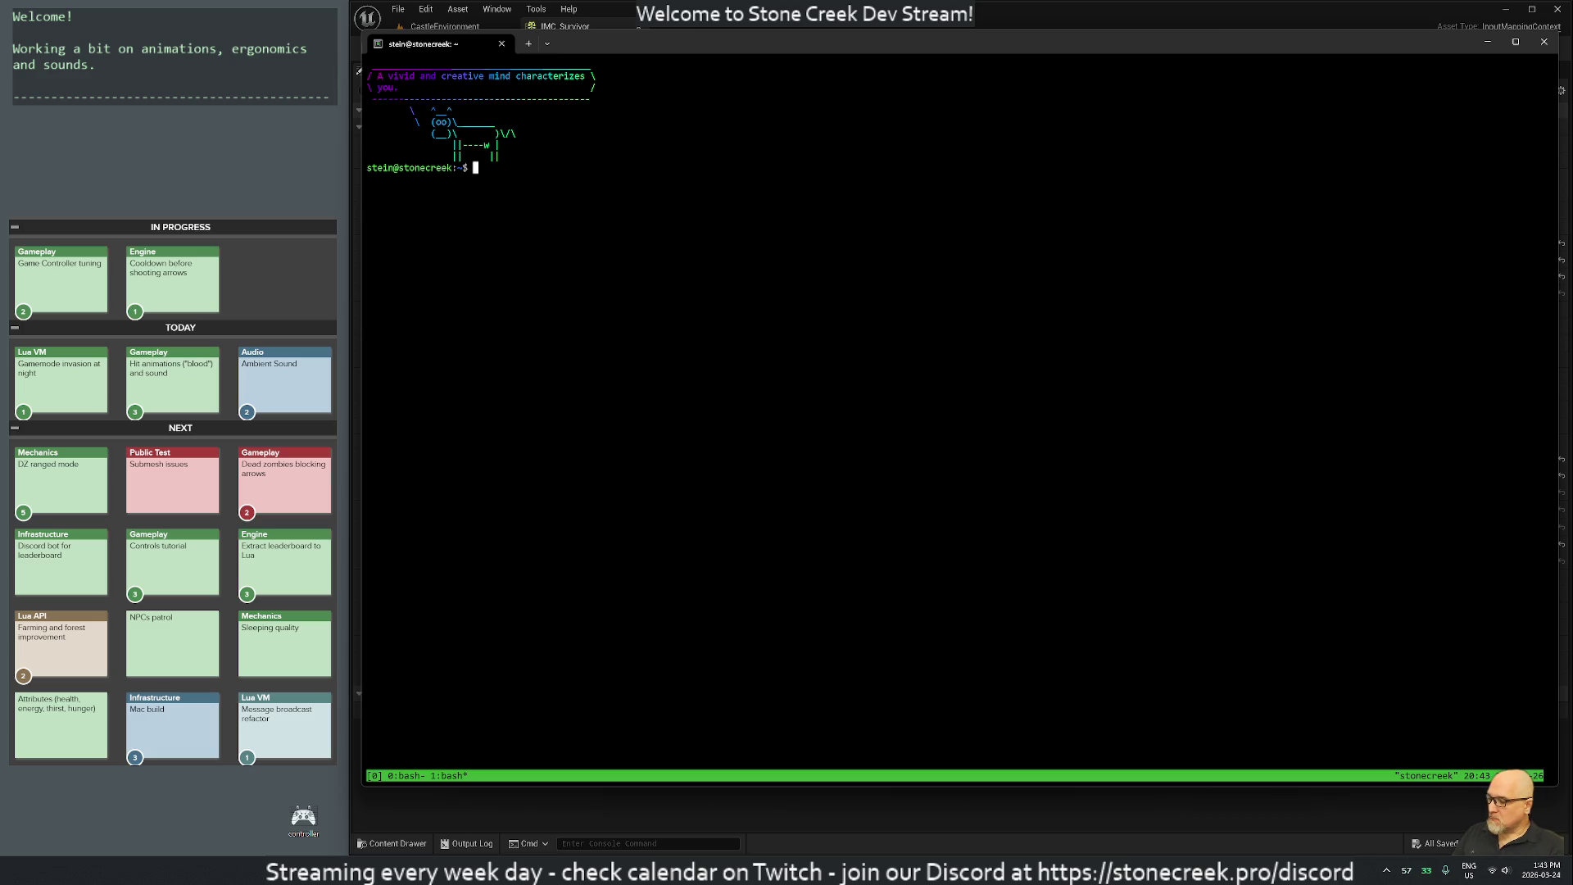
Split the new window into a left pane and three stacked right panes.
key(ctrl+b)
key(percent)
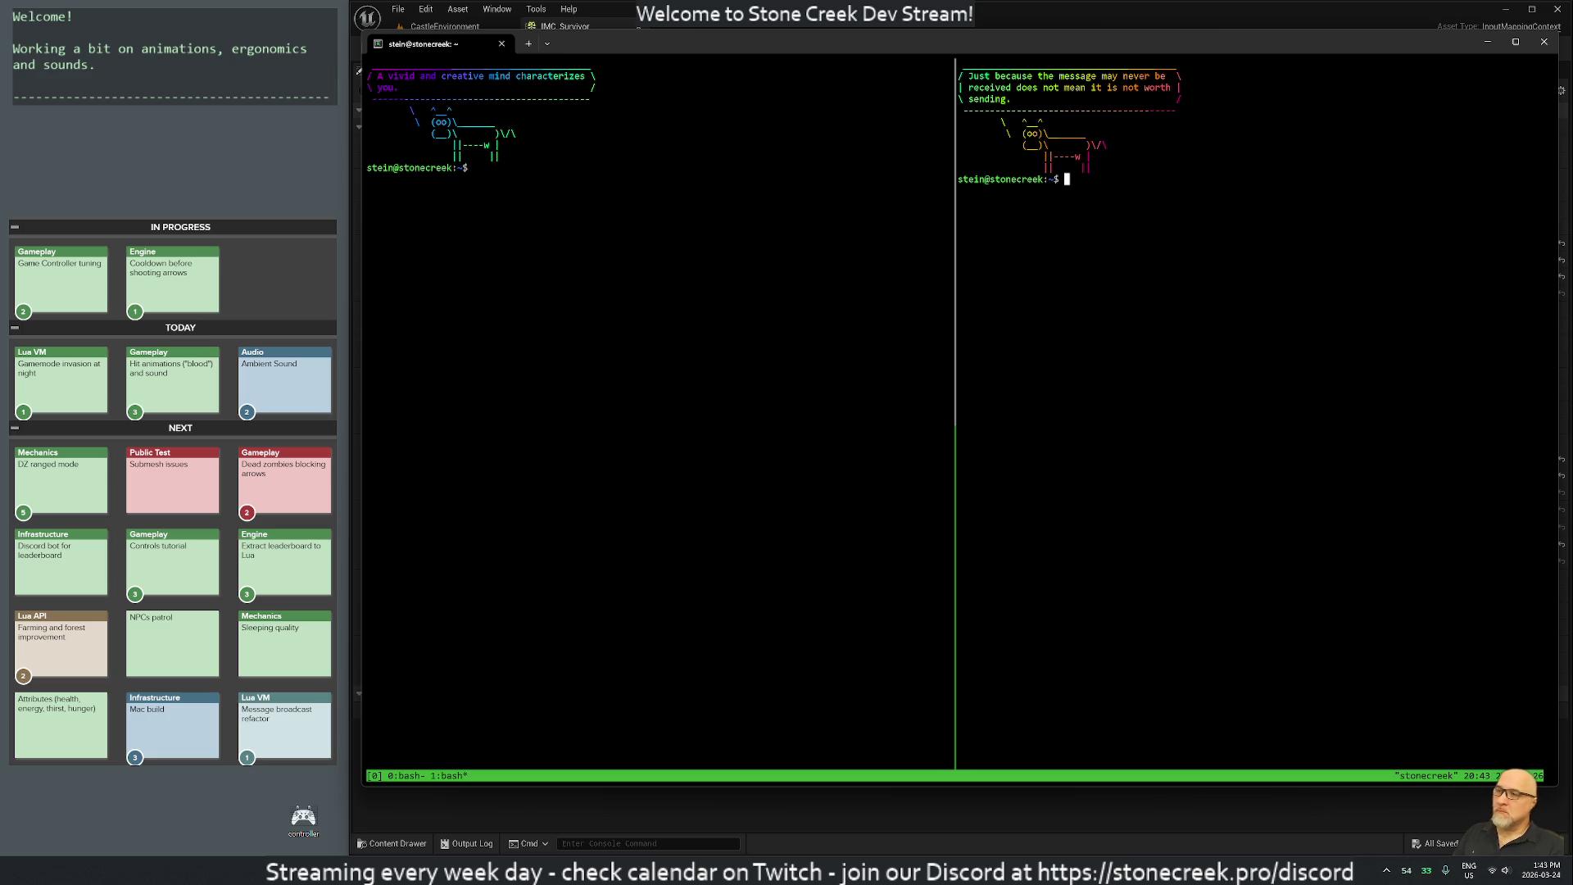
key(ctrl+b)
key(quotedbl)
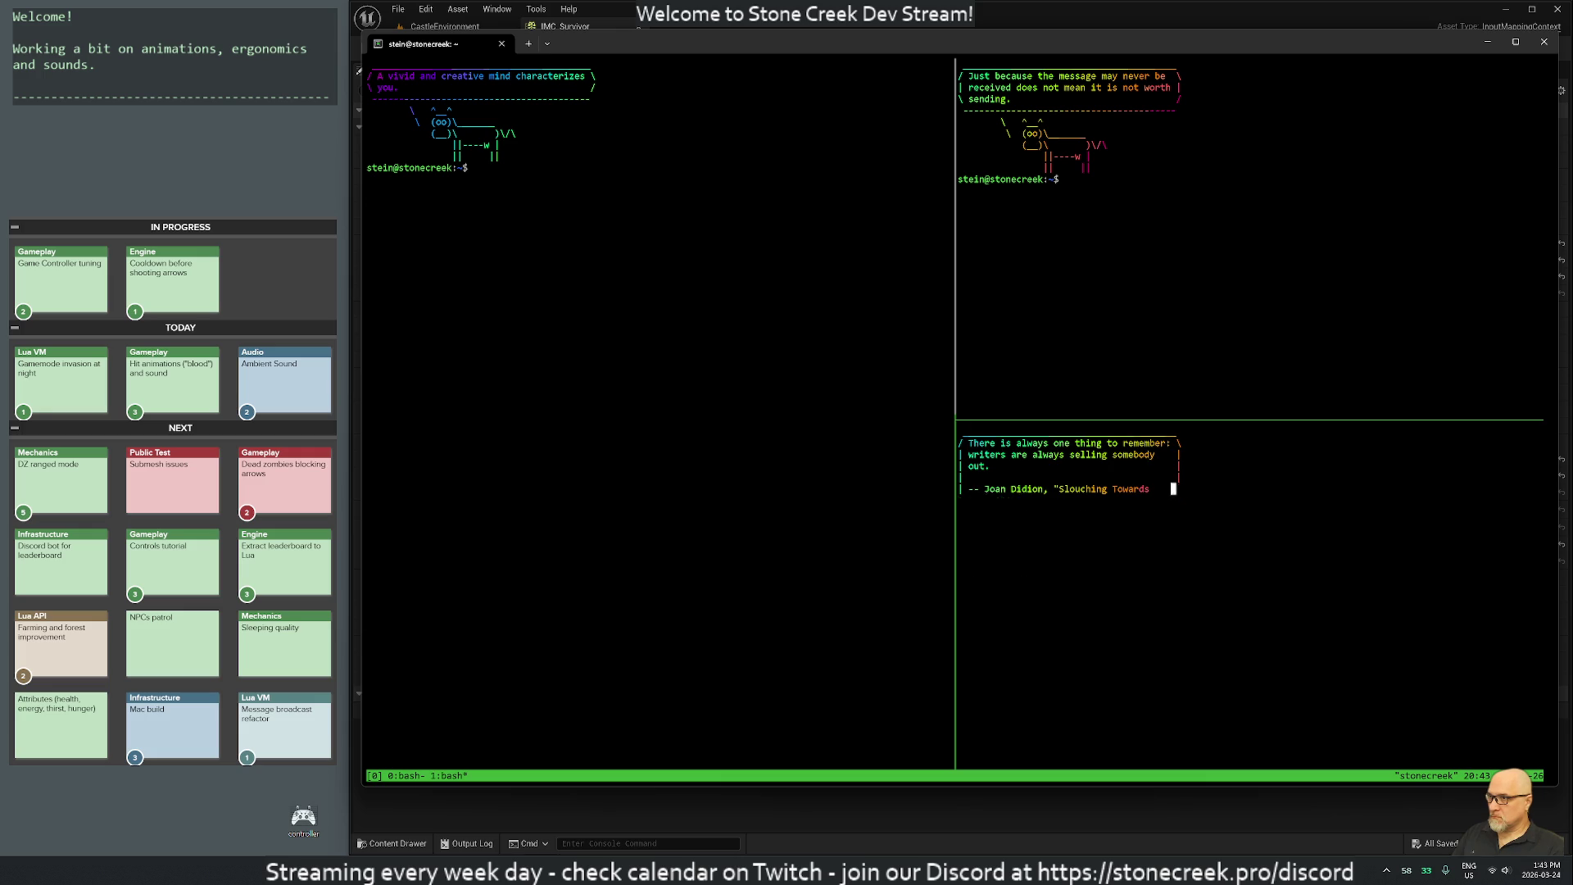
key(ctrl+b)
key(quotedbl)
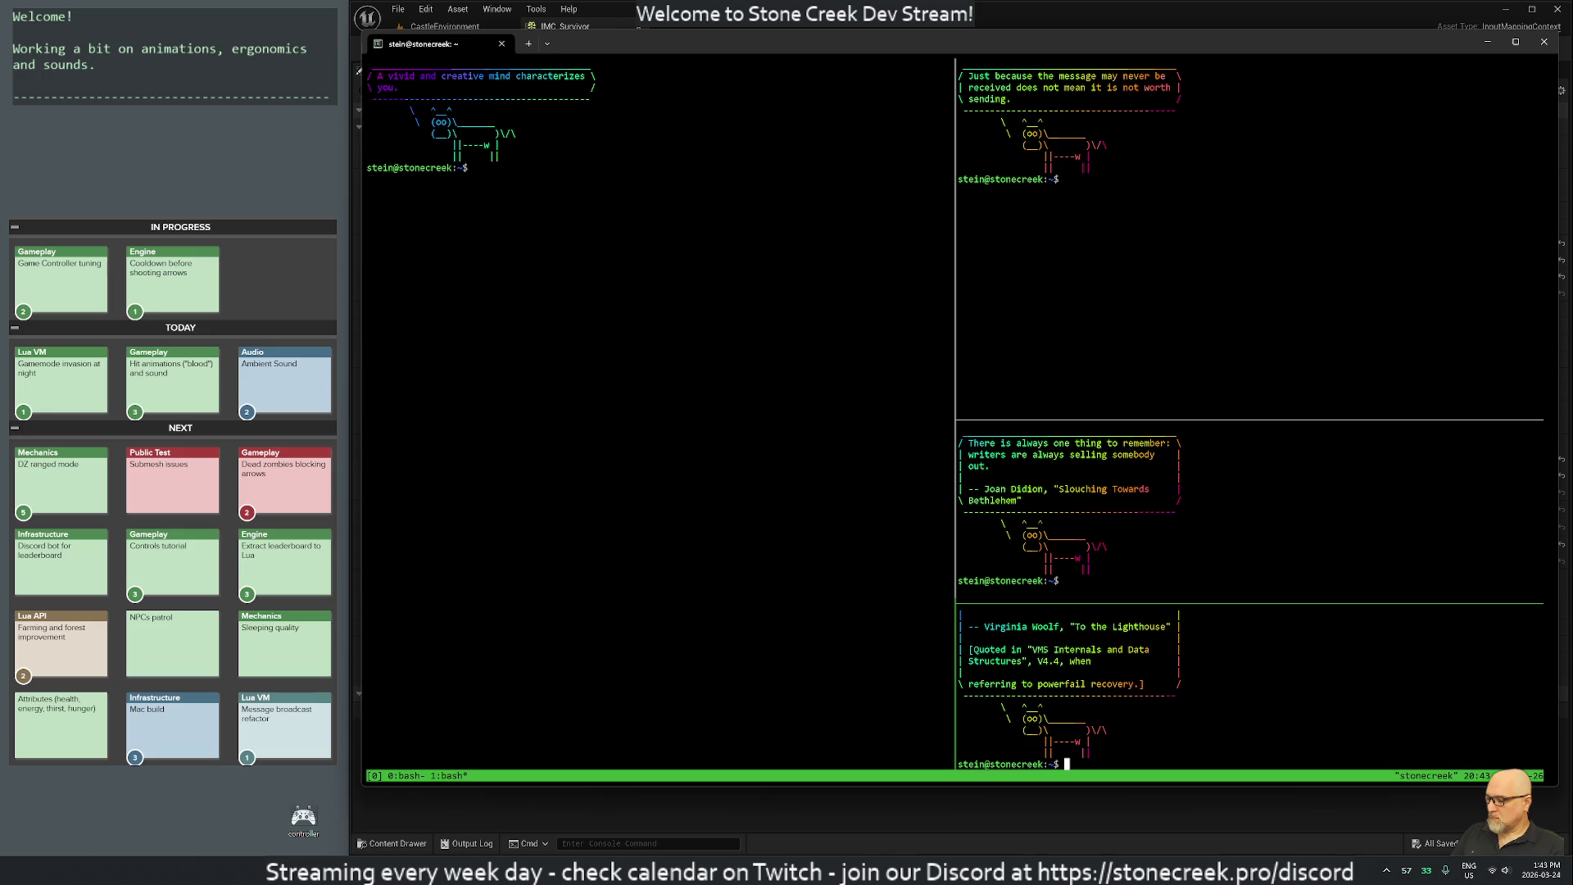
Copy the bot's token command from window 0, then activate the middle-right pane in the new window.
key(ctrl+b)
key(0)
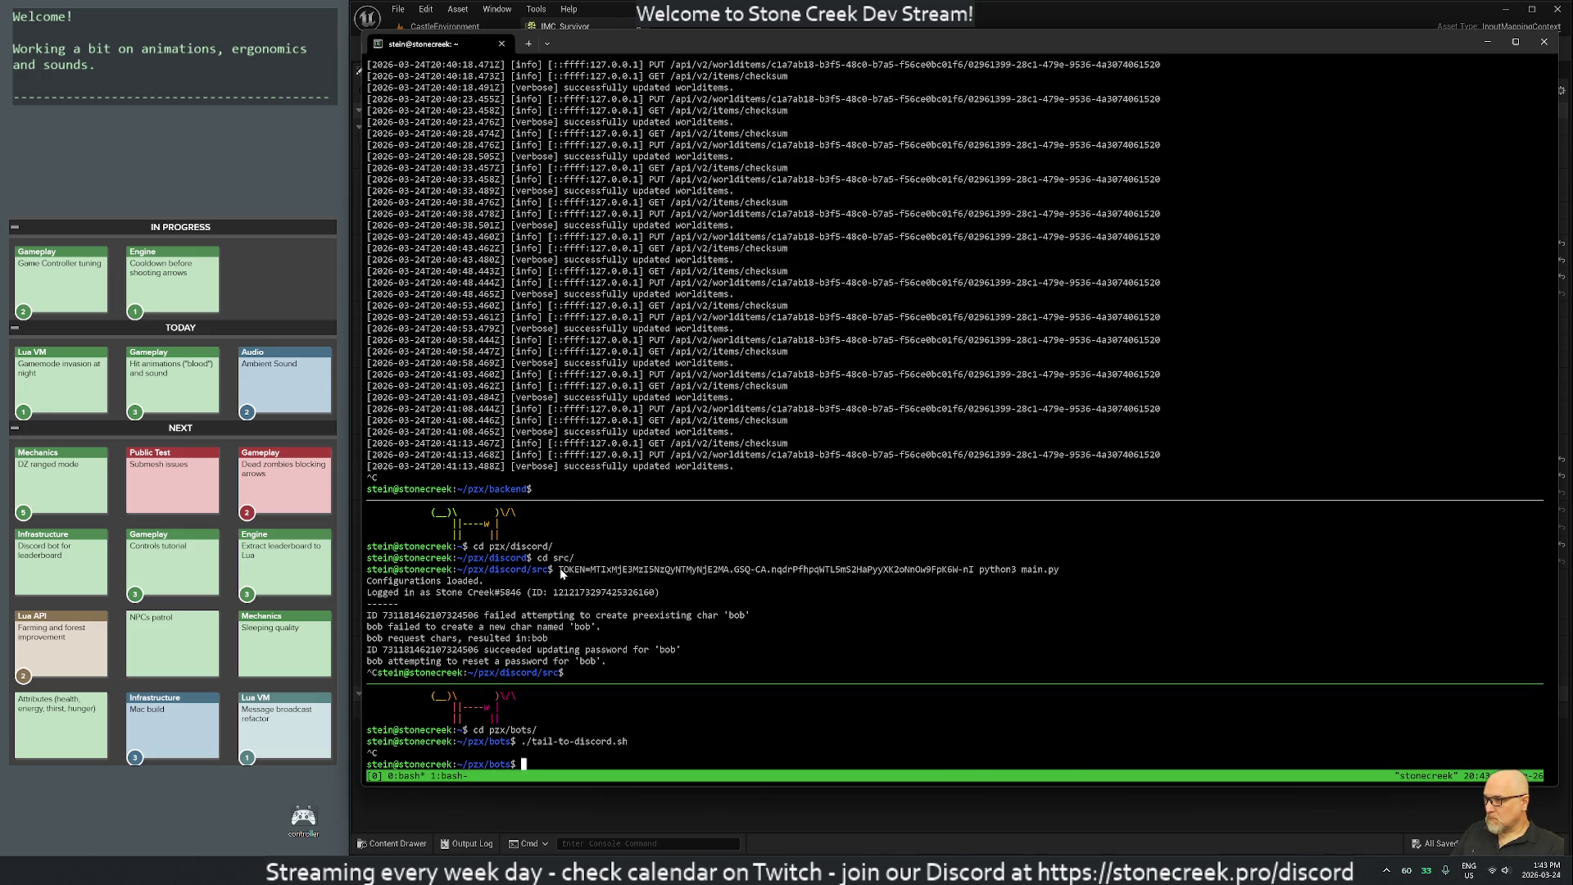
mouse_move(558, 569)
mouse_down()
mouse_move(1053, 576)
mouse_move(655, 576)
mouse_move(979, 575)
mouse_up()
key(ctrl+c)
key(ctrl+b)
key(n)
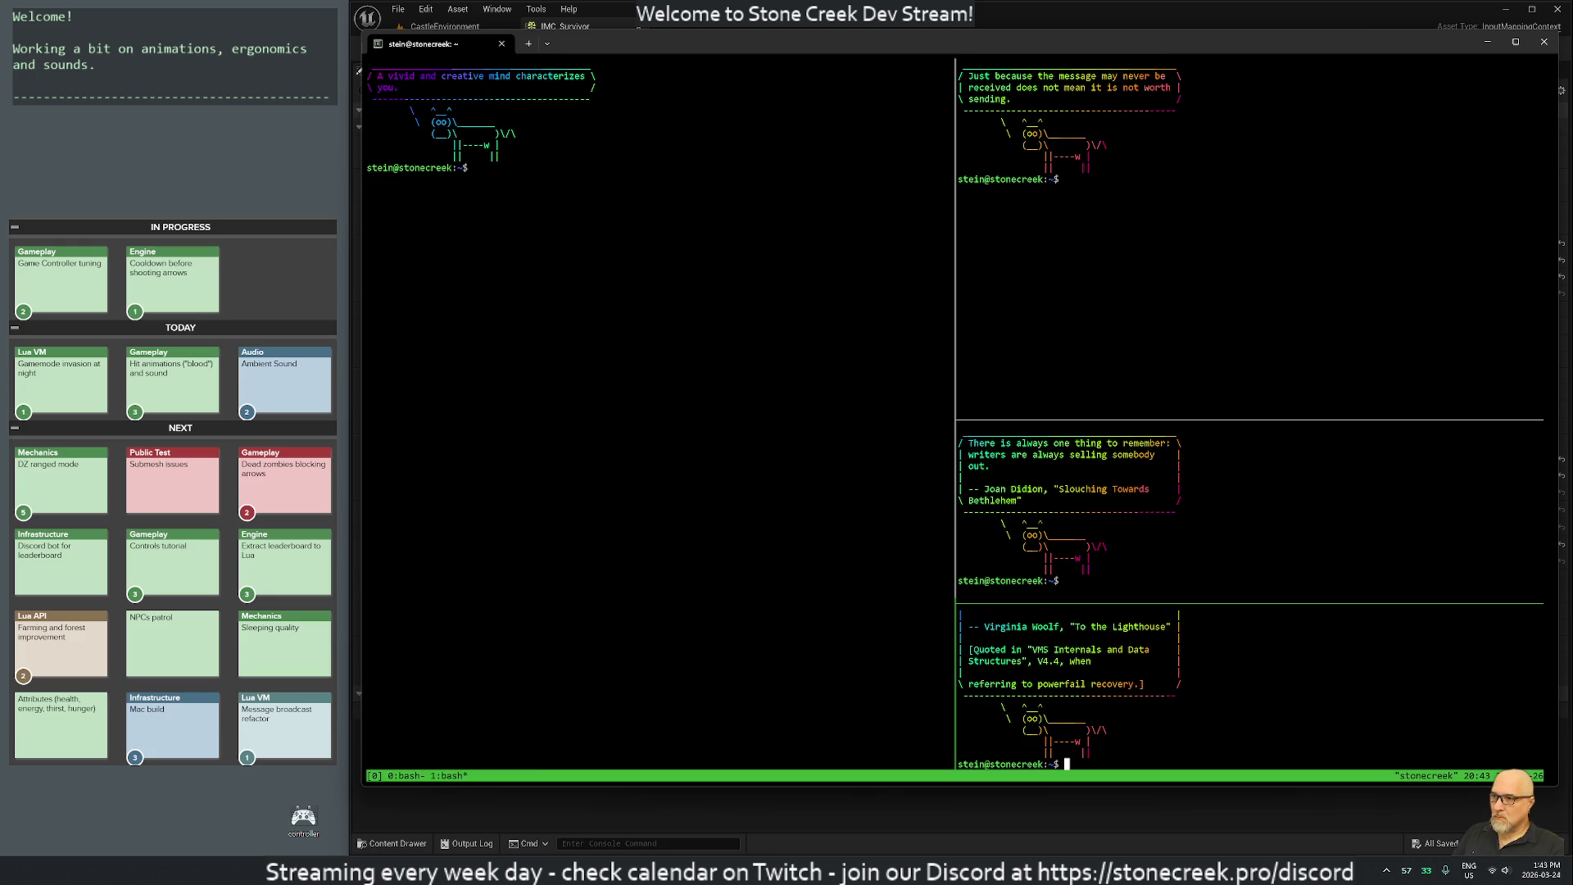
click(1066, 580)
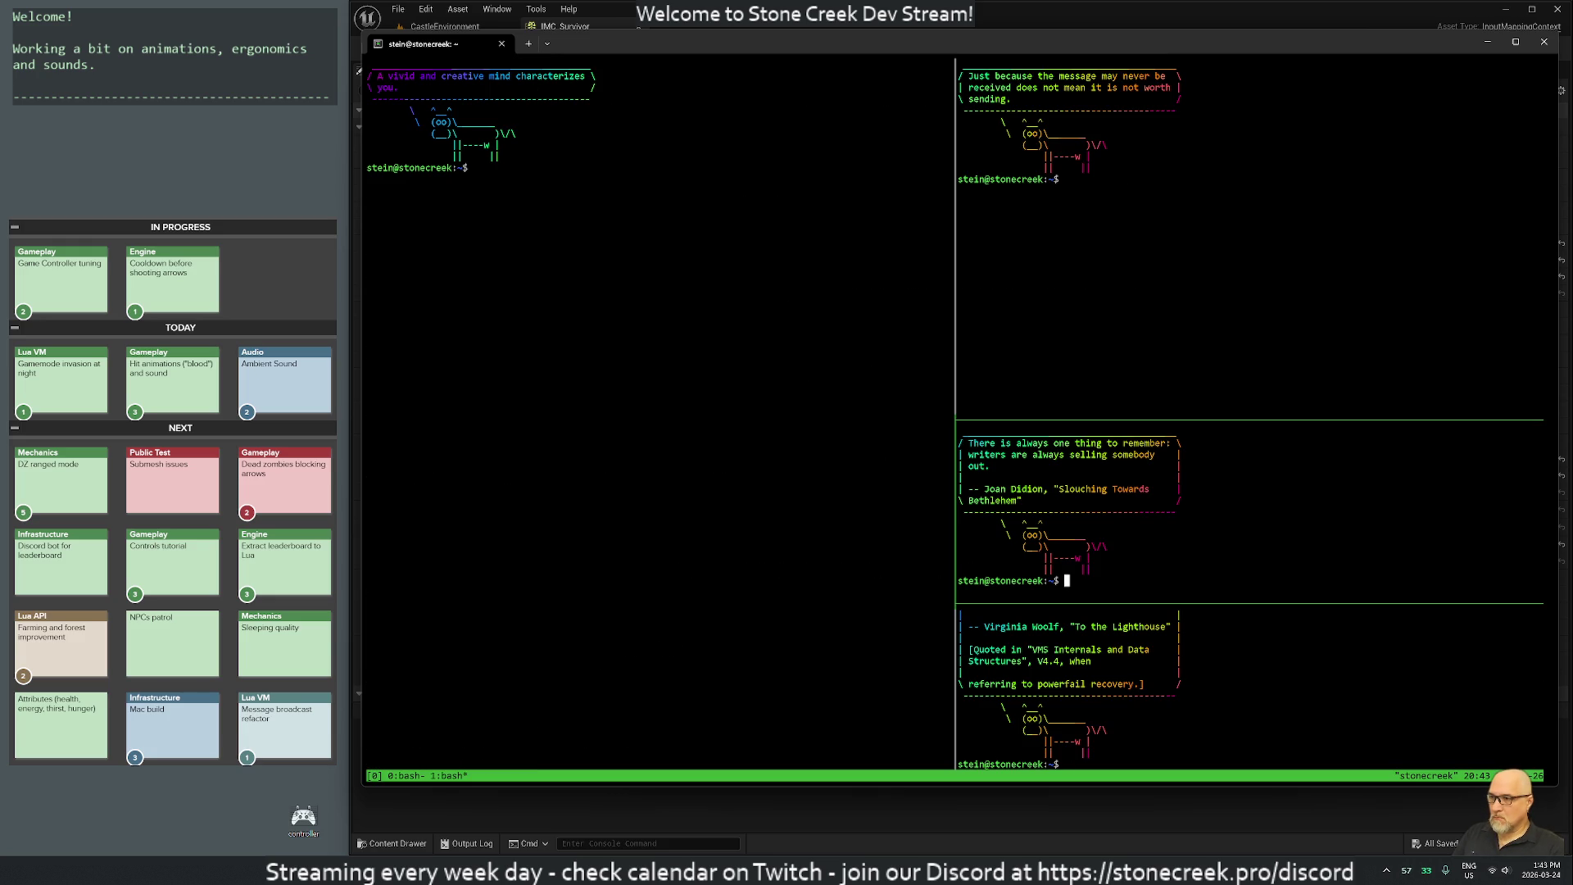
Export the pasted bot token in the middle-right pane and clear it.
text(export)
key(ctrl+v)
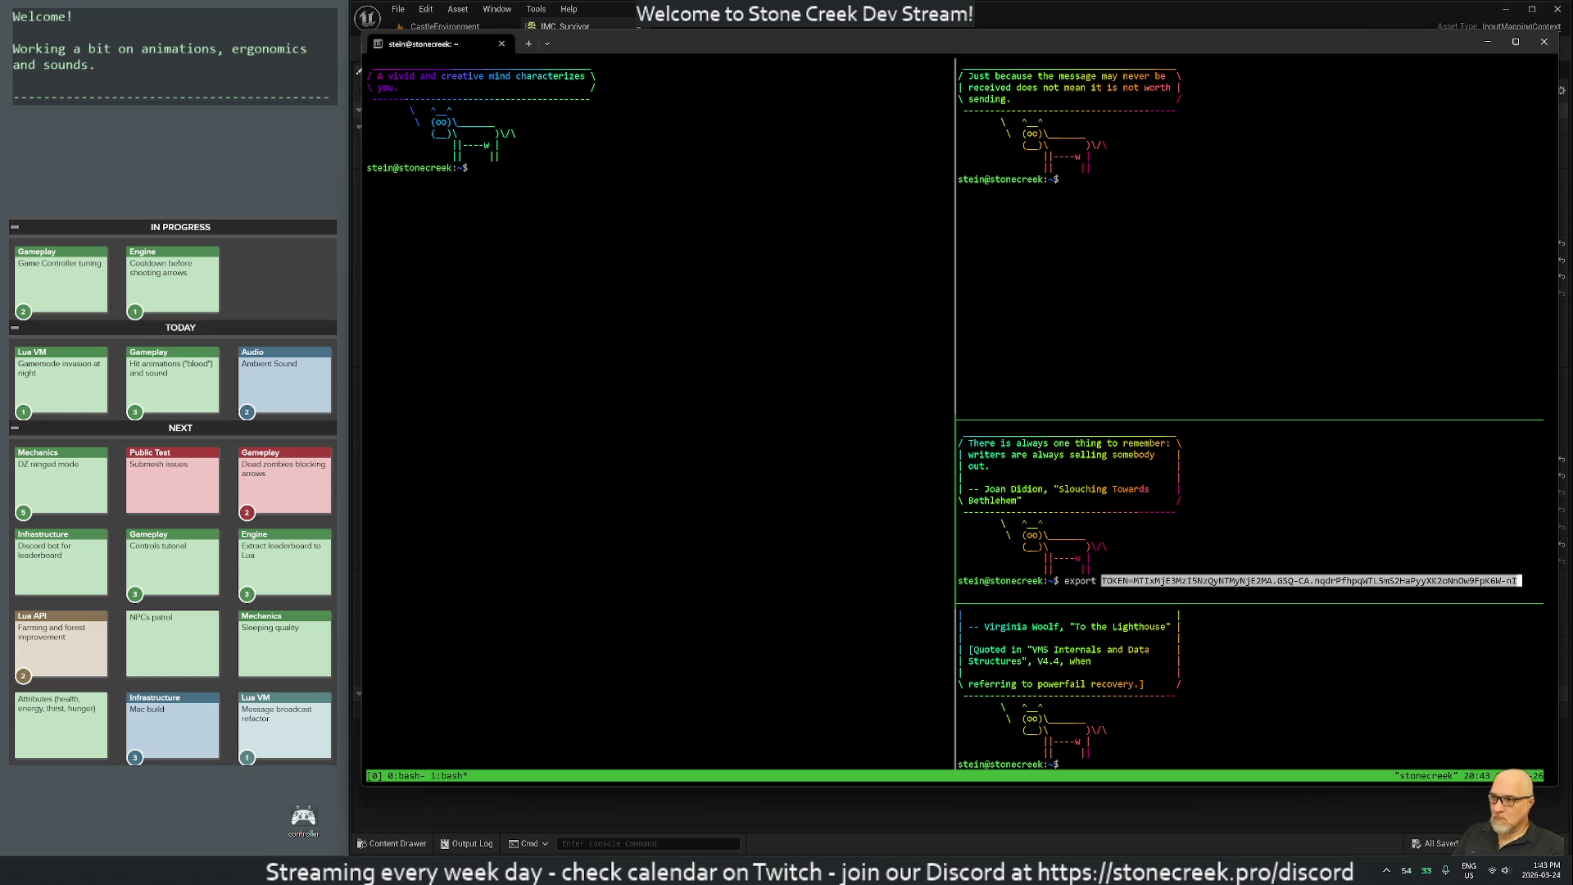
key(Return)
text(clear)
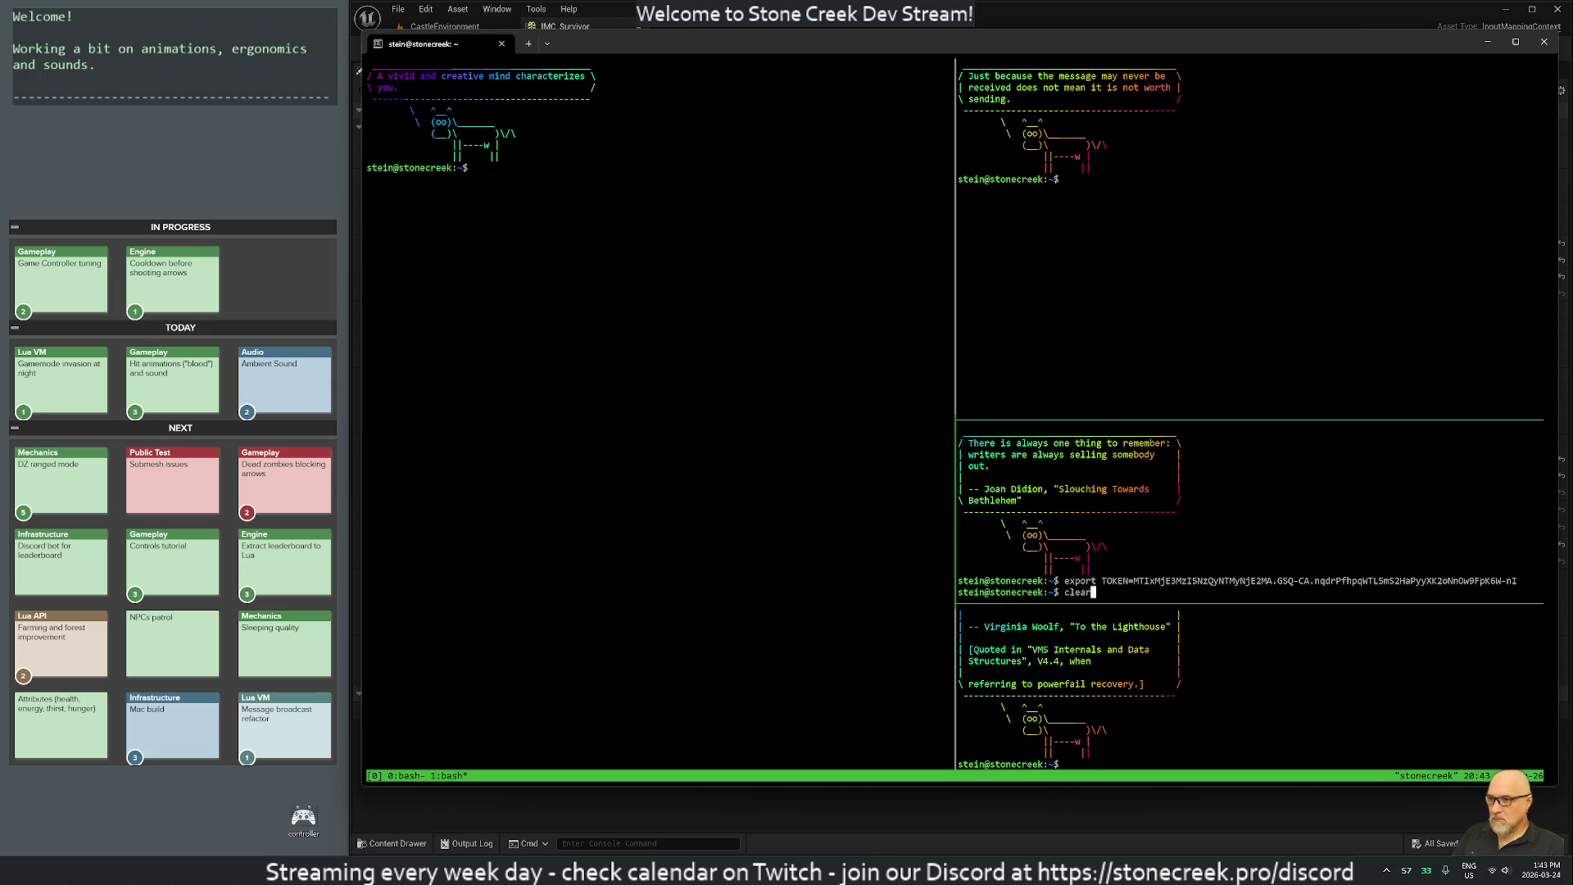
key(Return)
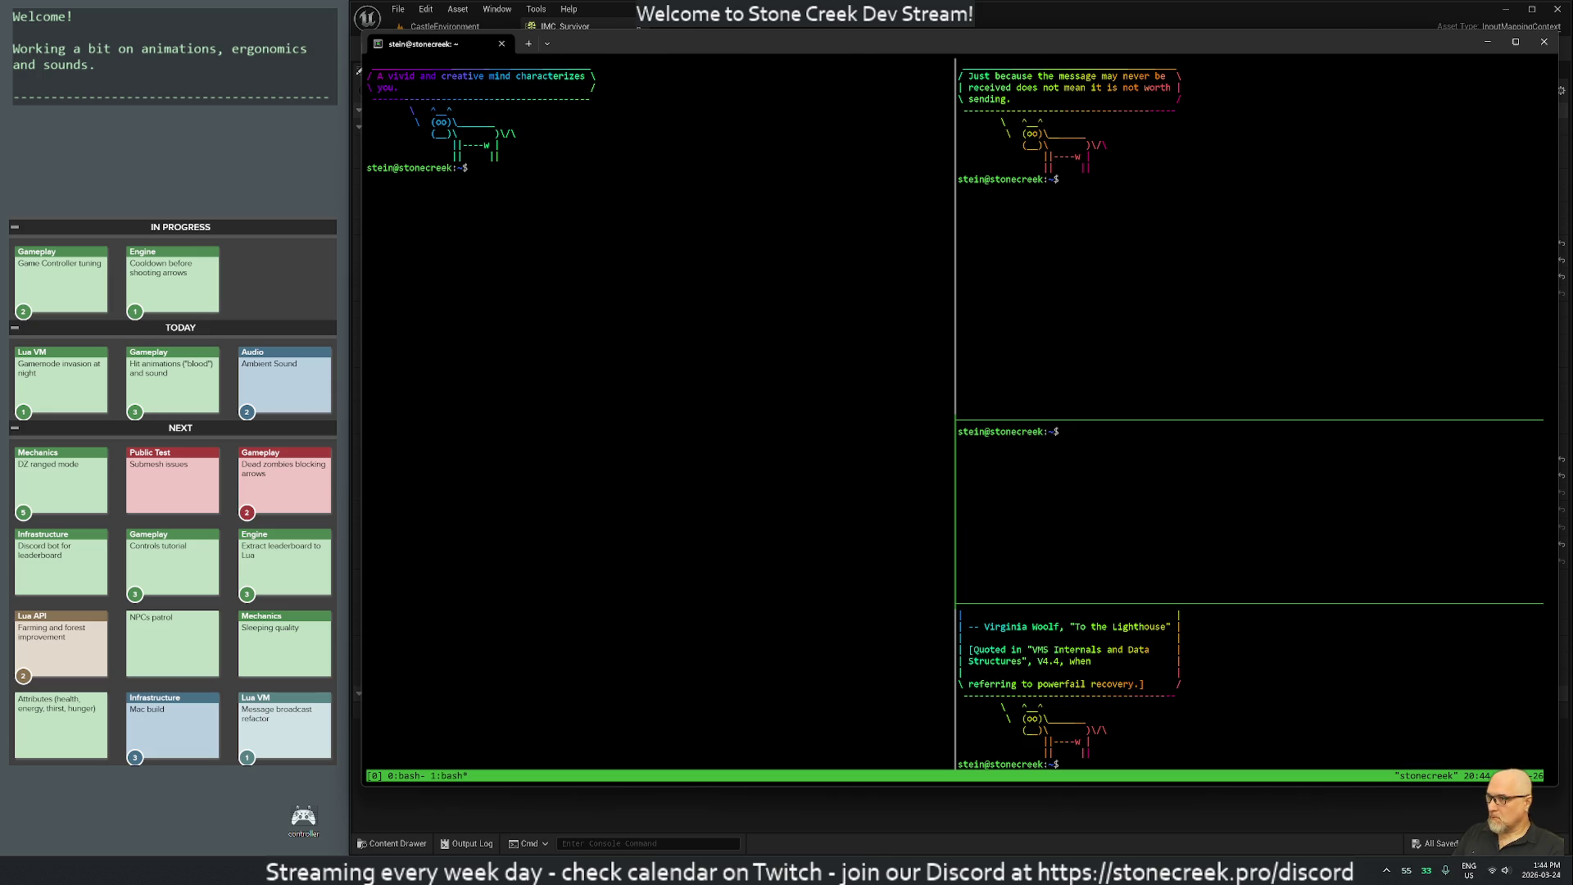
Copy the tail-to-discord.sh command from window 0 and start a cd into pzx/backend.
key(ctrl+b)
key(0)
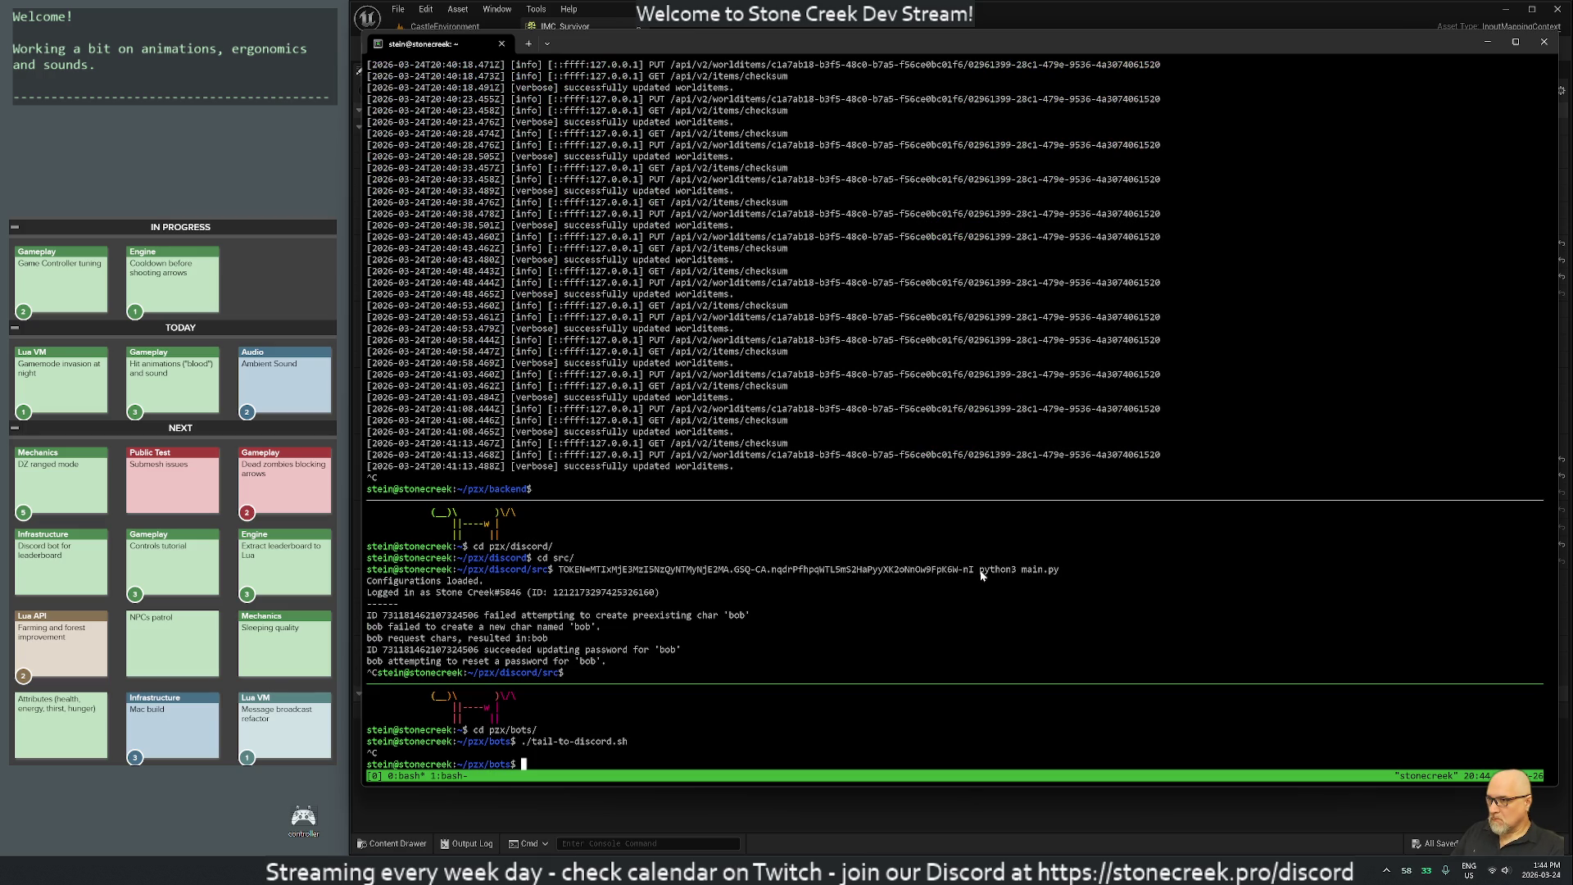
drag(526, 741, 633, 742)
key(ctrl+b)
text(ne)
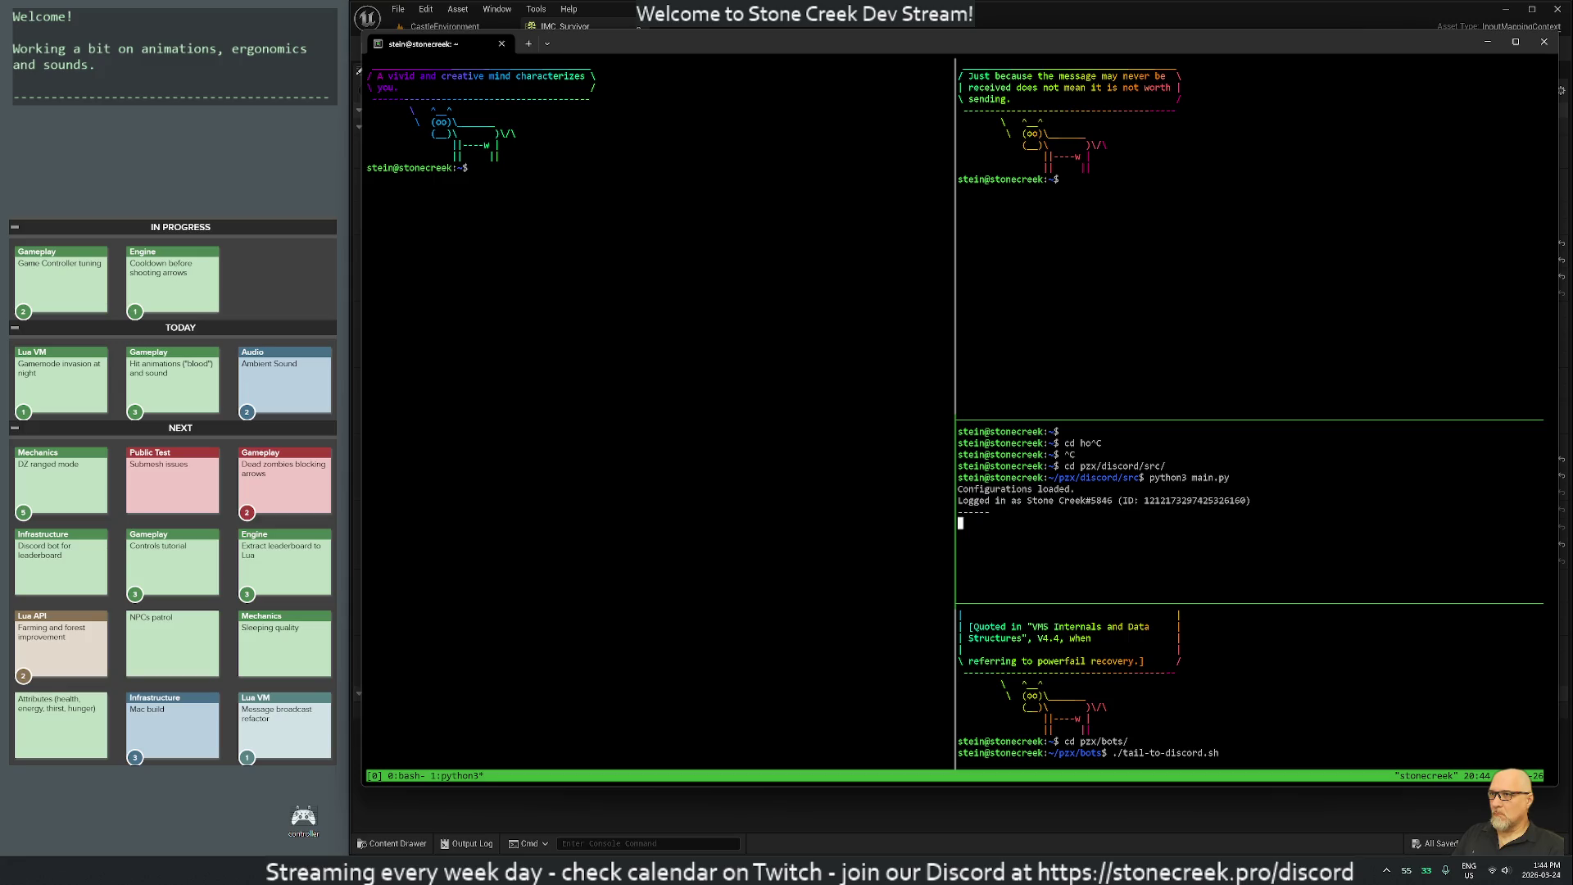
text(creek:~$ cd pzx/bac)
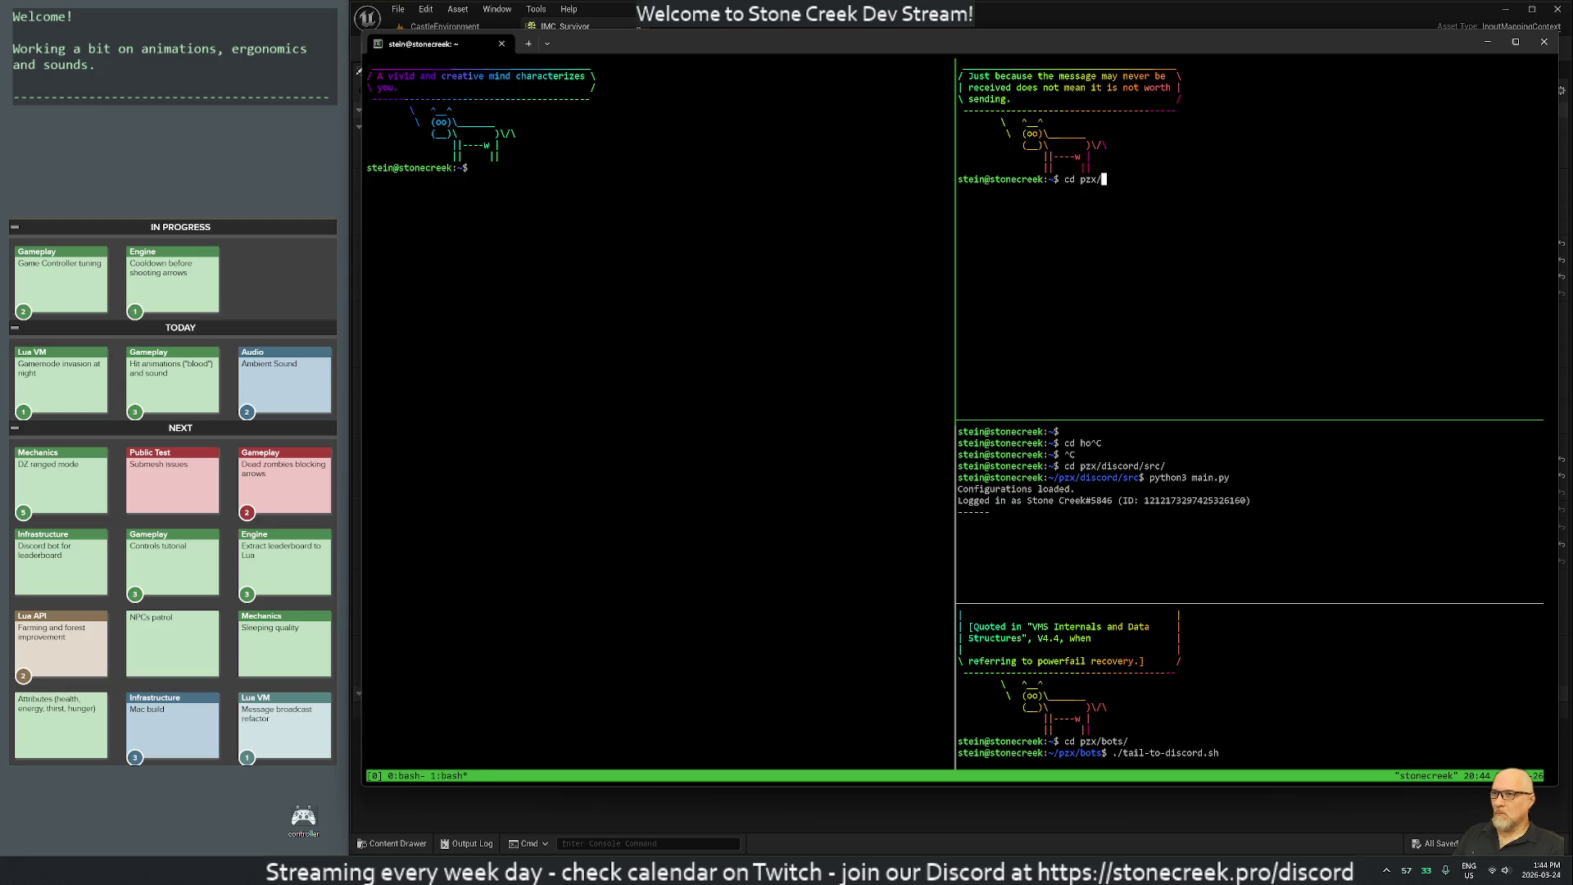
Change the top-right pane into pzx/backend, then exit the old bot and log-tailing panes in window 0.
key(Tab)
key(Return)
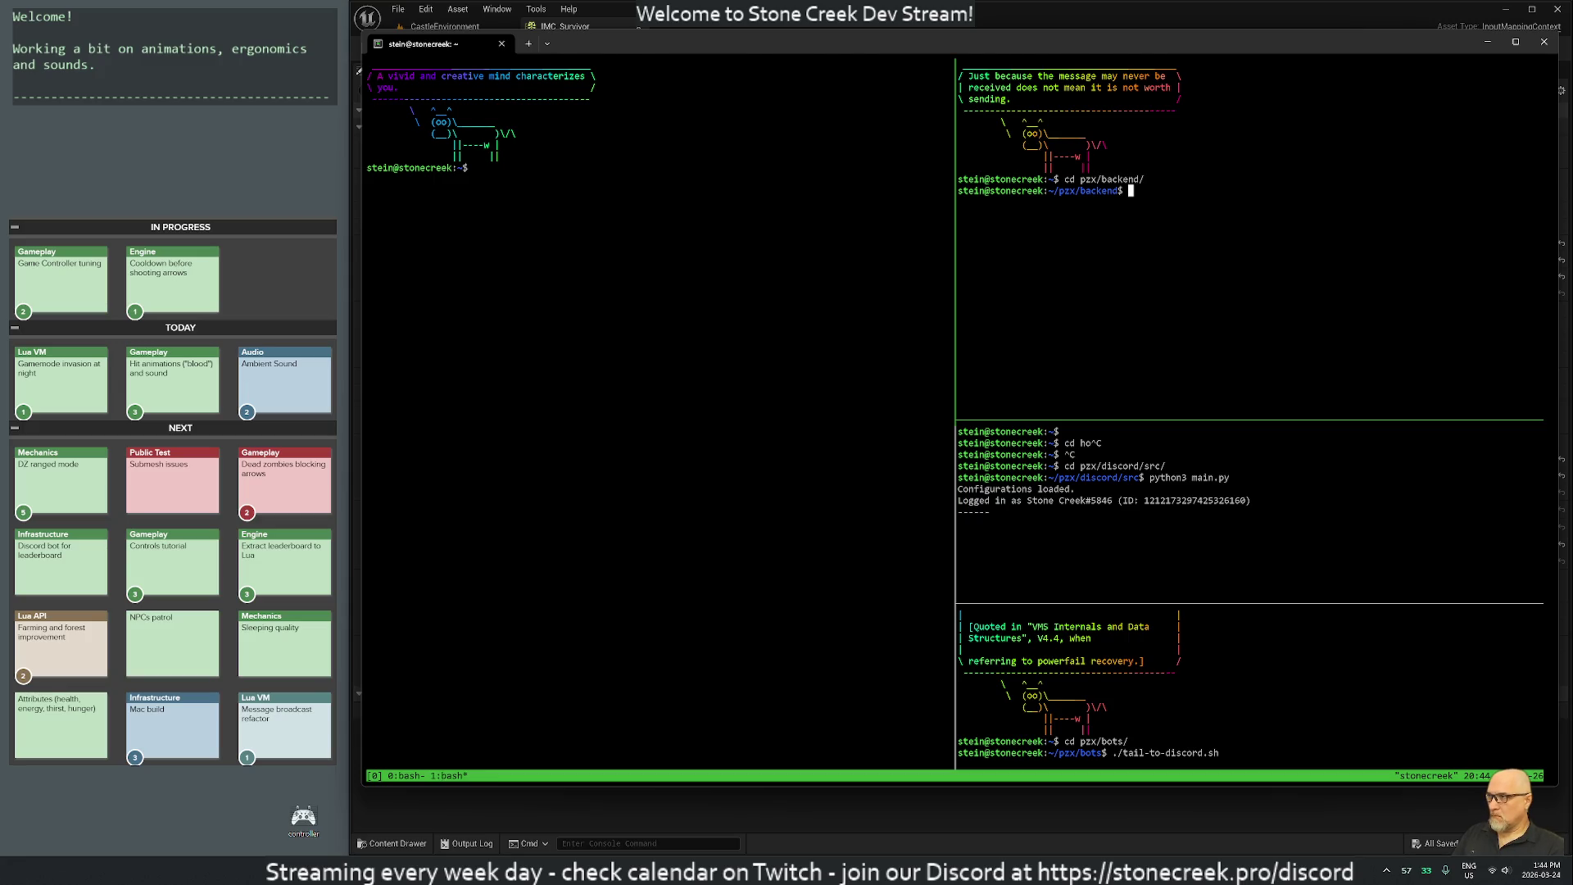
key(ctrl+b)
key(p)
key(Return)
text(exit)
key(Return)
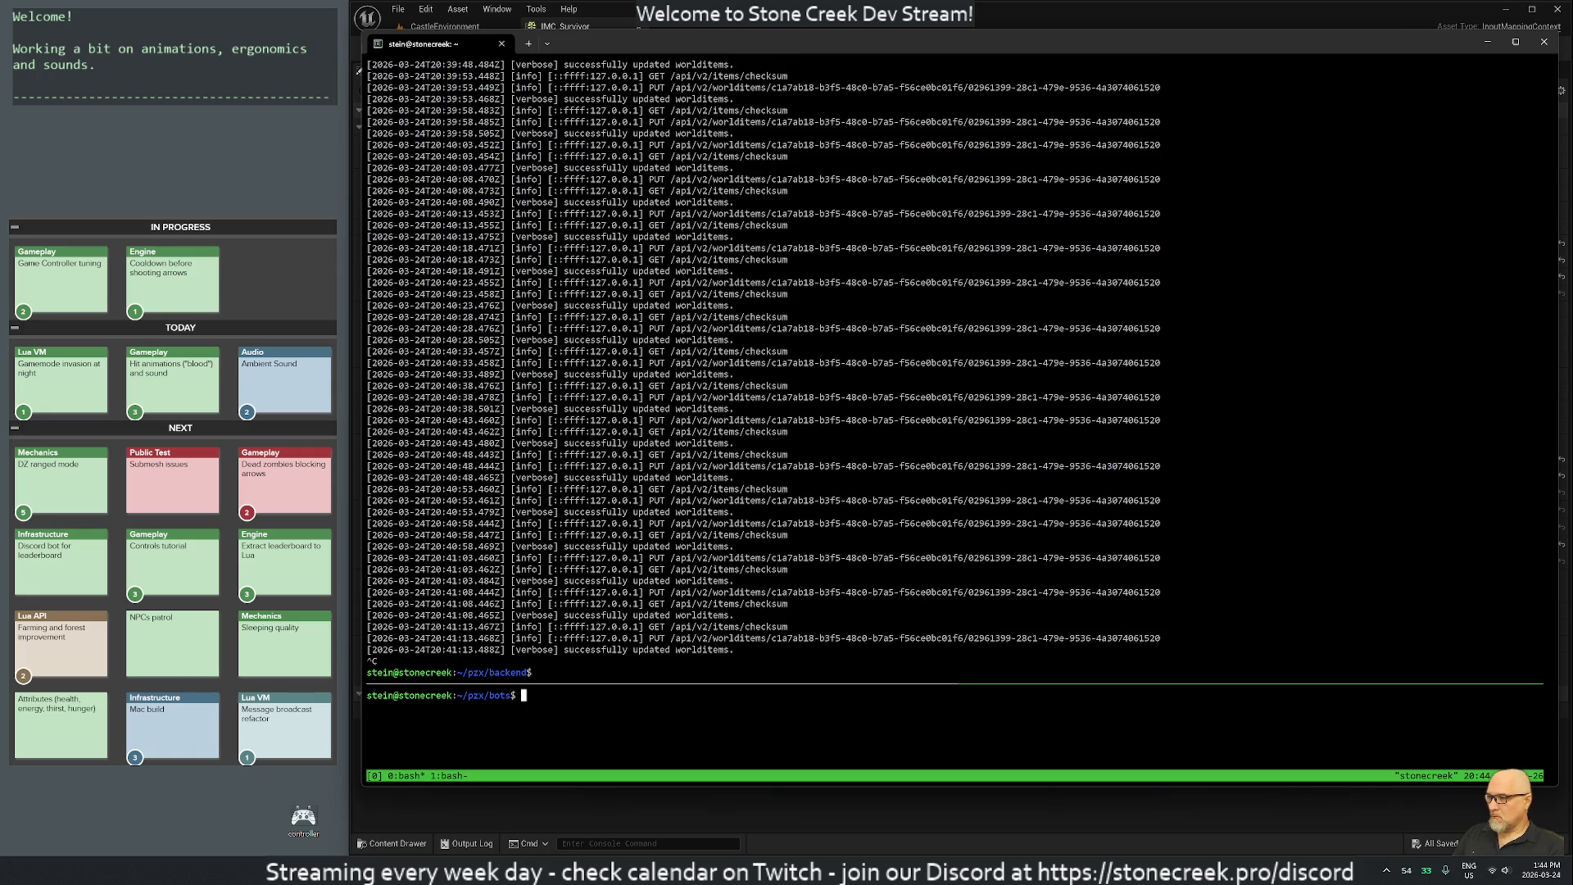
text(exit)
key(Return)
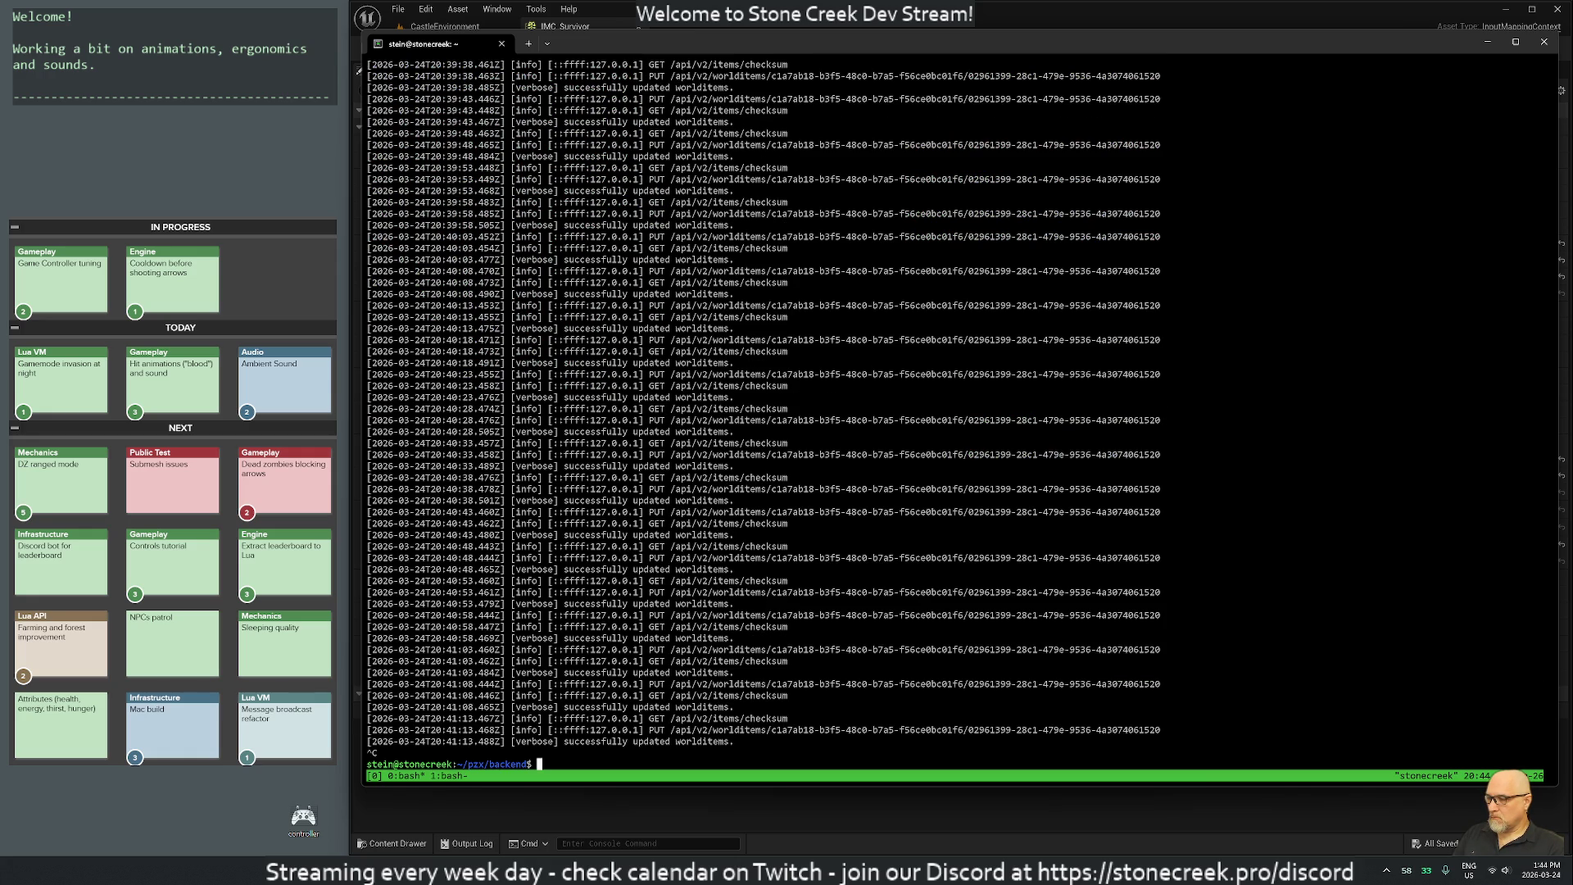
Copy the export command from history, clear the screen, return to window 1, and bring Unreal forward.
key(ctrl+r)
text(expor)
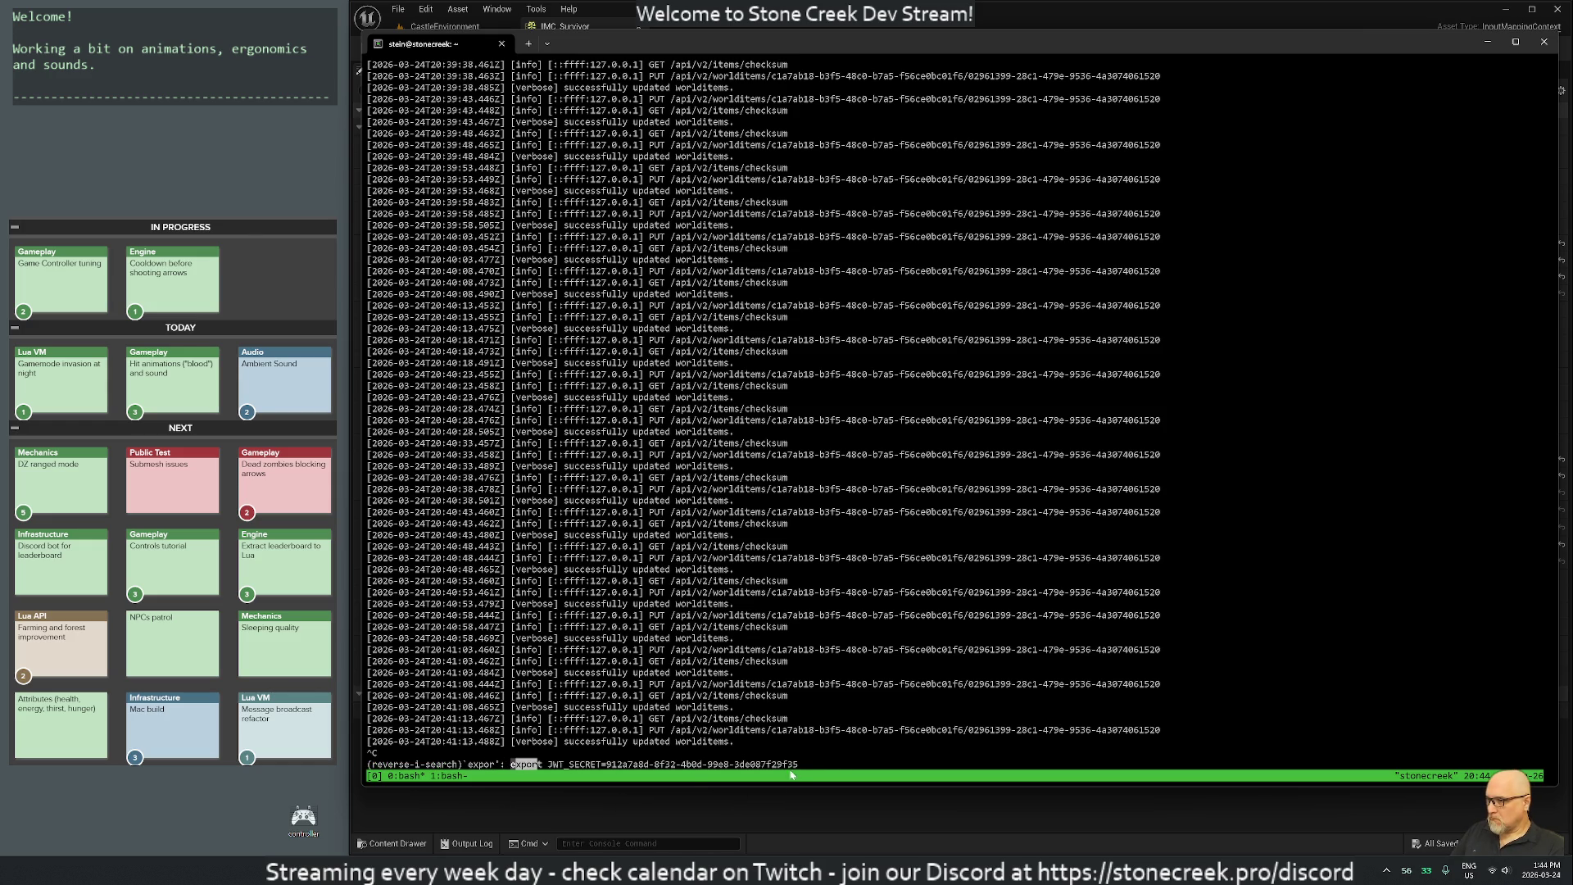
mouse_move(799, 763)
mouse_down()
mouse_move(503, 774)
mouse_move(541, 774)
mouse_up()
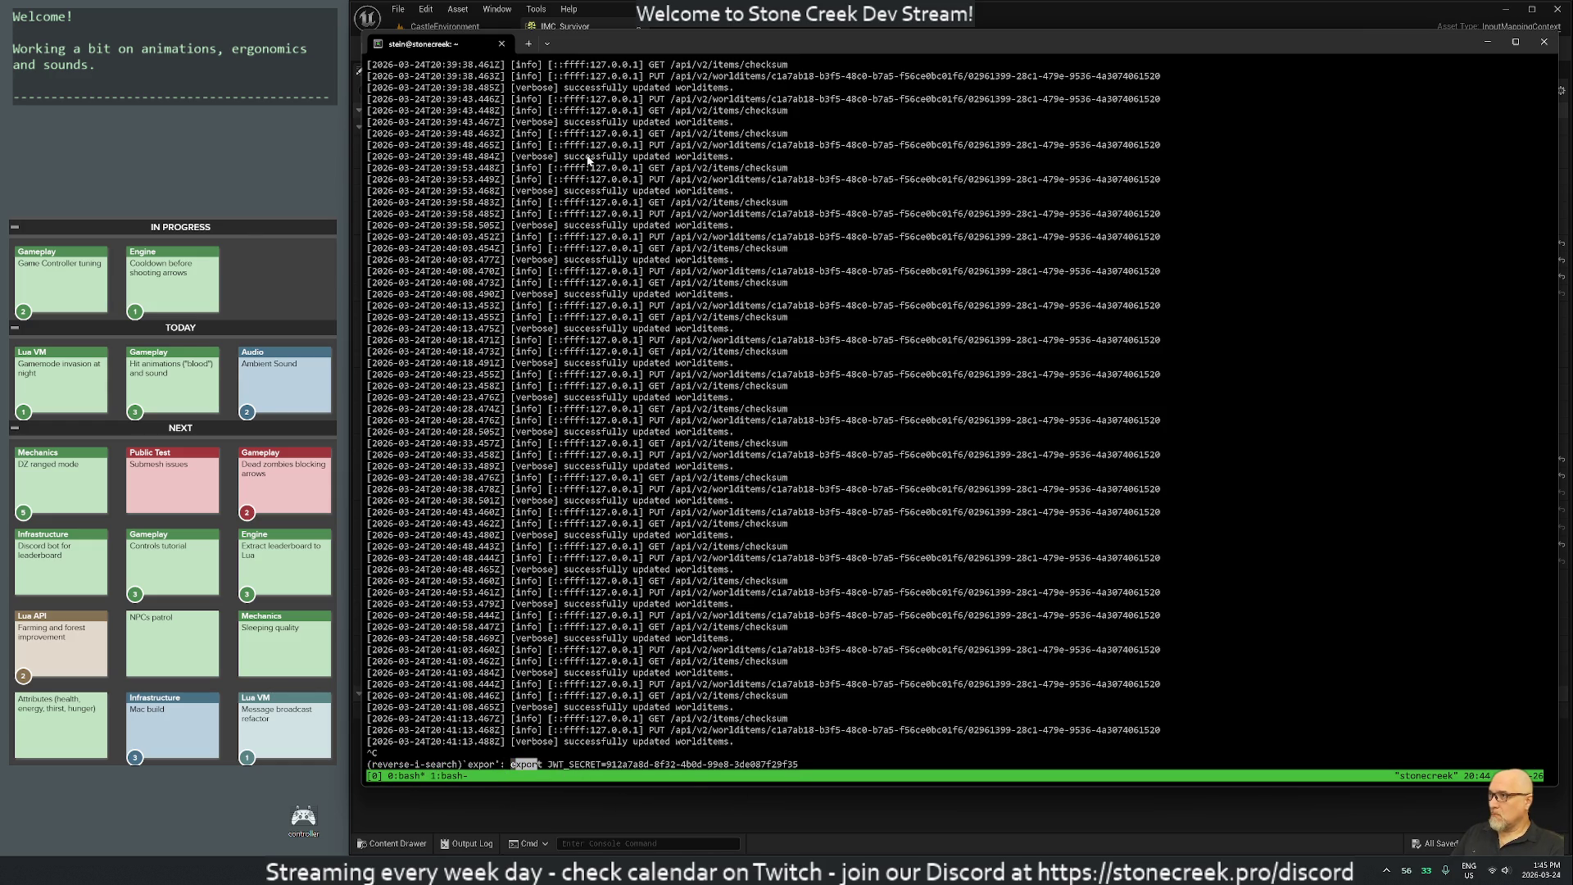
key(ctrl+c)
text(clear)
key(Return)
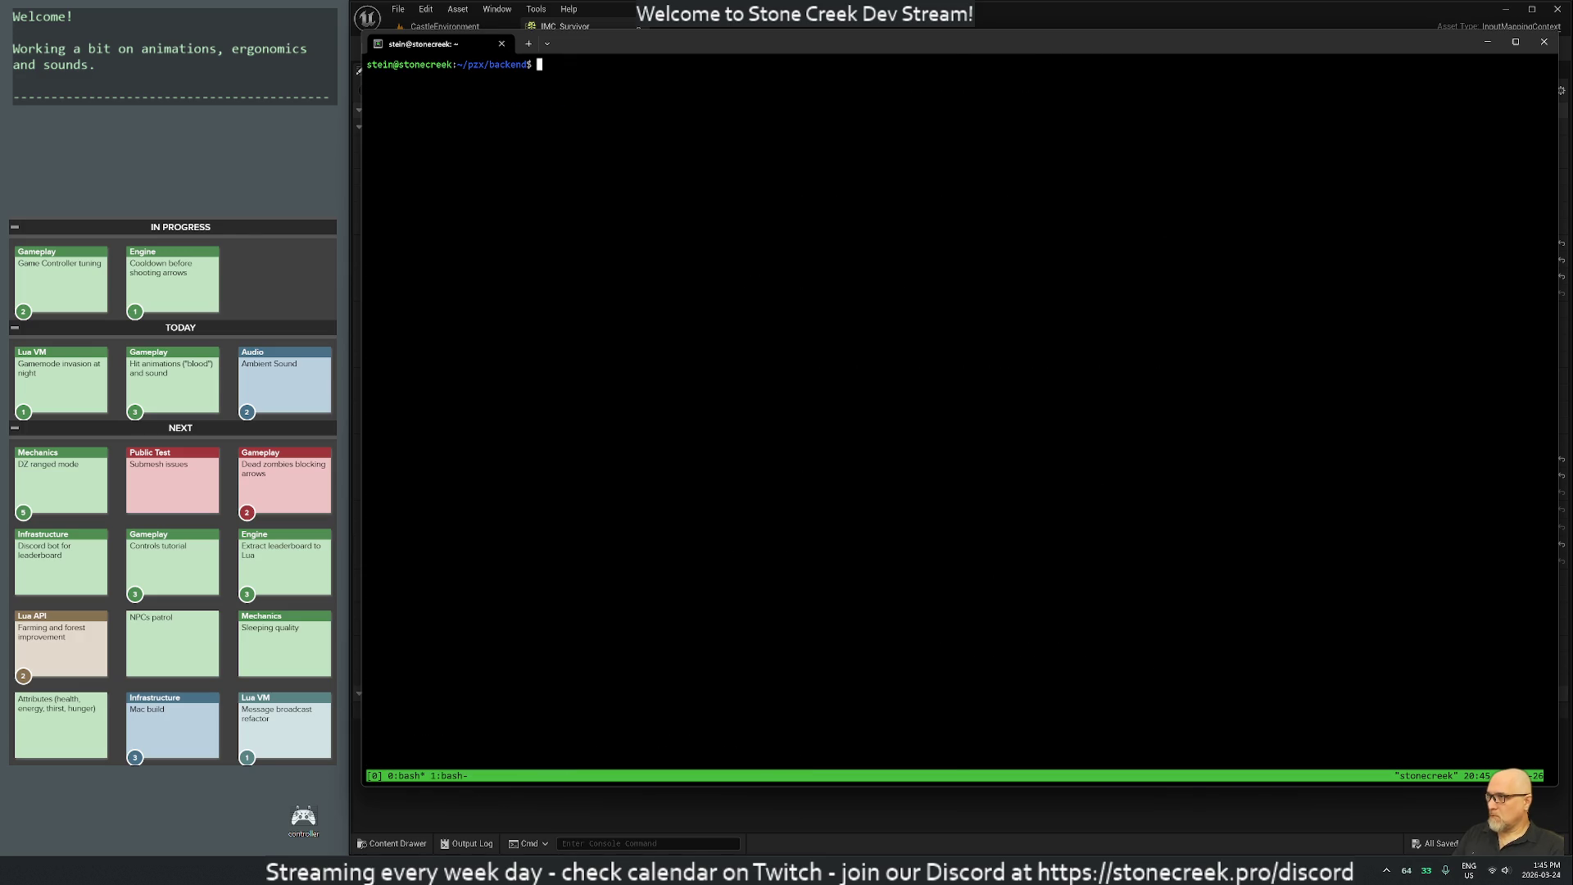
key(ctrl+b)
key(1)
key(Return)
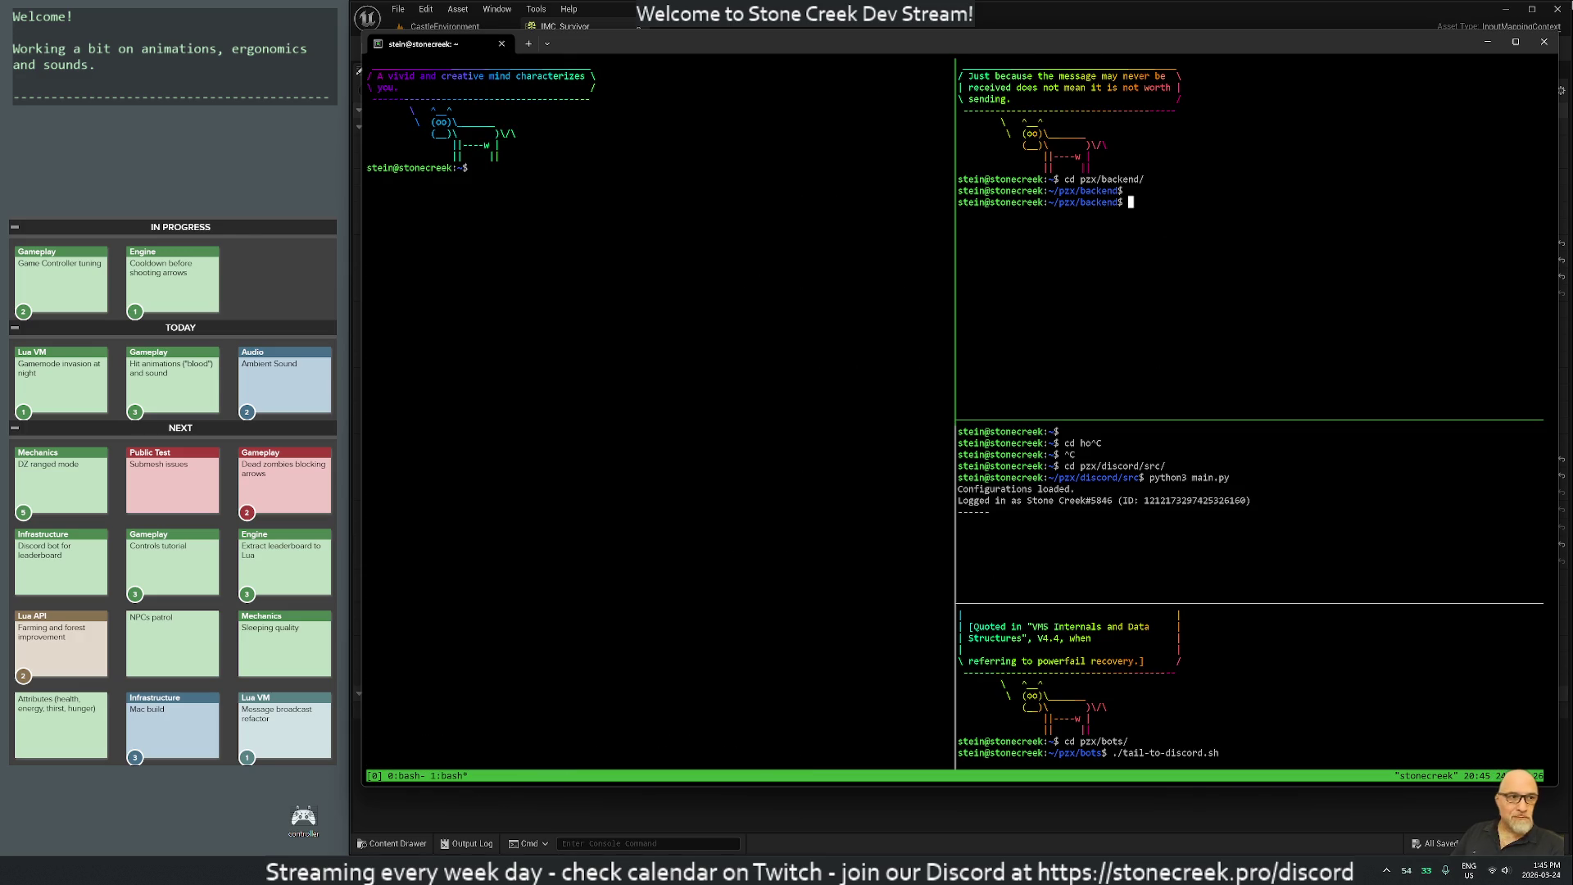
click(824, 30)
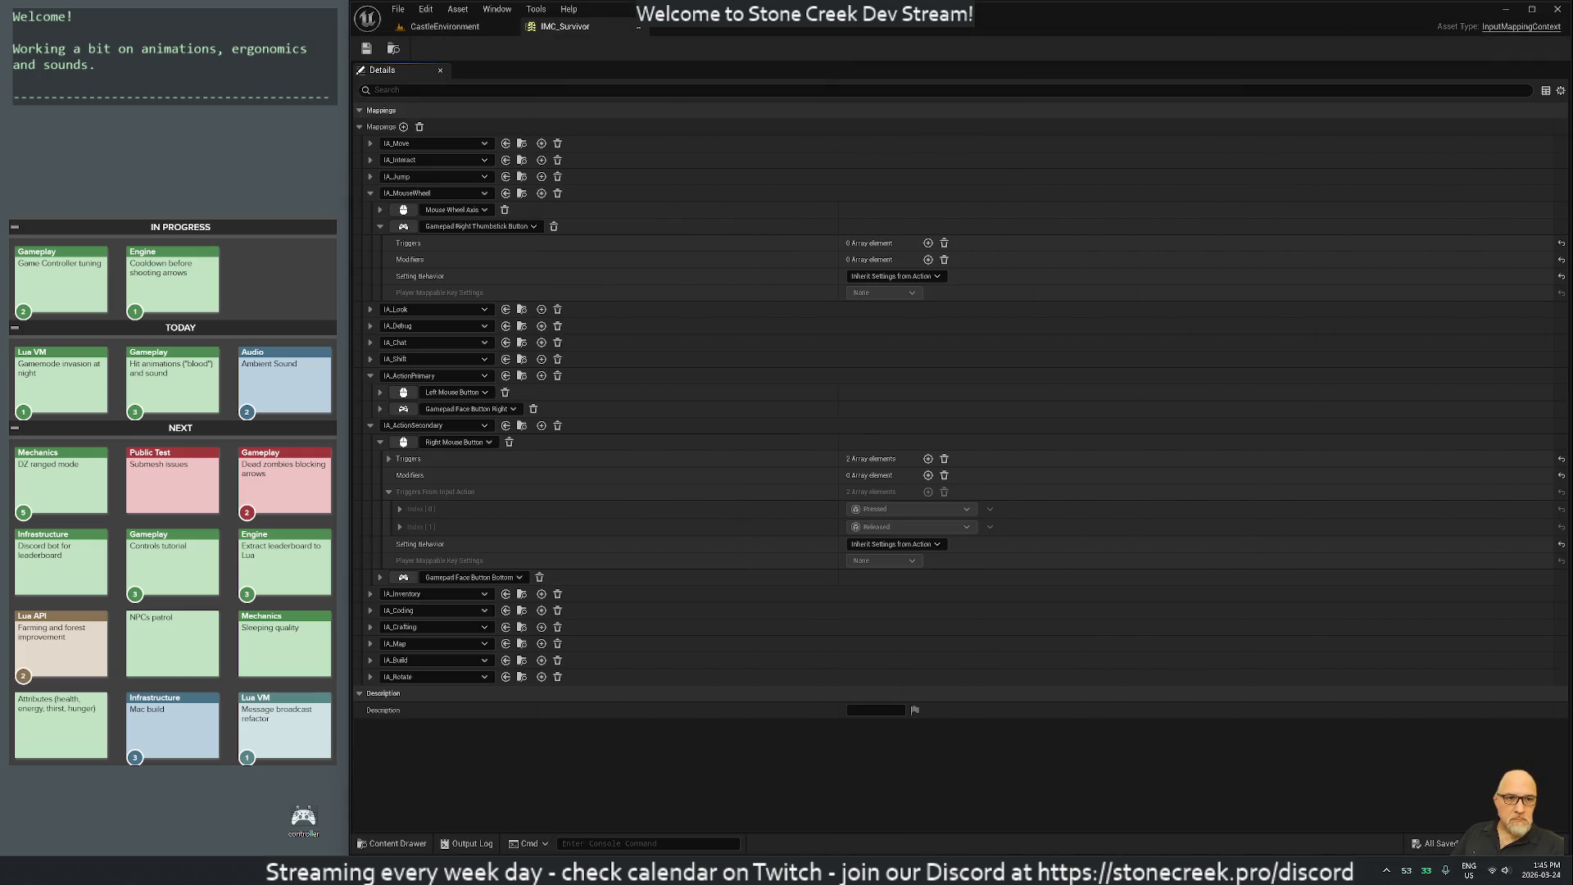
mouse_move(1572, 46)
mouse_down()
mouse_move(1080, 46)
mouse_move(1139, 49)
mouse_up()
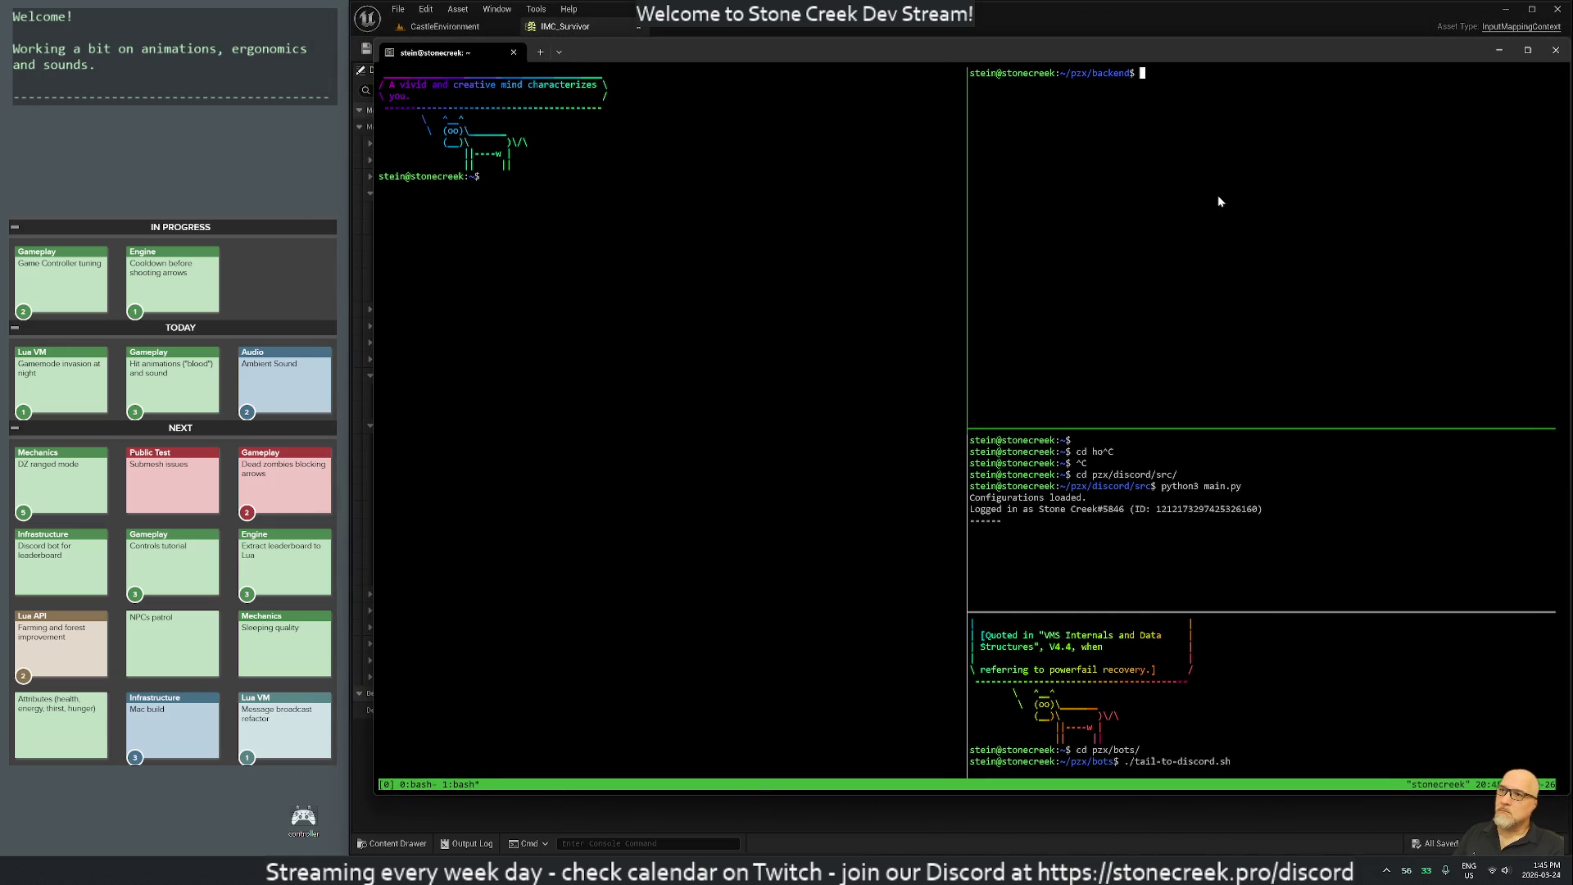
List the backend folder and search shell history for the node server.js command.
text(ls)
key(Return)
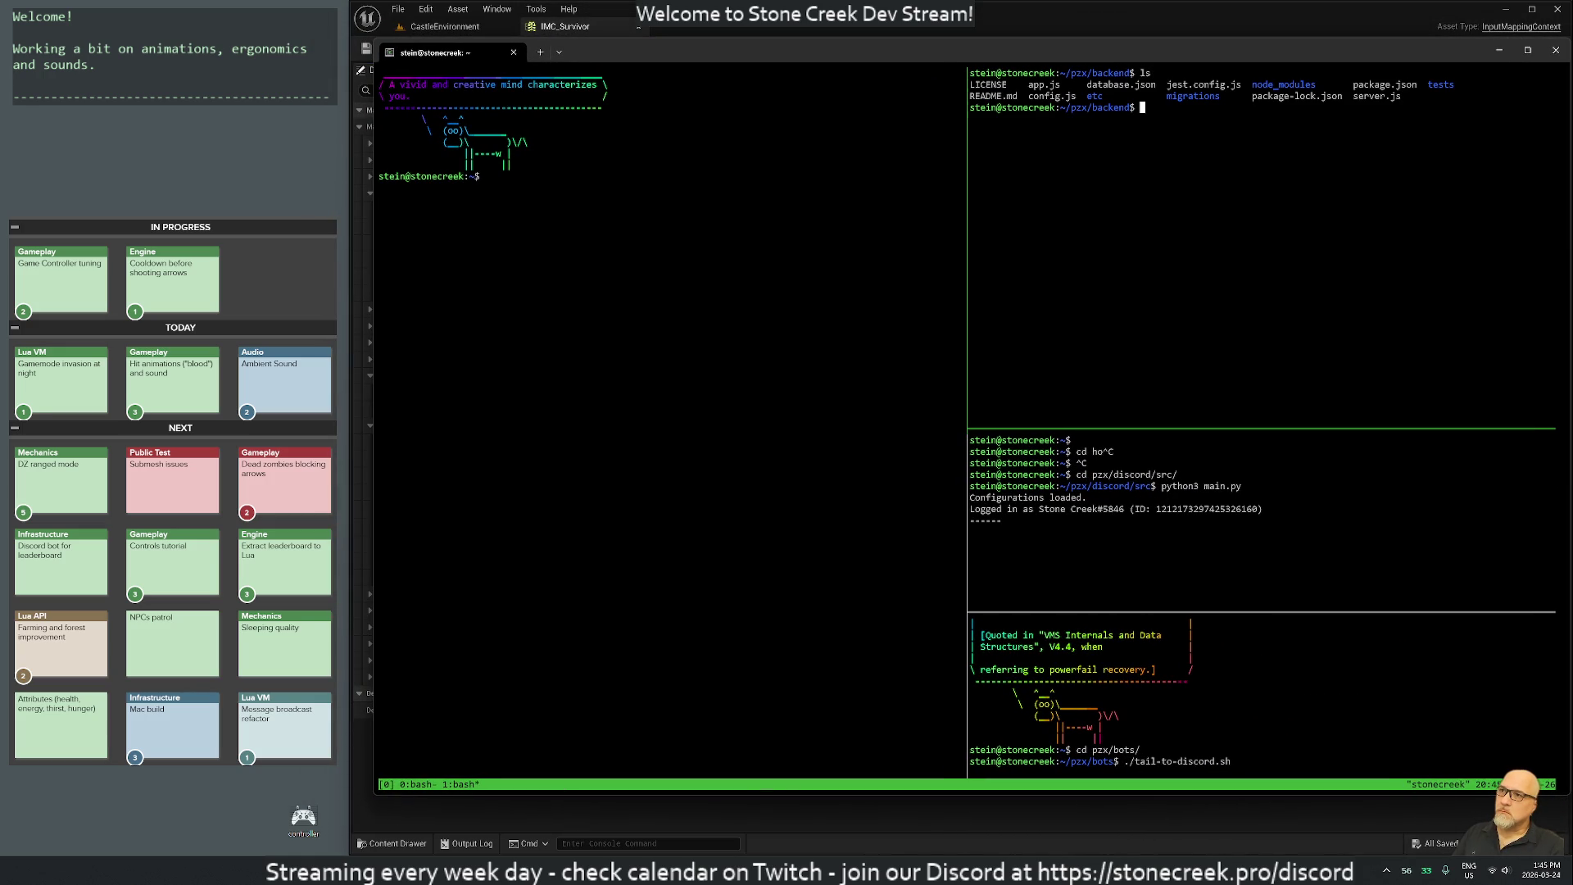
key(ctrl+r)
text(node)
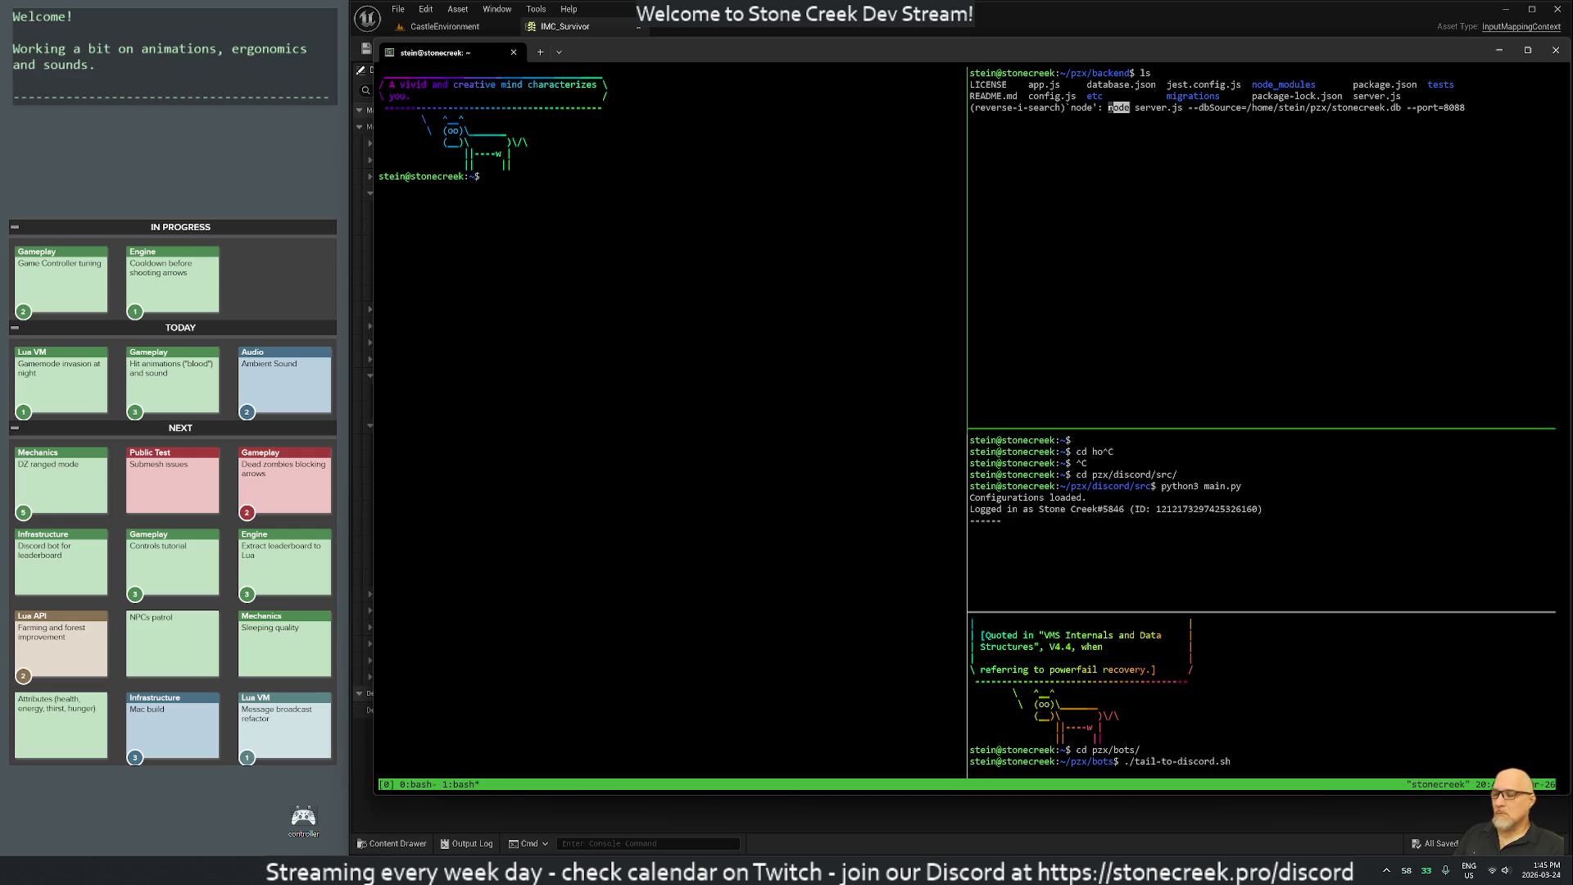
key(ctrl+b)
text(0)
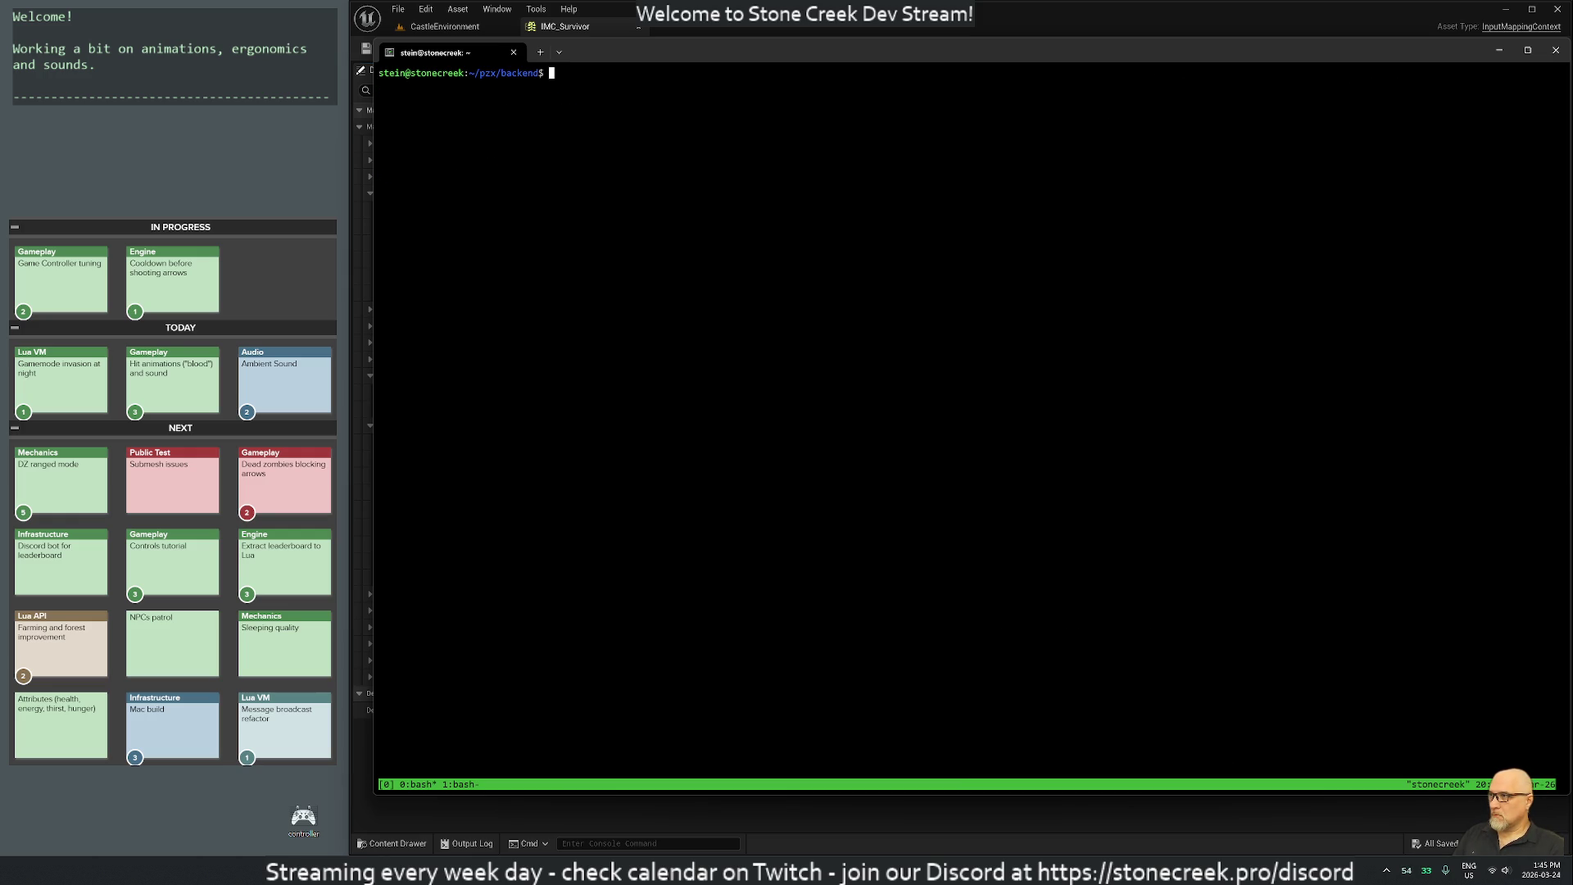
text(node server.js --dbSource=/home/stein/pzx/stonecreek.db --port=8088)
key(ctrl+w)
key(ctrl+w)
key(ctrl+w)
Run node server.js on port 8088 with stonecreek.db, then focus the bottom-right pane.
key(ctrl+b)
key(1)
key(Return)
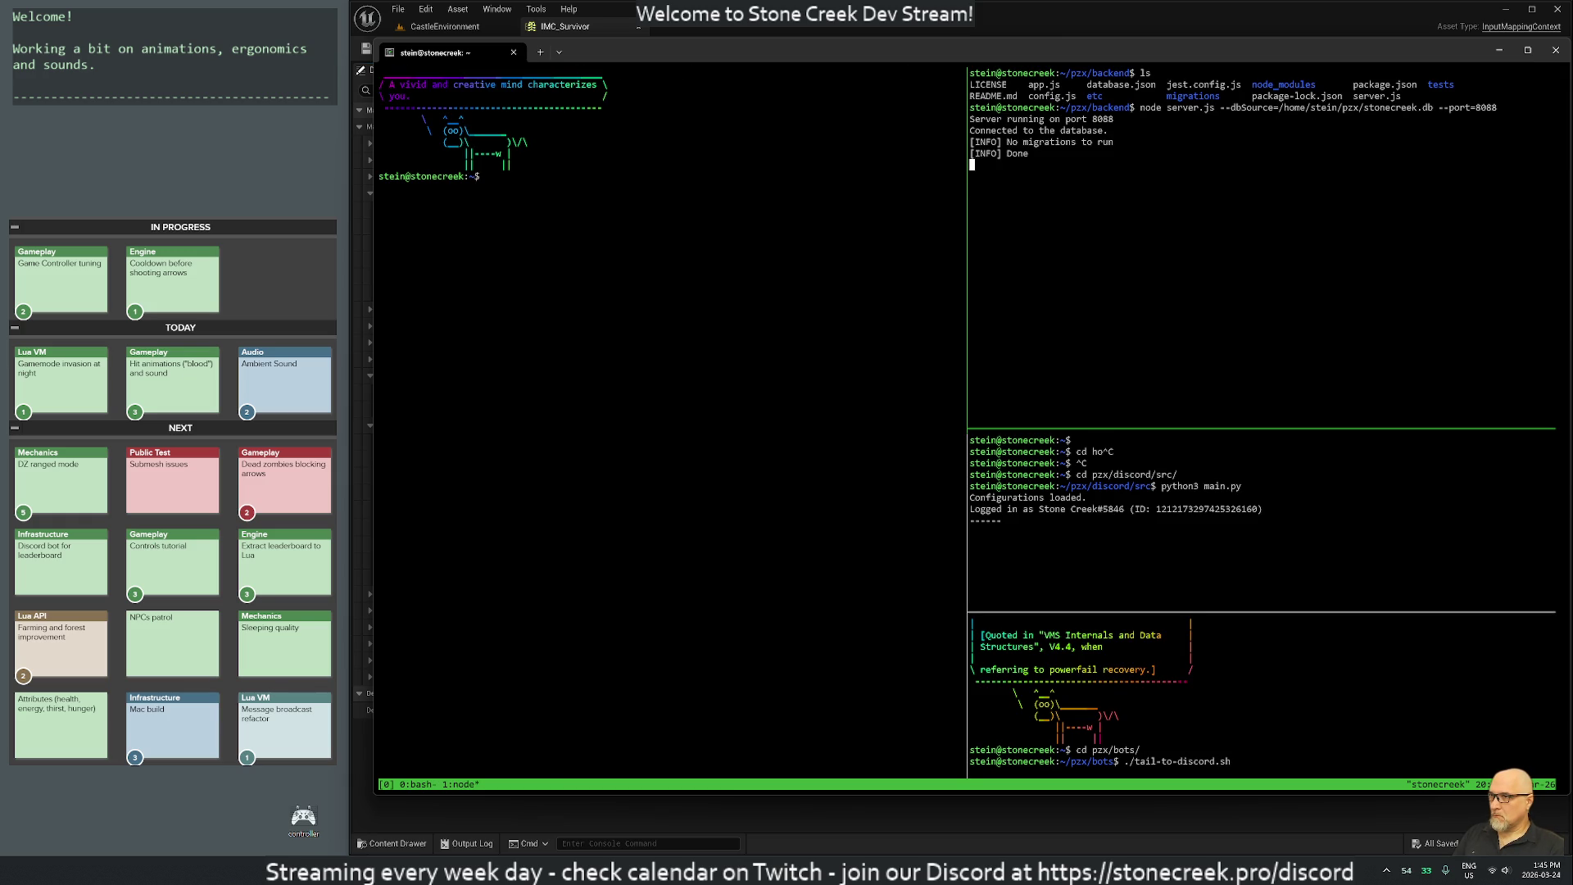
key(ctrl+b)
key(semicolon)
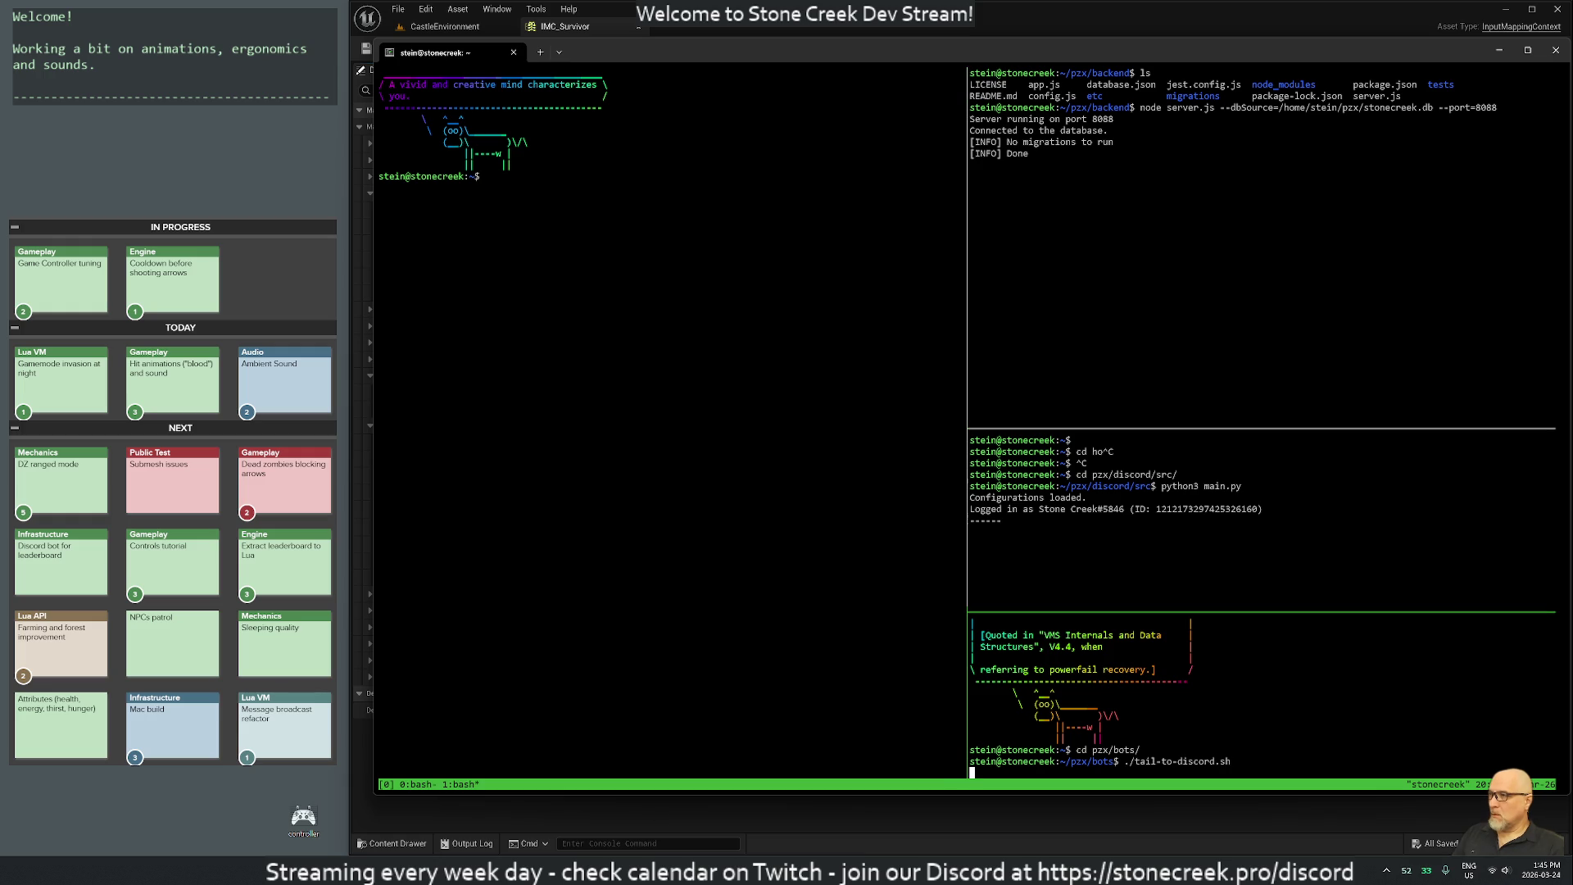
Focus the left shell pane, enter the pzx folder, and list its files and tmux windows.
key(ctrl+b)
key(Up)
key(ctrl+b)
key(Left)
text(cd pzx/)
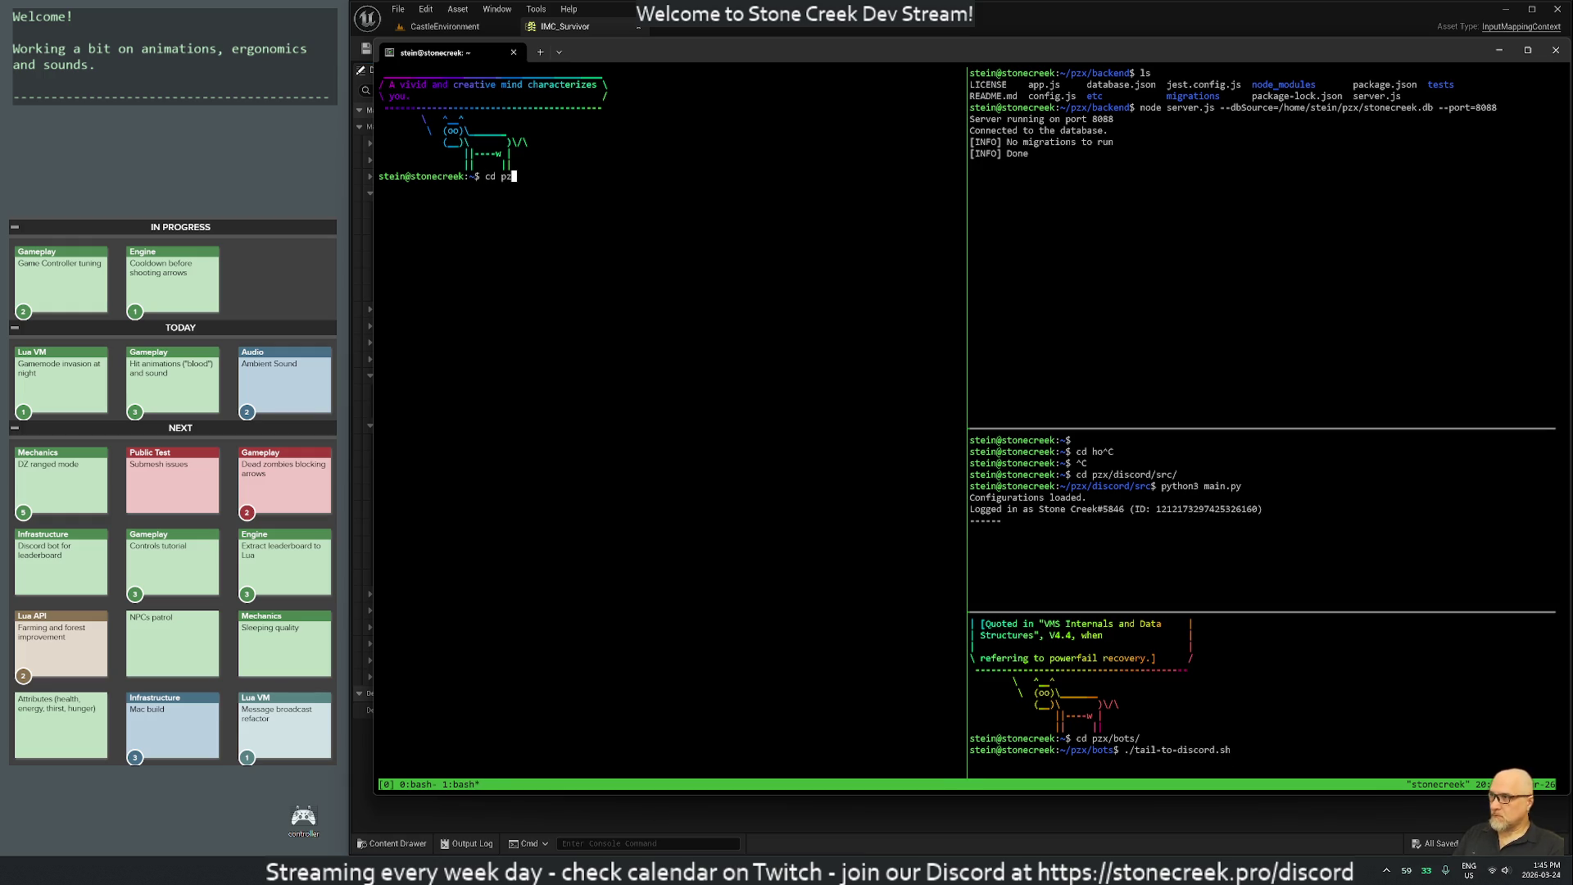
key(Return)
text(ls)
key(Return)
text(tmux ls)
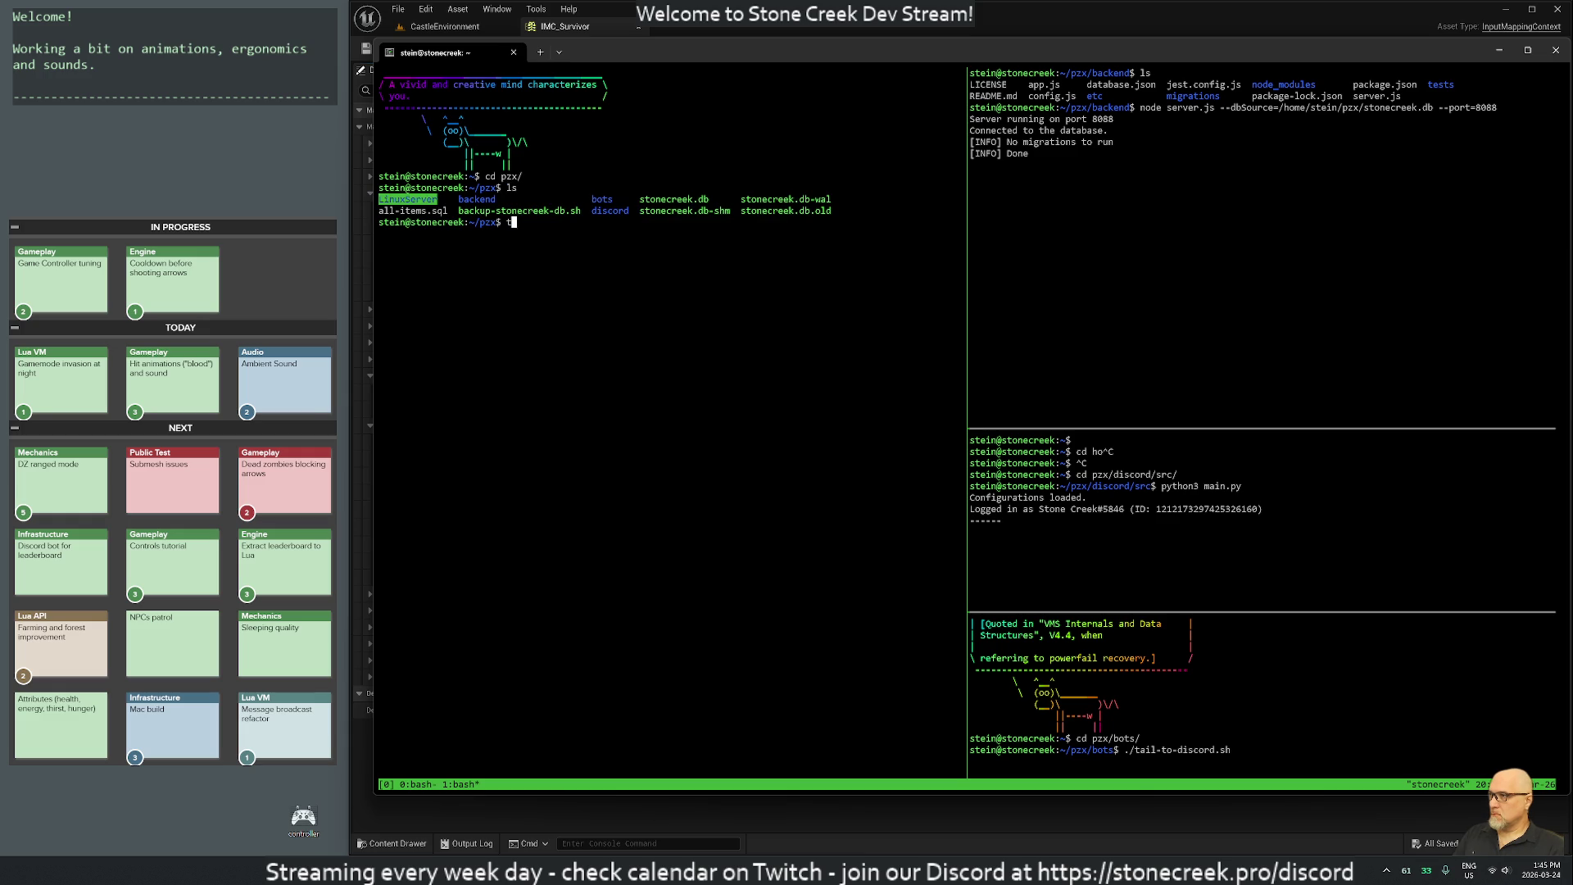
key(Return)
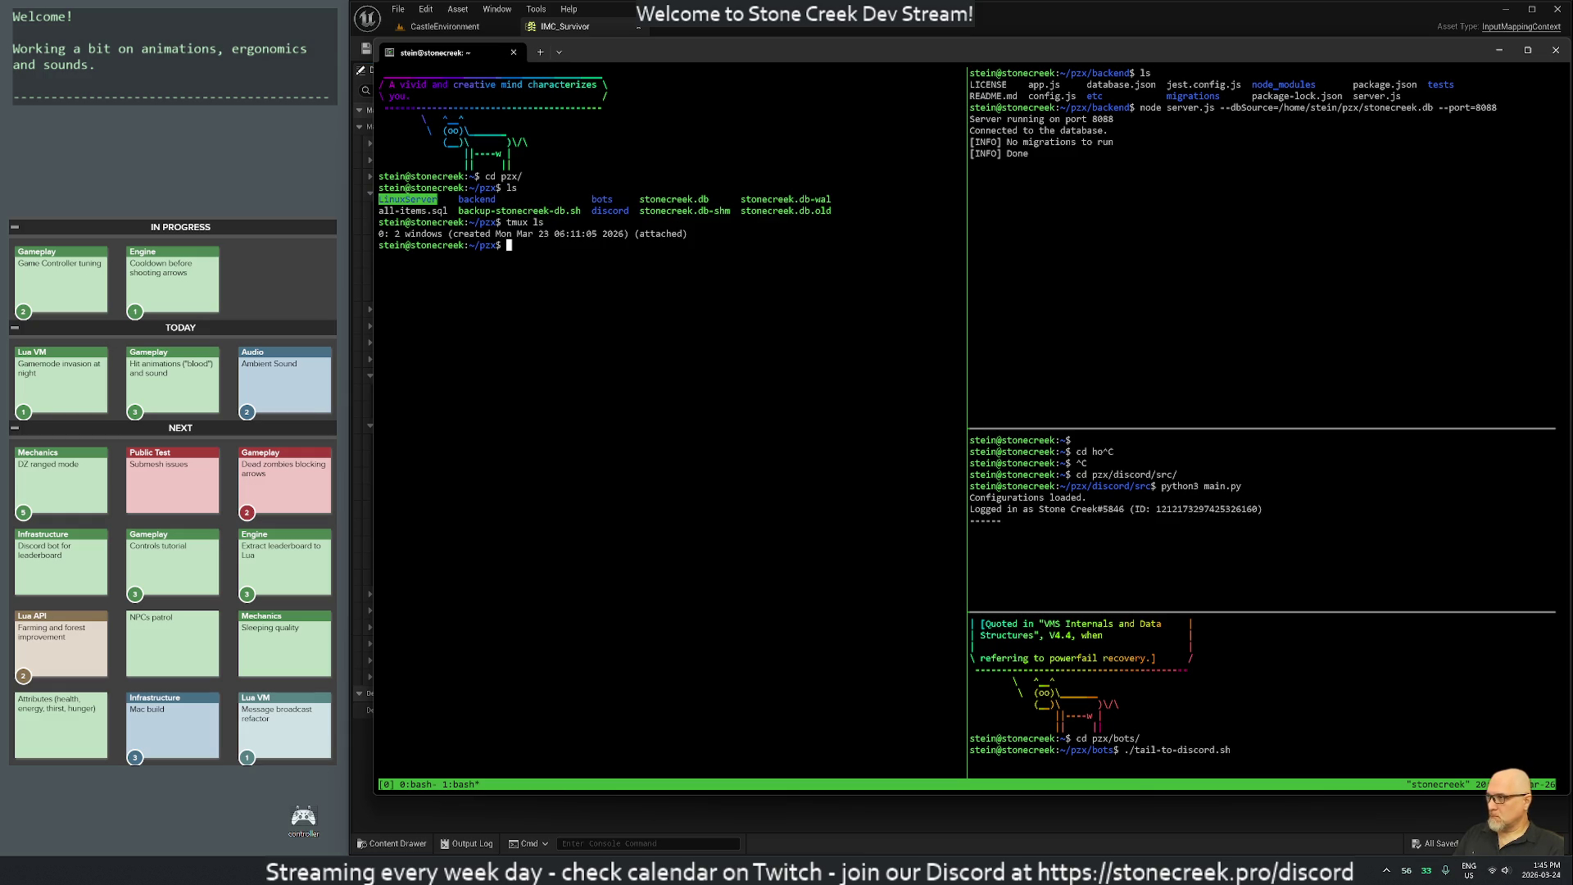
Close tmux window 0, then detach, list the sessions and reattach with tmux attach.
key(ctrl+b)
key(0)
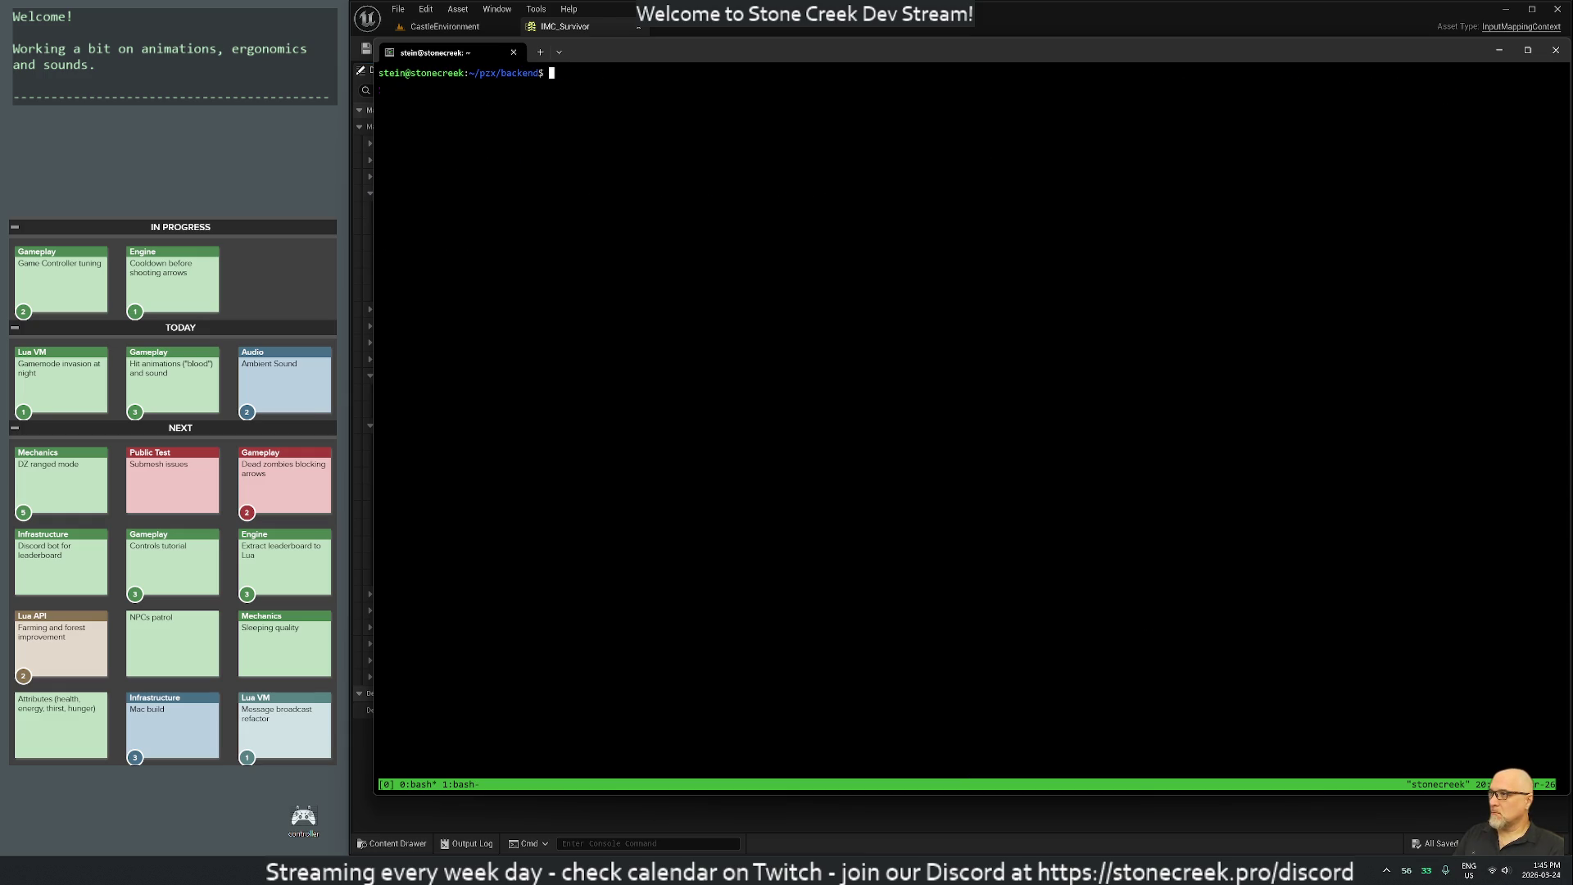
key(ctrl+d)
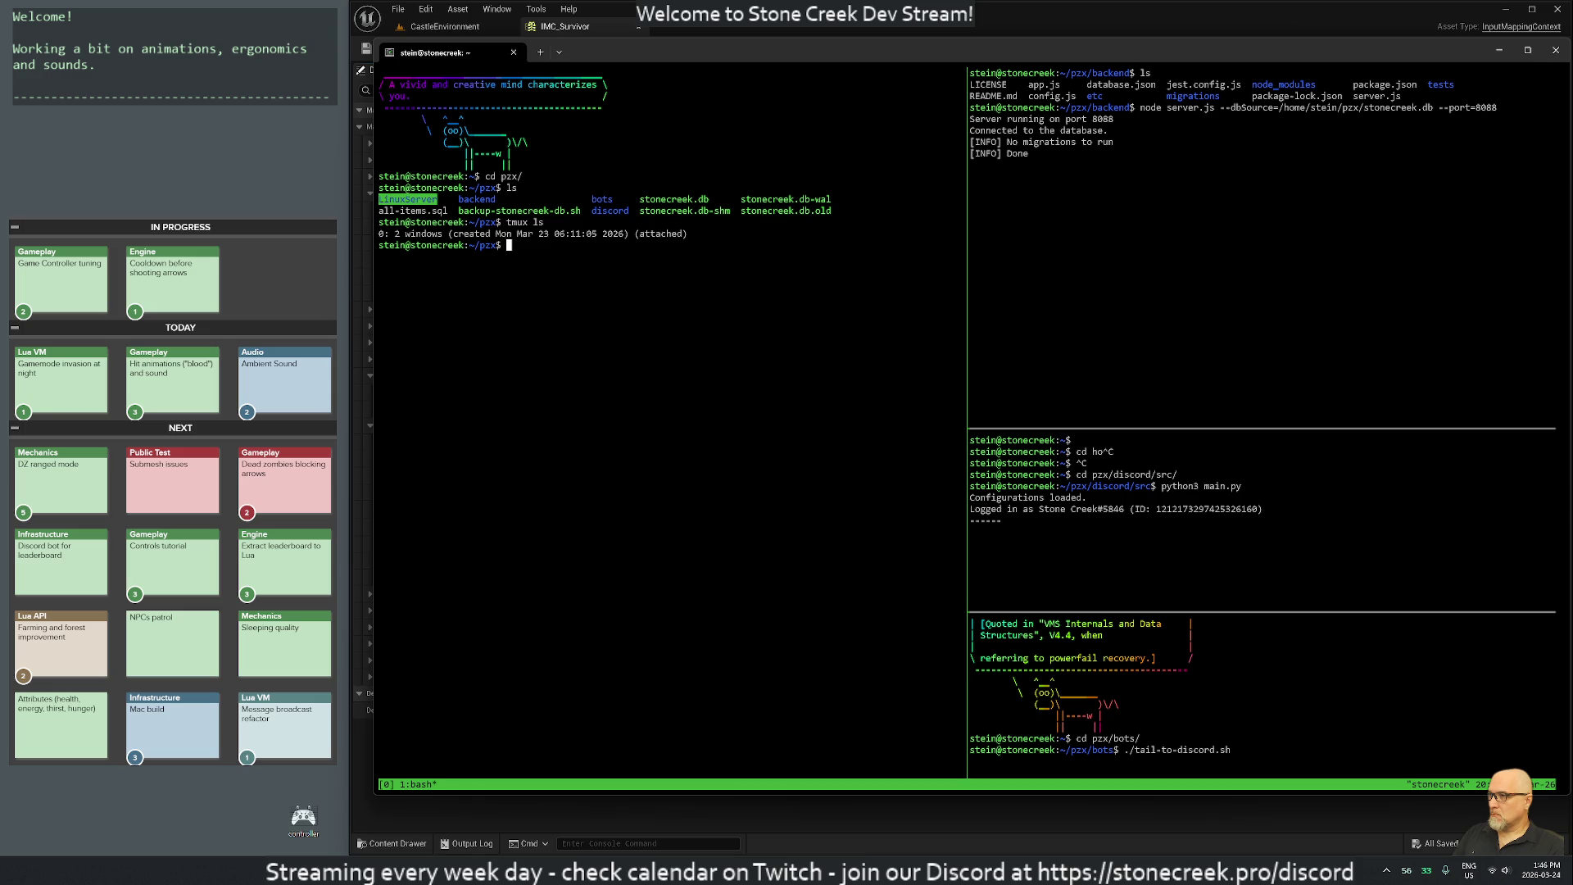
key(ctrl+b)
key(0)
key(ctrl+b)
text(dtmux ls)
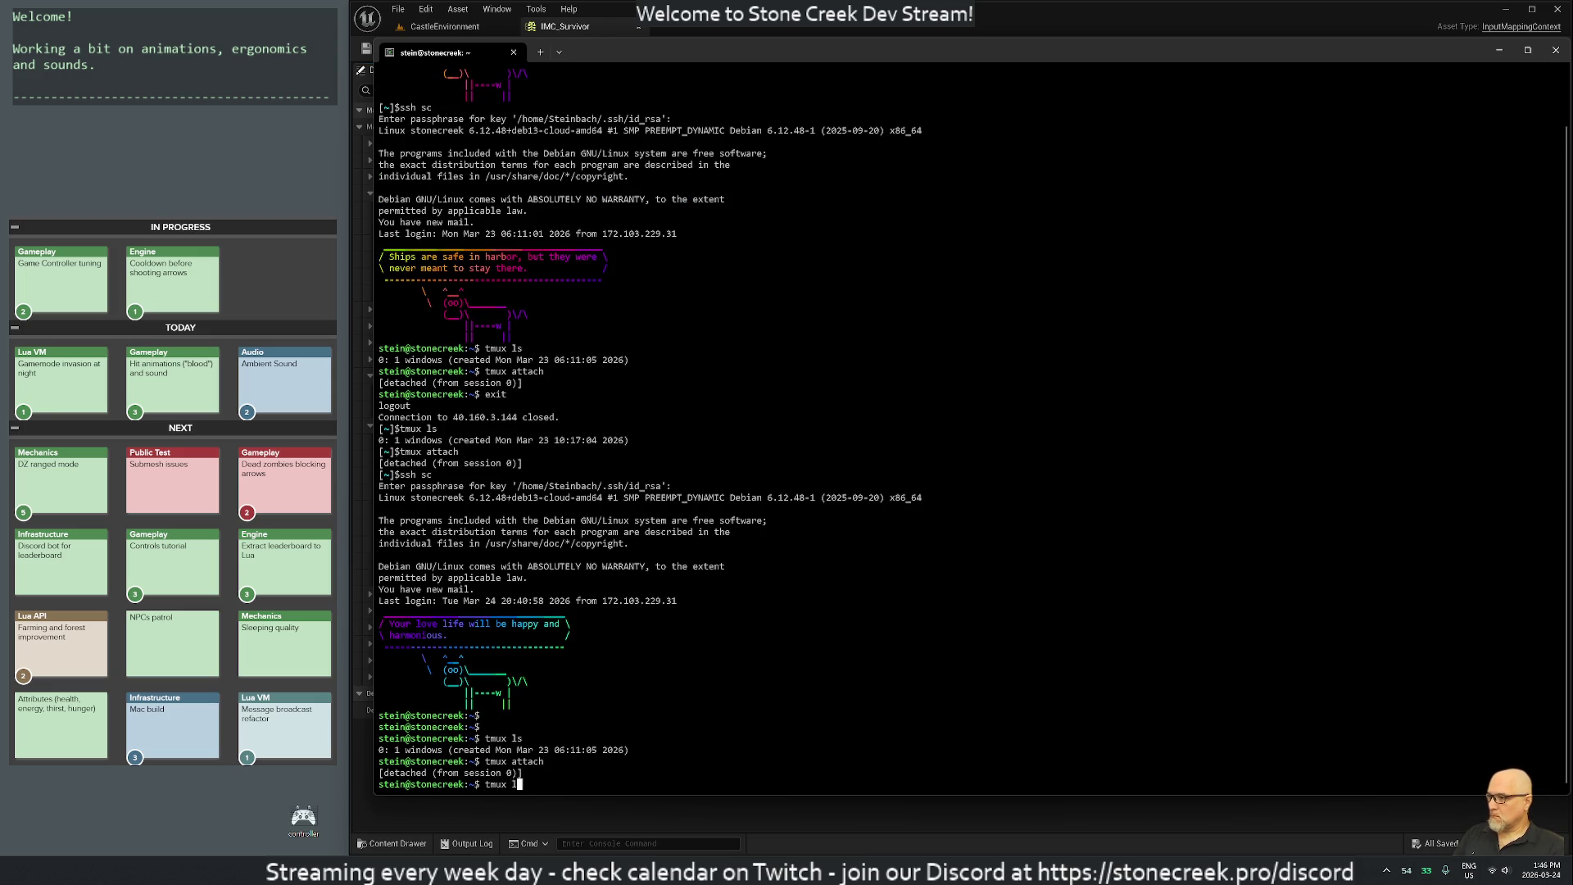
key(Return)
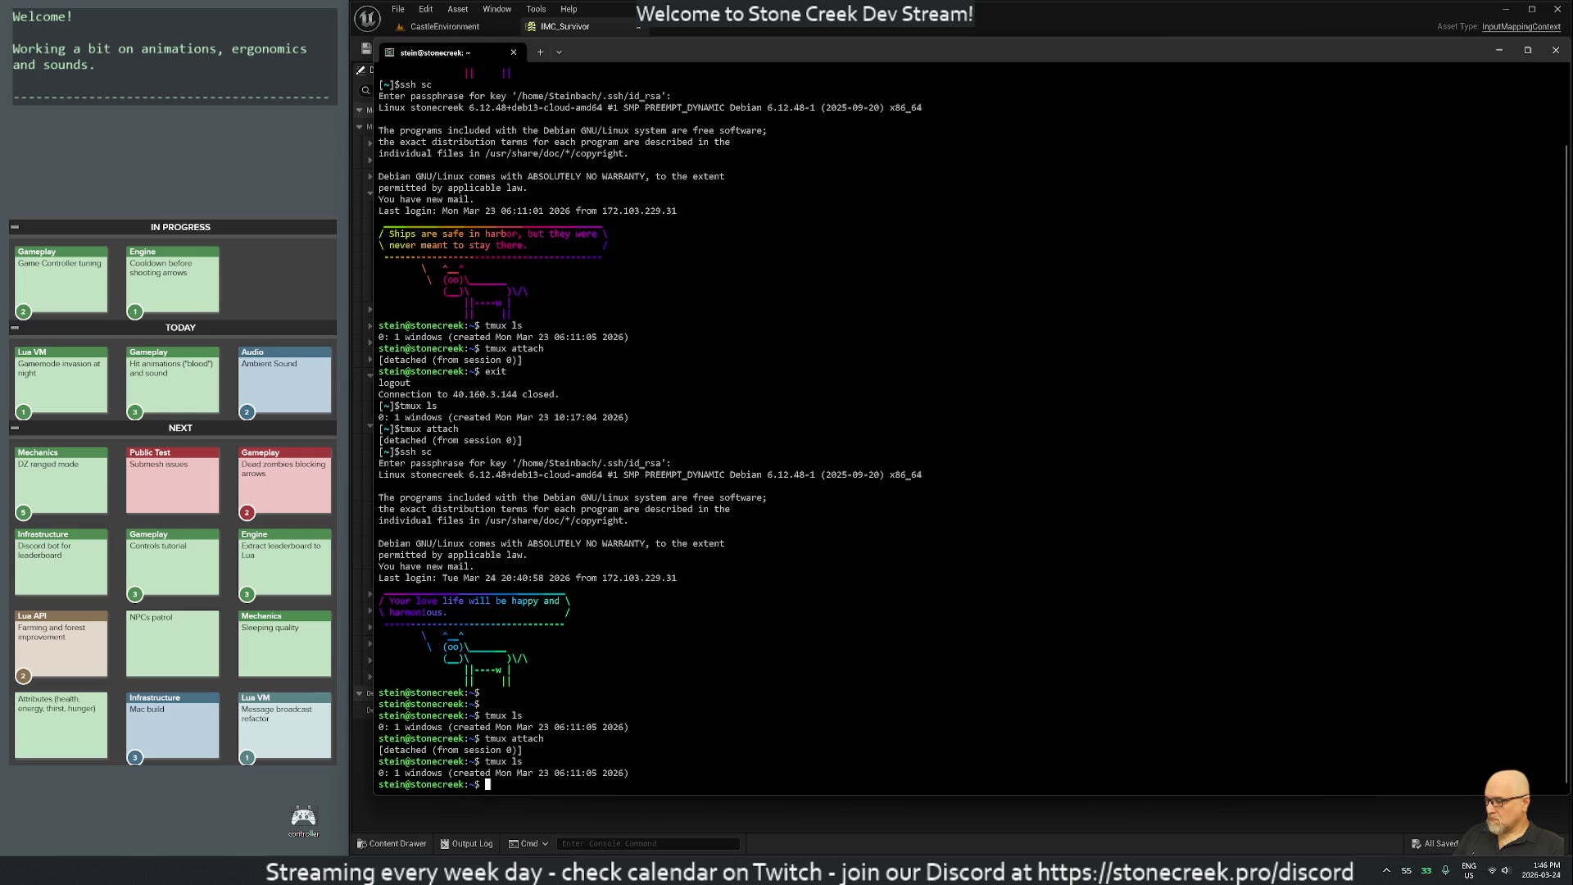
text(tmux attach)
key(Return)
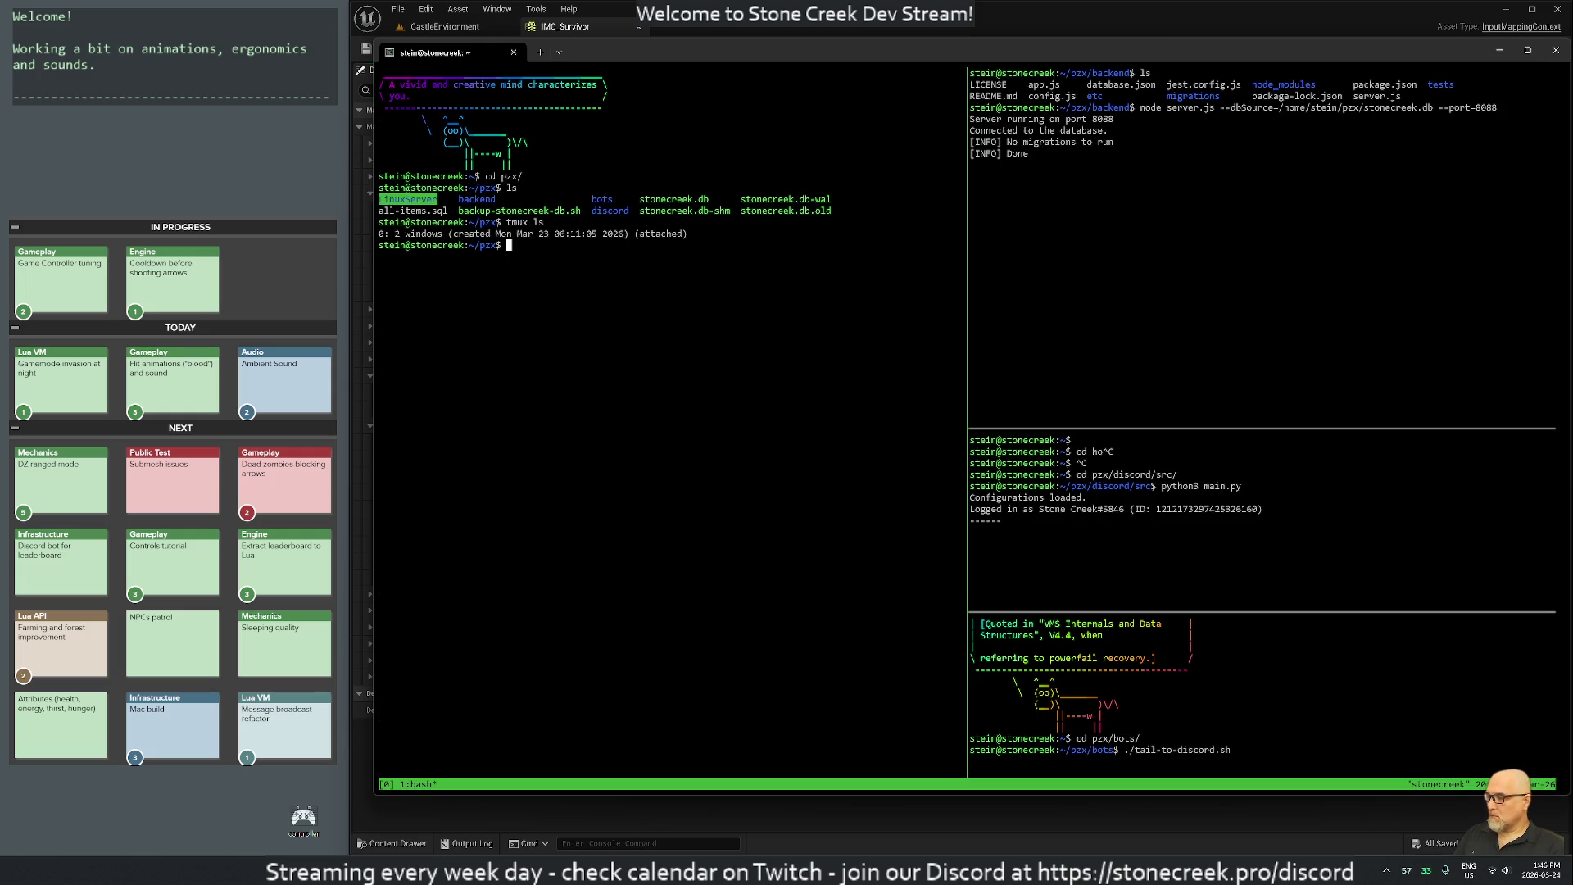
Rename the extra tmux window to 'second', then switch to it and exit it.
key(ctrl+b)
key(0)
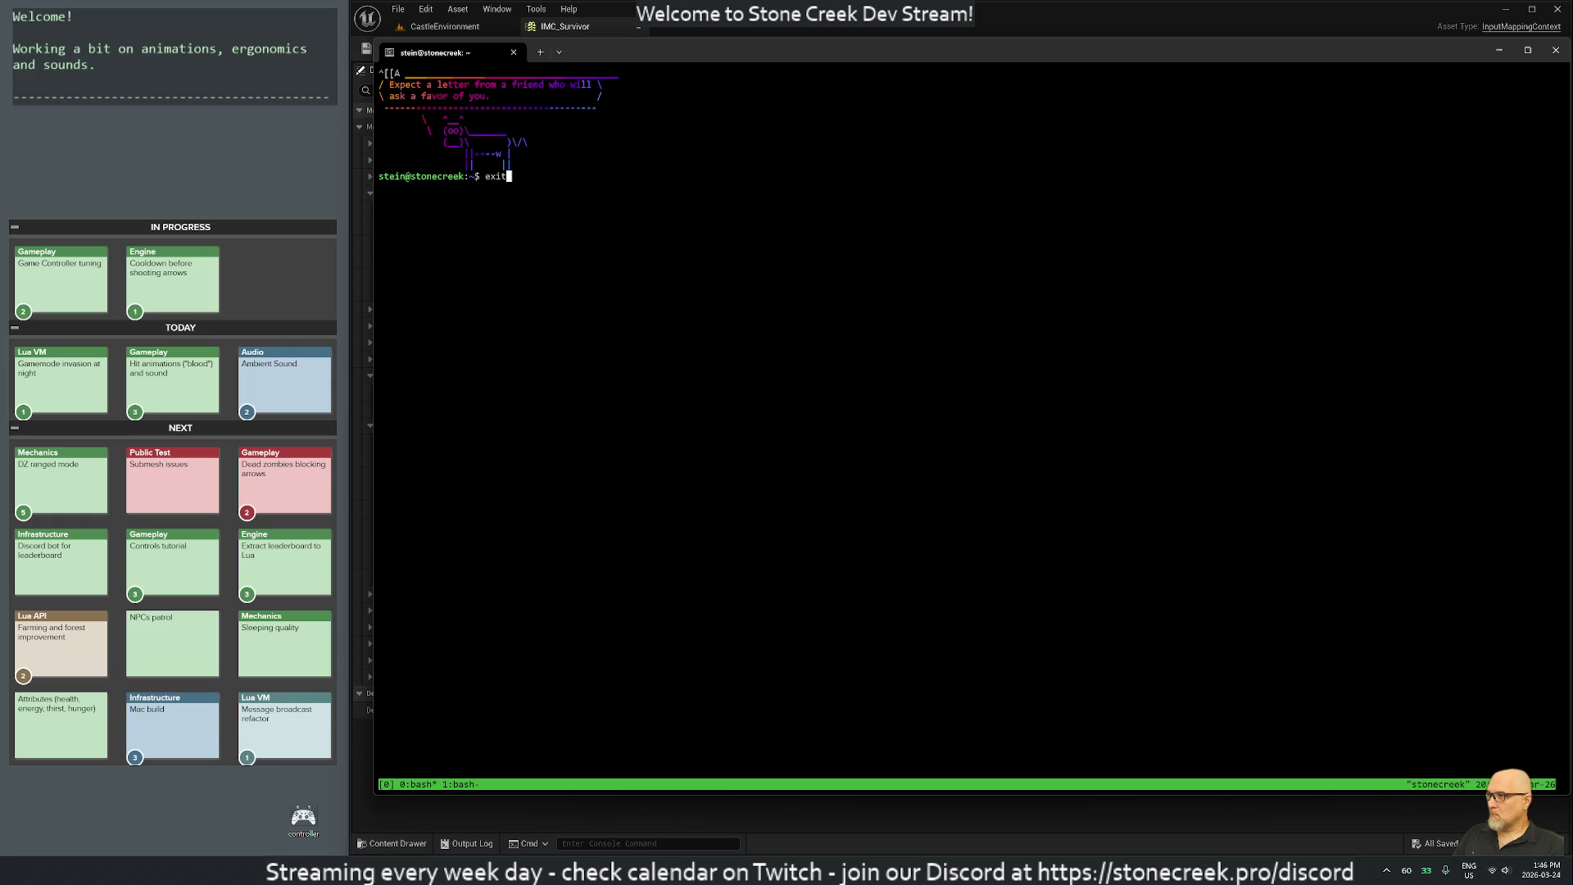
key(ctrl+b)
key(comma)
key(BackSpace)
key(BackSpace)
key(BackSpace)
text(second)
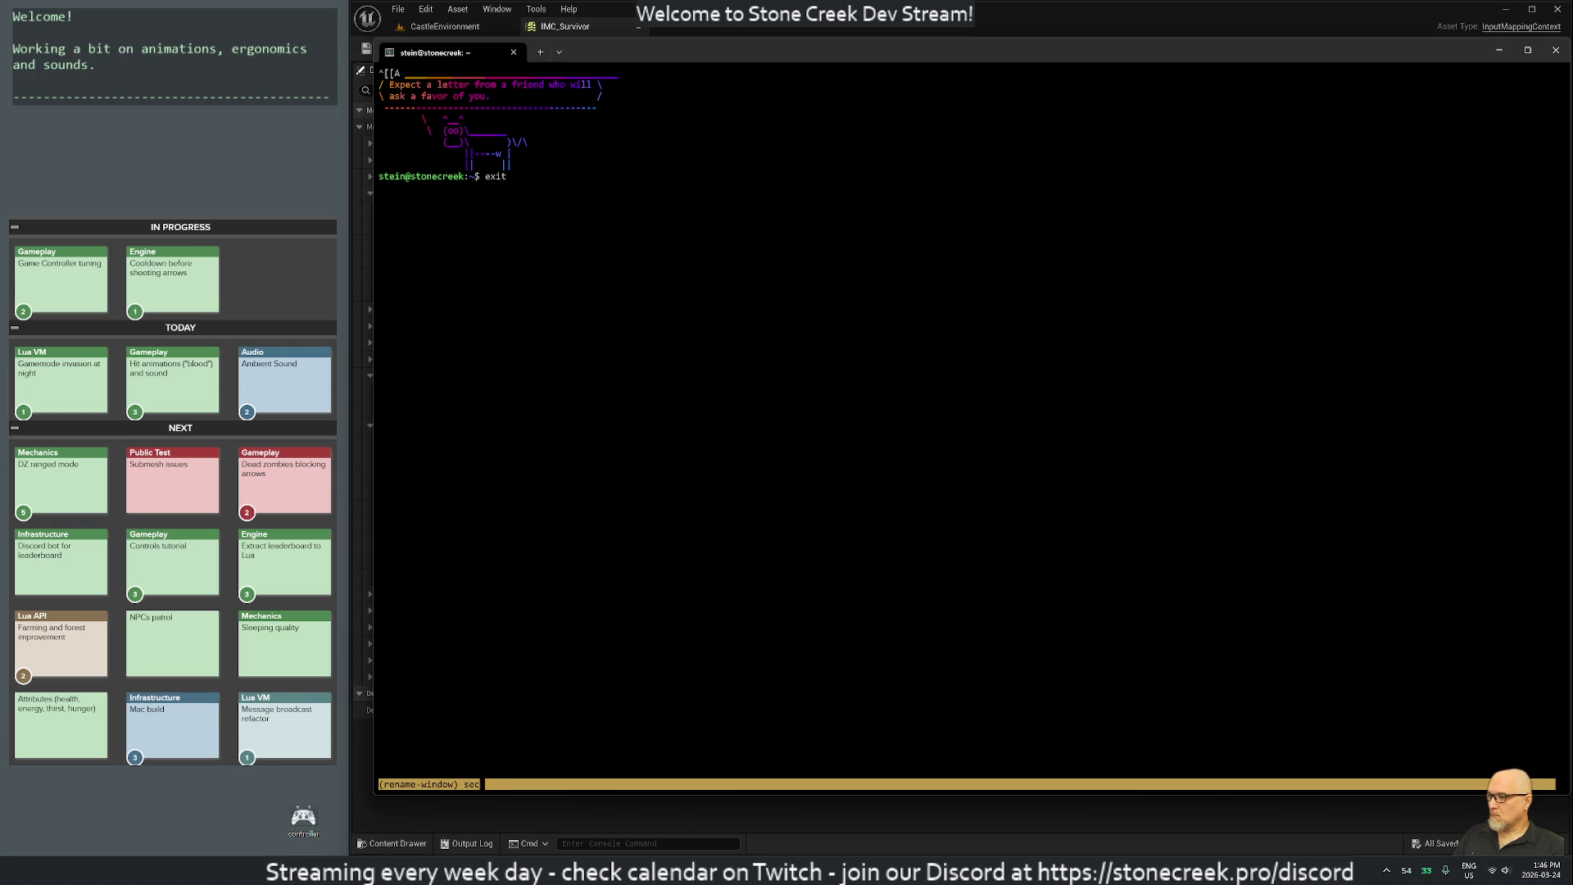
key(Return)
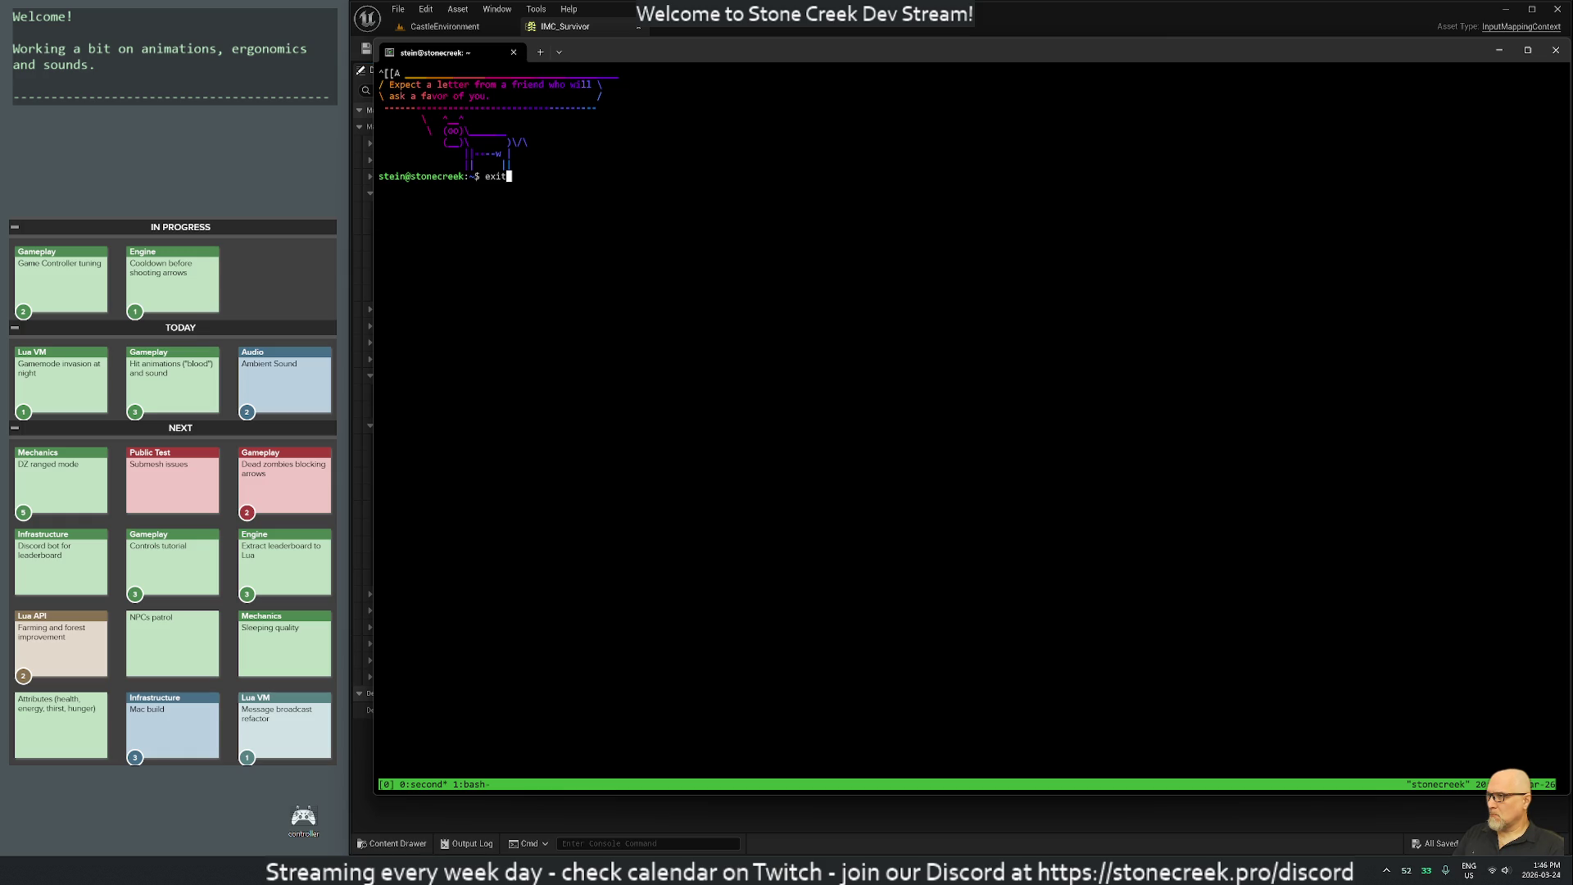
key(Return)
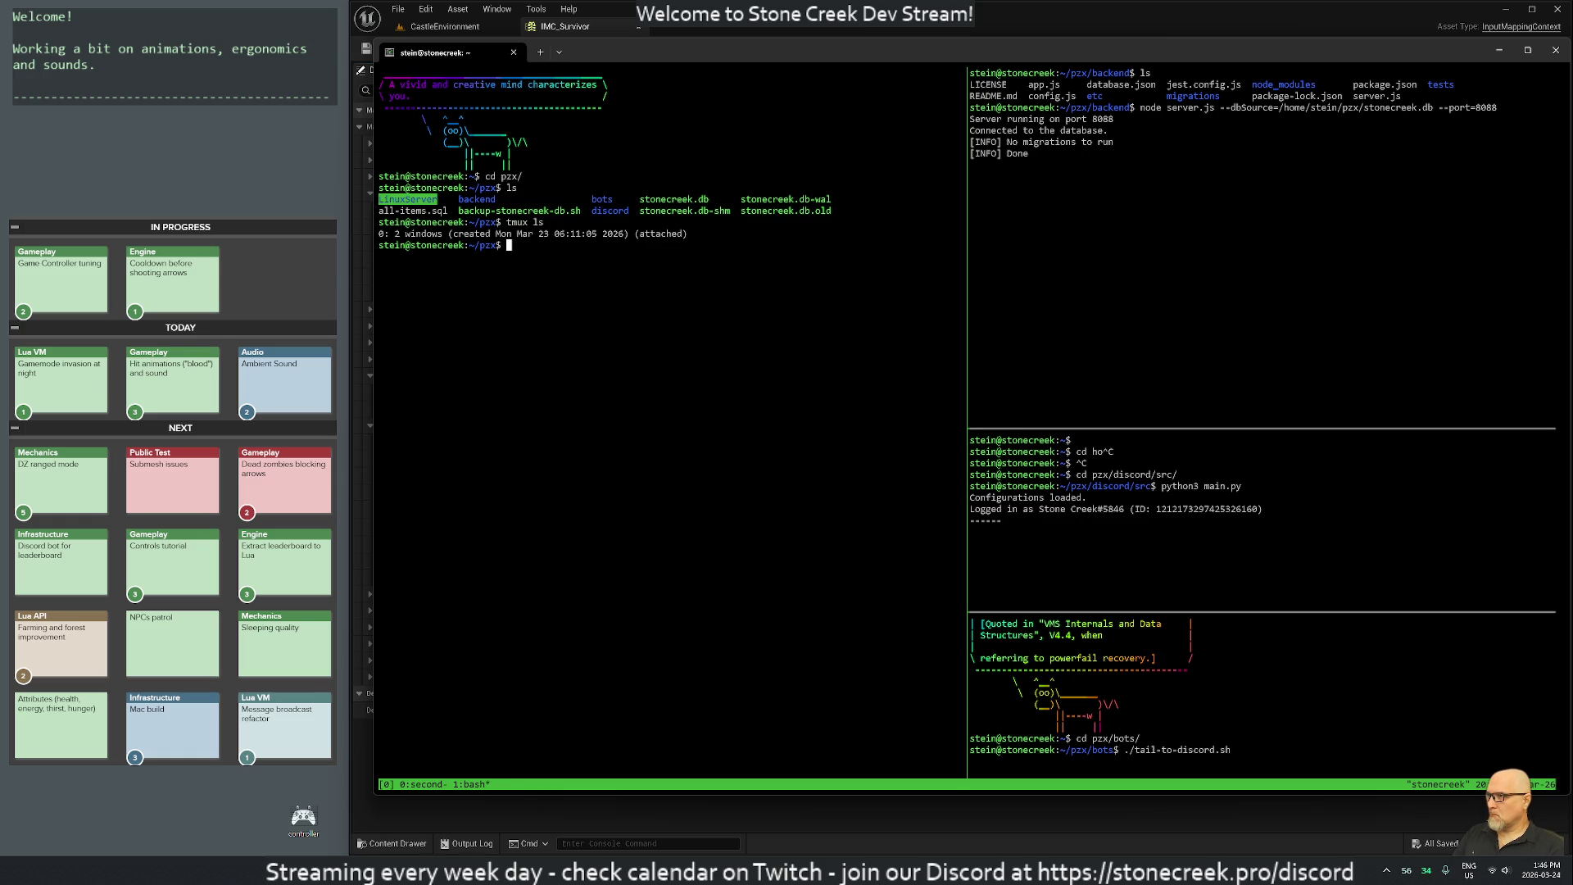
key(ctrl+b)
key(n)
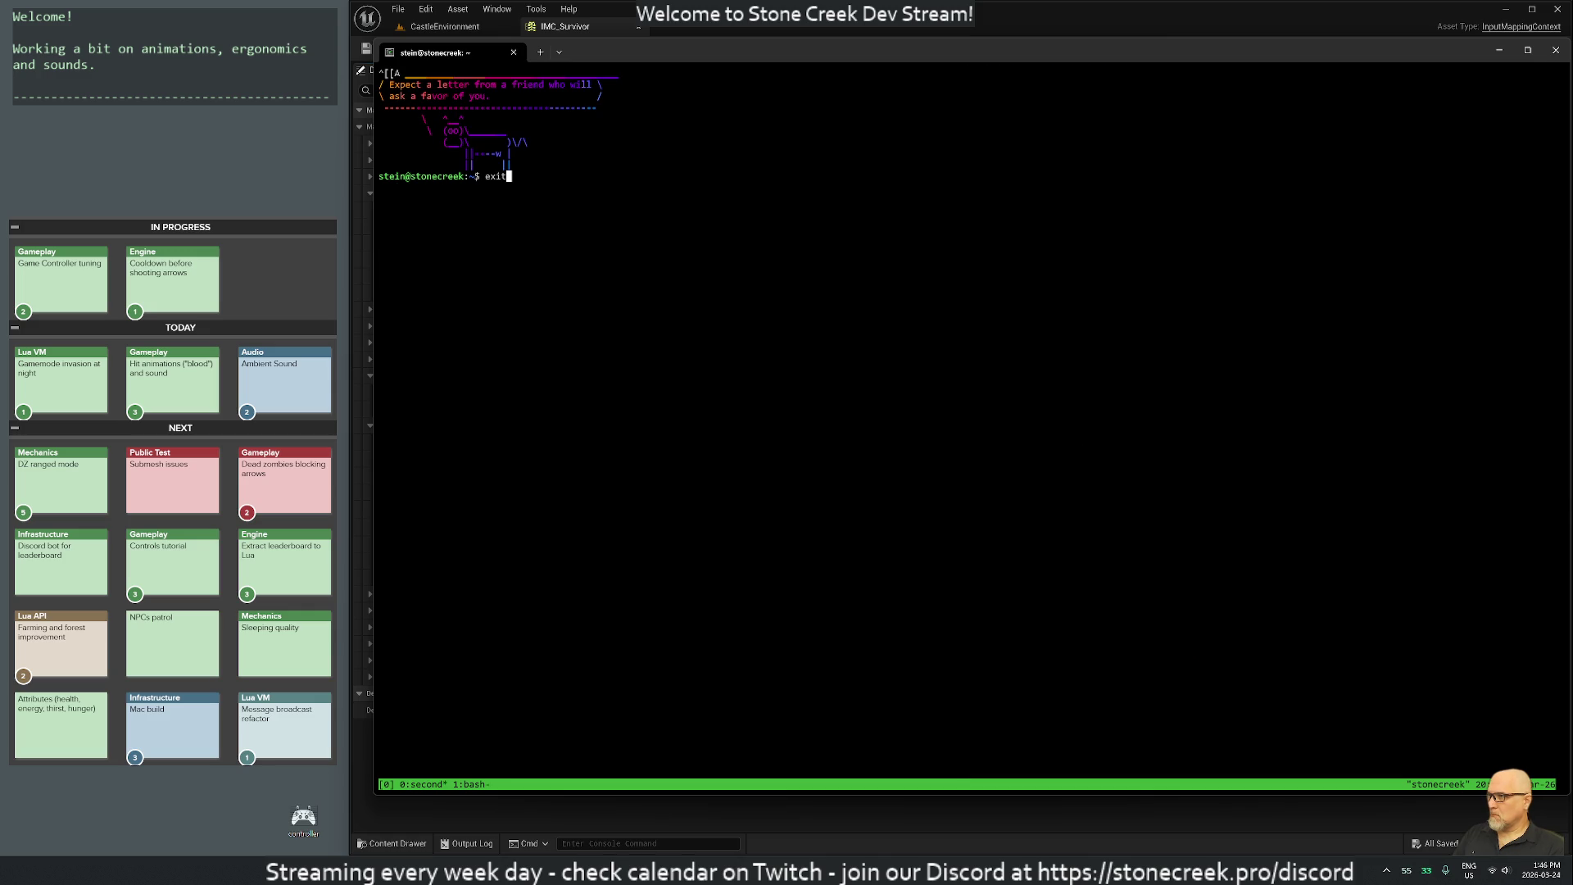
key(Return)
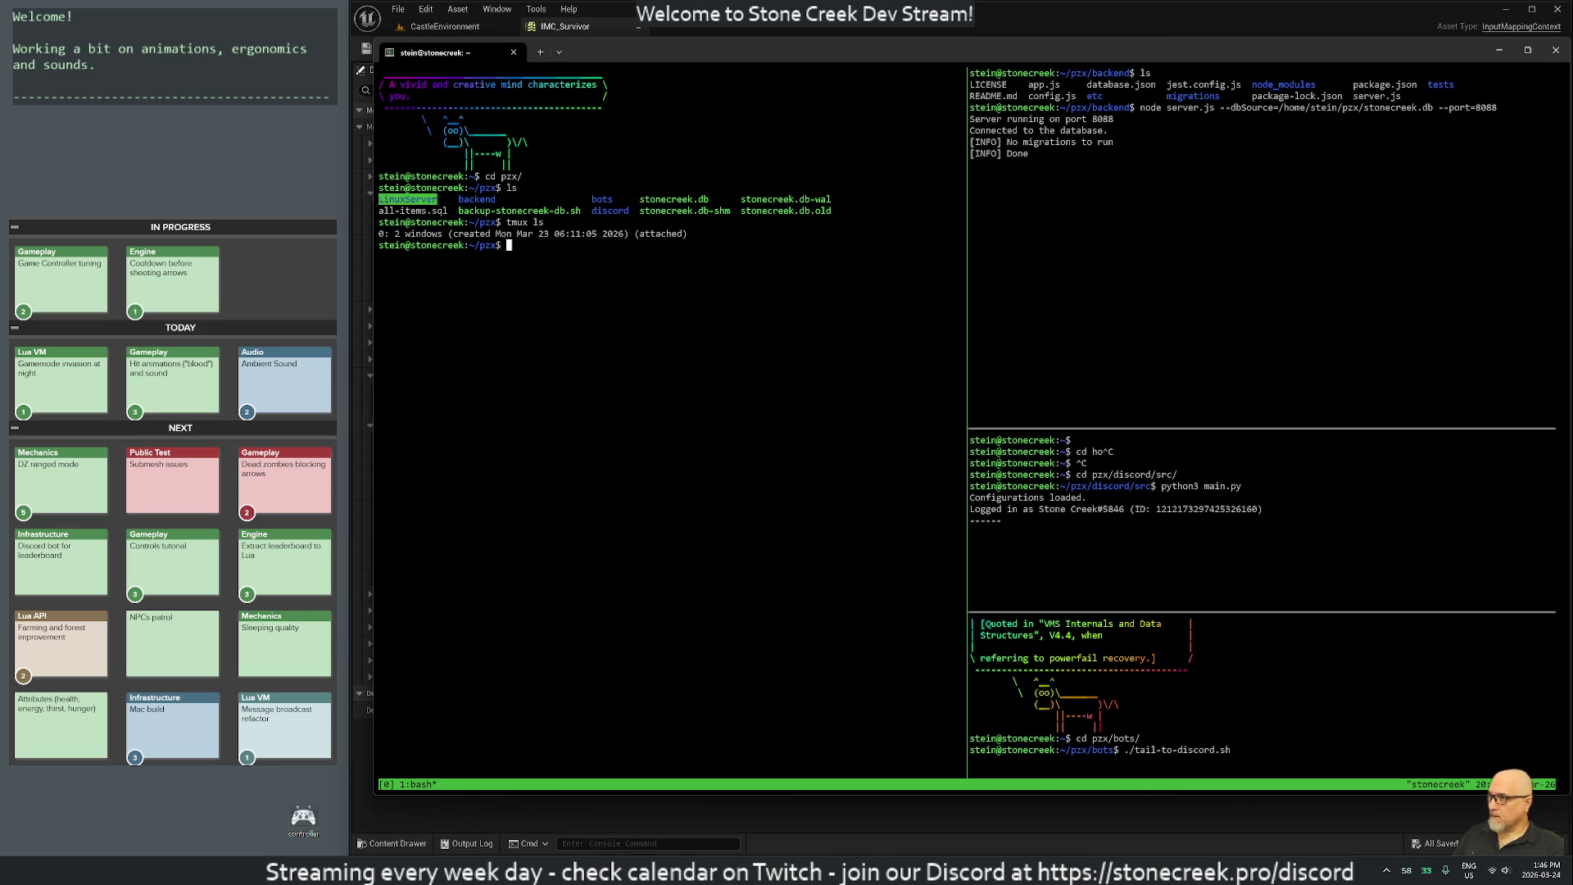
Return to the home folder, enter pzx and list its contents.
text(d )
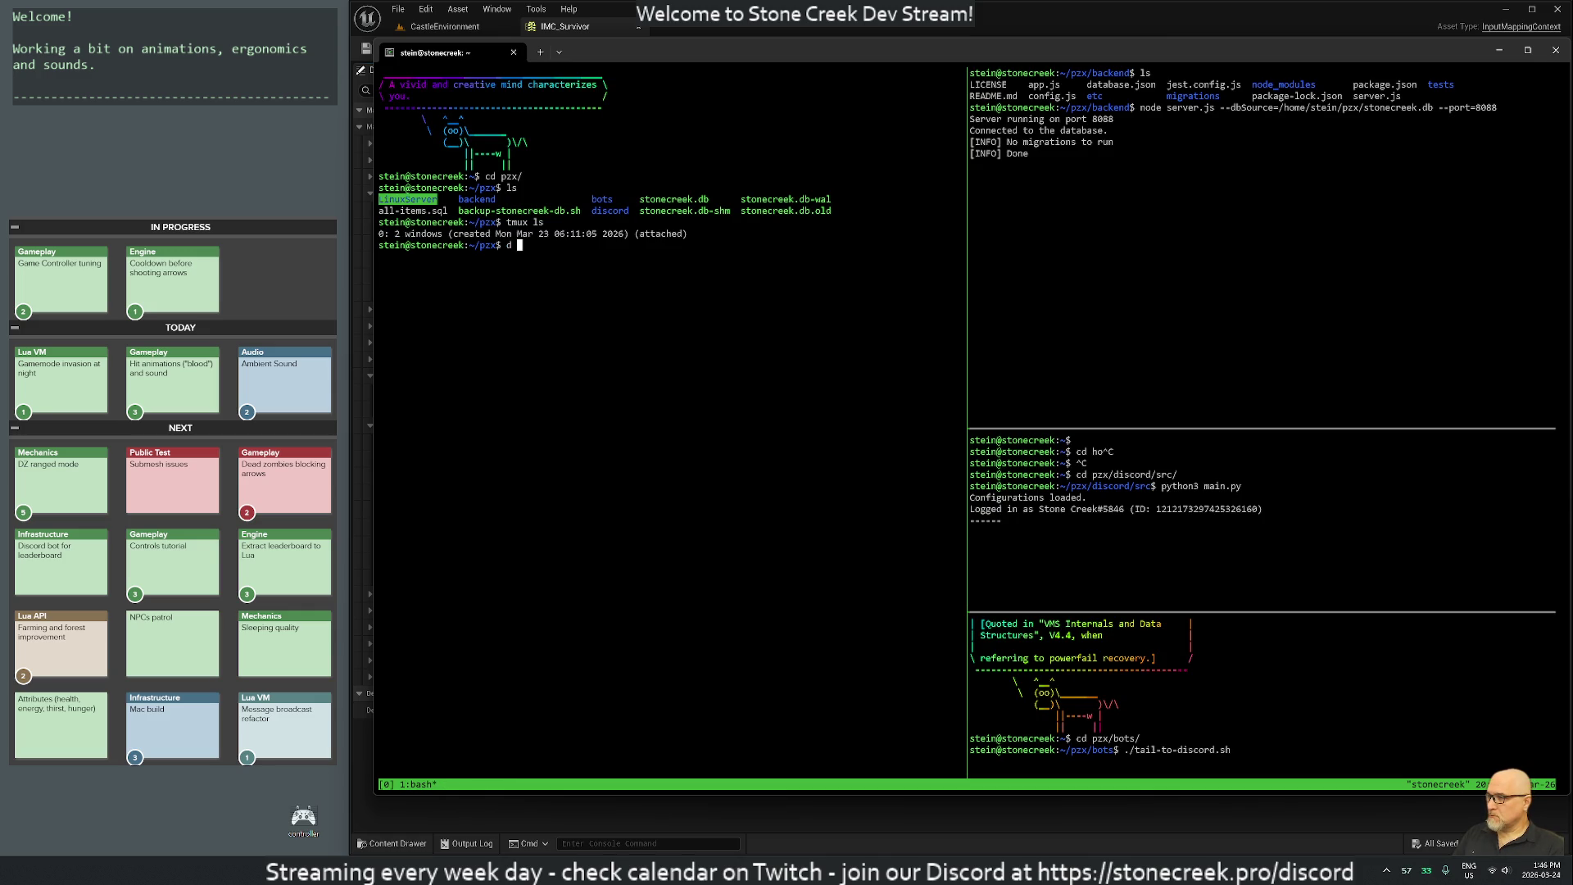
key(BackSpace)
key(BackSpace)
text(cd pz)
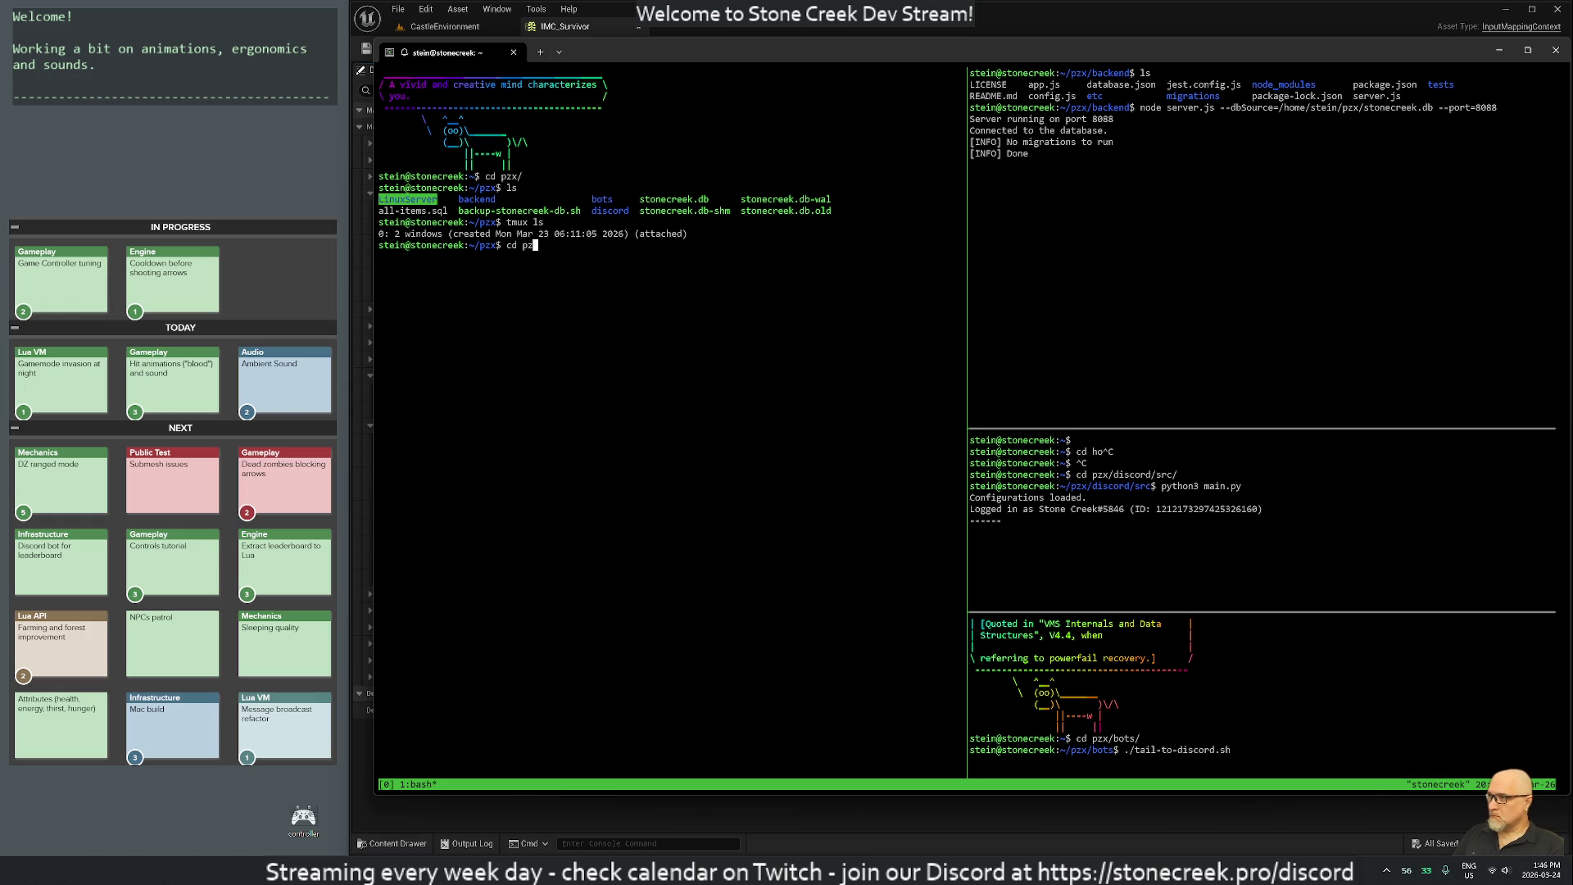
key(BackSpace)
key(ctrl+c)
key(ctrl+c)
text(cd)
key(Return)
text(cd pz)
key(Tab)
key(Return)
text(ls)
key(Return)
Delete the old LinuxServer folder and move ~/LinuxServer into pzx.
text(rm -rf LinuxServer/)
key(Tab)
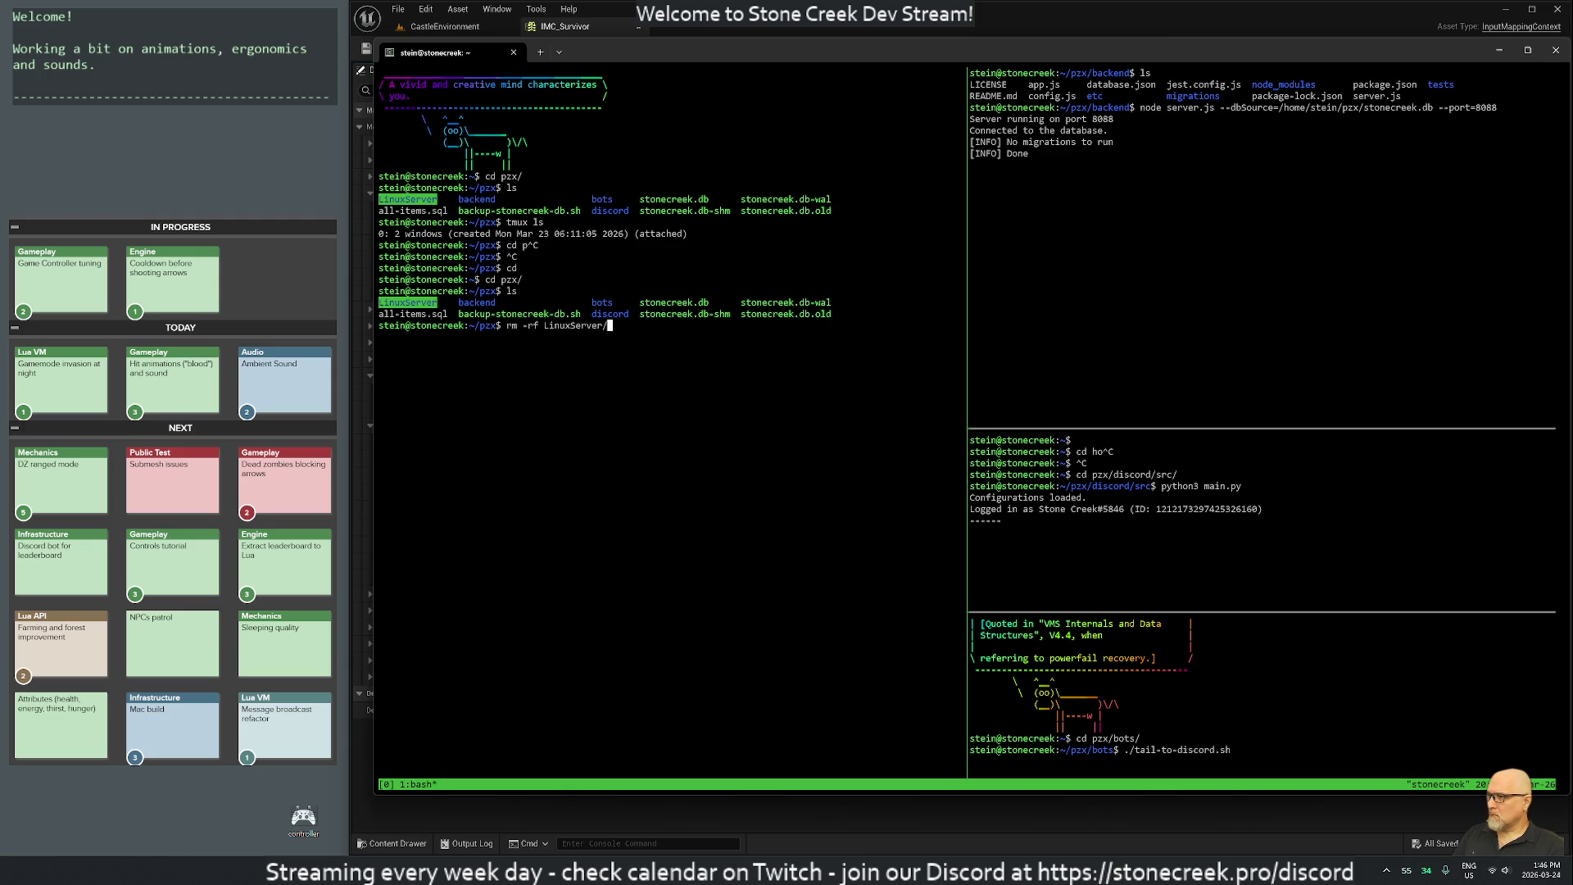
key(Return)
text(mv ~)
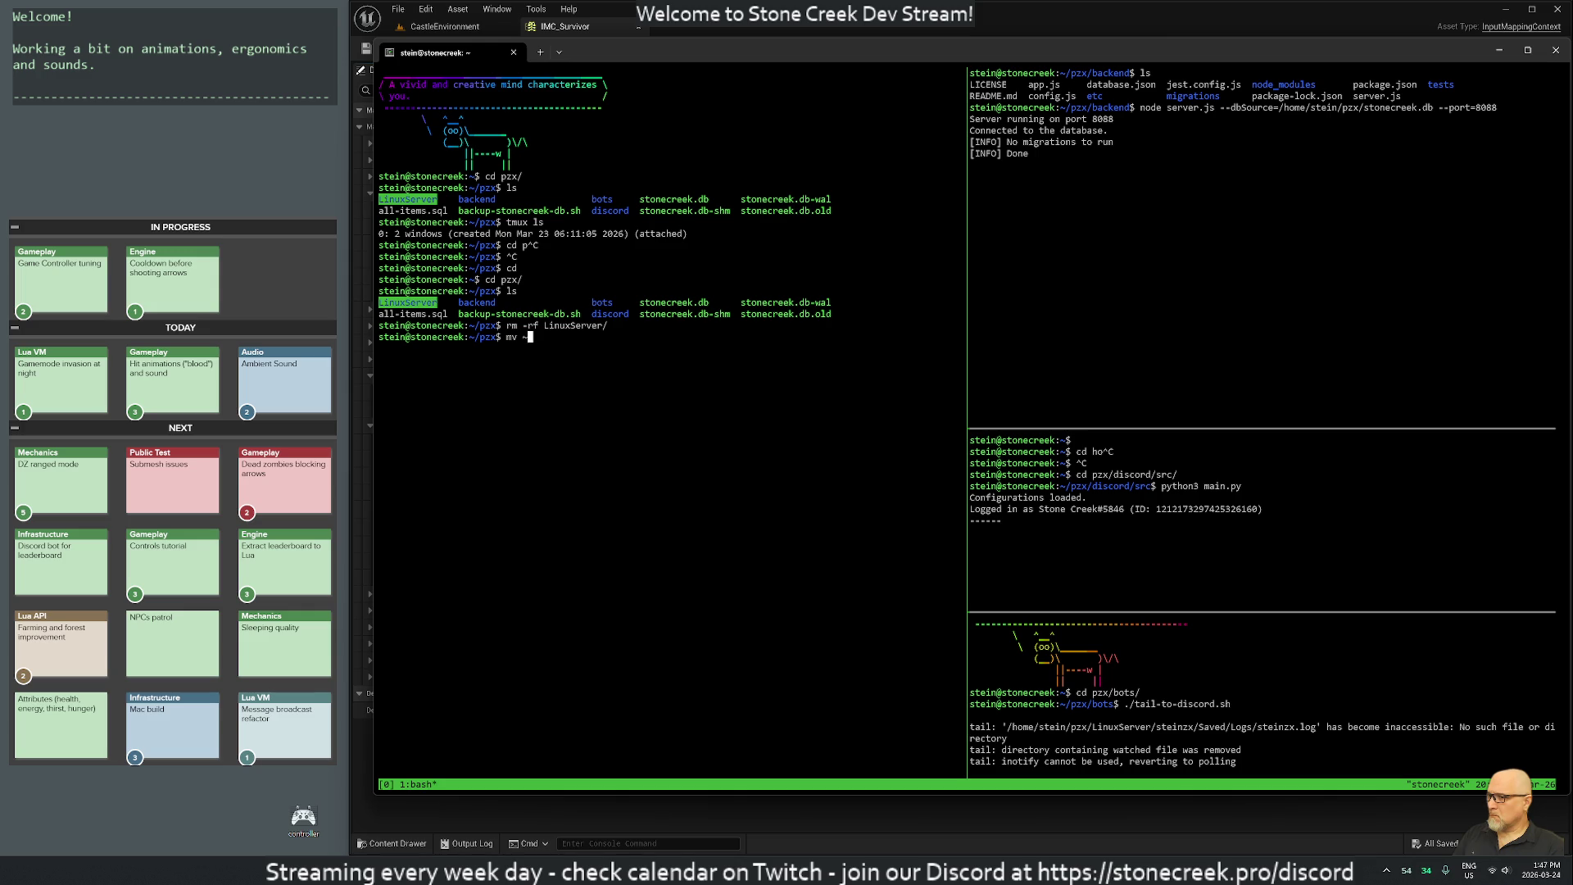
text(/Li)
key(Tab)
key(BackSpace)
key(BackSpace)
text(.)
key(Return)
In LinuxServer, list the files and run steinzxServer.sh recalled by a 'stein' history search.
text(cd Li)
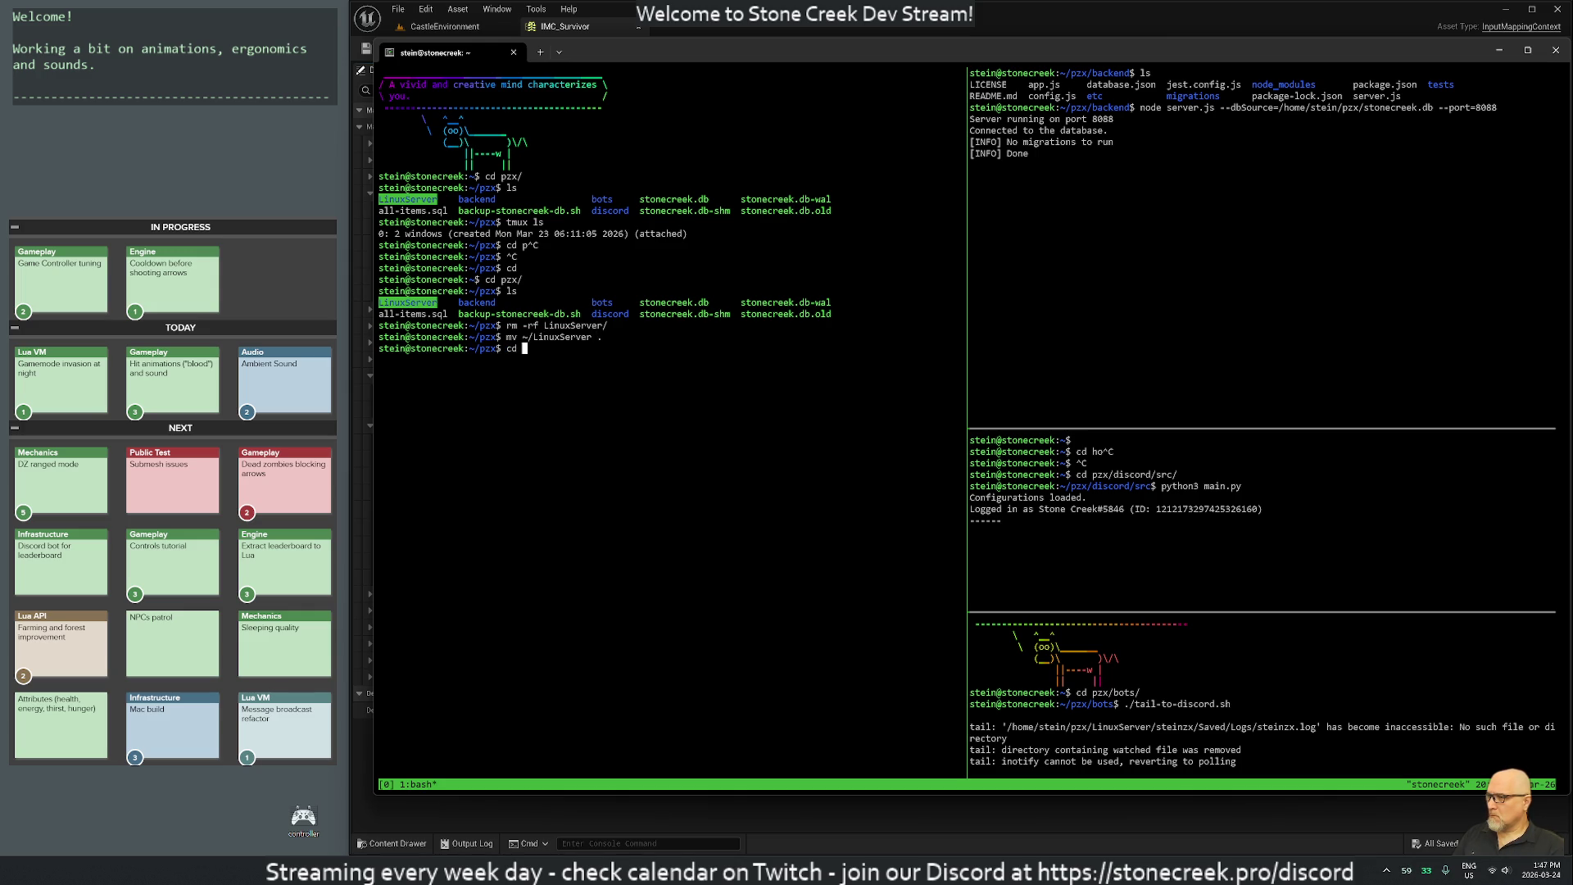
key(Tab)
key(Return)
key(Return)
key(Return)
text(ls)
key(Return)
key(ctrl+r)
text(stein)
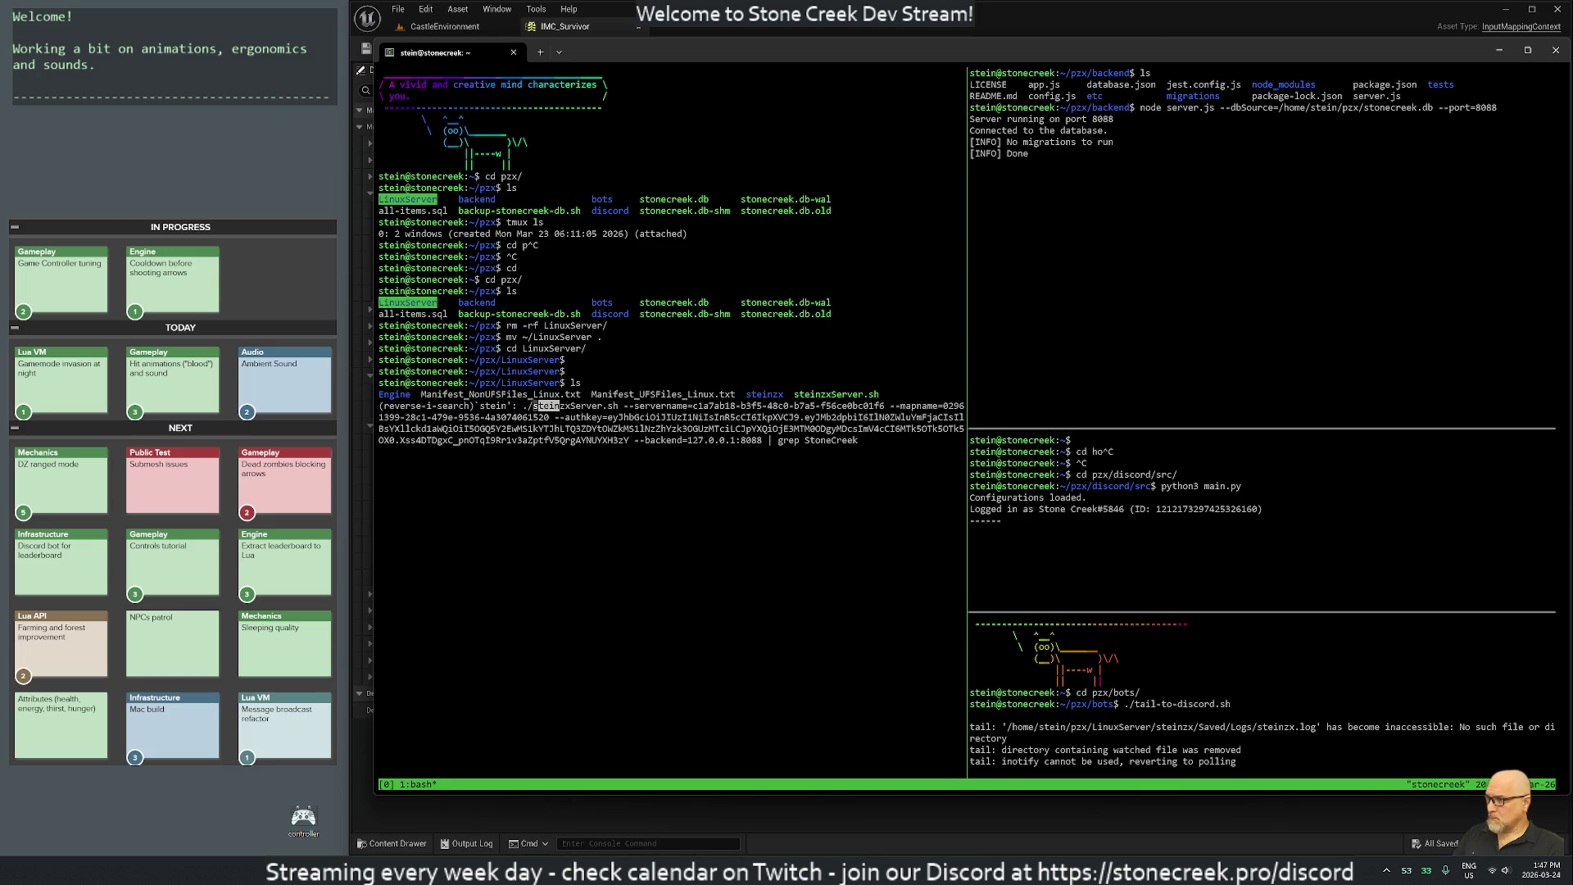
key(Return)
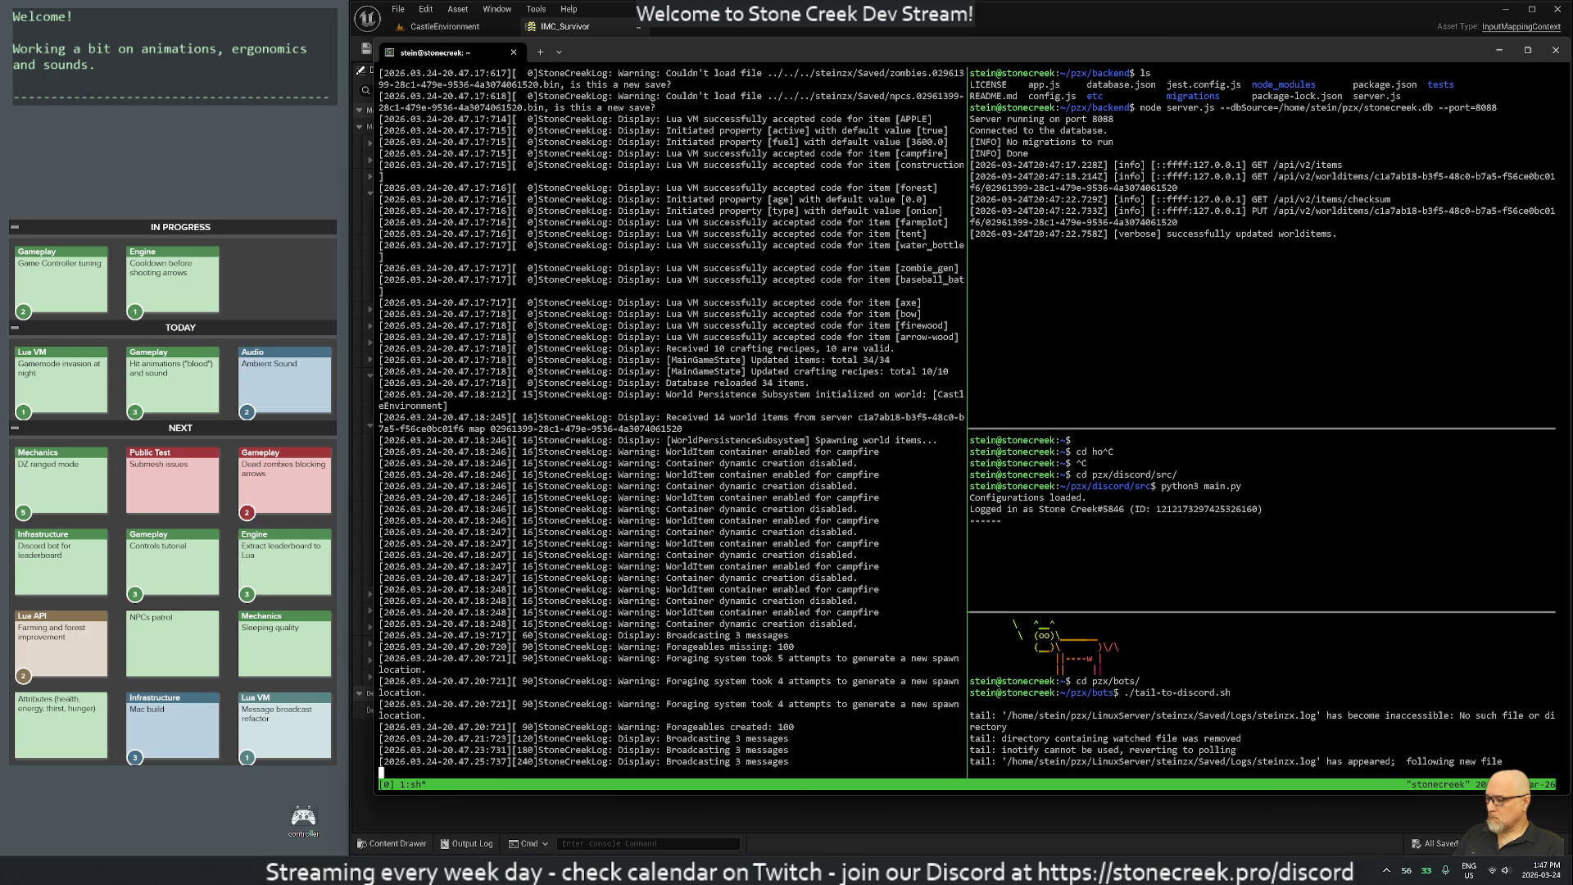
Detach from the tmux session and enter cd /var/www/html/pzx/.
key(ctrl+b)
text(d)
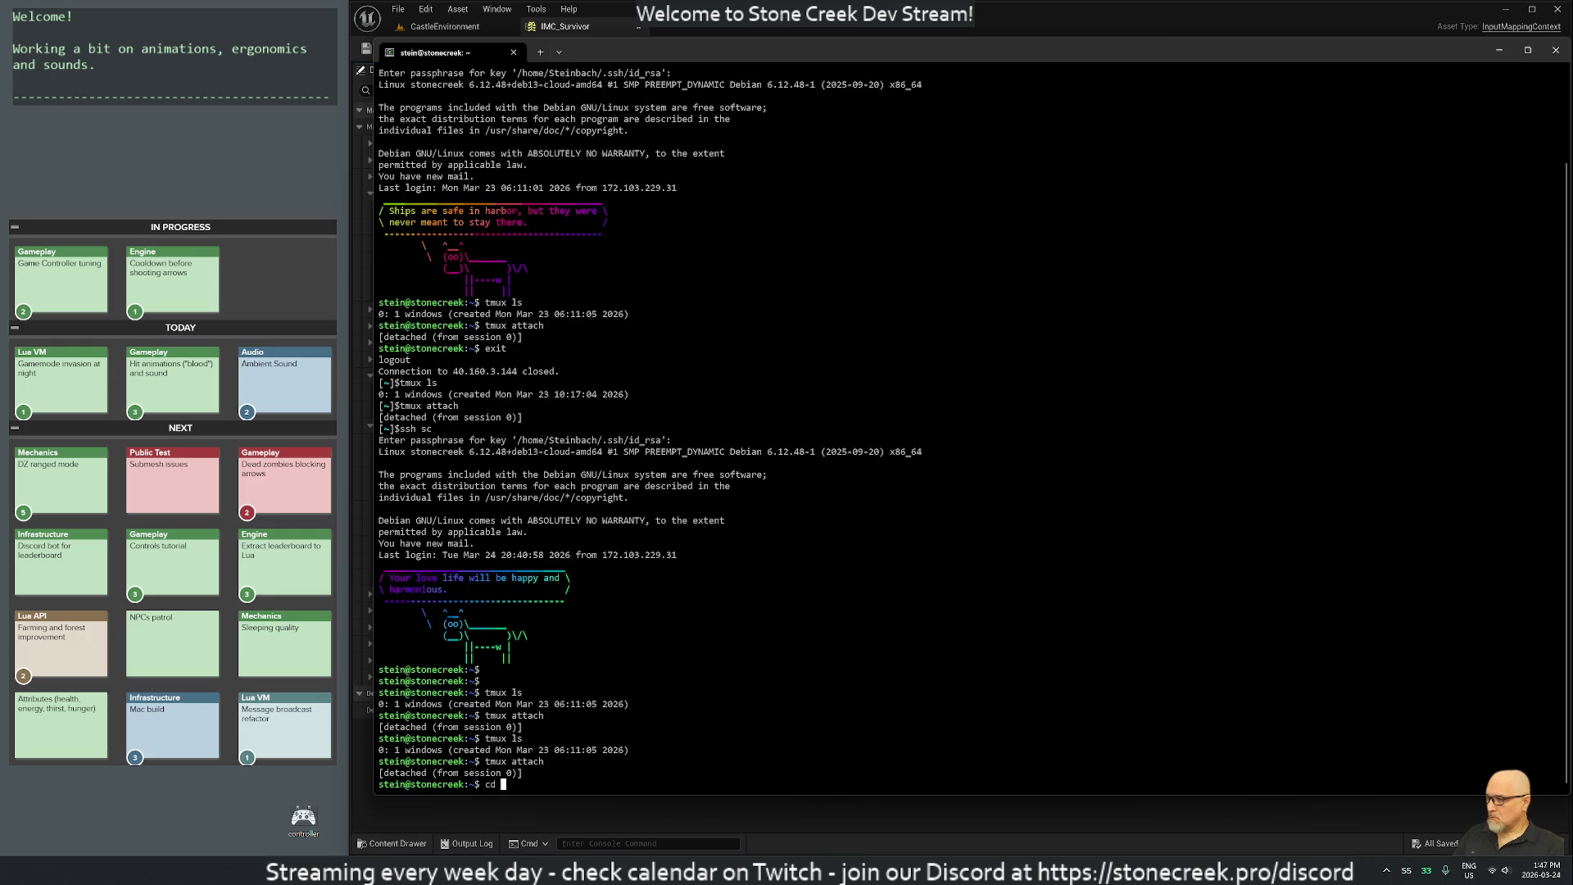
text(cd /var/www/)
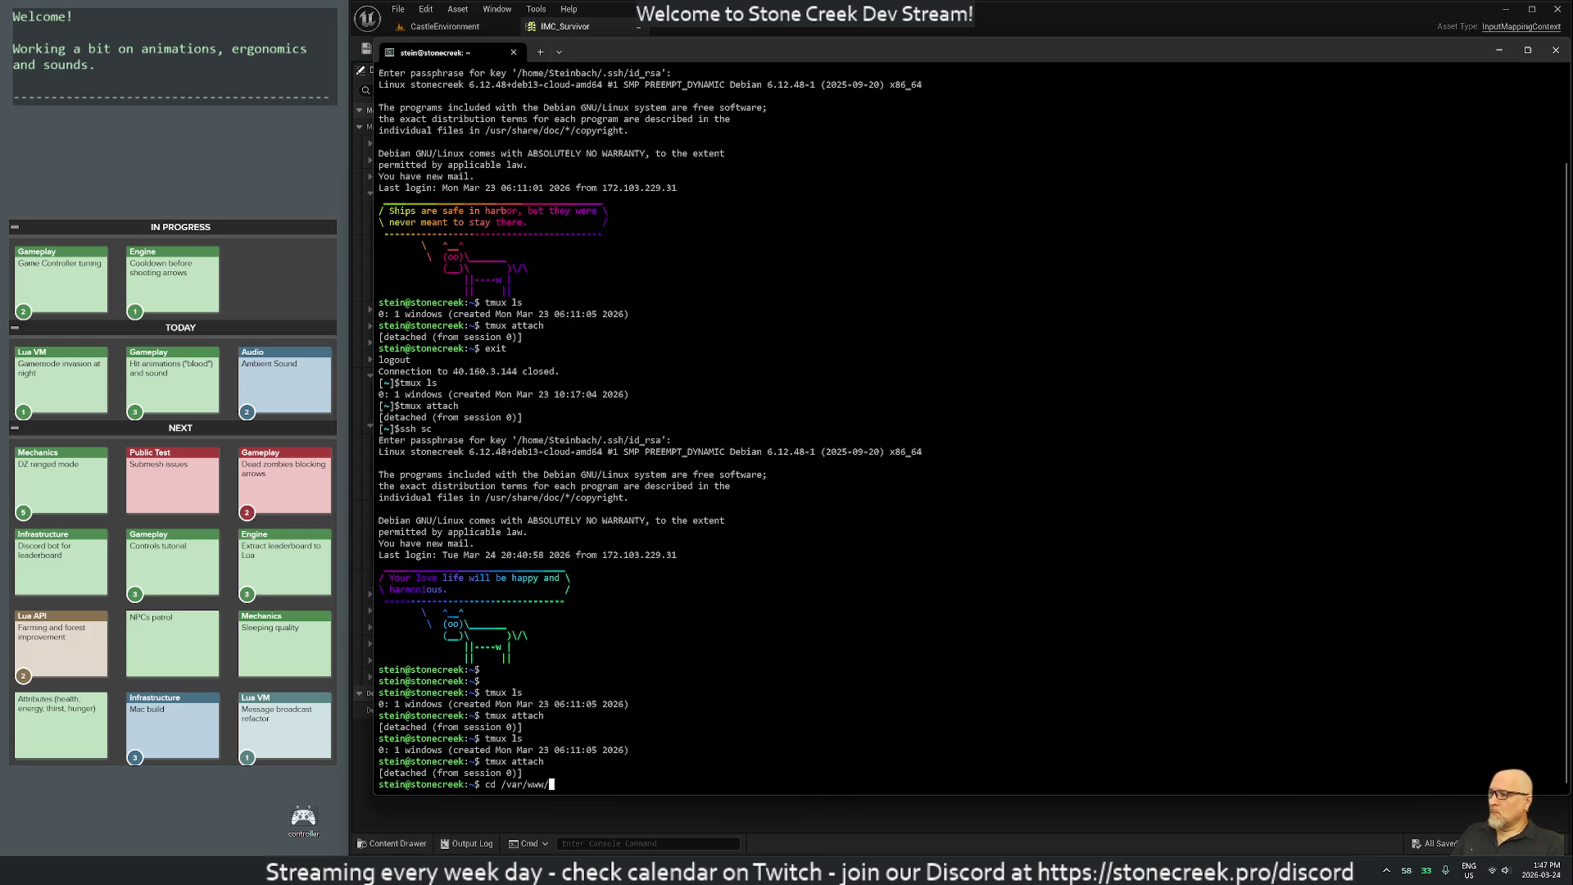
text(html/pzx/)
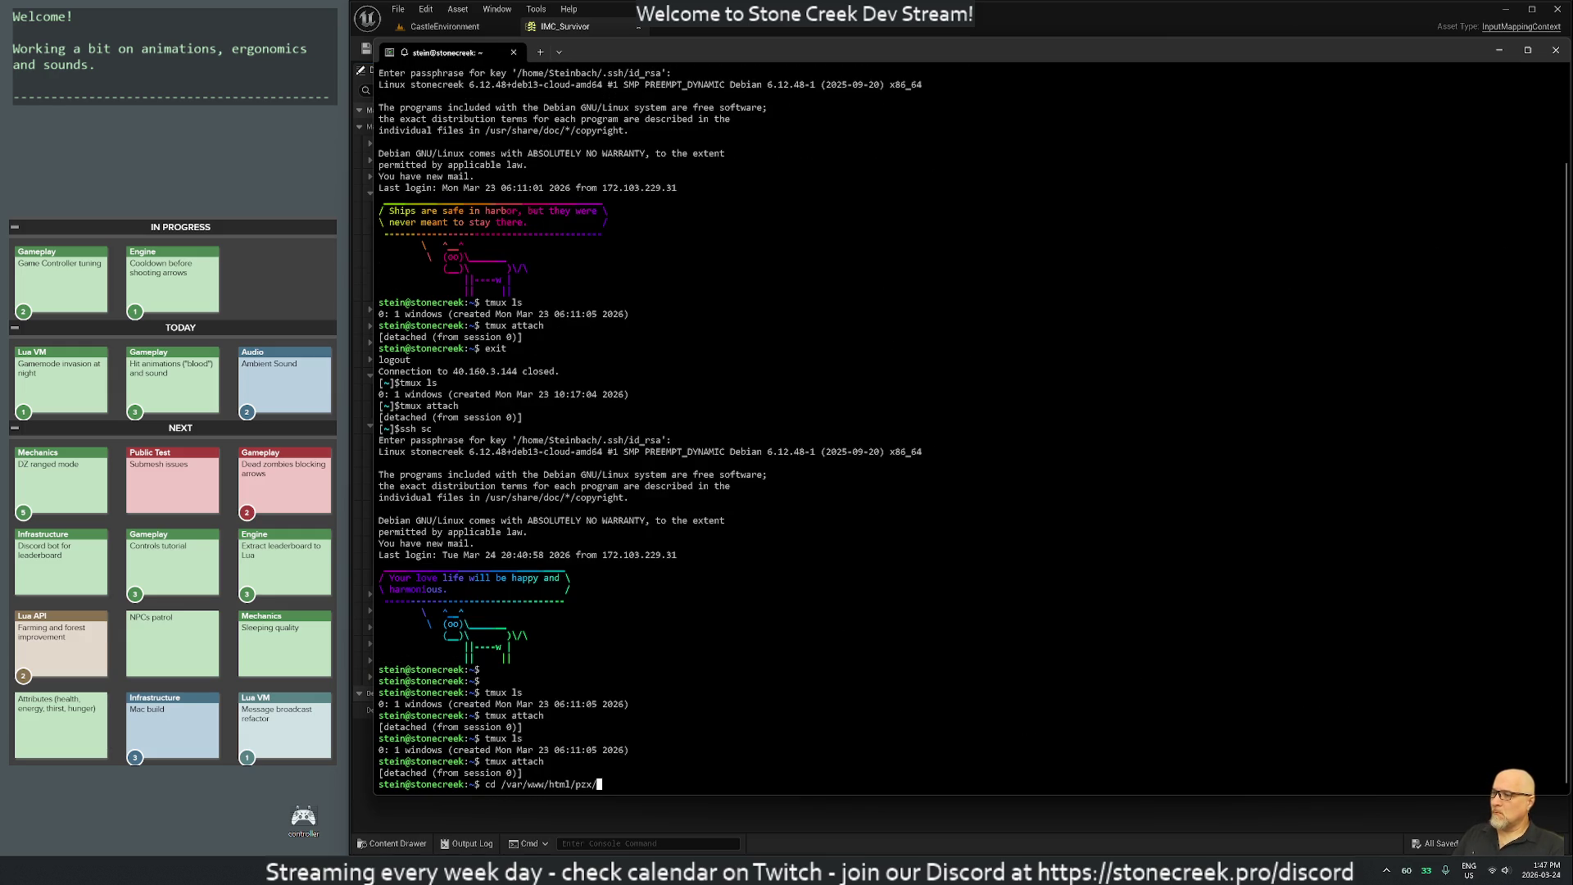
In /var/www/html/pzx, replace the old Windows folder with ~/Windows/.
key(Return)
text(ls)
key(Return)
text(rm )
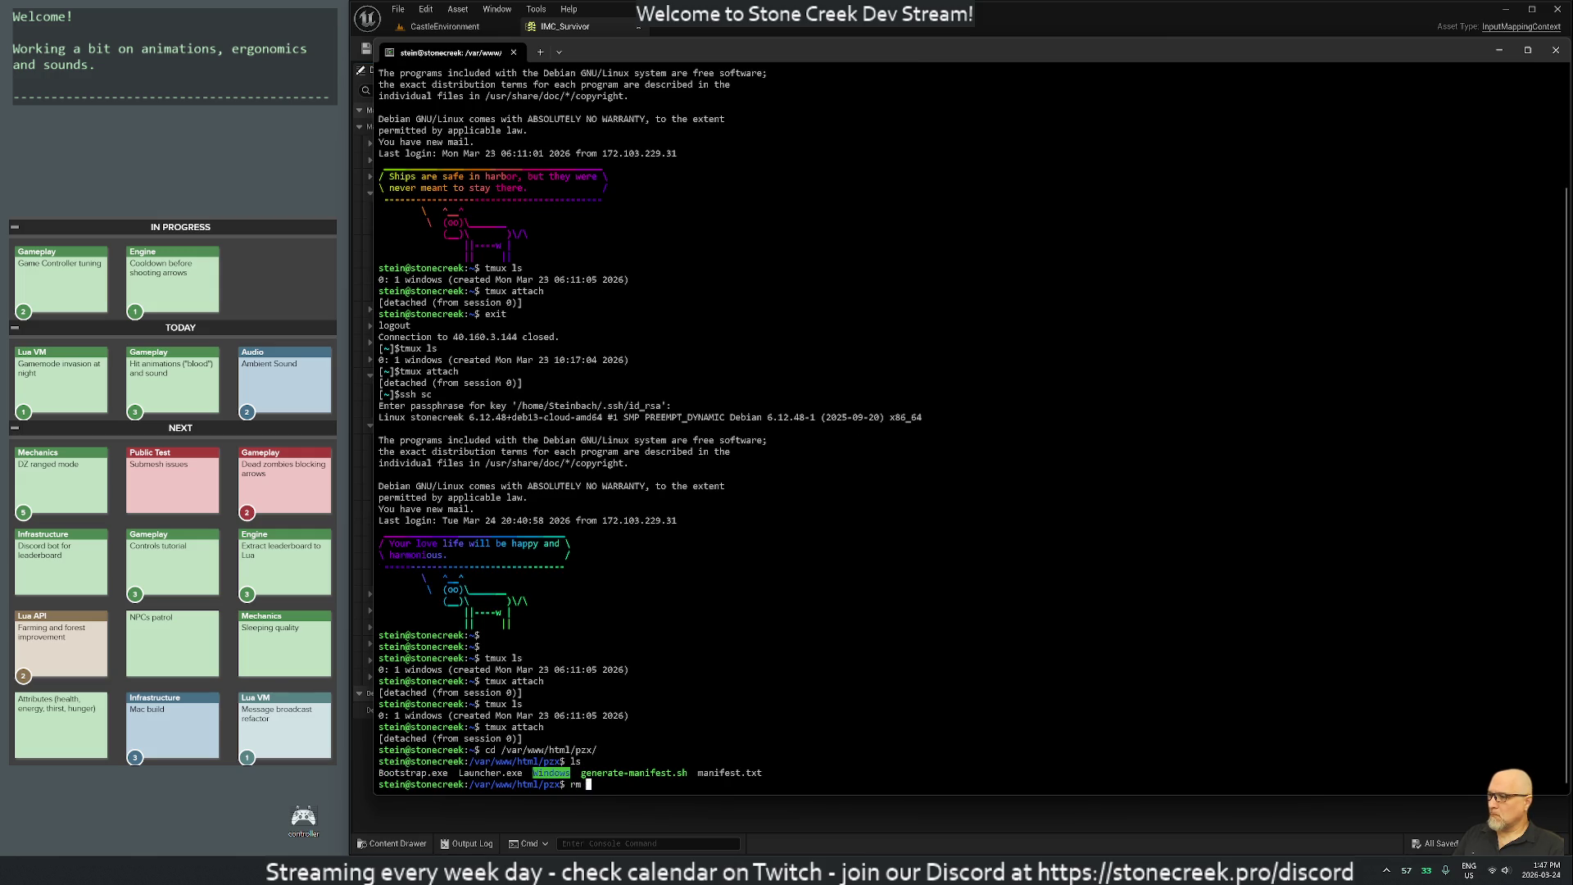
text(-rf Windows/)
key(Return)
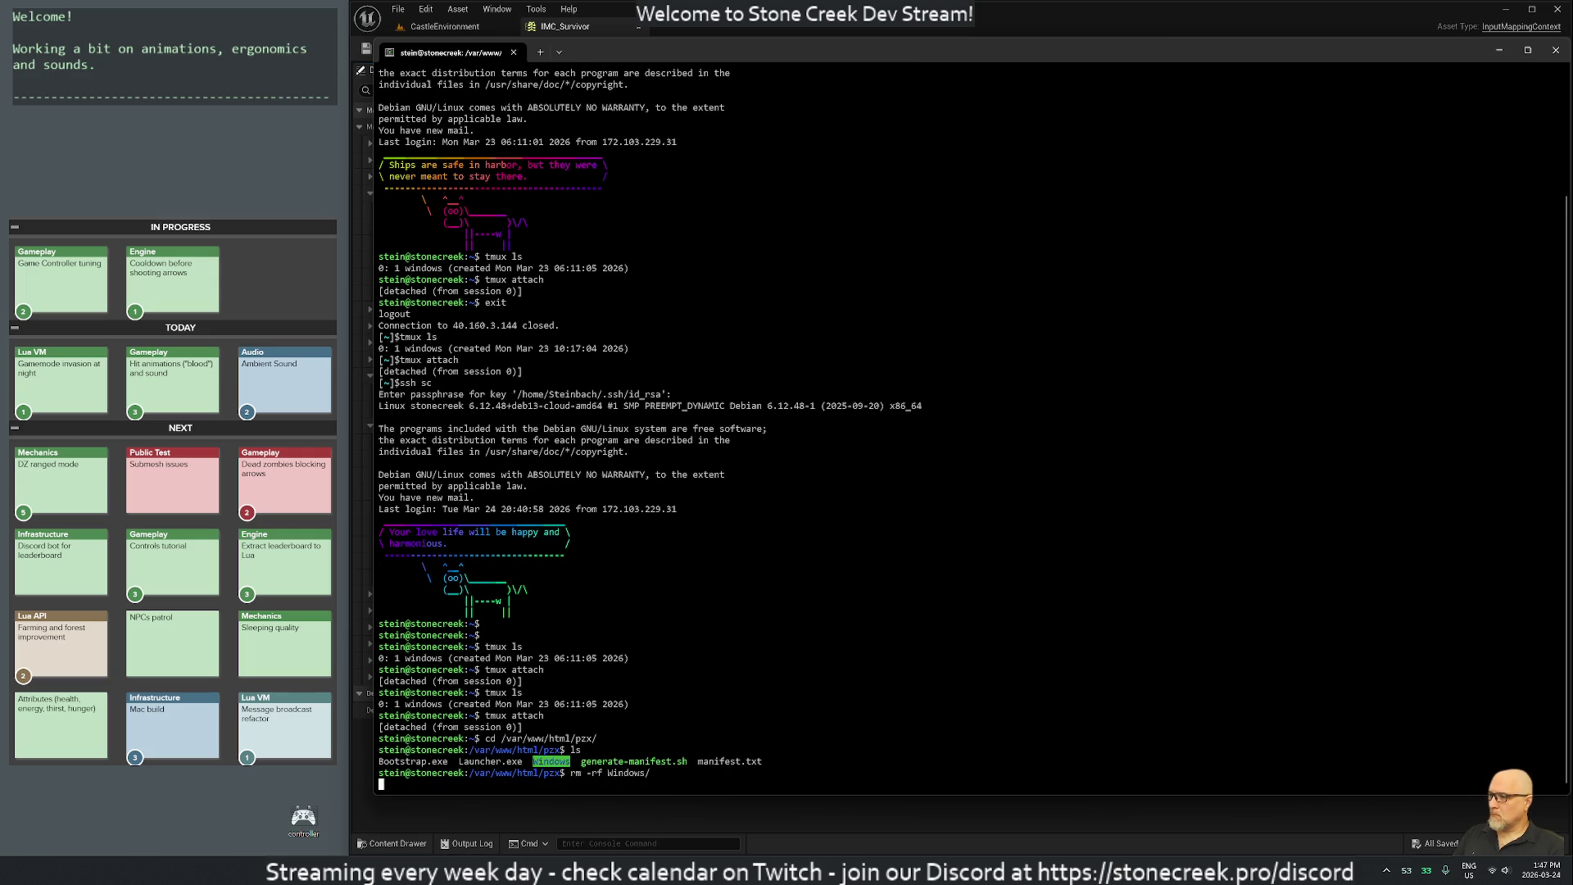
key(ctrl+r)
key(ctrl+c)
key(ctrl+c)
text(mv Z~/)
key(BackSpace)
key(BackSpace)
key(BackSpace)
text(~/Windows/ .)
key(Return)
Check the folder contents and regenerate manifest.txt with ./generate-manifest.sh.
text(ls)
key(Return)
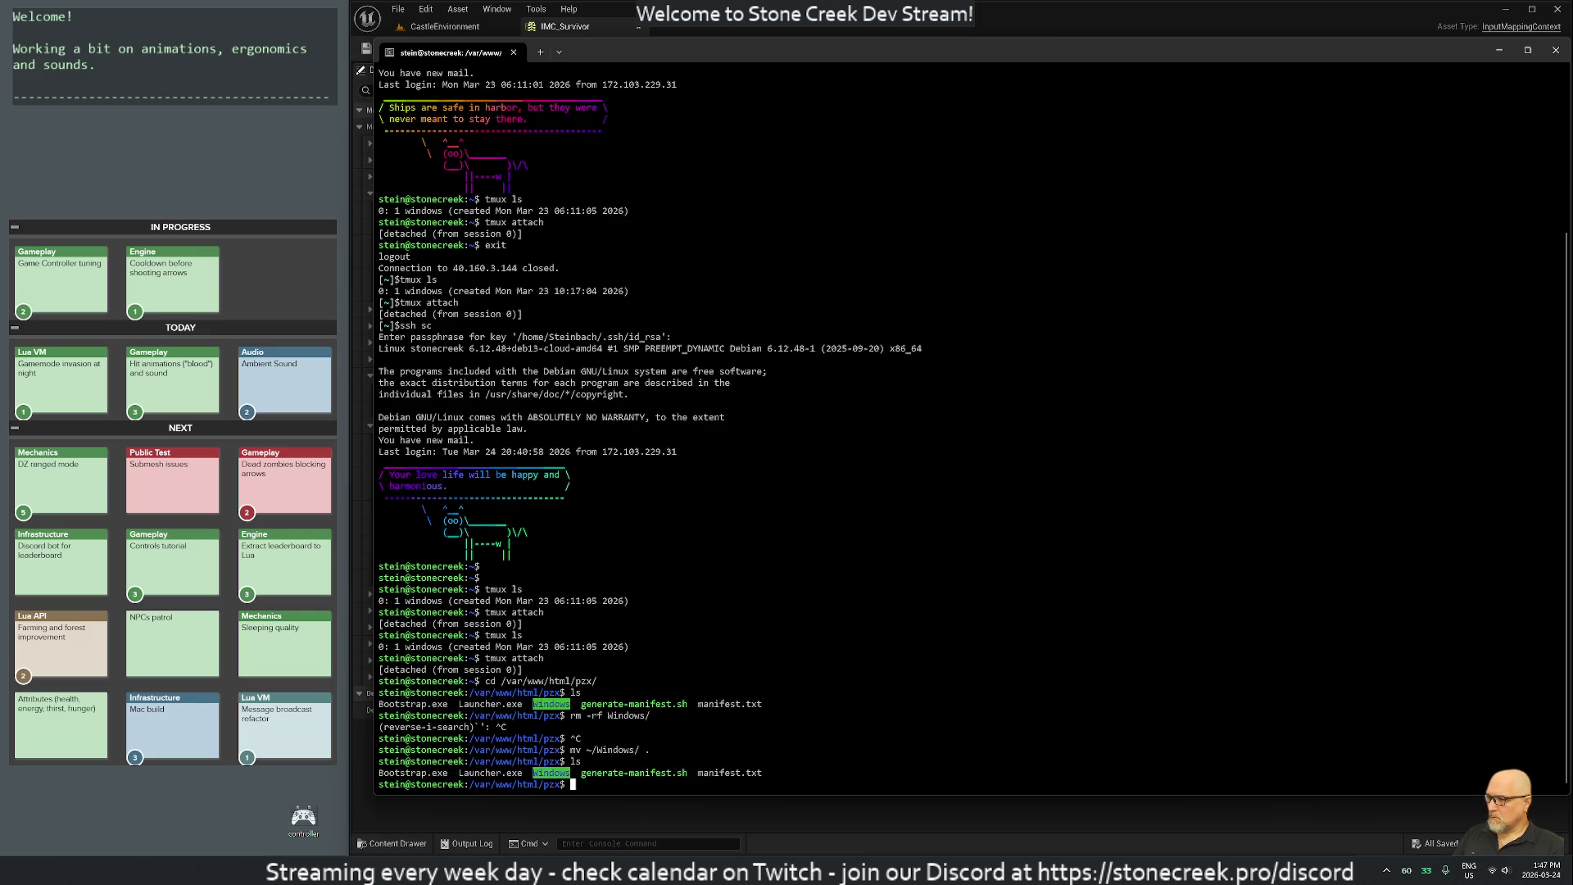
text(./generate-manifest.sh > manifest.txt)
key(Return)
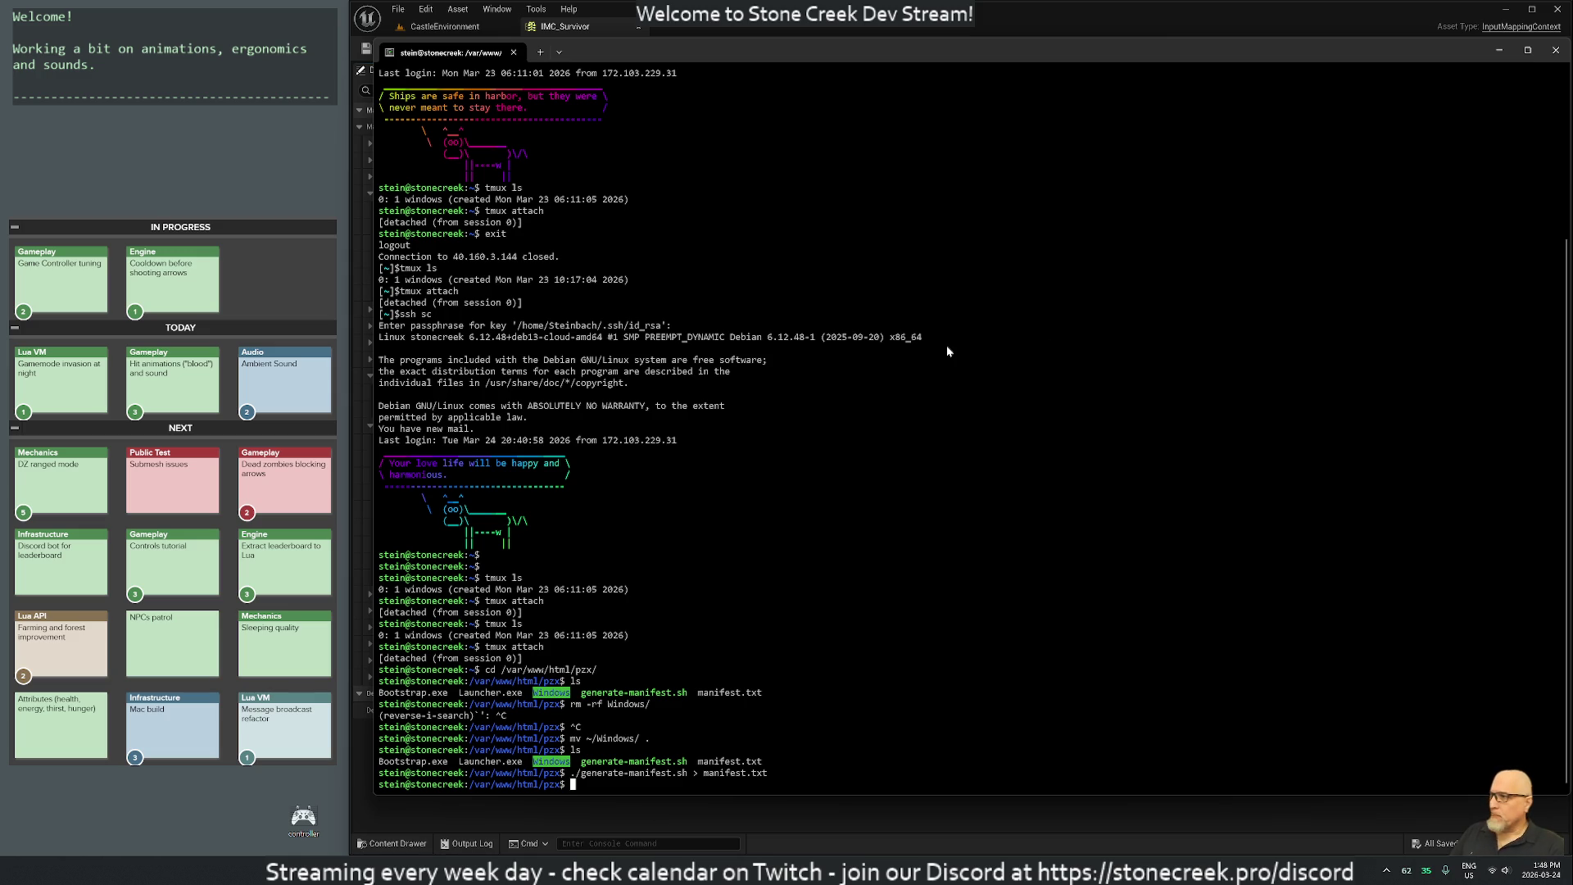
Launch Stone Creek from Start search and exit both the server and local terminal sessions.
key(super)
text(stone)
key(Return)
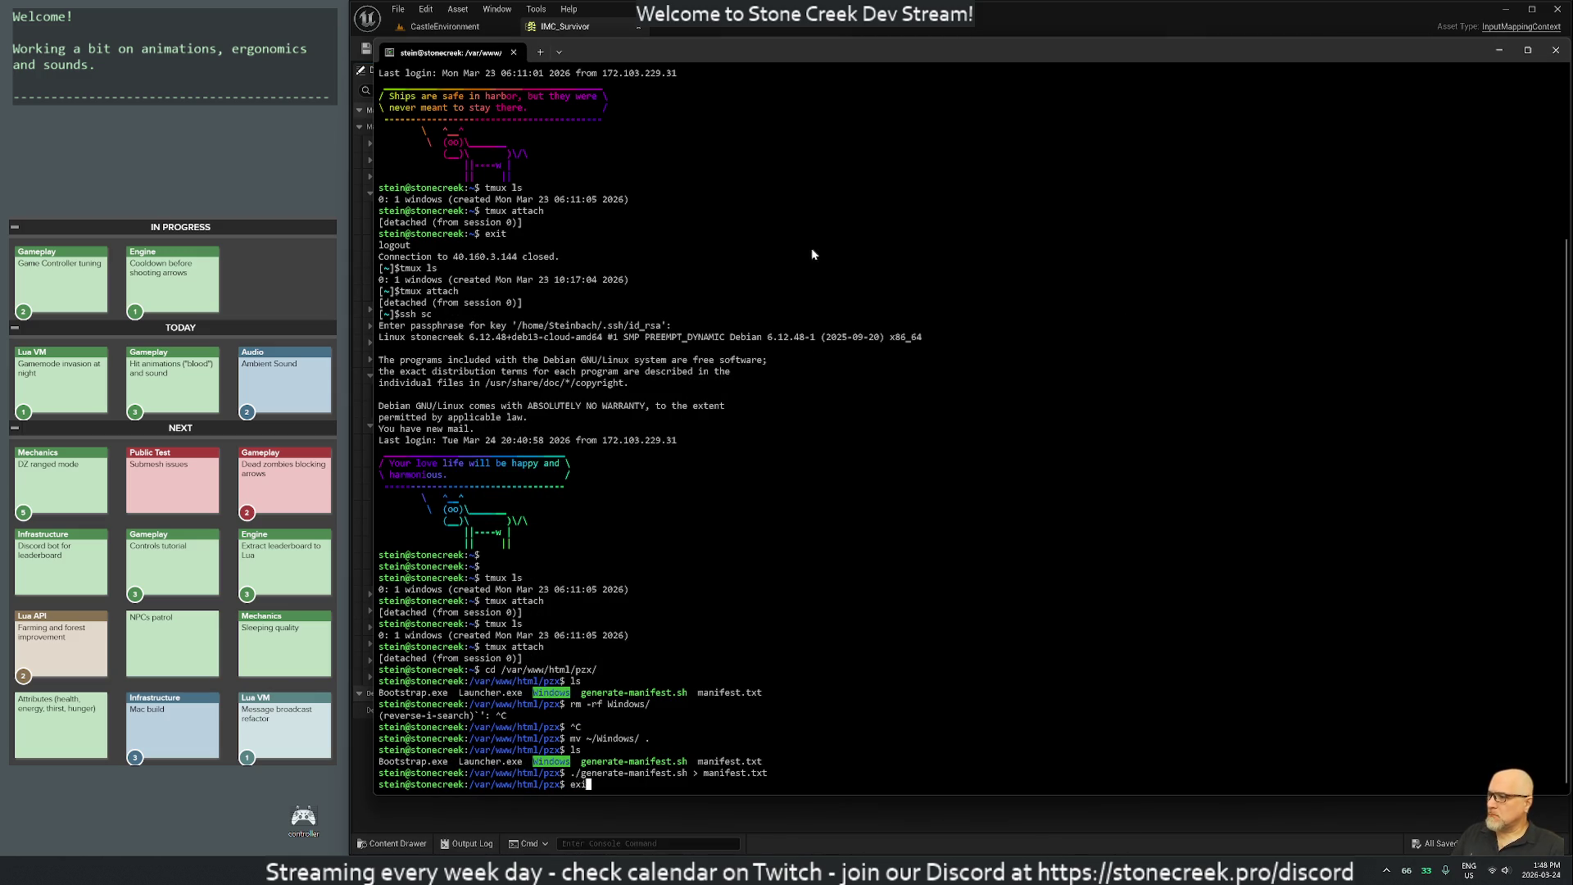
text(exit)
key(Return)
text(exit)
key(Return)
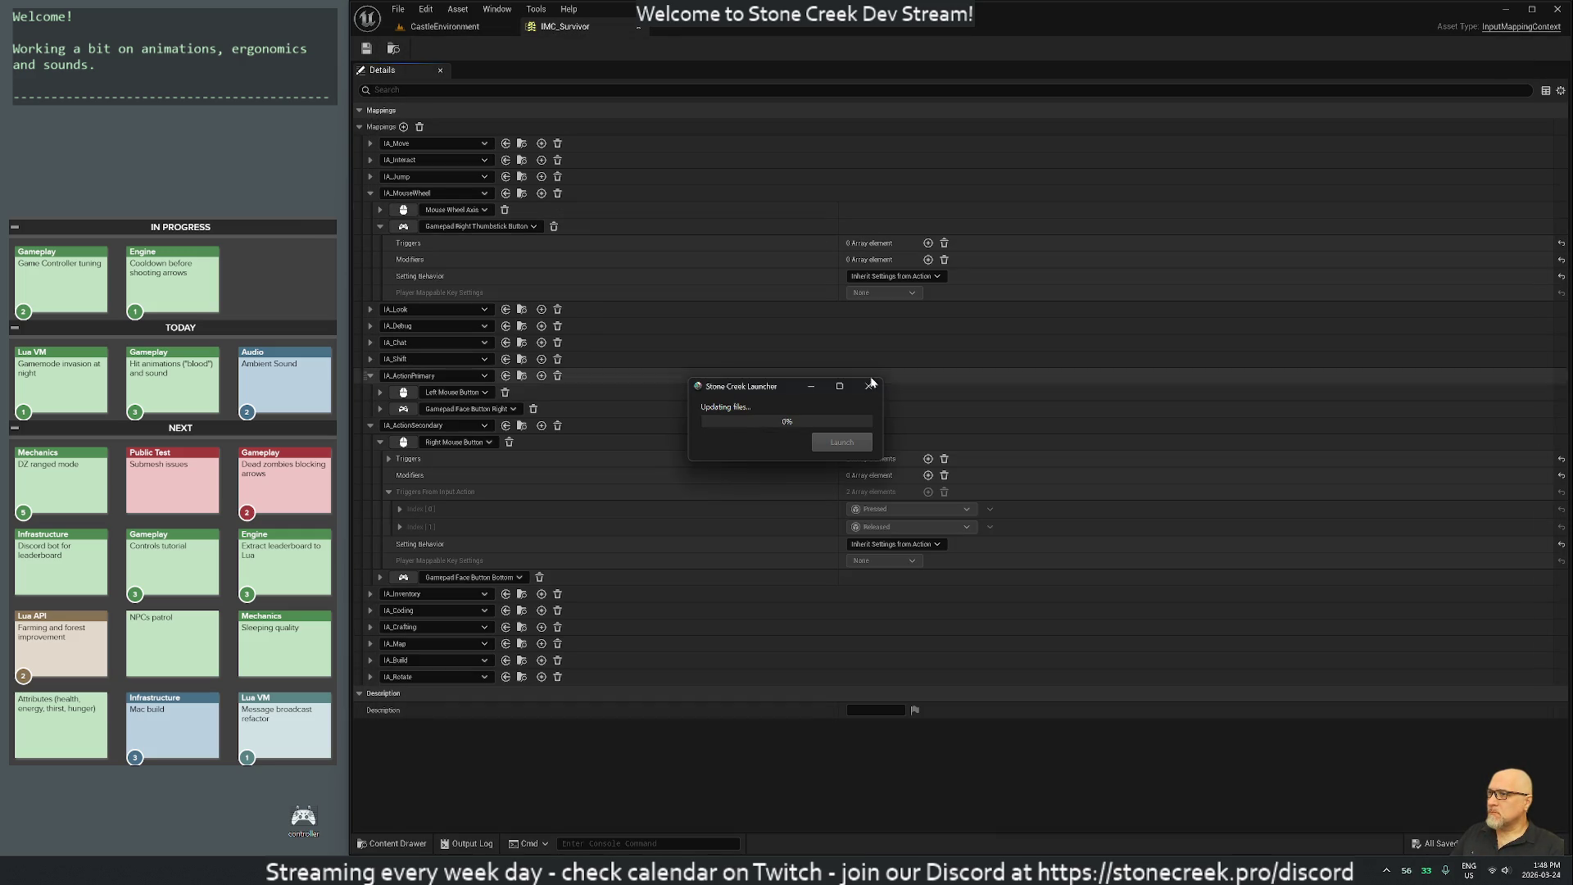
Move the Stone Creek Launcher window lower and close the IMC_Survivor tab in Unreal.
drag(815, 386, 921, 317)
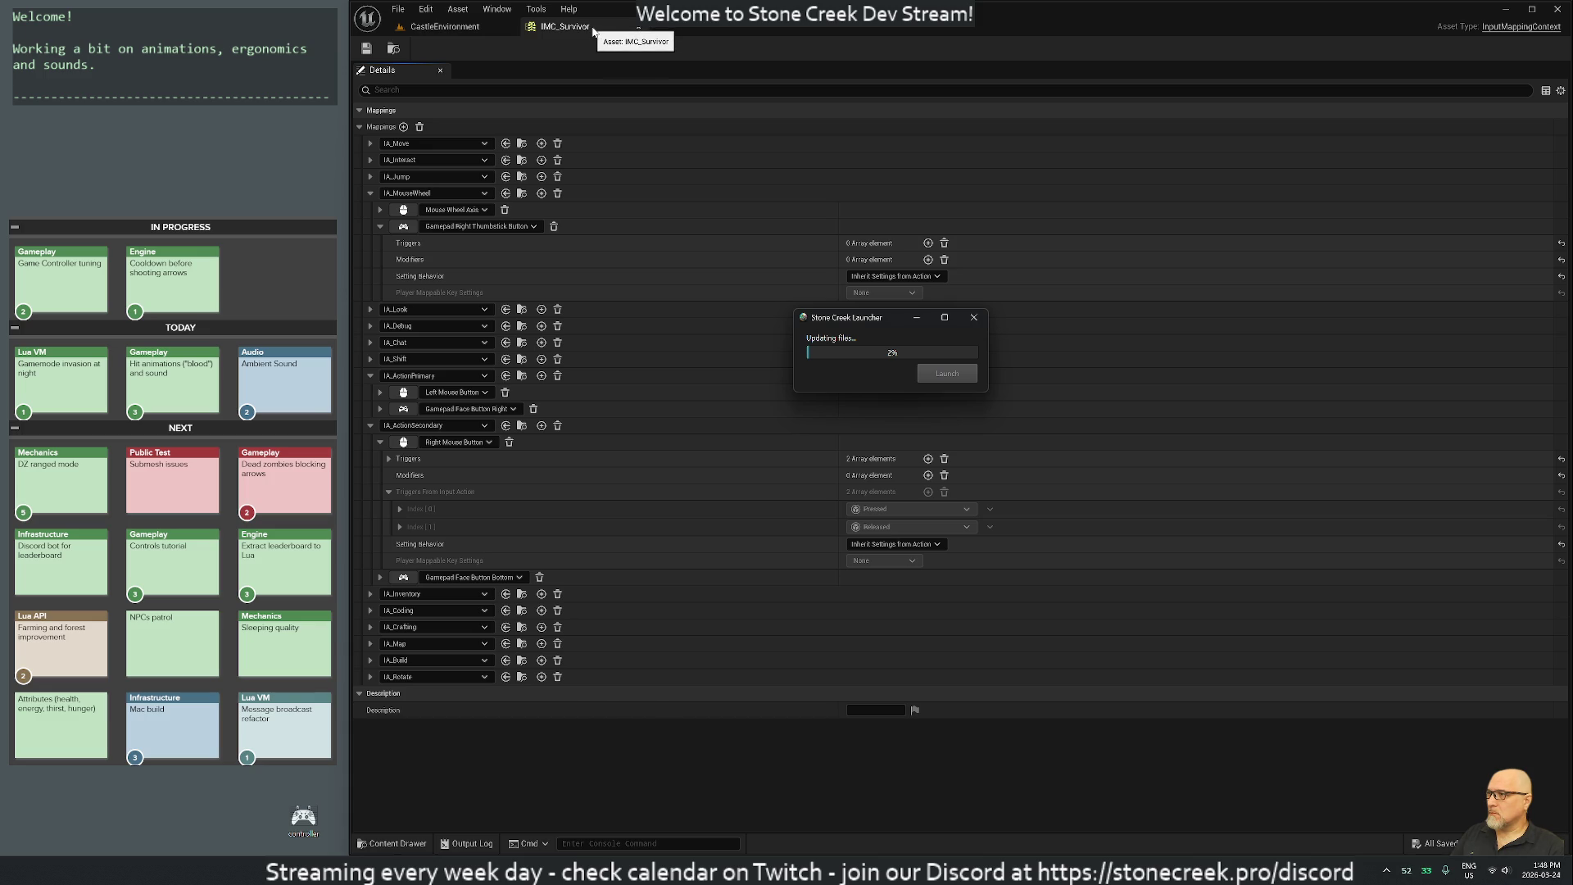
drag(832, 317, 851, 450)
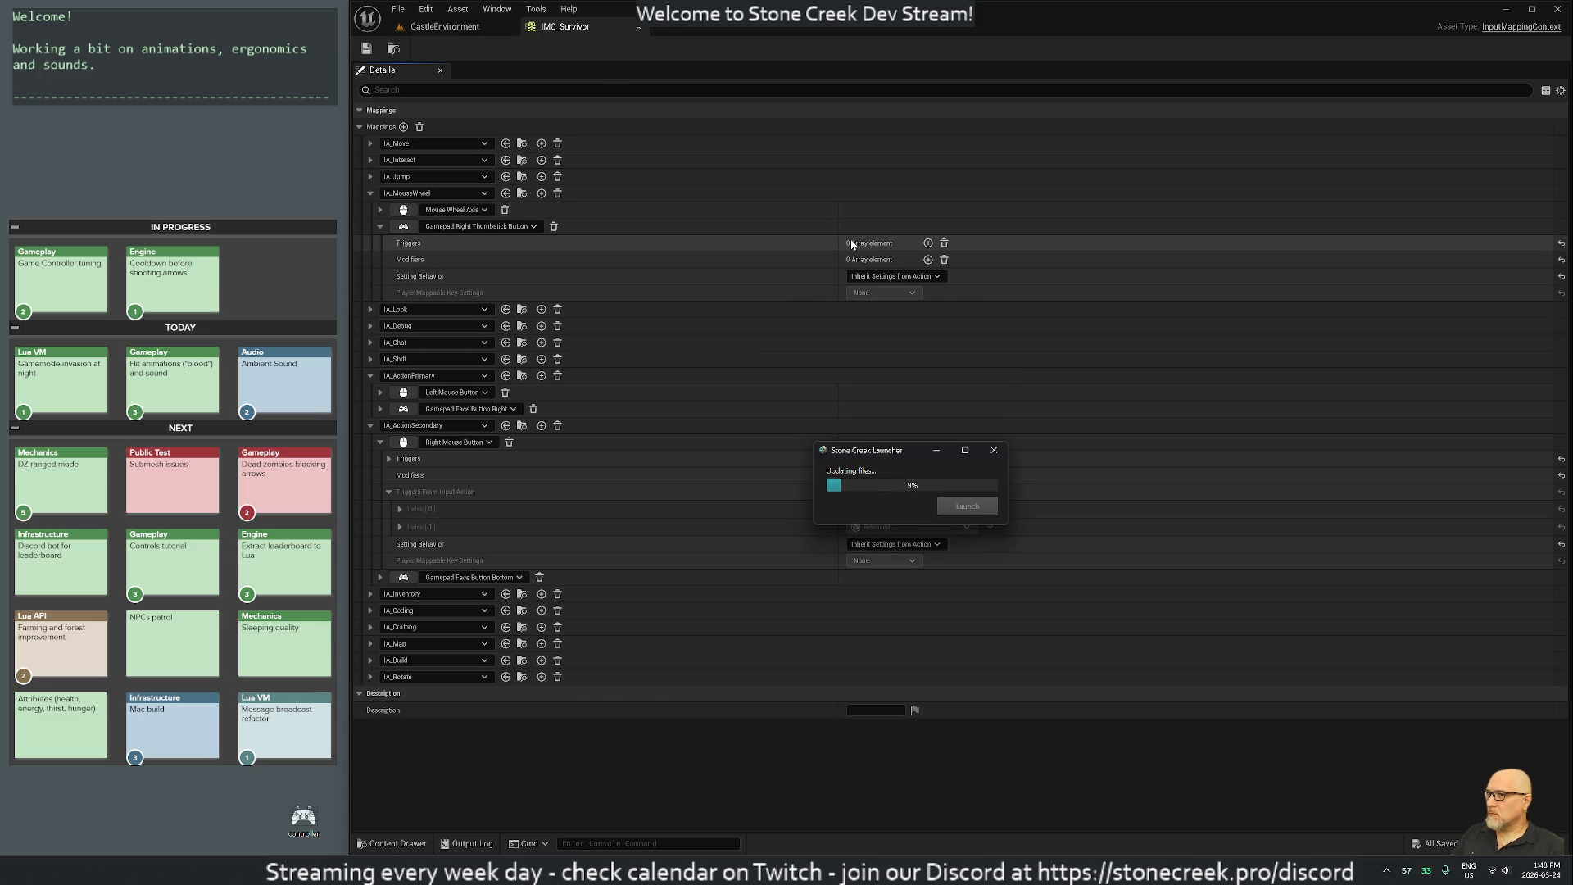
middle_click(580, 26)
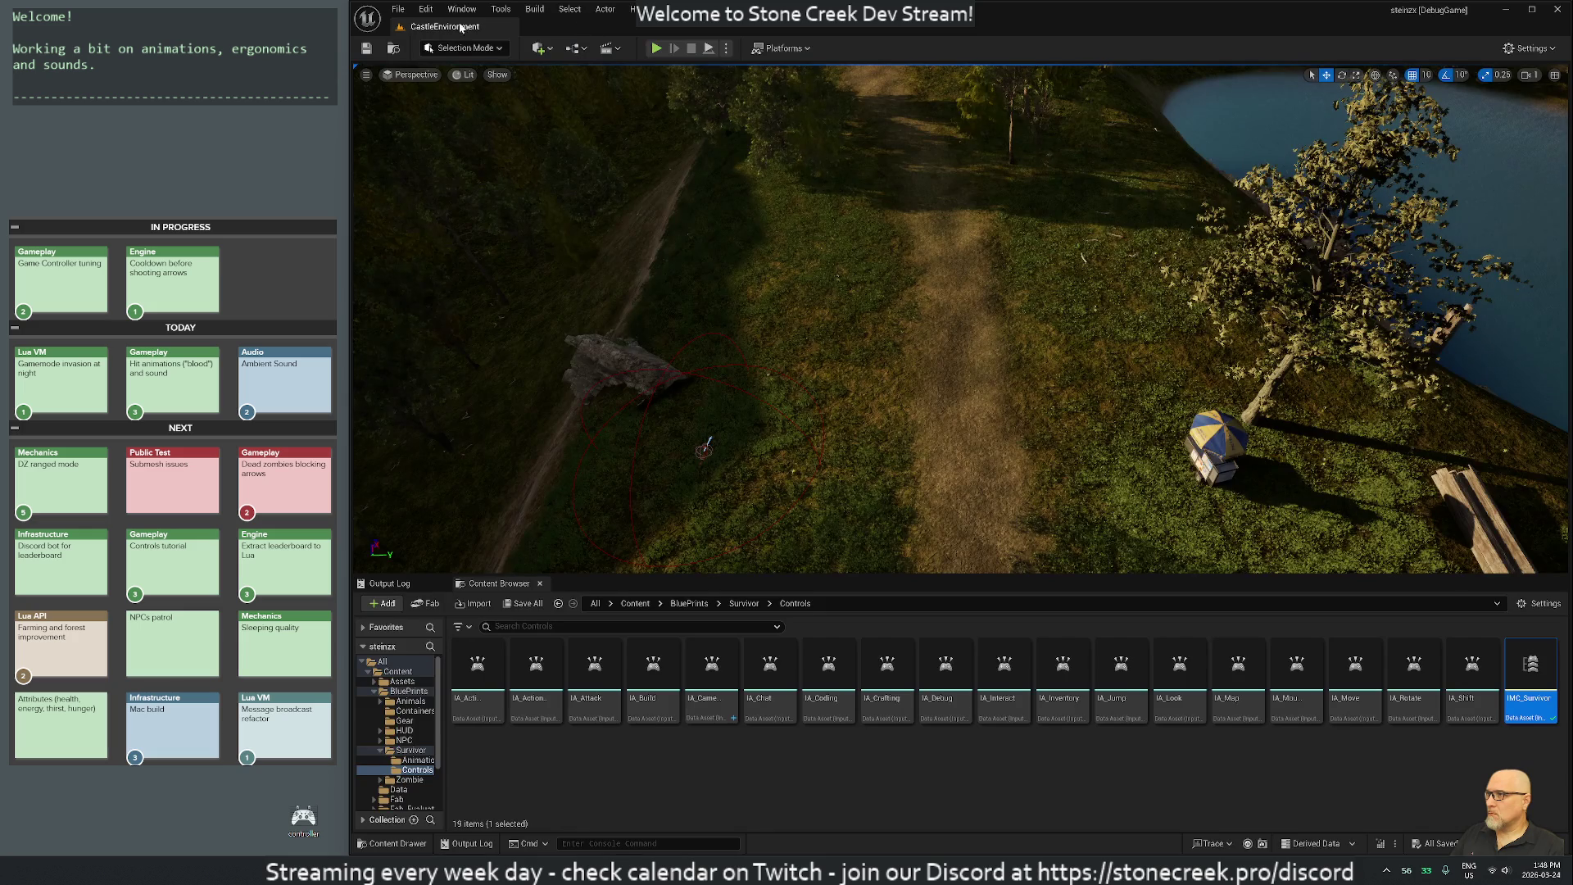
key(alt+Tab)
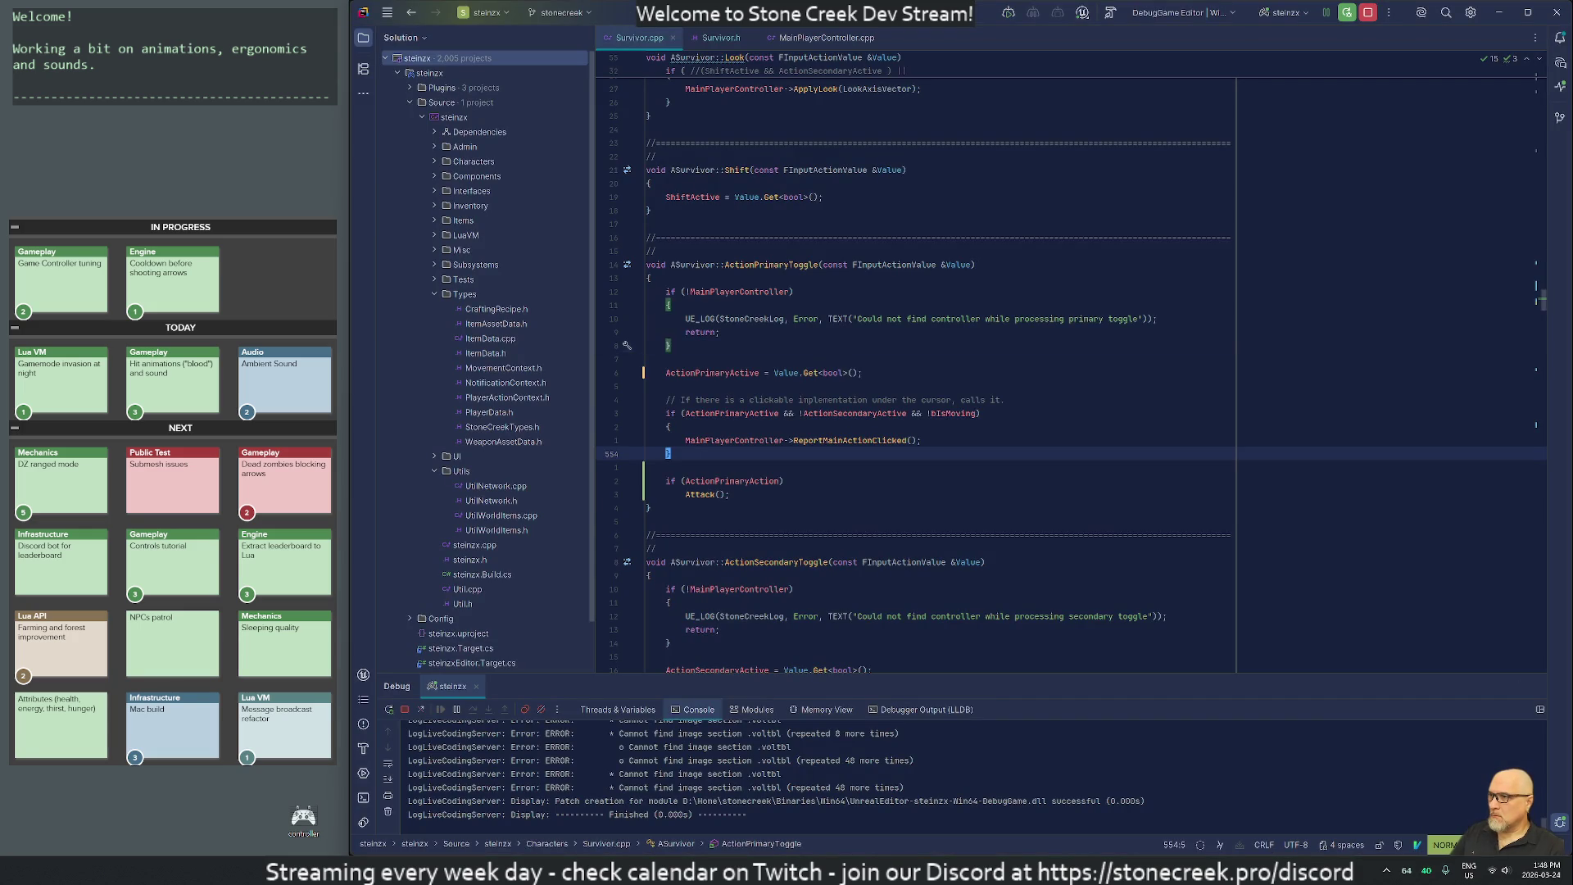
text(/mouse)
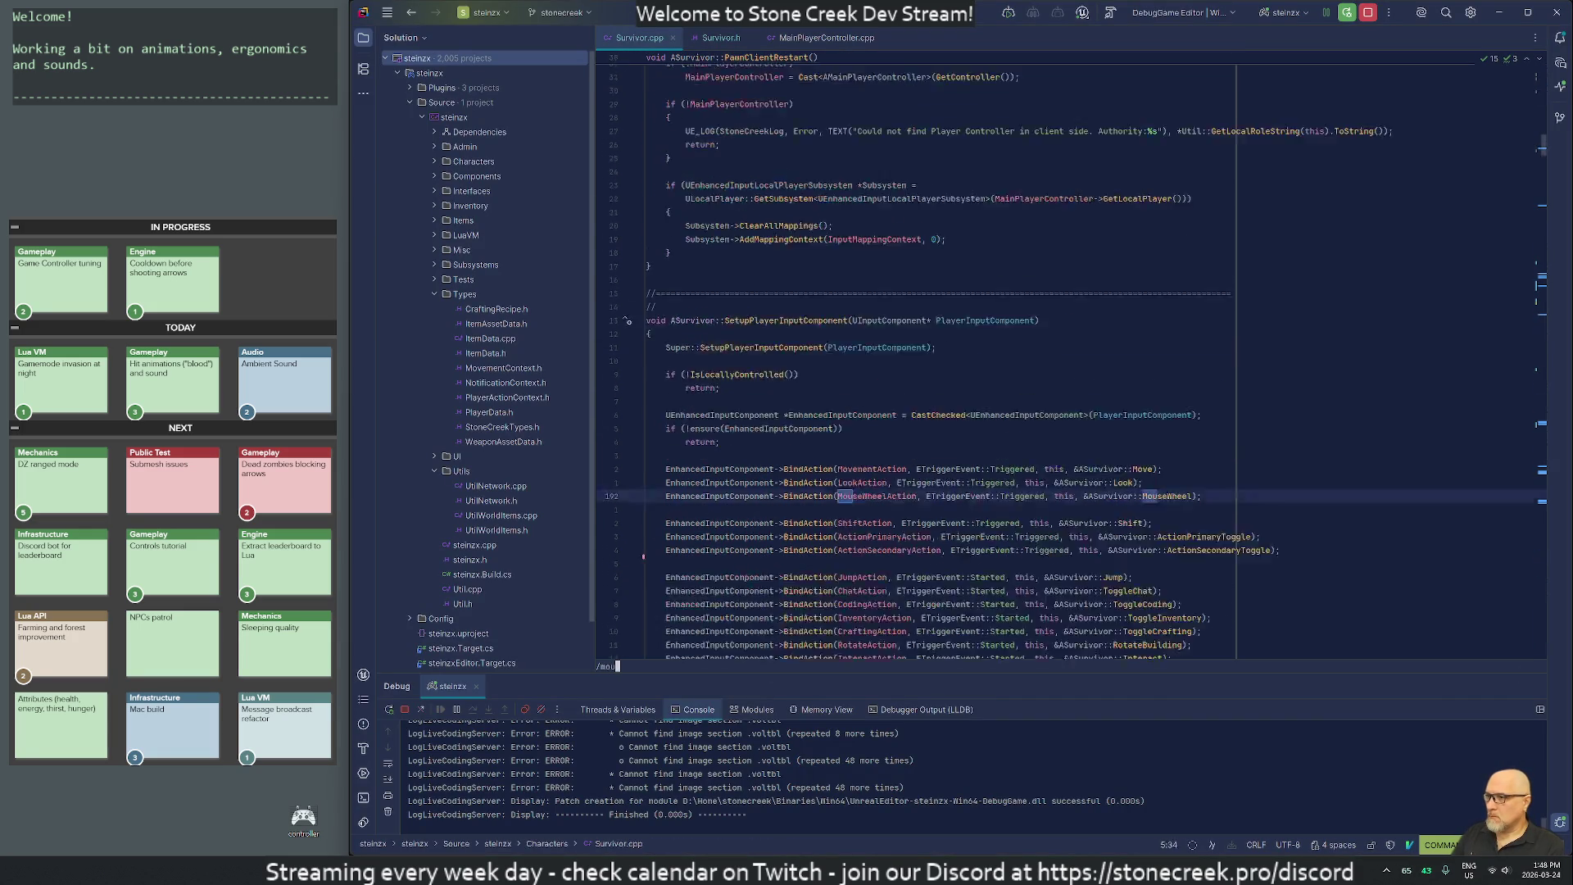
key(Return)
key(w)
key(w)
key(w)
key(w)
key(w)
key(e)
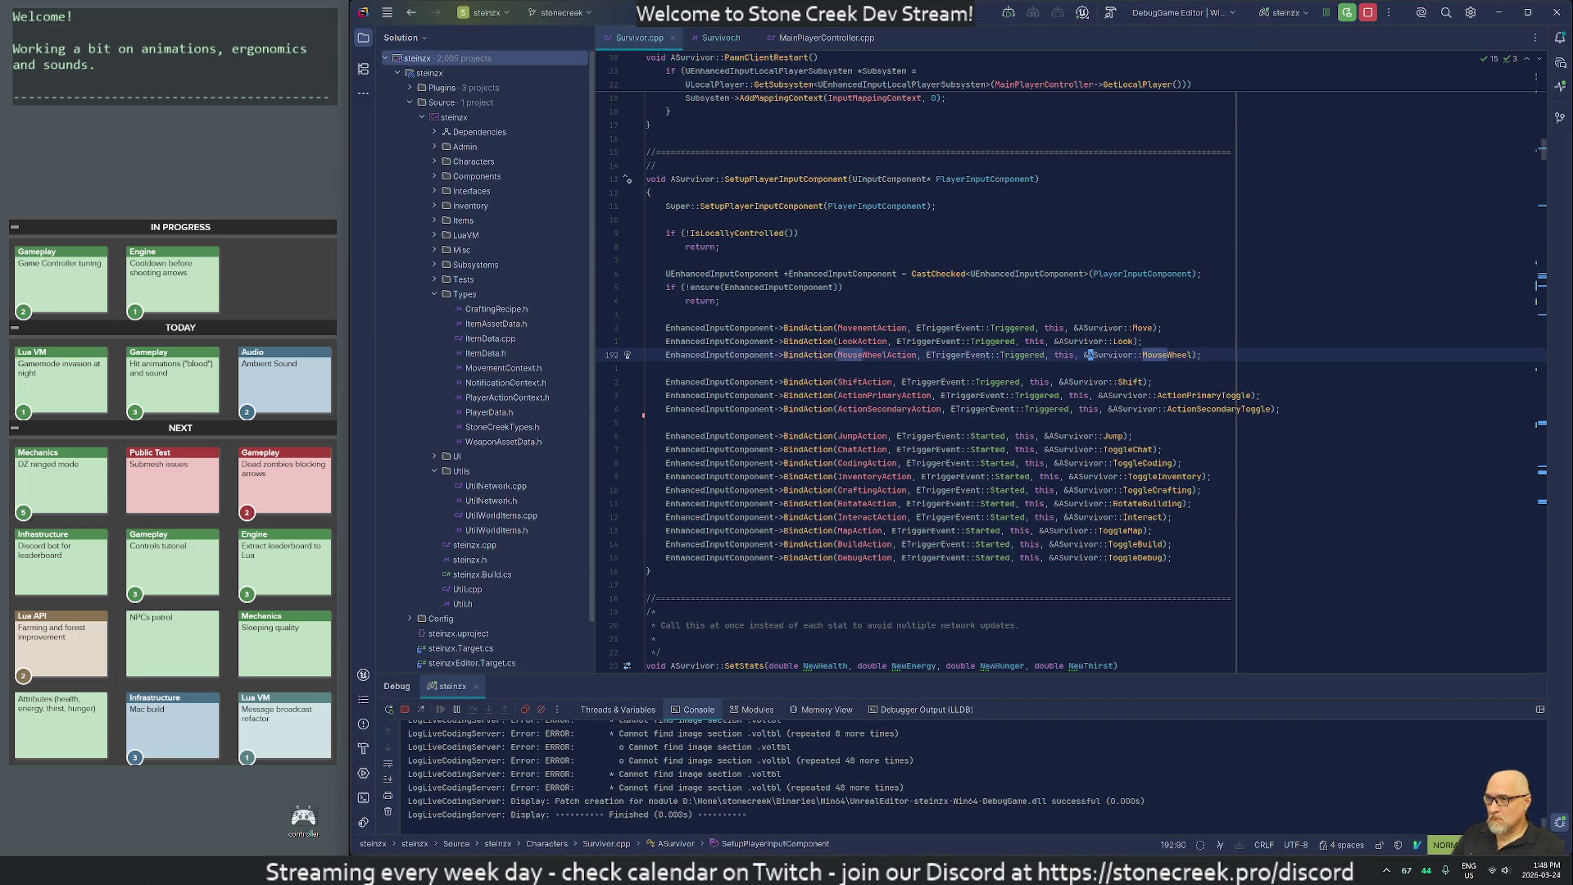
key(ctrl+b)
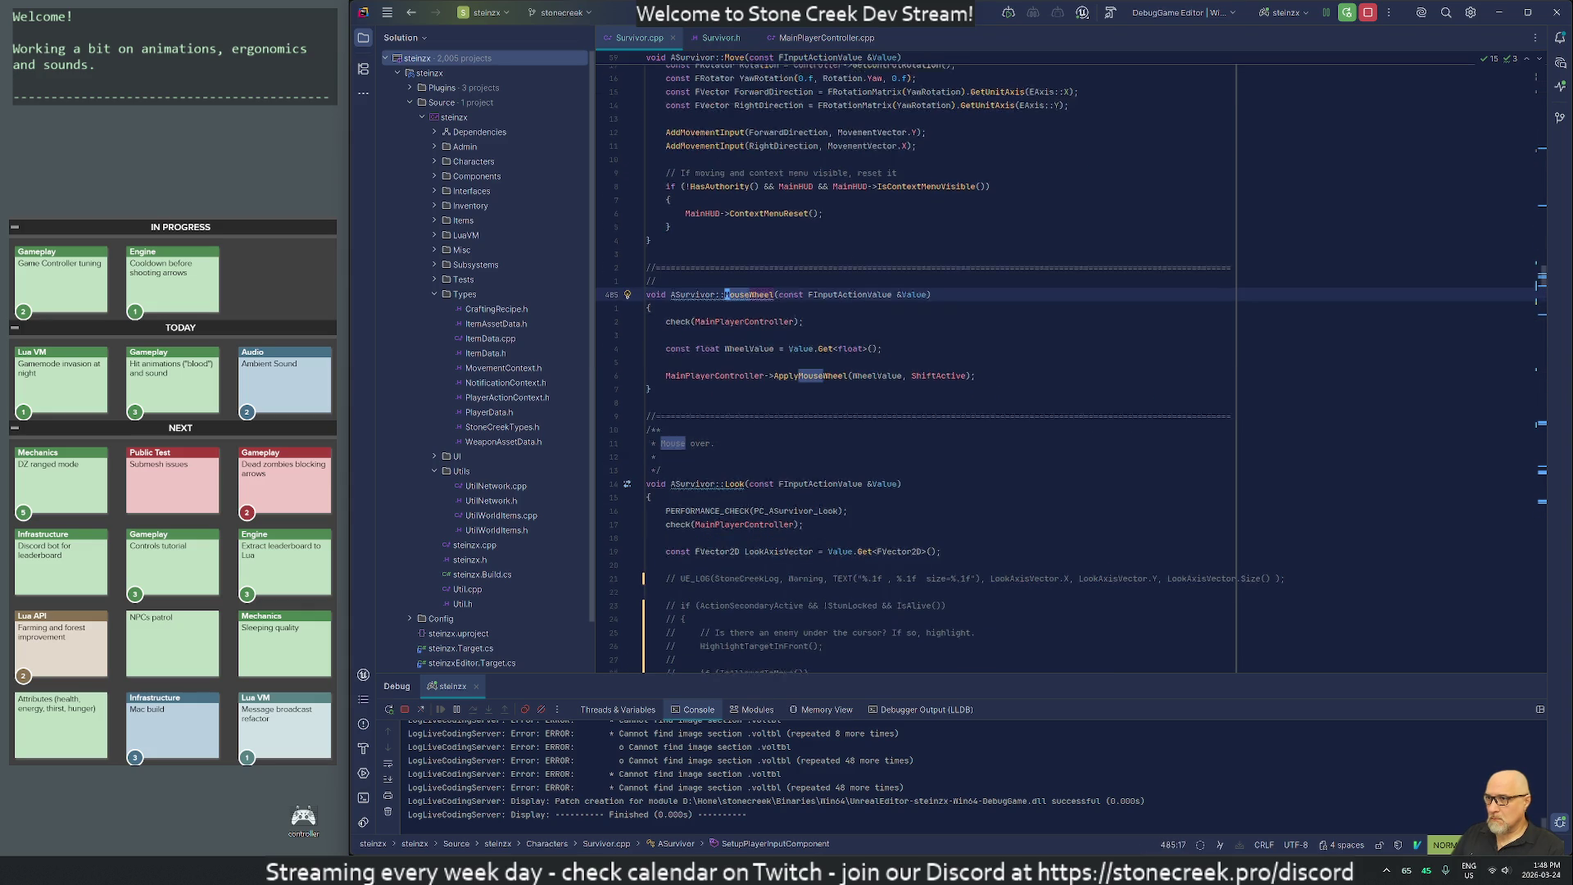
key(j)
key(j)
key(j)
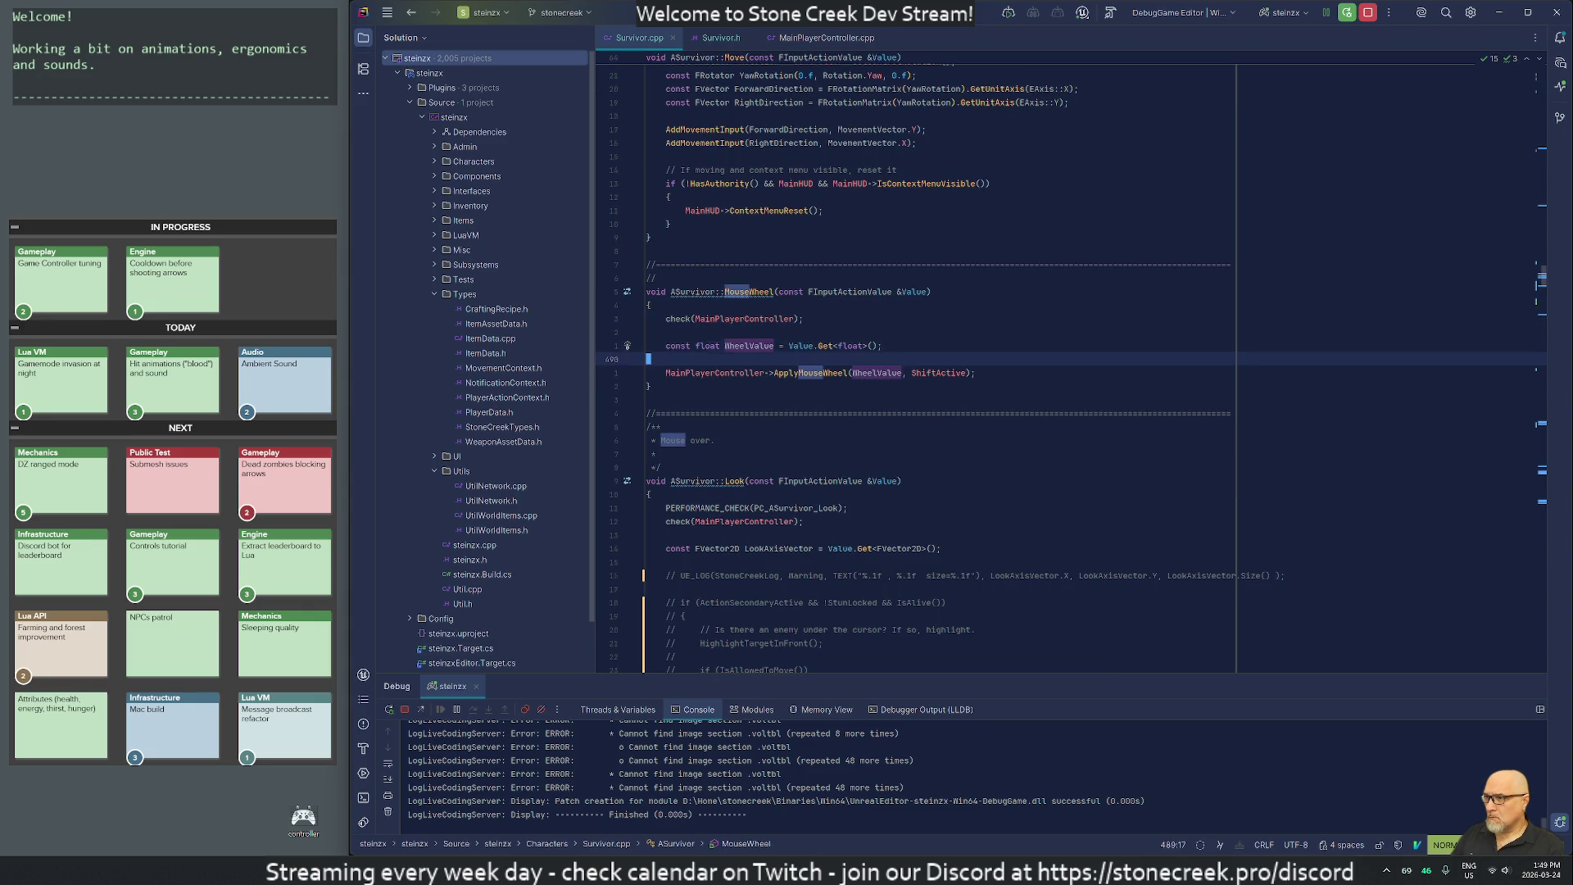
key(j)
key(j)
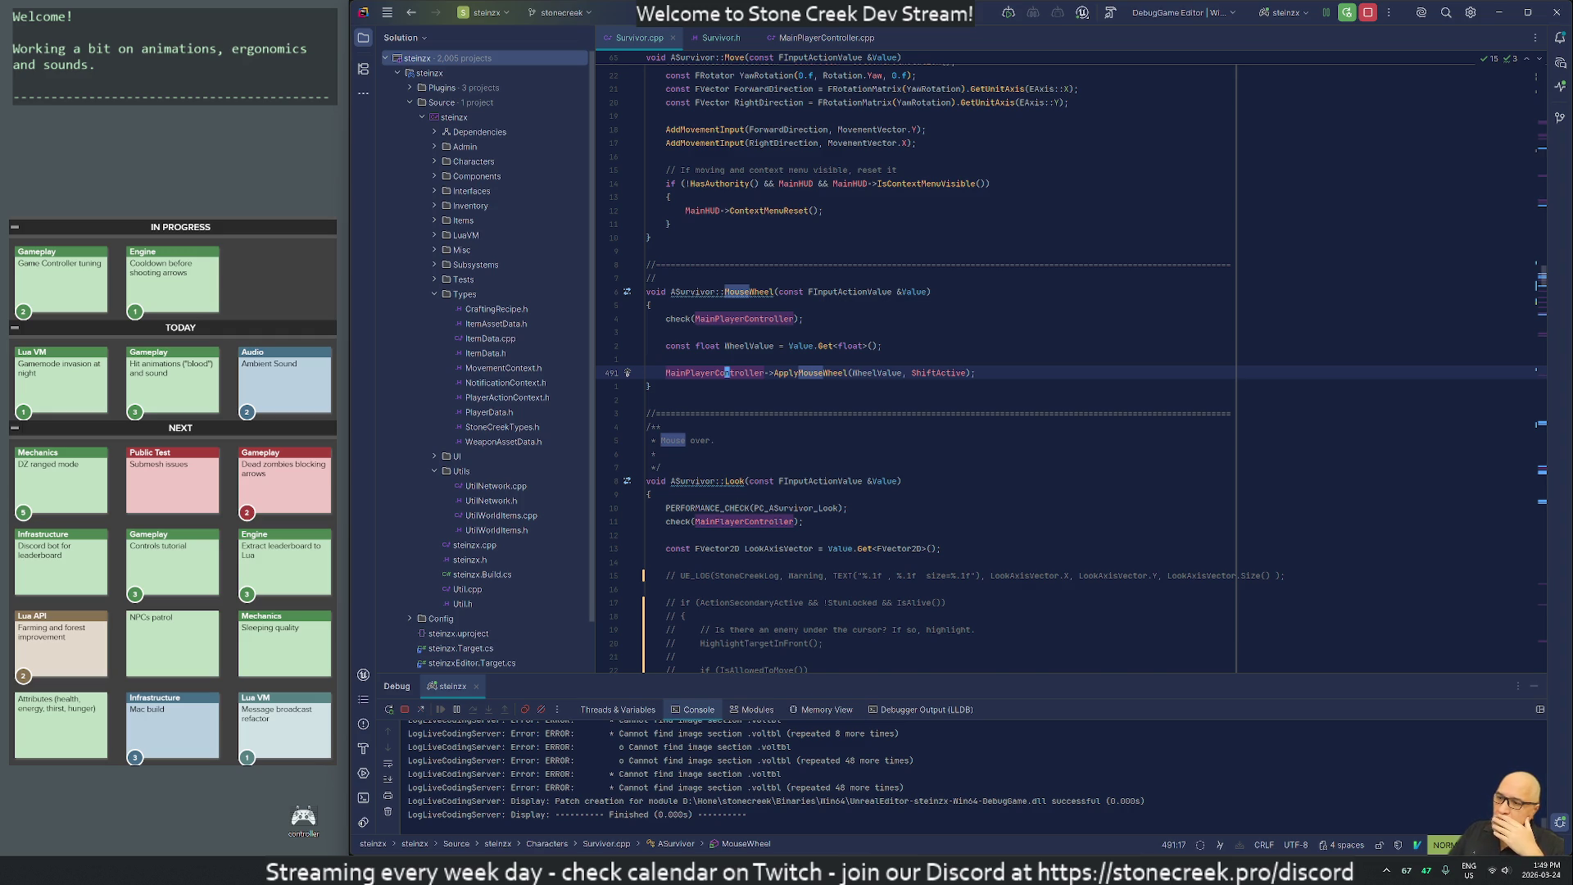
key(alt+Tab)
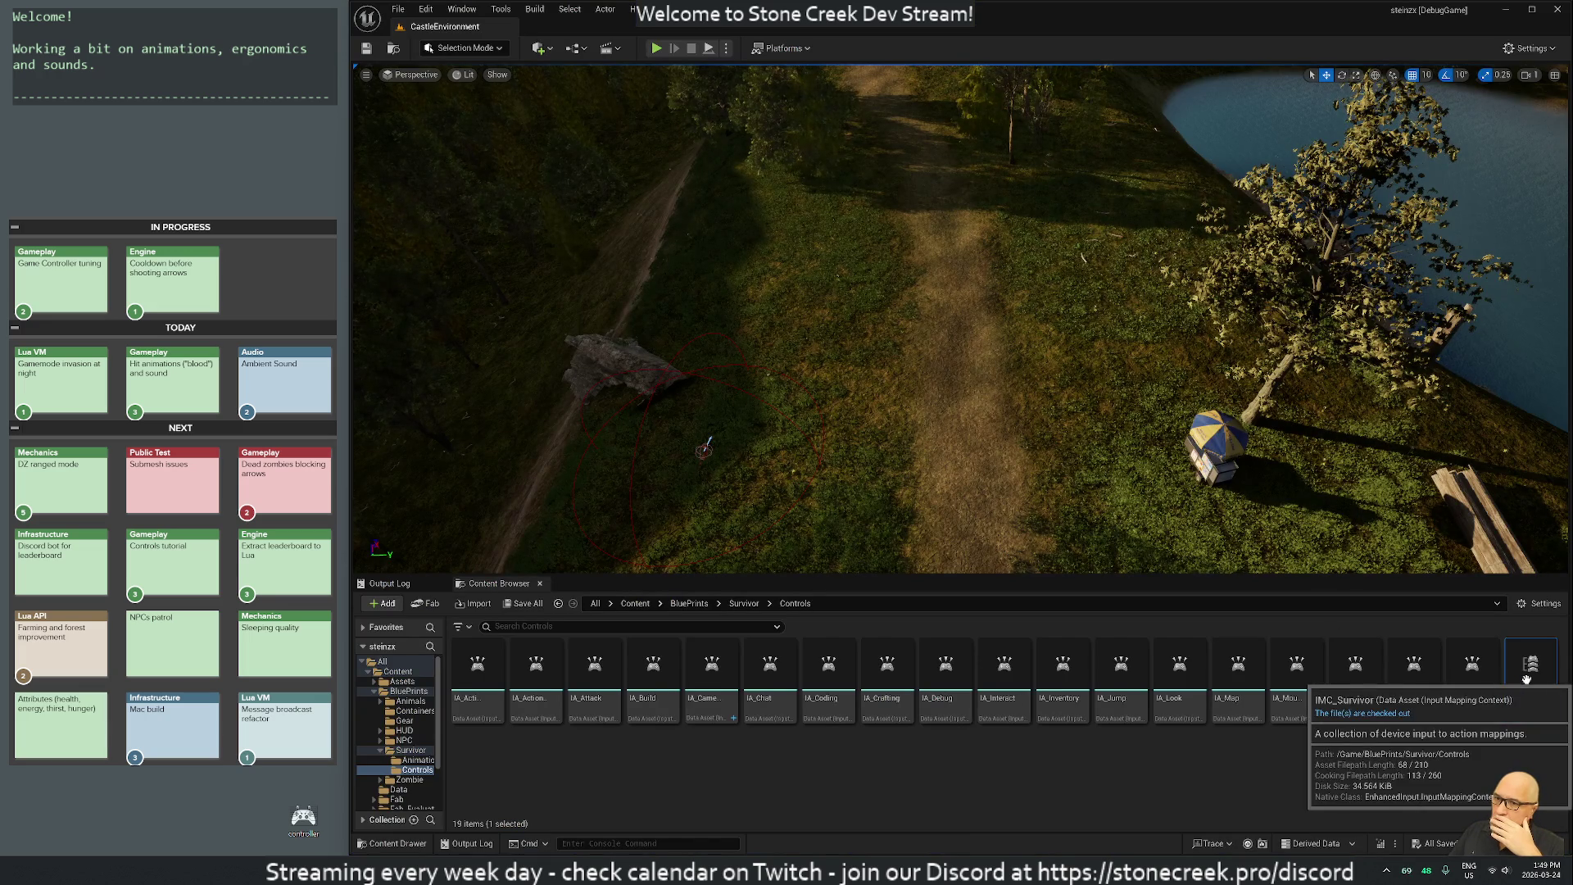
double_click(1526, 679)
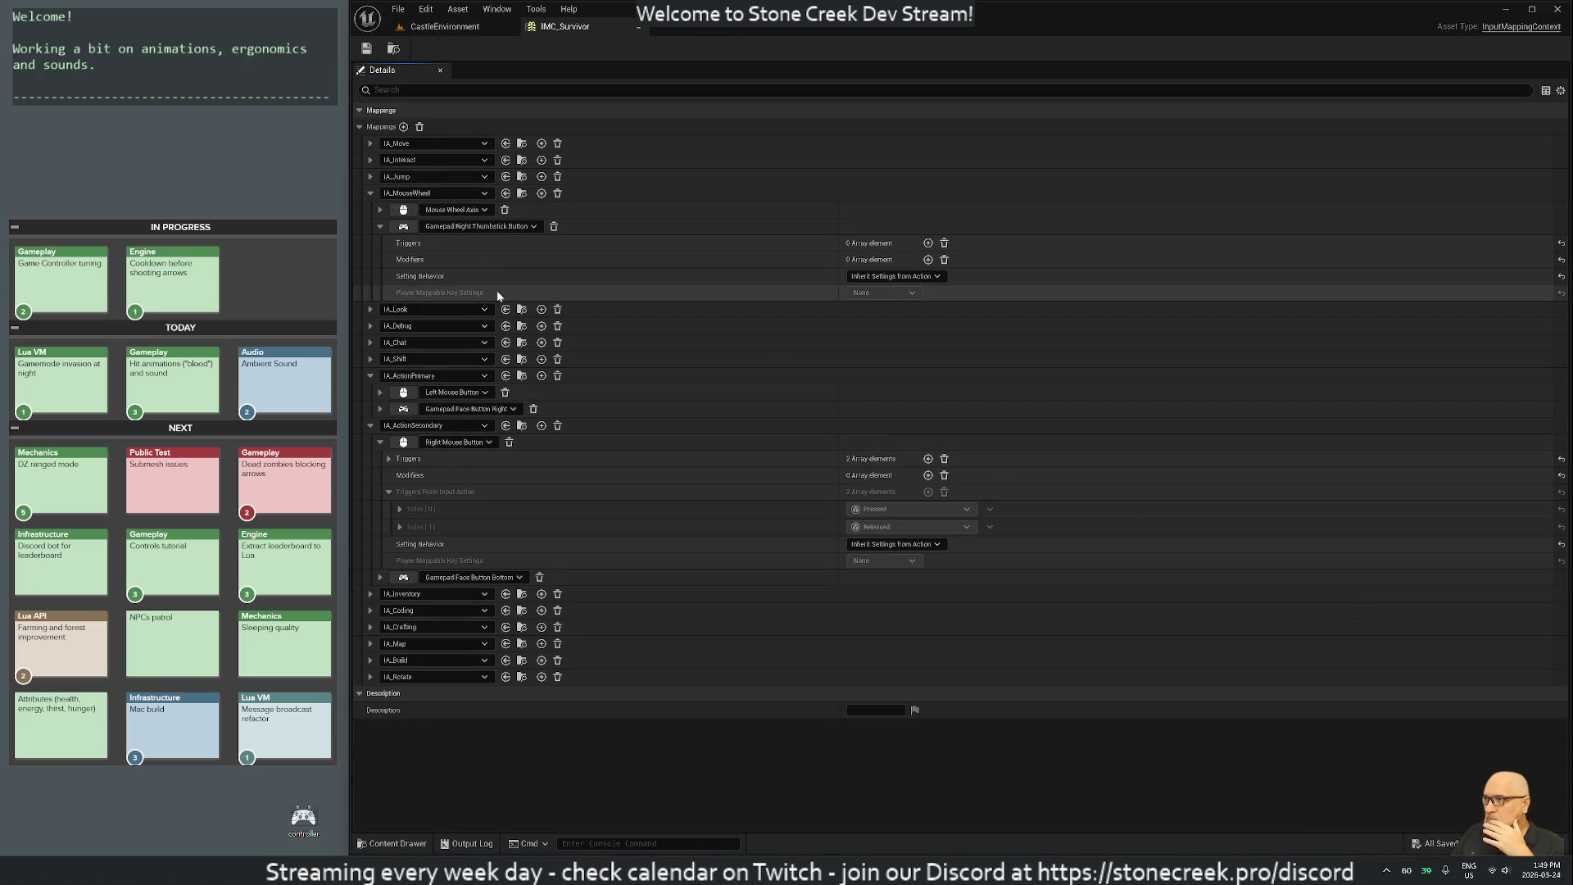
Delete the Gamepad Right Thumbstick Button mapping under IA_MouseWheel, collapse it, and return to Rider.
click(555, 227)
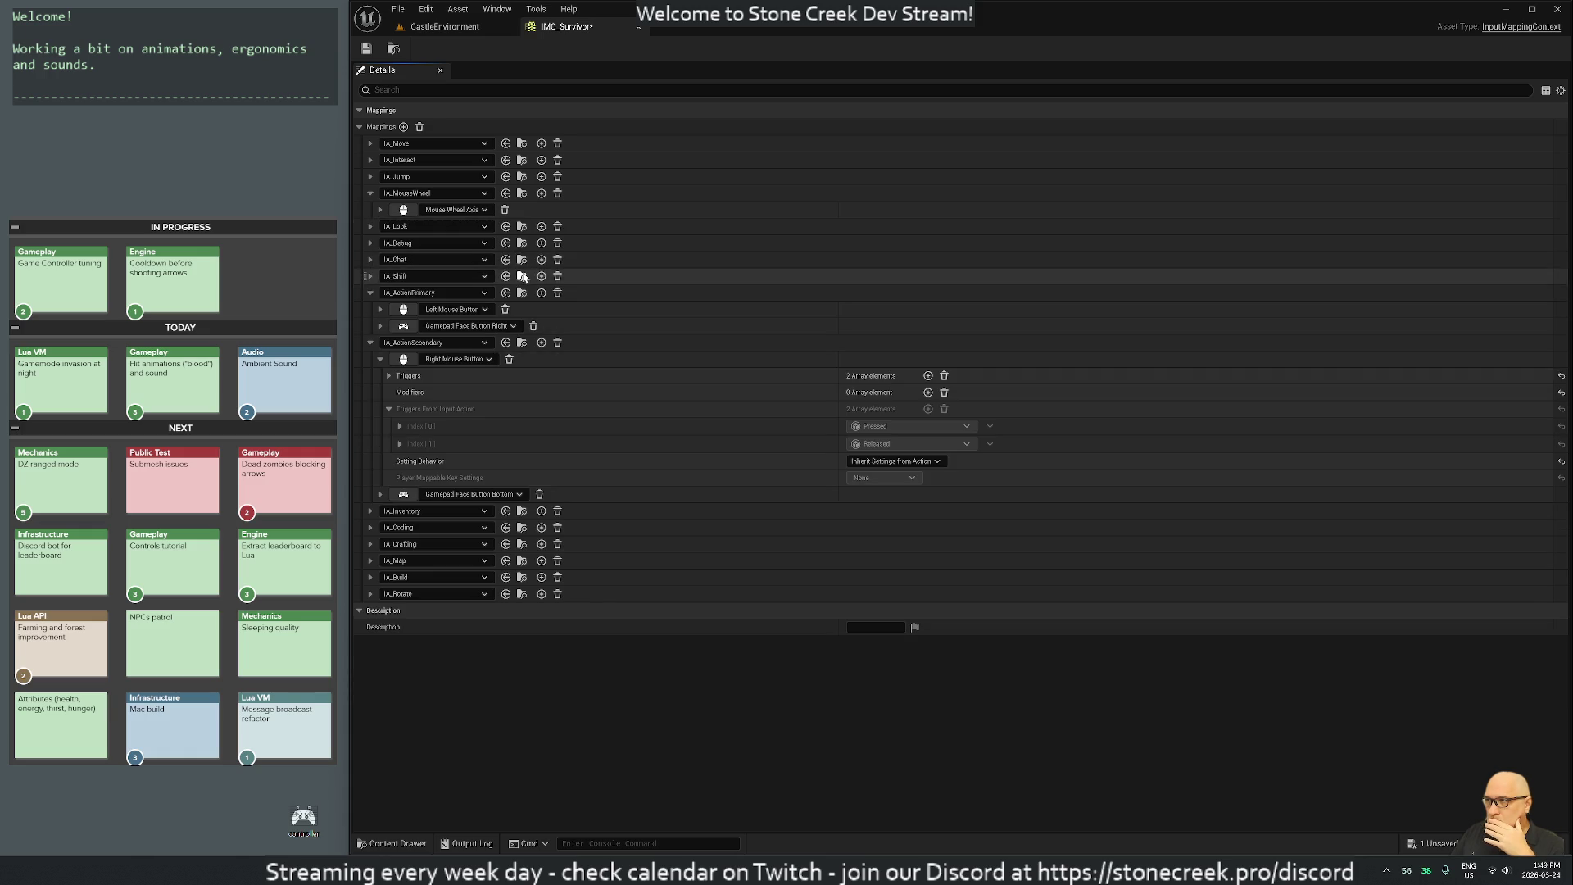
click(371, 193)
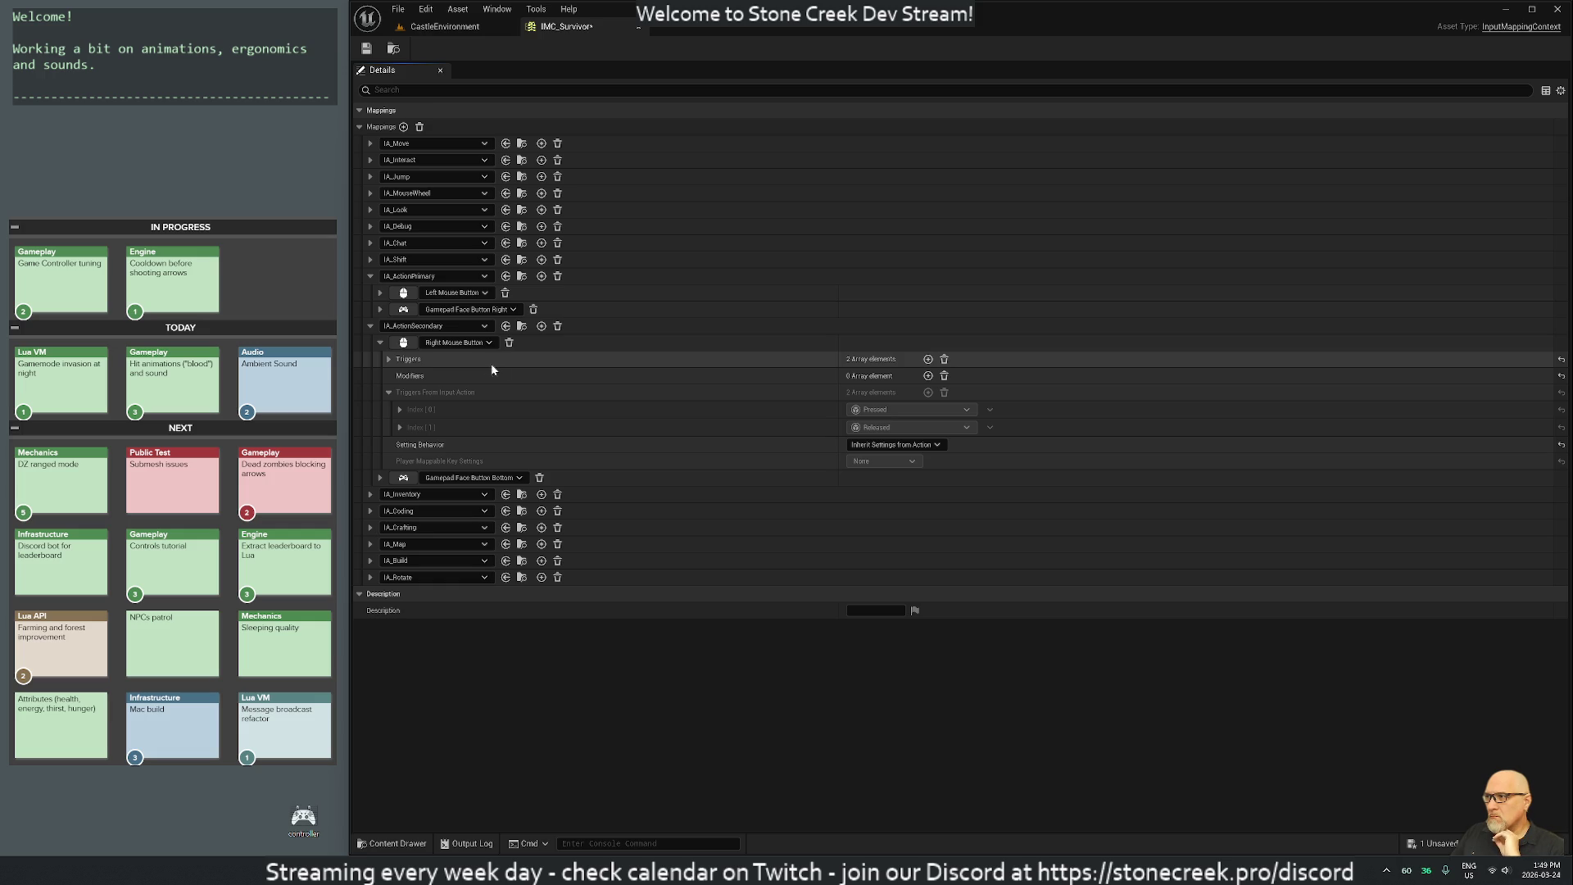
key(alt+Tab)
click(556, 405)
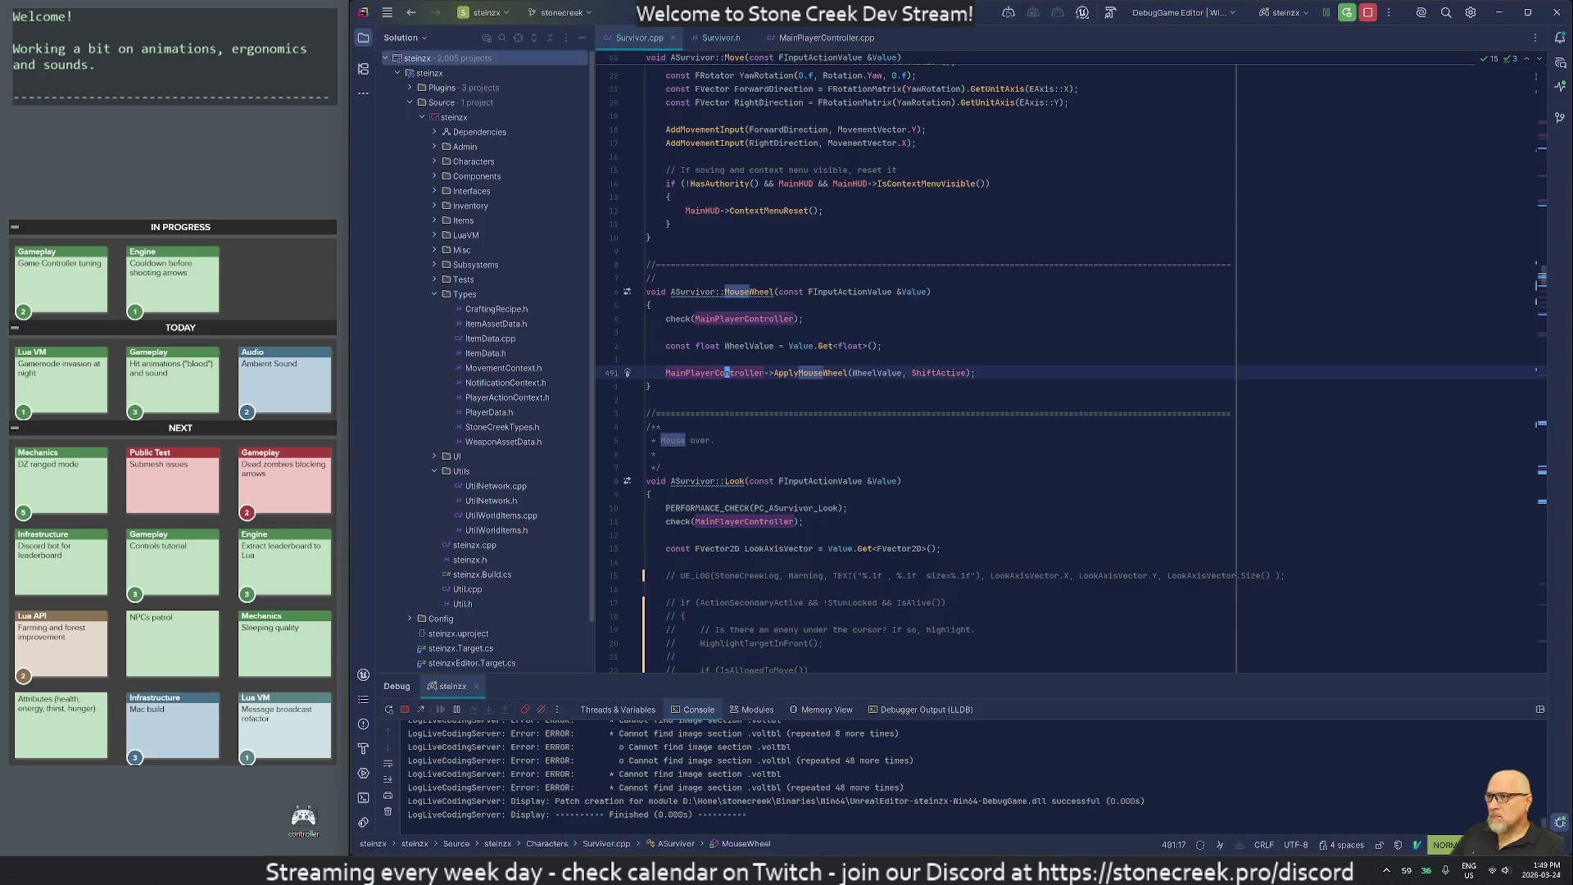
In Survivor.cpp, rename MouseWheelAction to ZoomAction and its bound handler to Zoom.
text(/mousewheel)
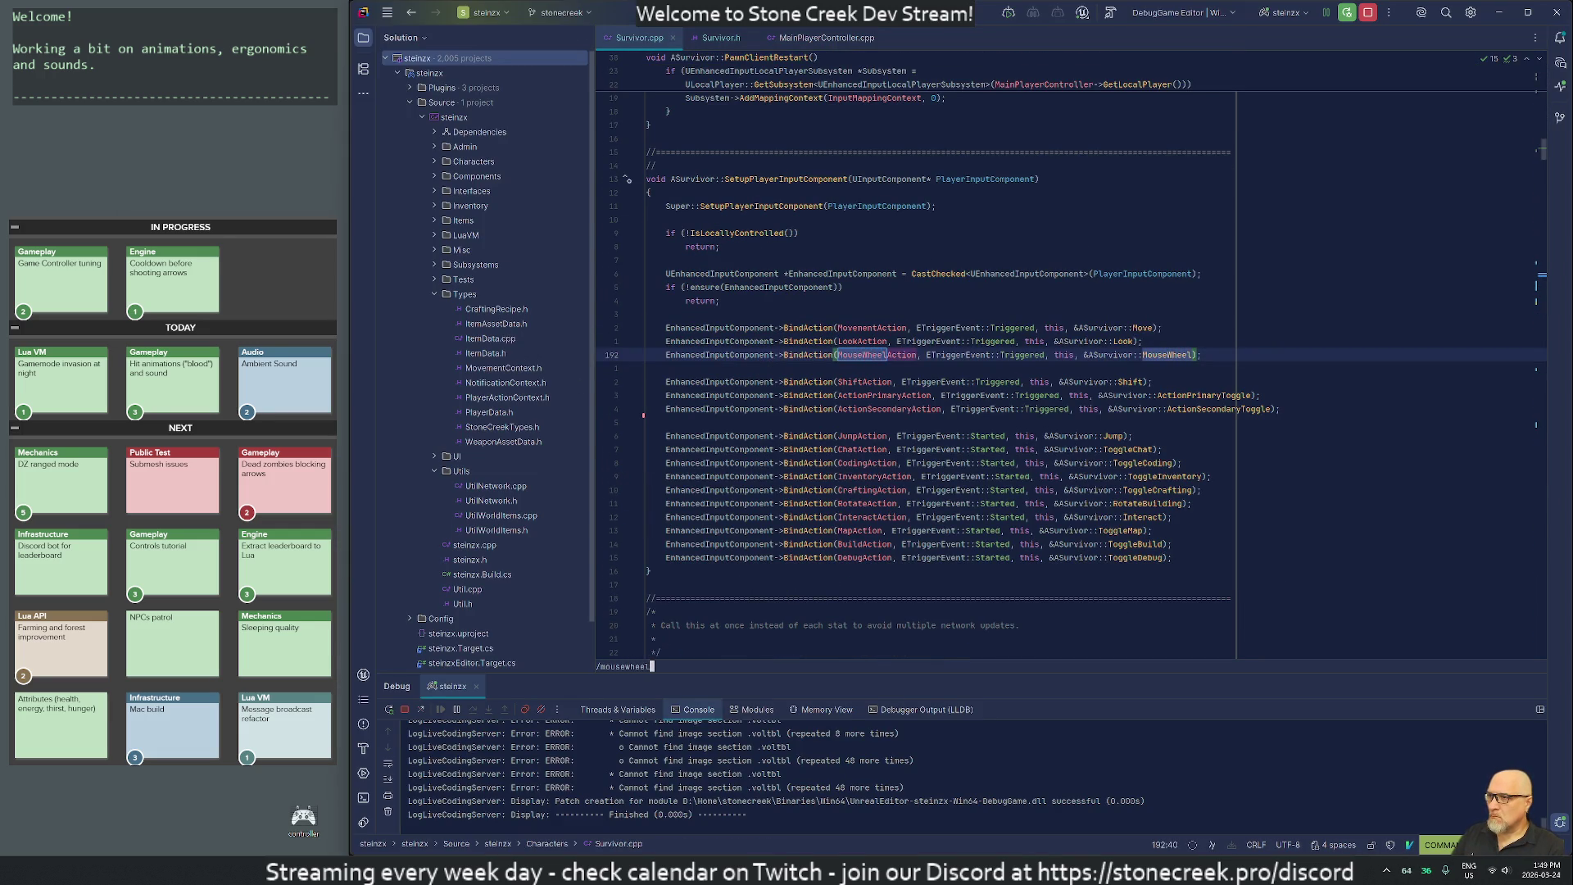
key(Return)
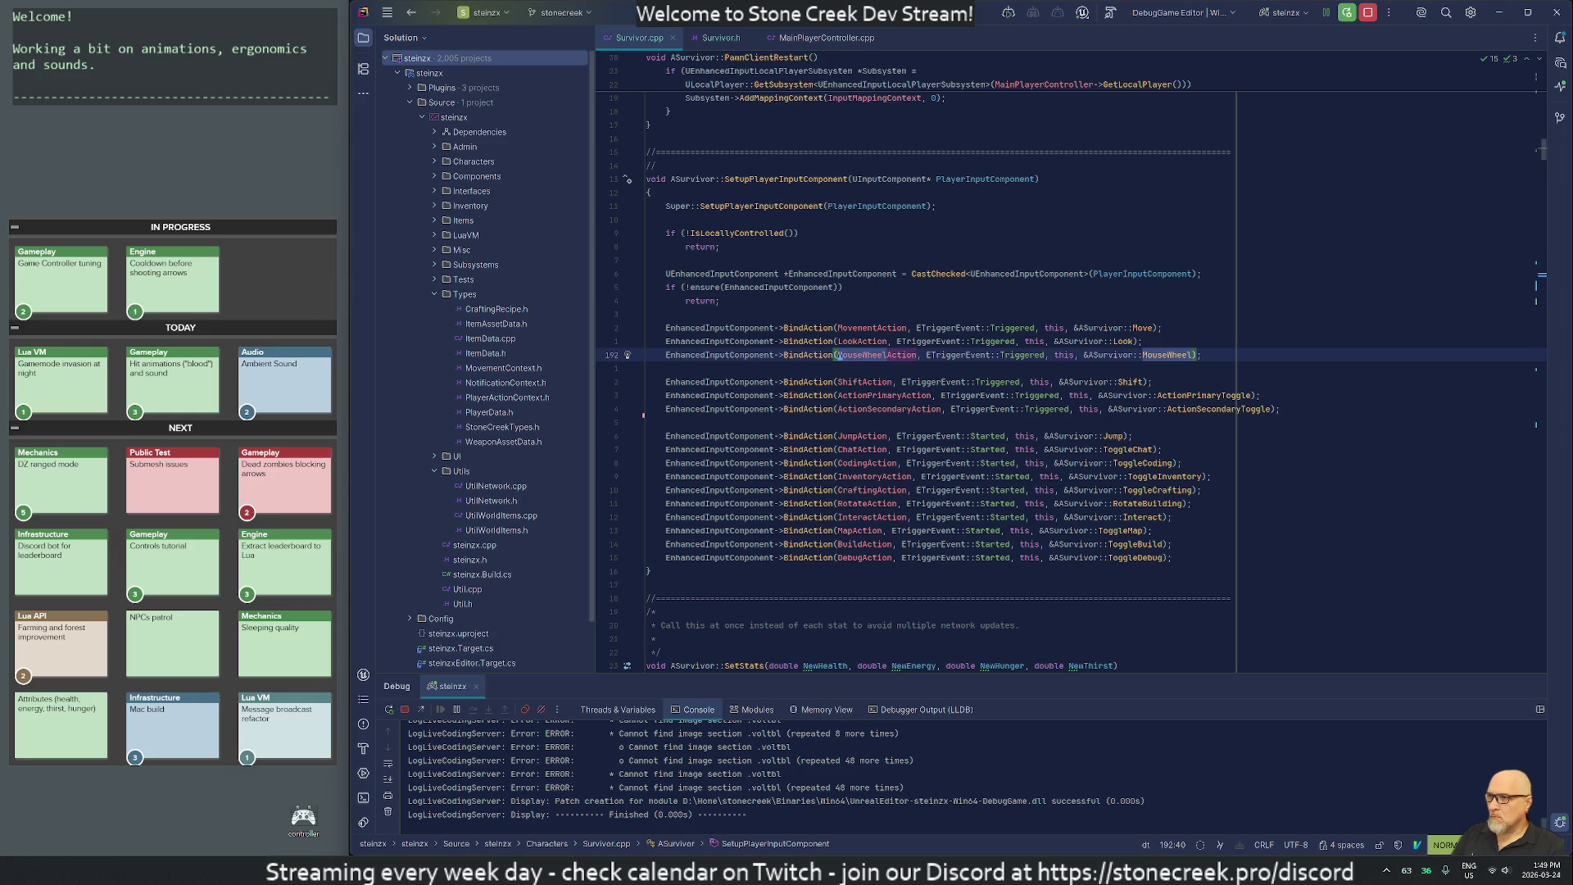
text(ctAZoom)
key(Escape)
key(n)
text(cwZoom)
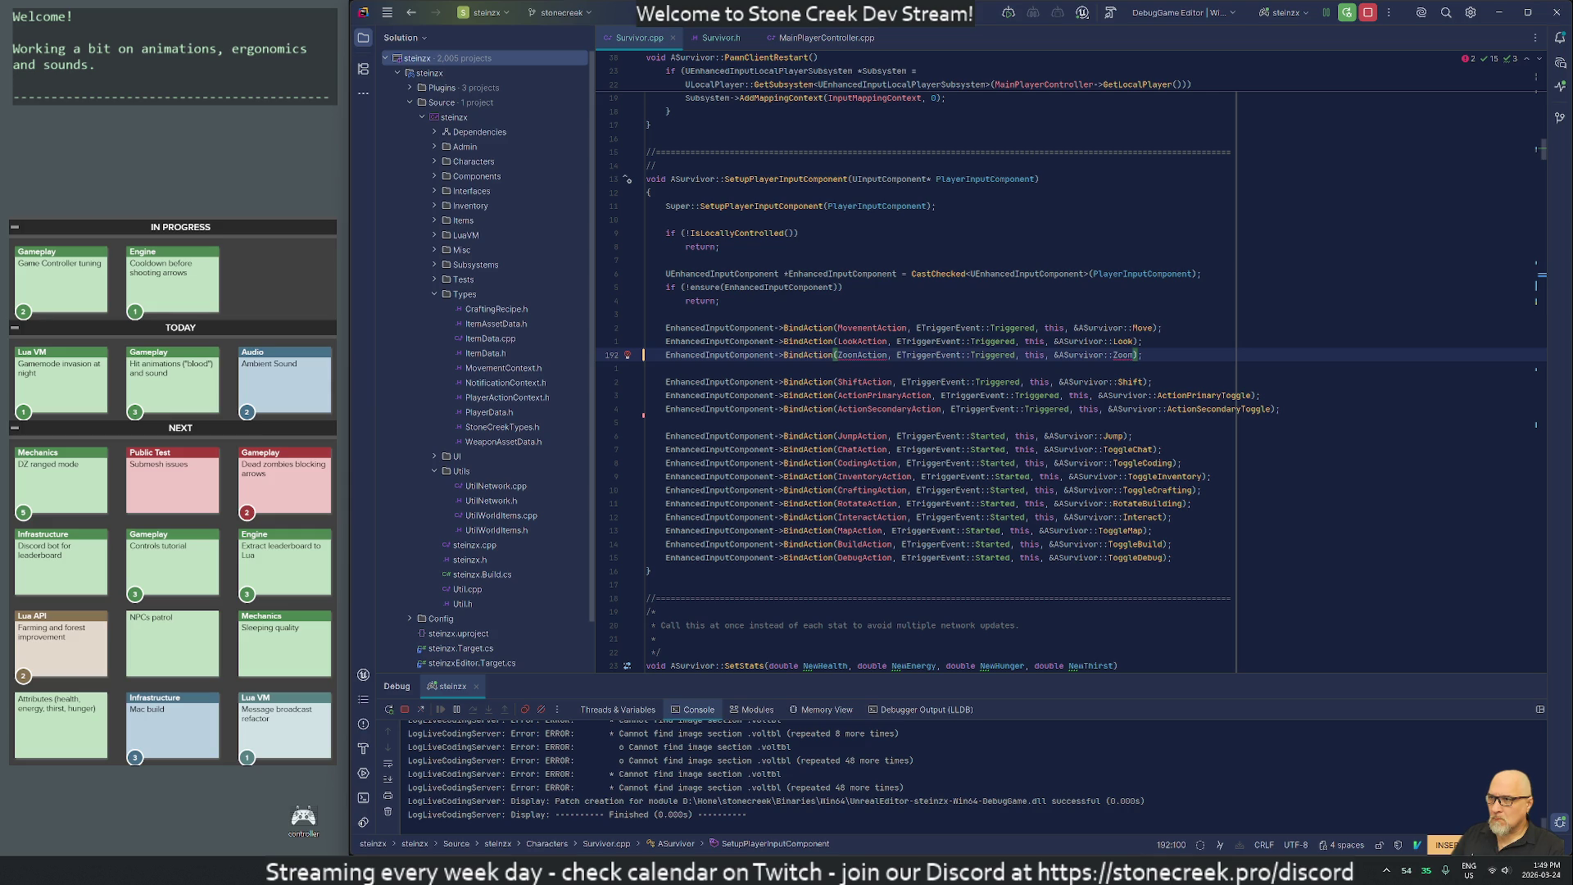
key(Escape)
In Survivor.h, rename the MouseWheelAction property to ZoomAction and the MouseWheel declaration to Zoom.
key(g)
key(t)
key(slash)
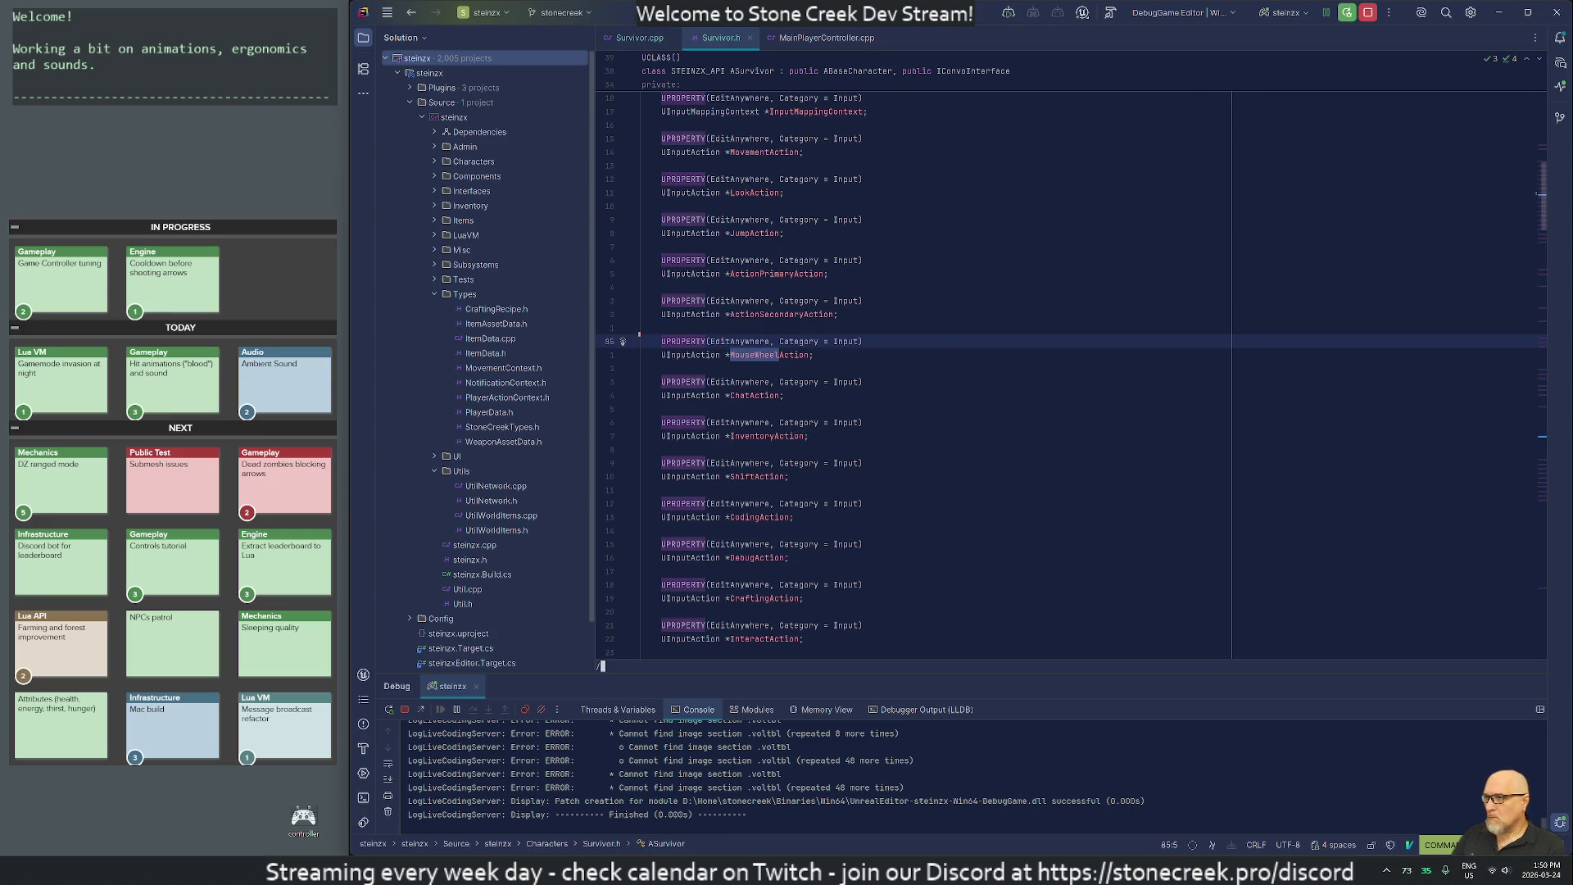
text(Mouse)
key(Return)
text(ctAZoom)
key(Escape)
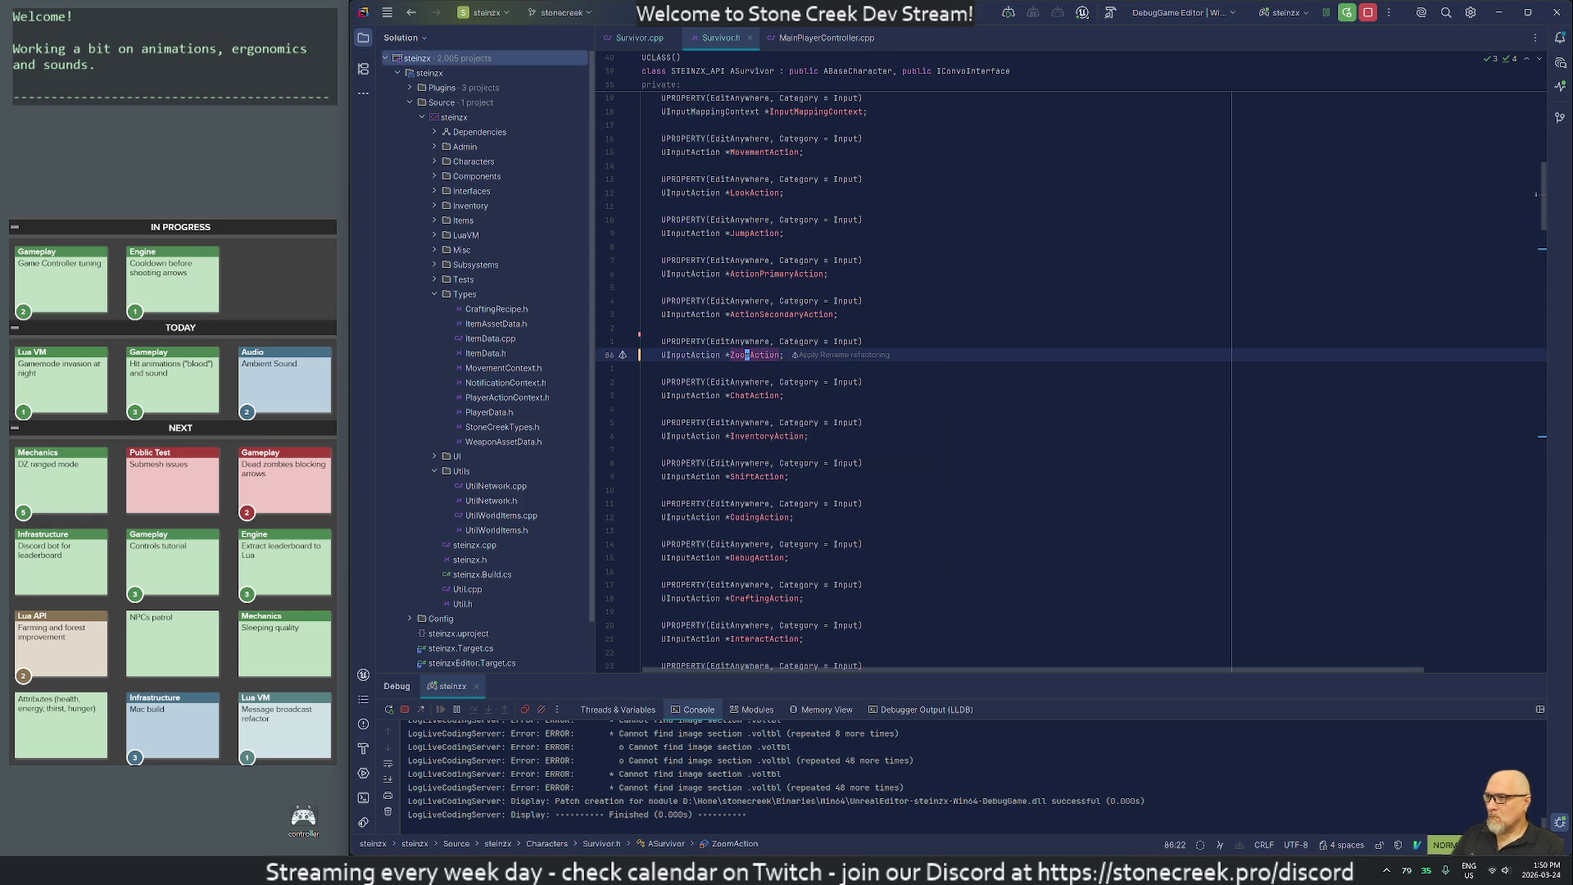
key(n)
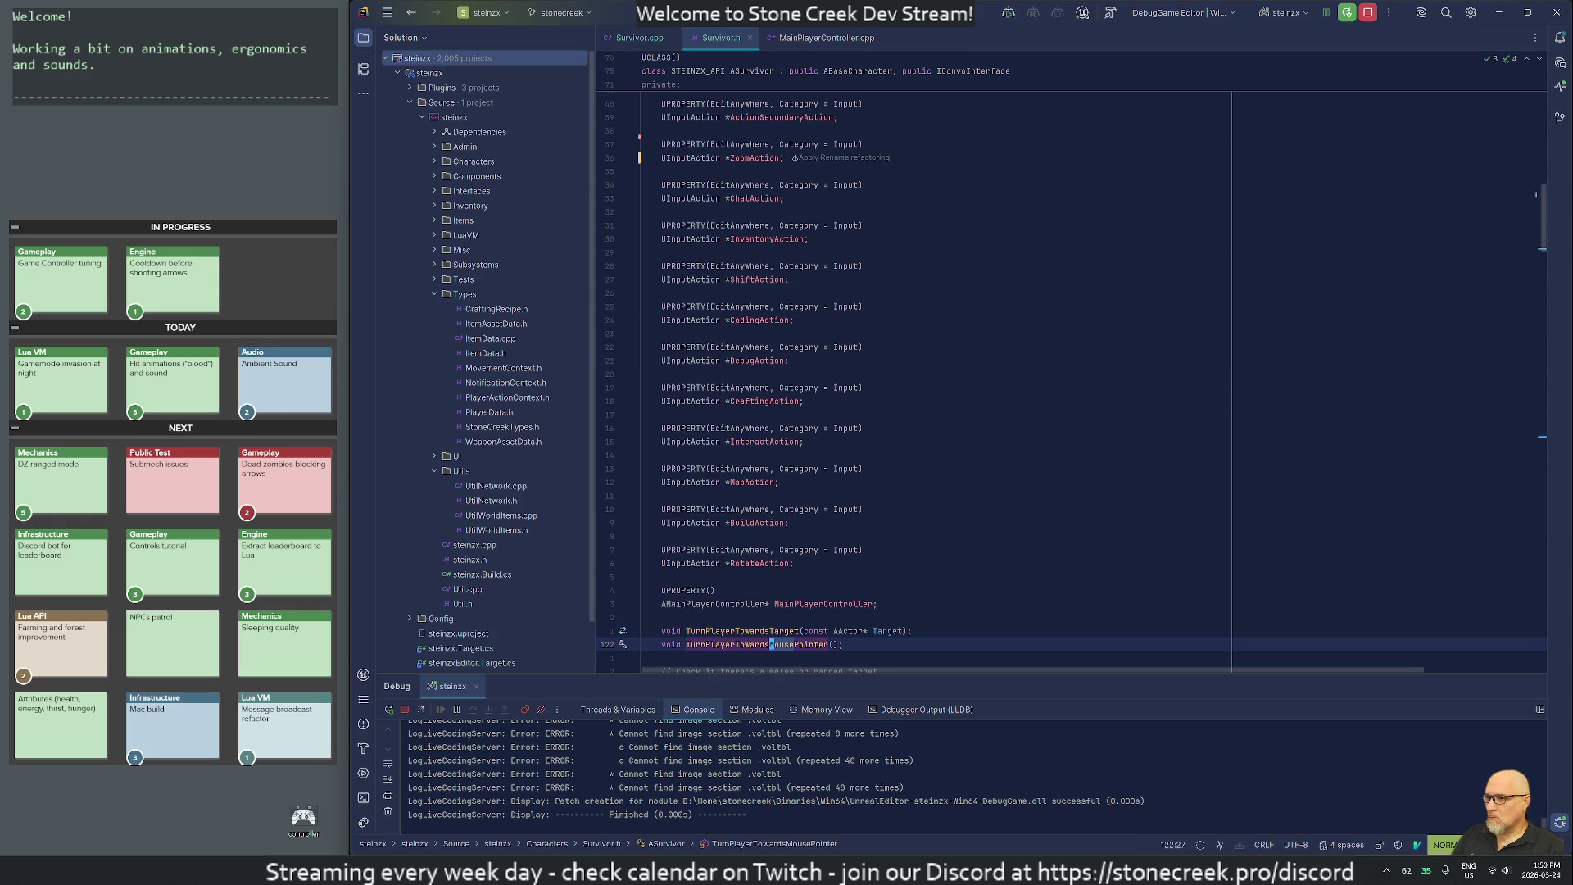
key(n)
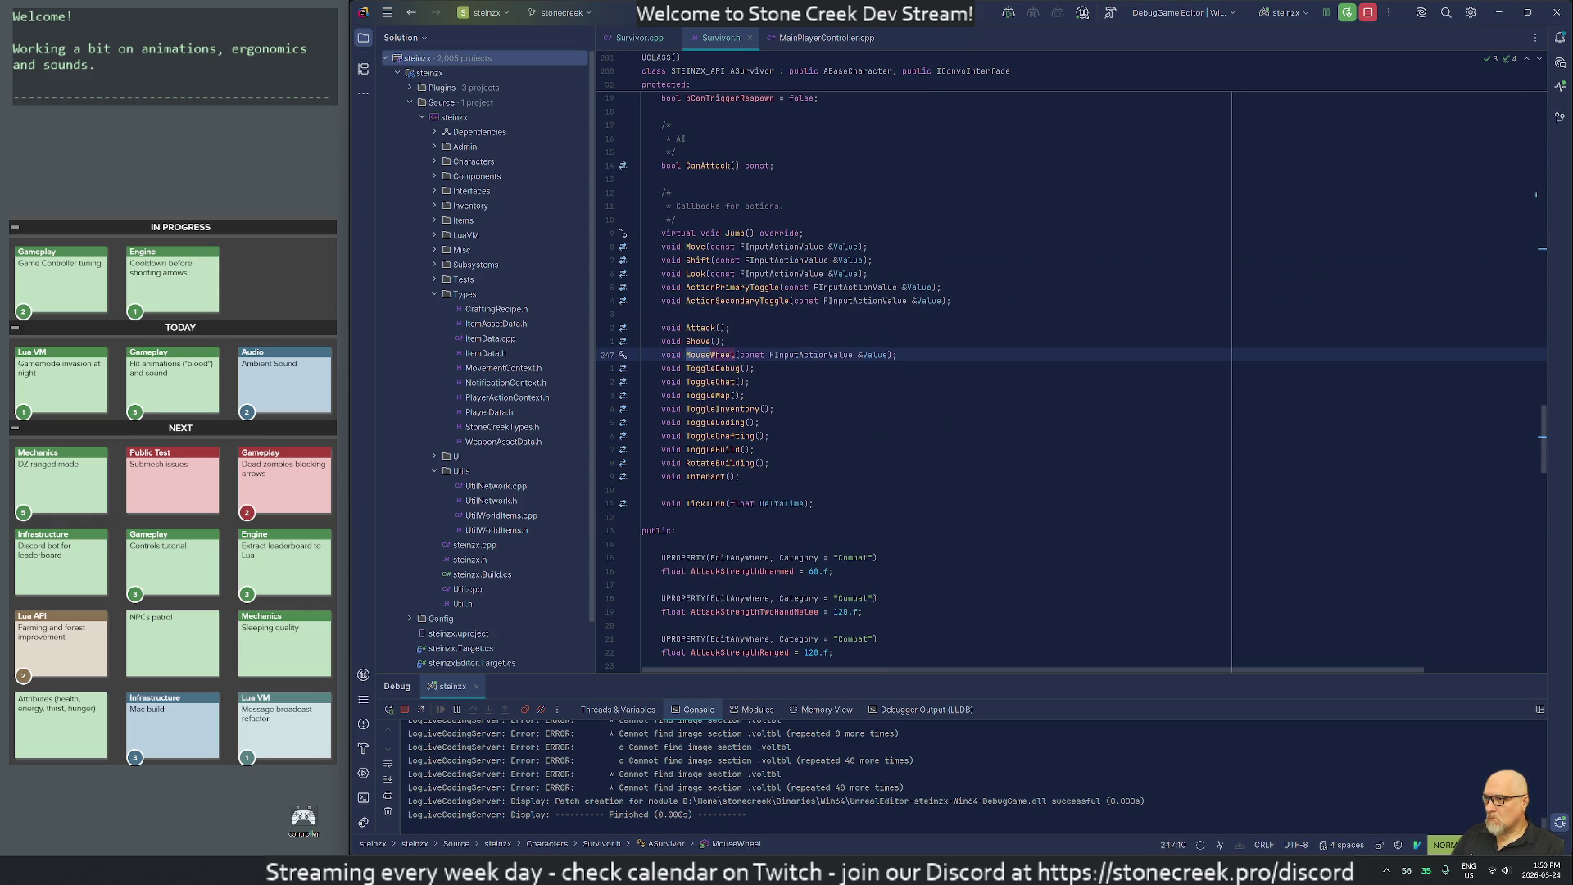
text(cwZoom)
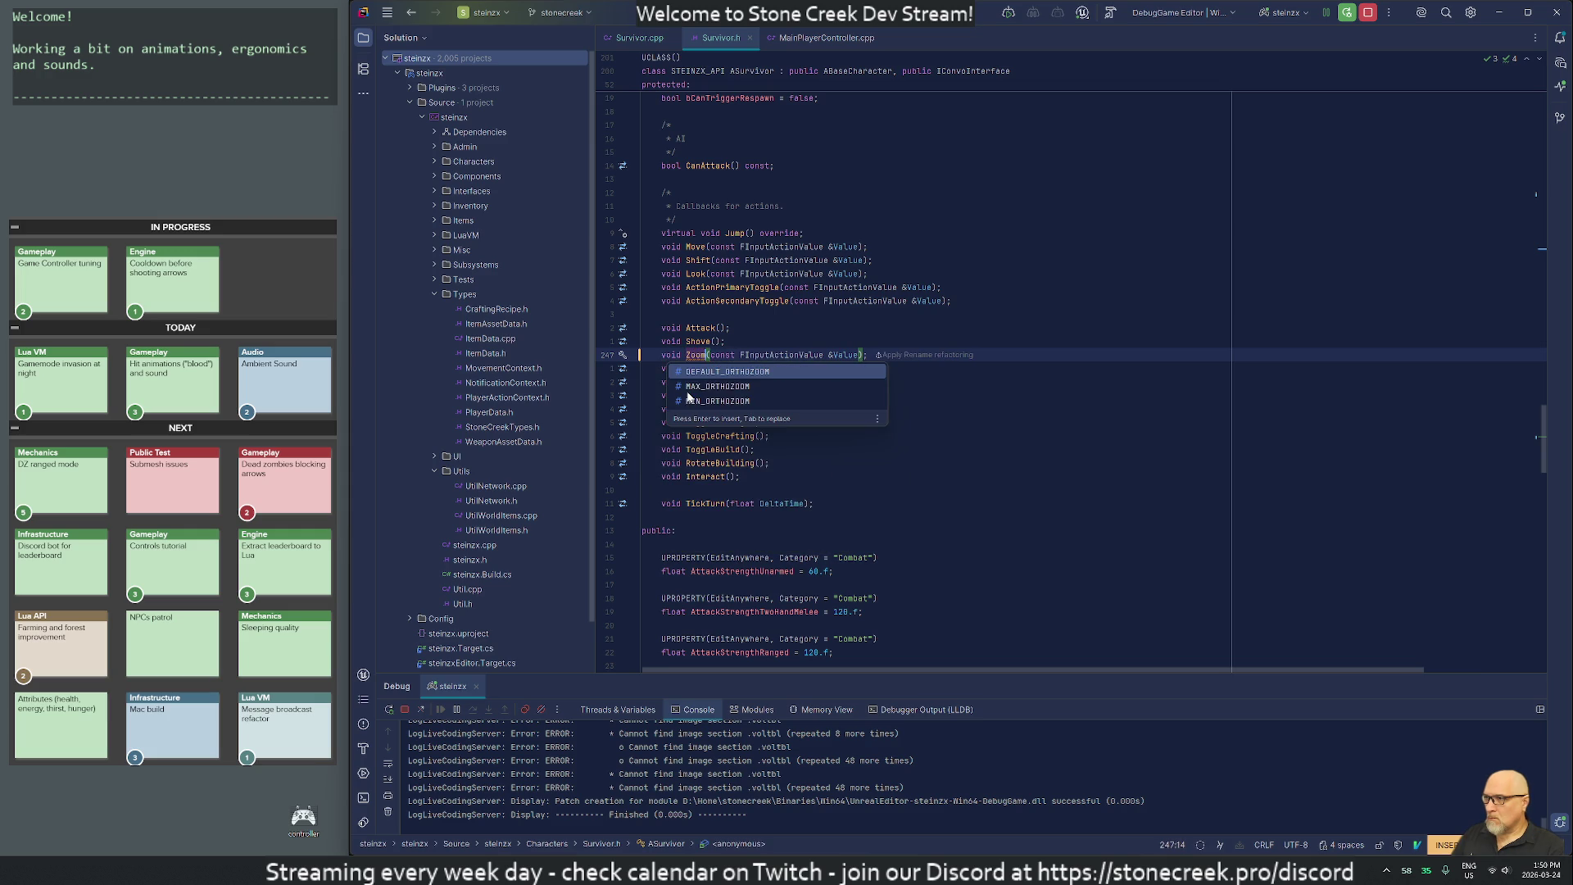
key(Escape)
key(n)
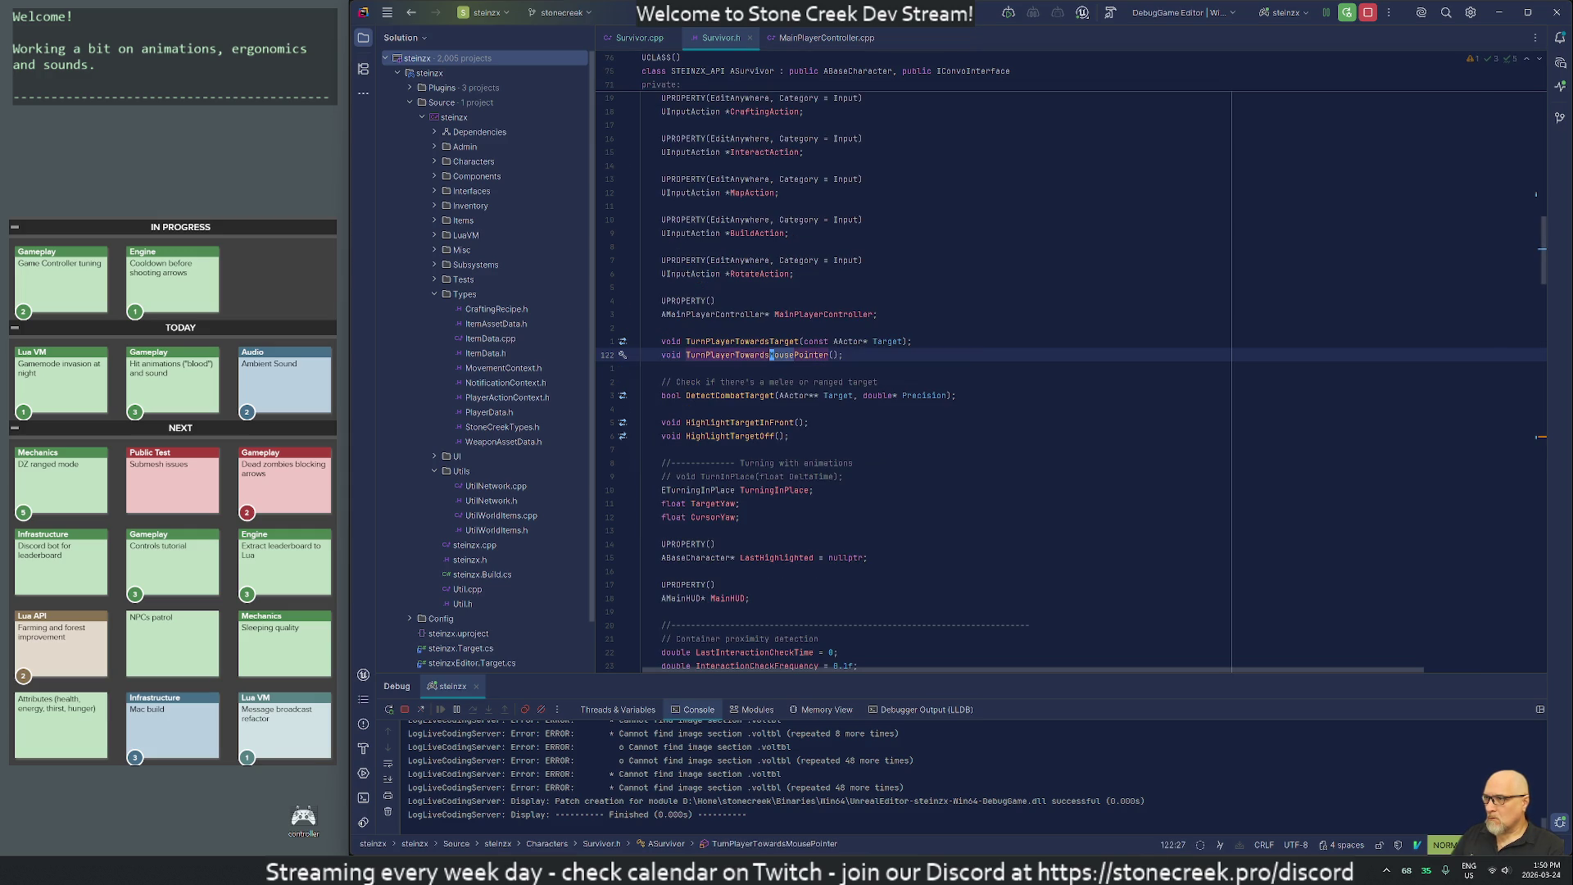
Rename the MouseWheel handler definition in Survivor.cpp to Zoom.
key(colon)
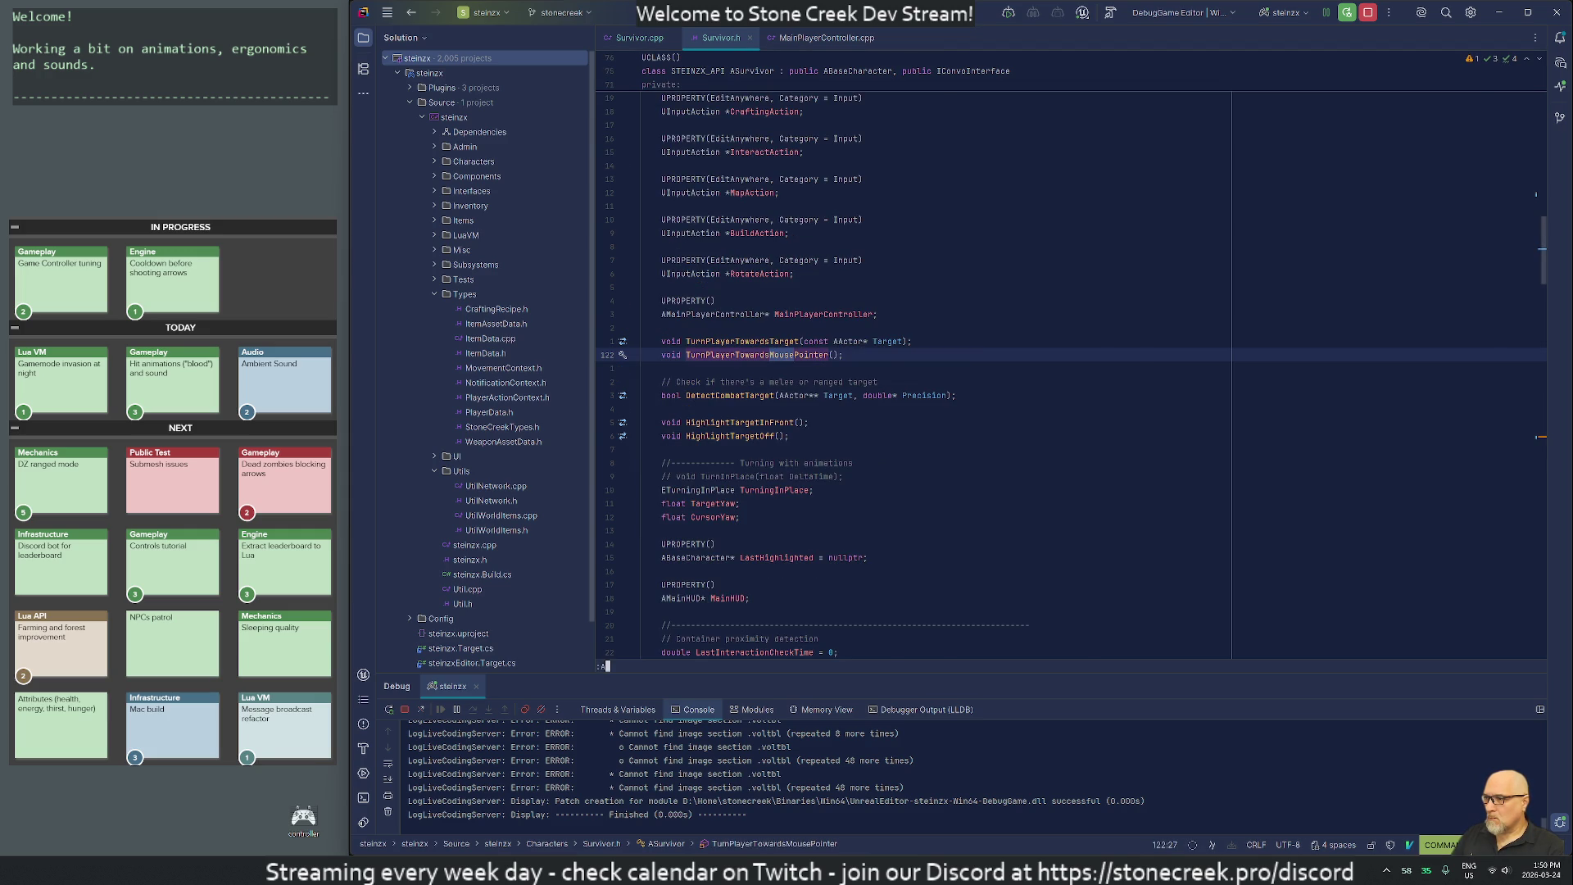
key(Return)
text(ncwZoom)
key(Escape)
key(j)
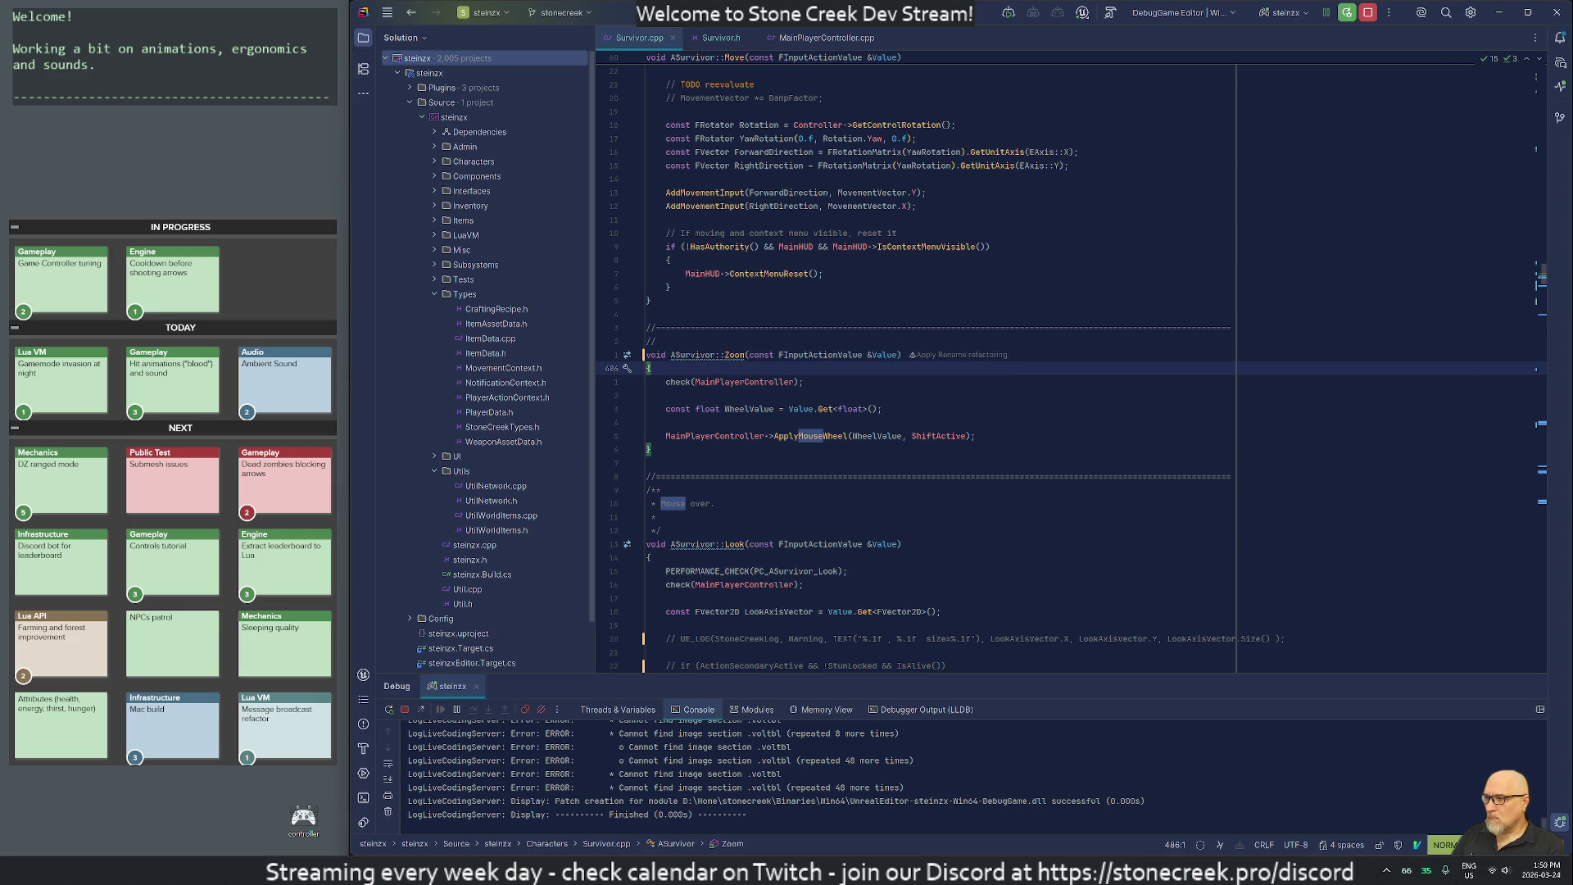
Back in Survivor.h, duplicate the Zoom declaration and rename the copy to Autorun.
key(ctrl+alt+Home)
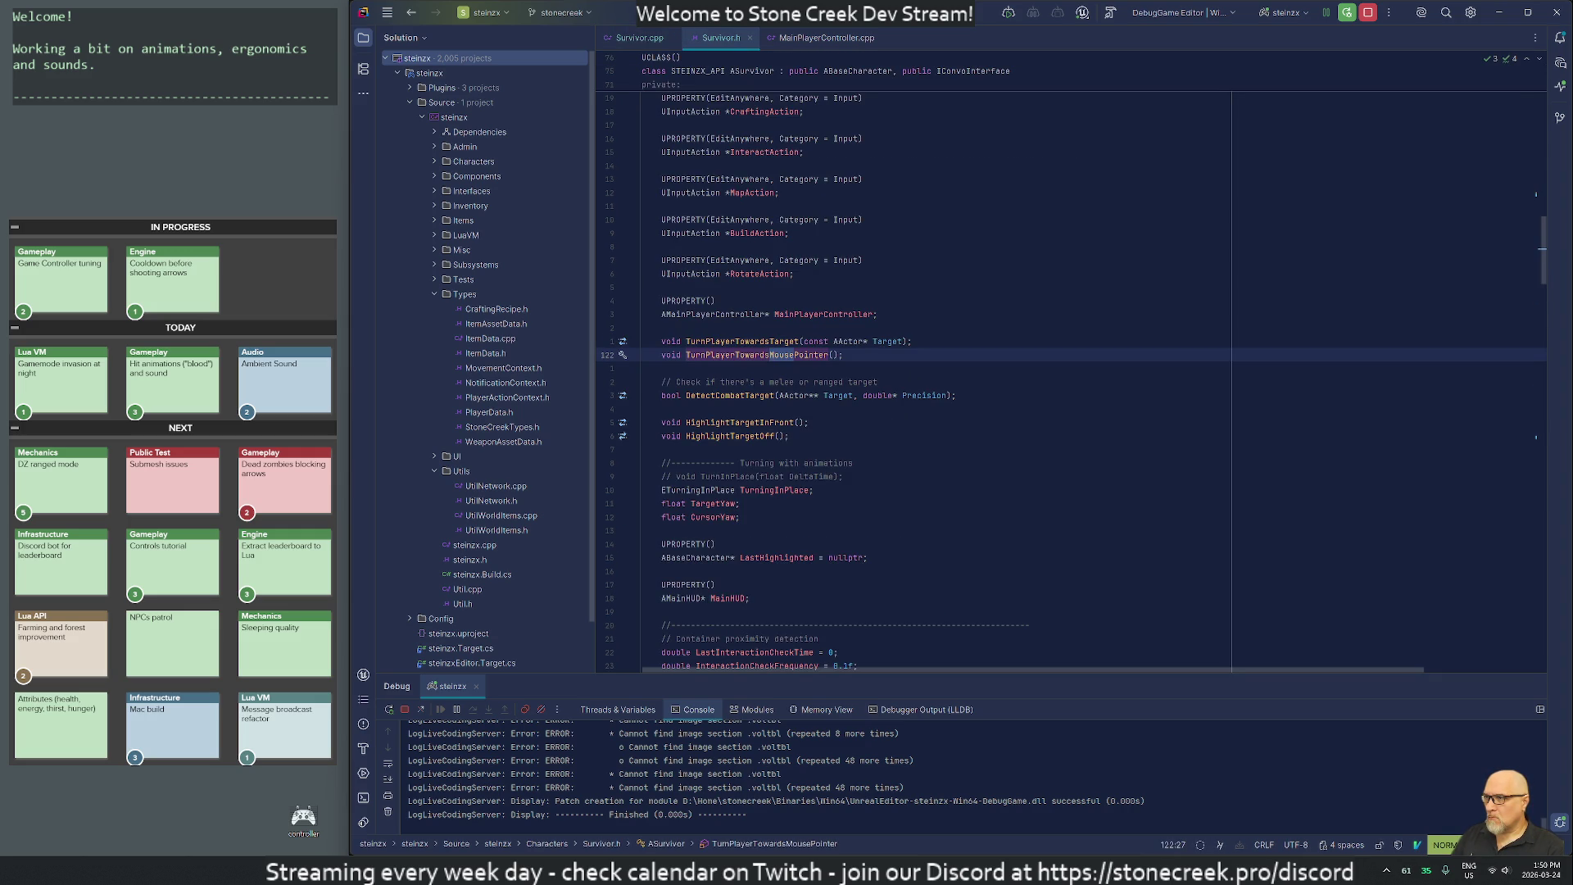
text(/)
key(n)
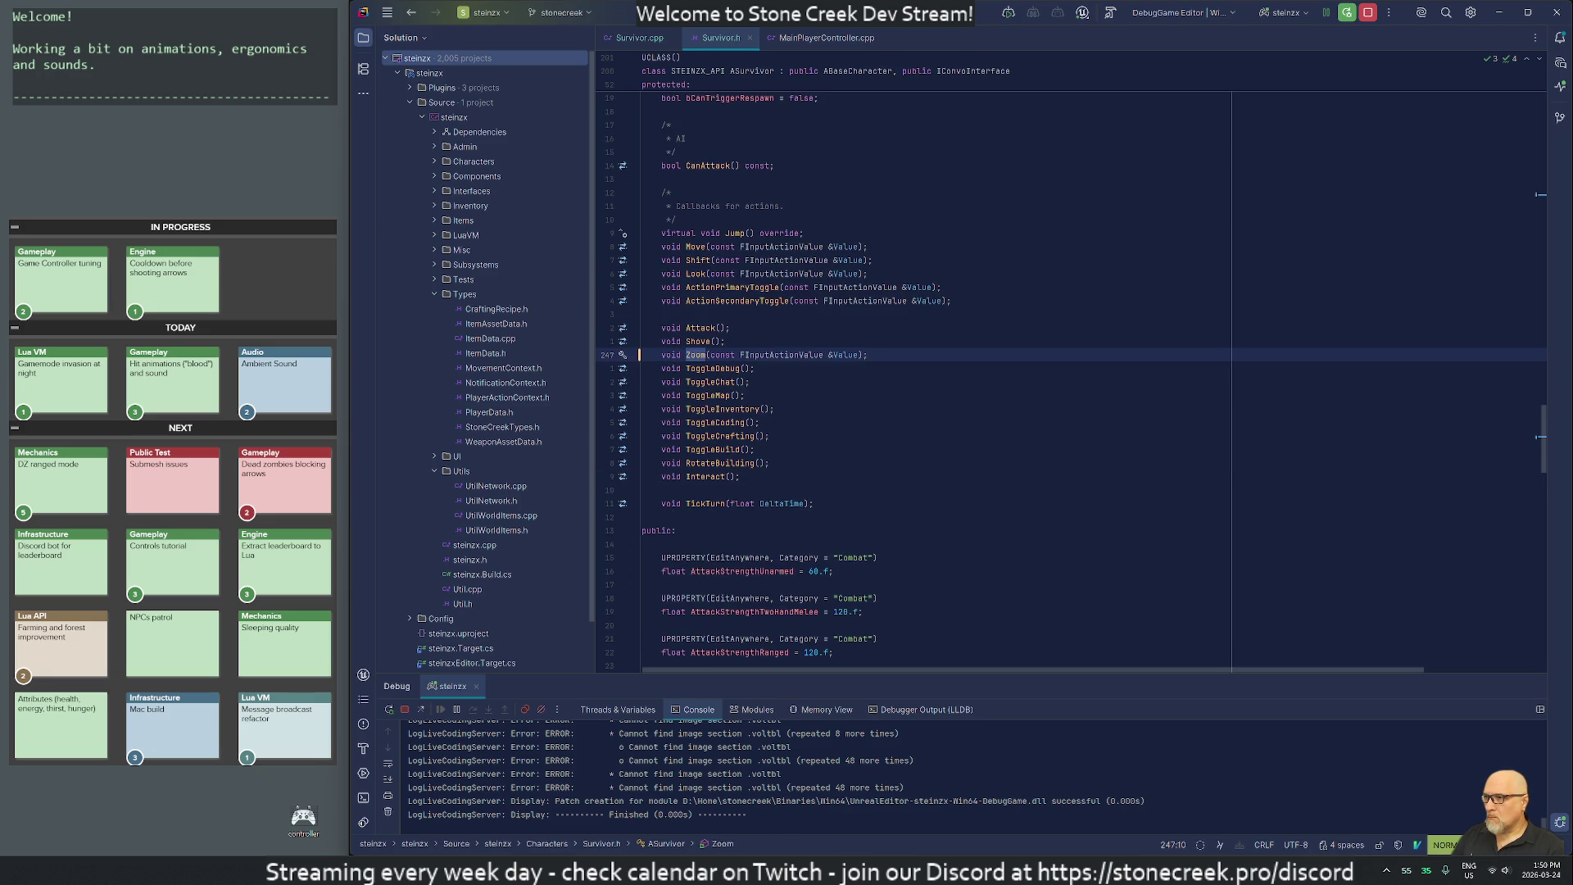
key(y)
key(y)
text(pwcwAuto)
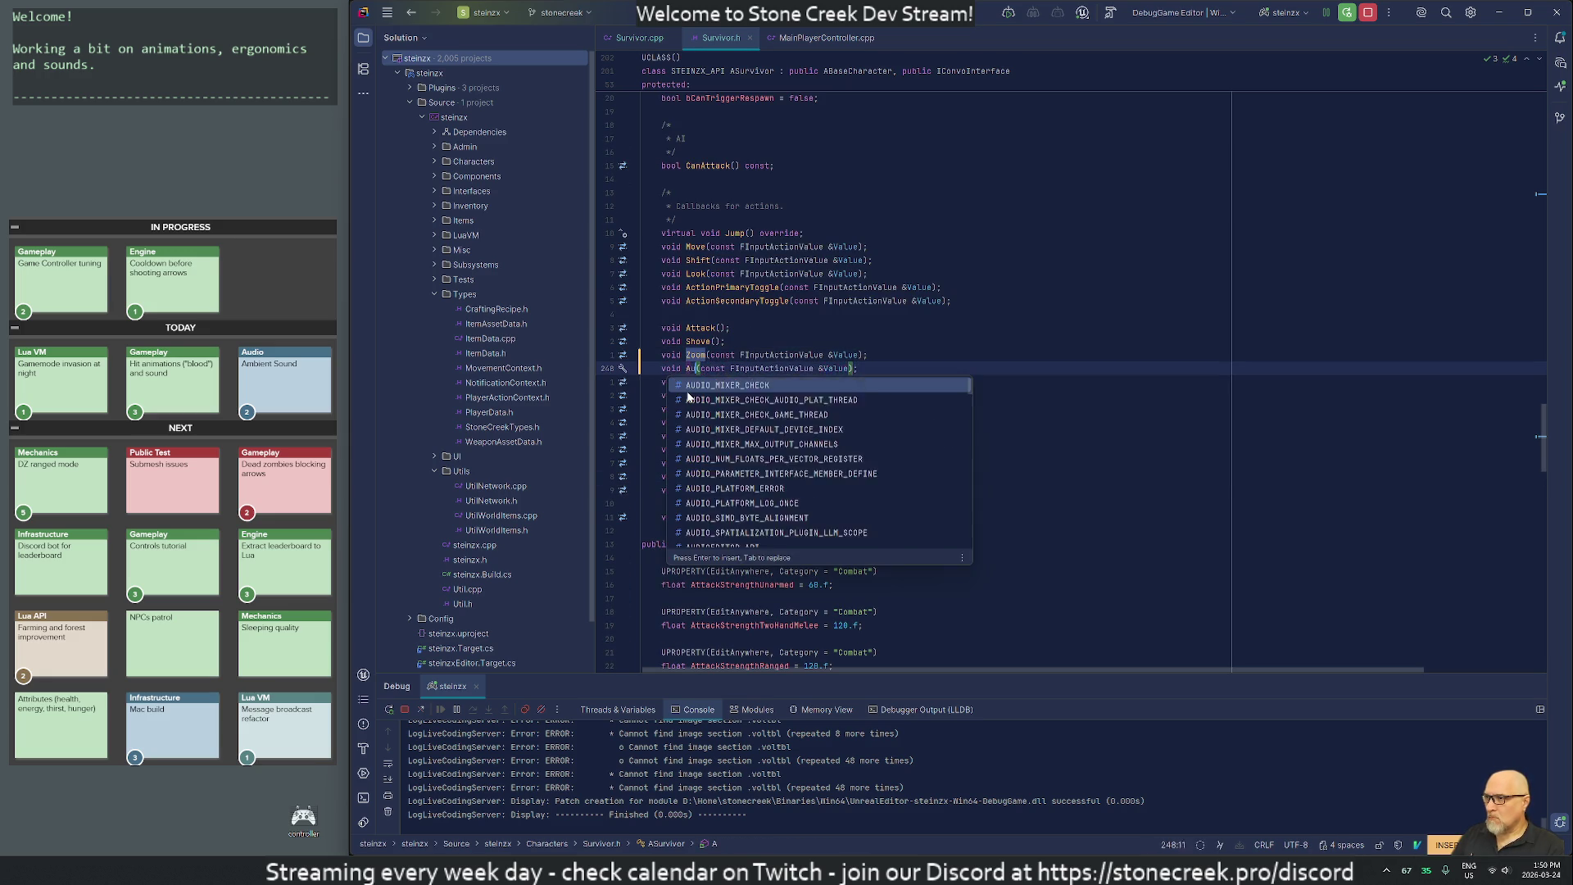
text(run)
Make the Autorun() declaration parameterless and generate its empty definition in Survivor.cpp.
key(Escape)
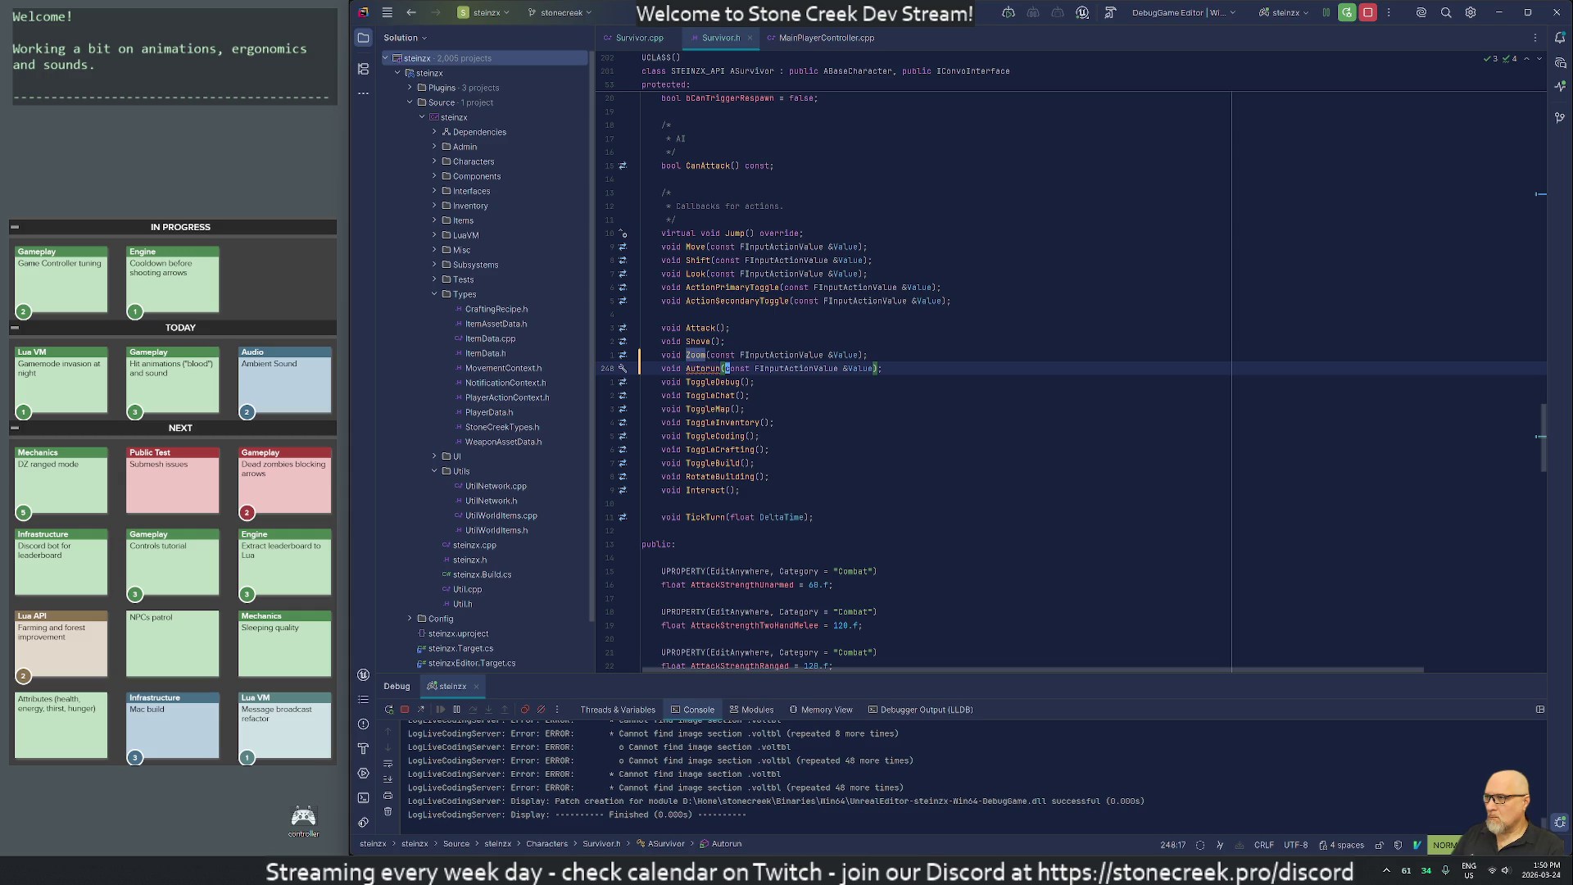
key(parenright)
key(h)
key(h)
key(h)
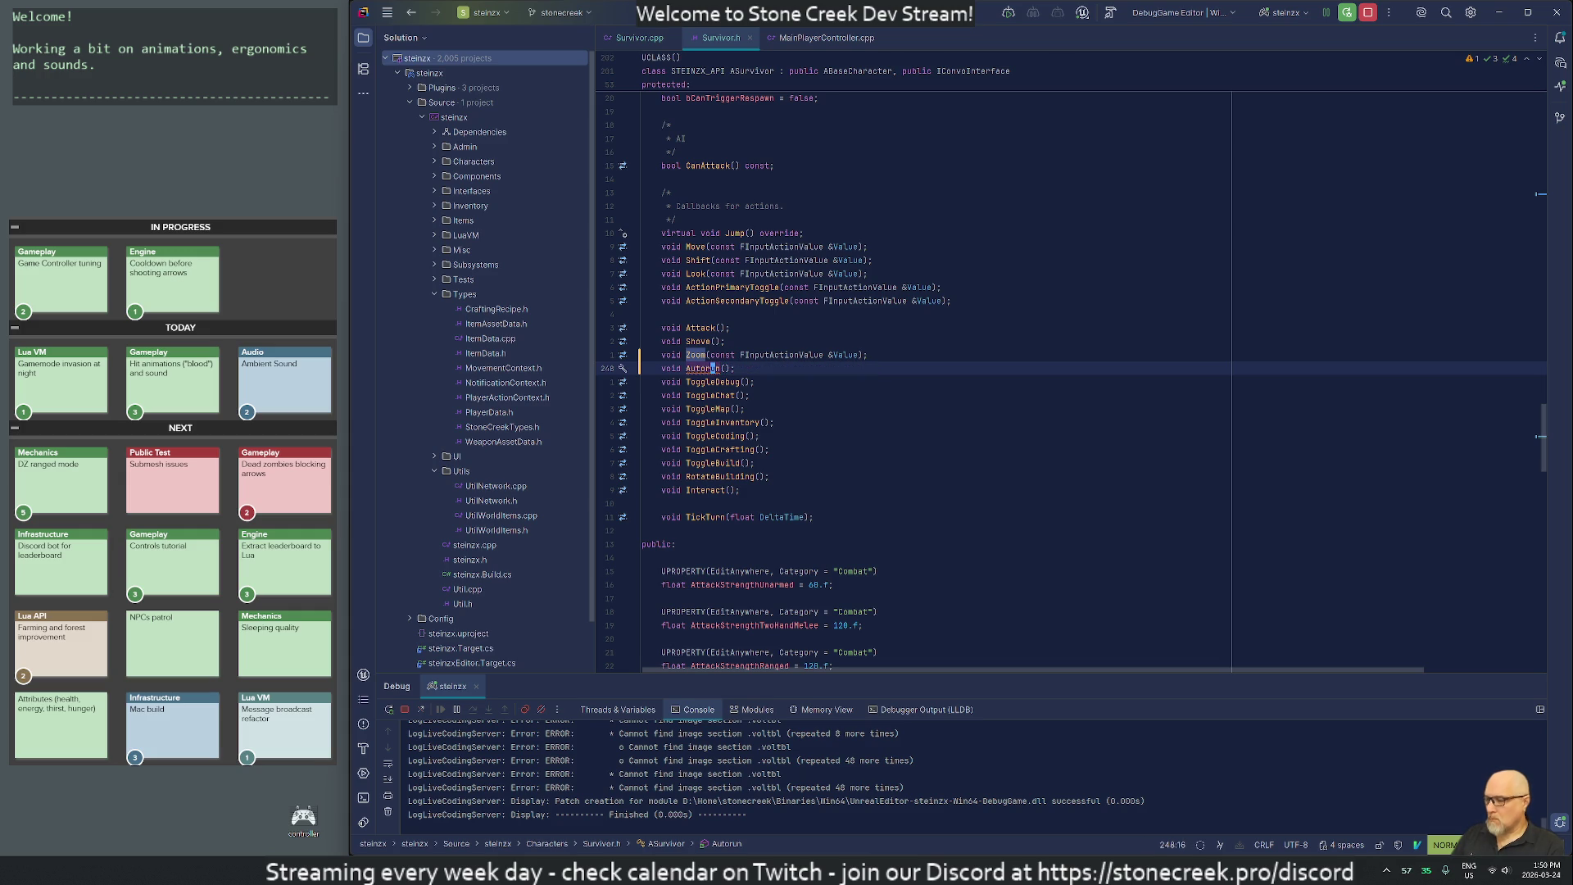
key(alt+Return)
key(Escape)
key(alt+Return)
key(Return)
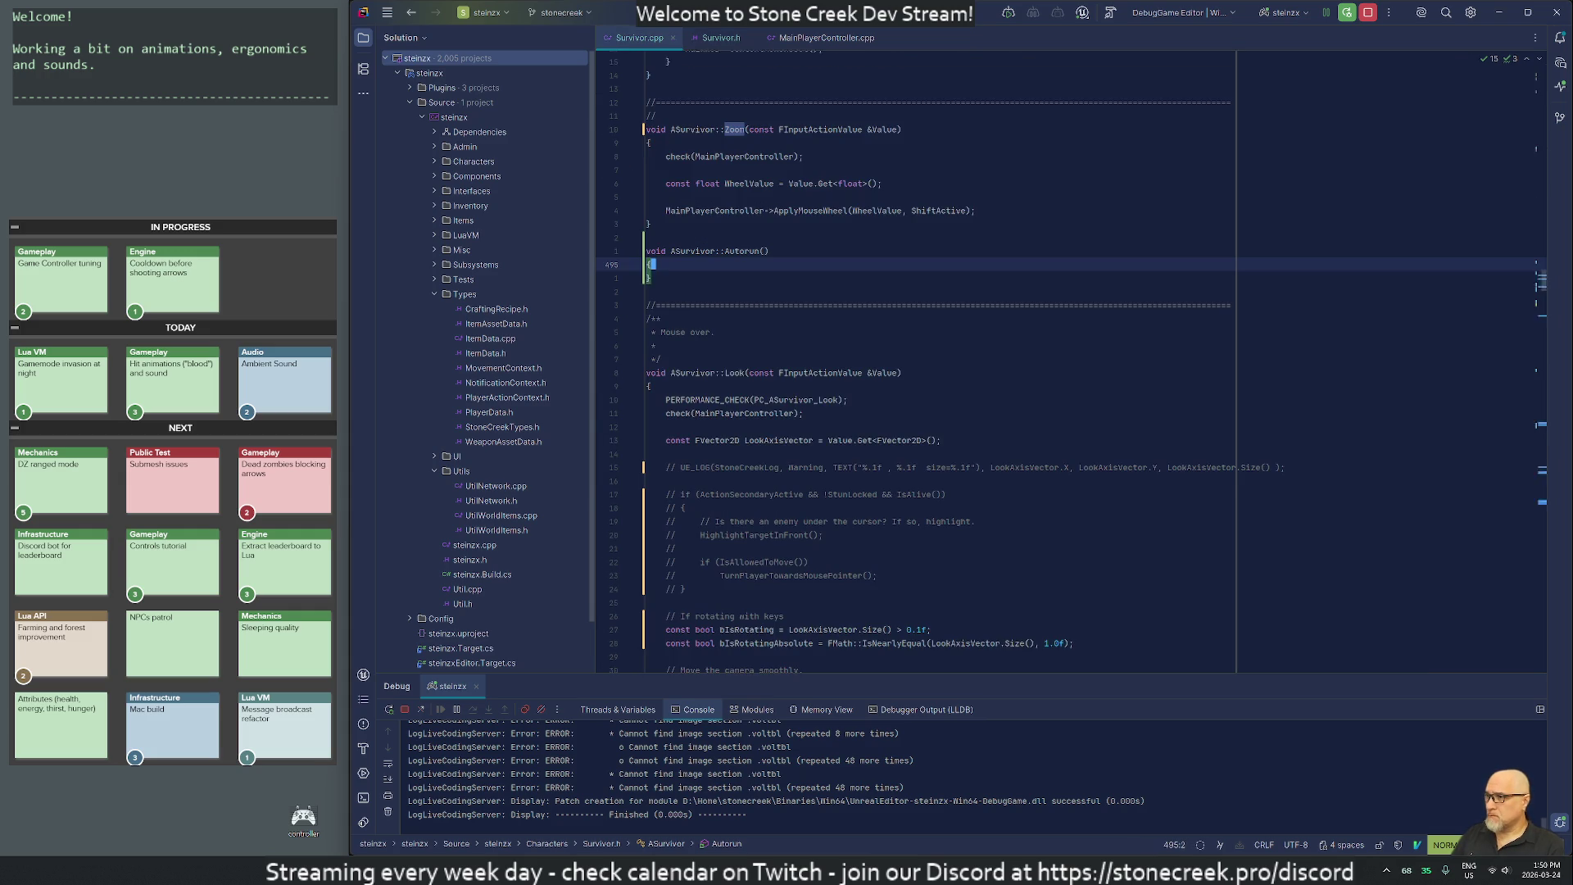
Add a separator line above Autorun and an indented blank line inside its body.
key(y)
key(y)
key(k)
key(k)
key(k)
key(P)
key(o)
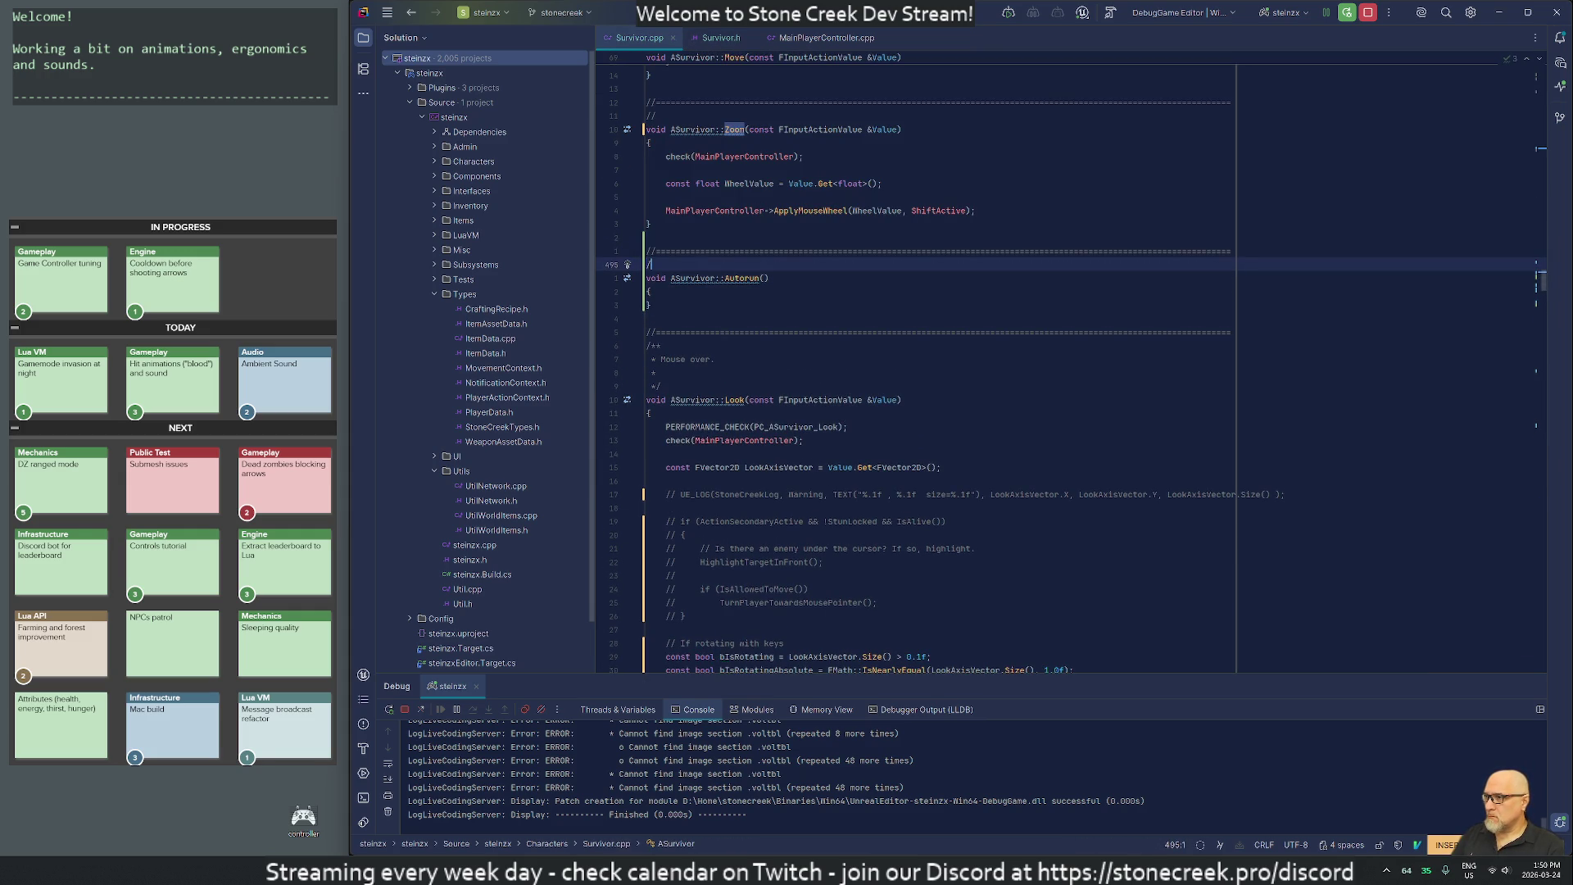
key(Escape)
key(i)
key(Down)
key(Down)
key(Return)
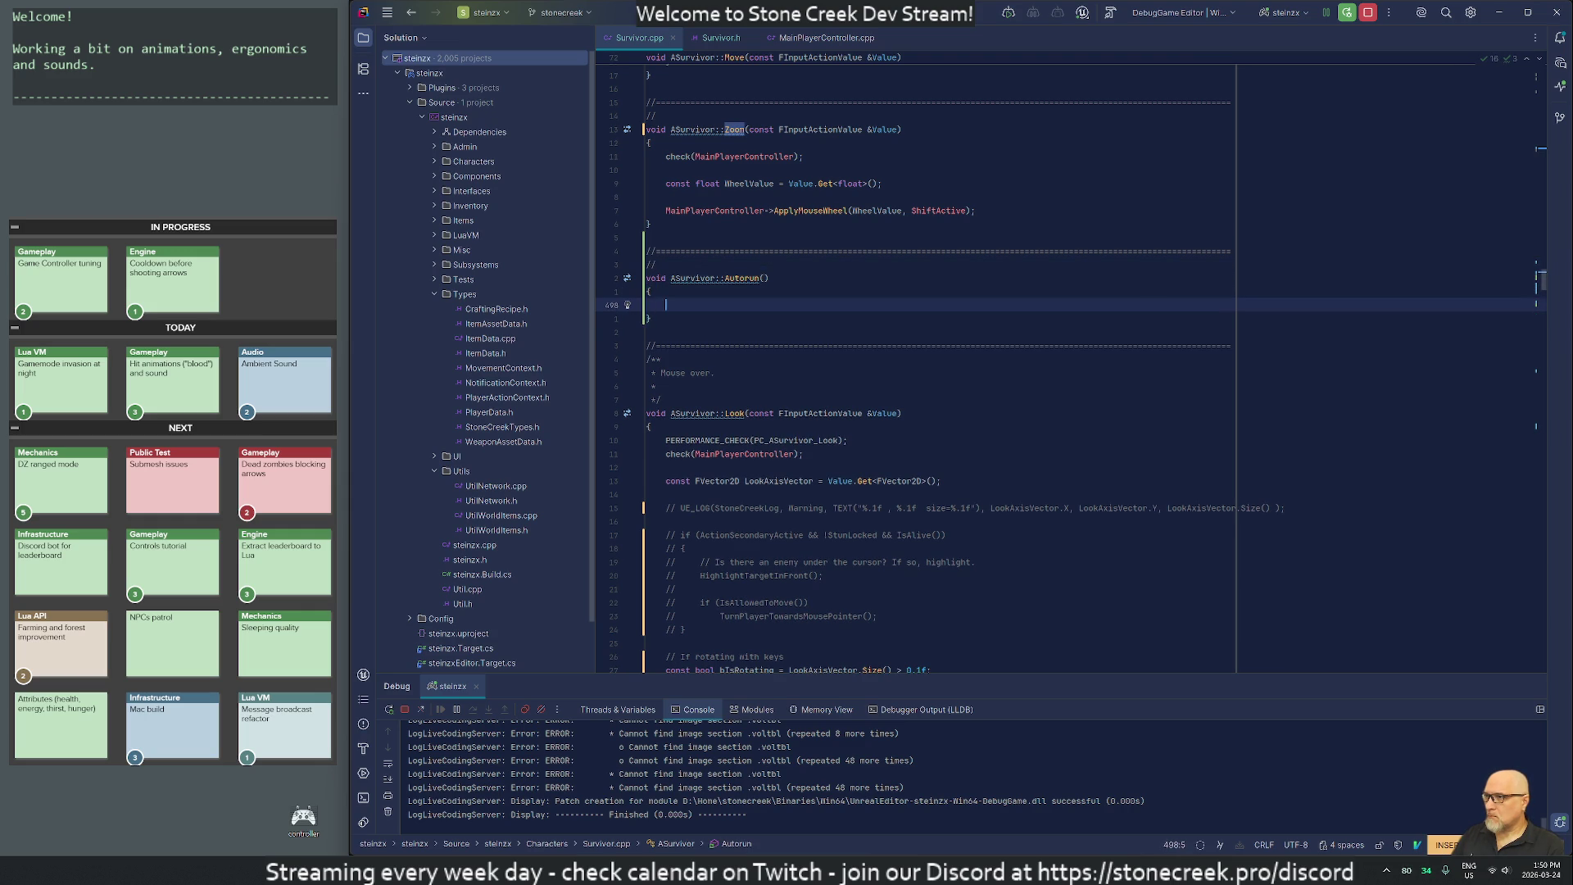
key(Escape)
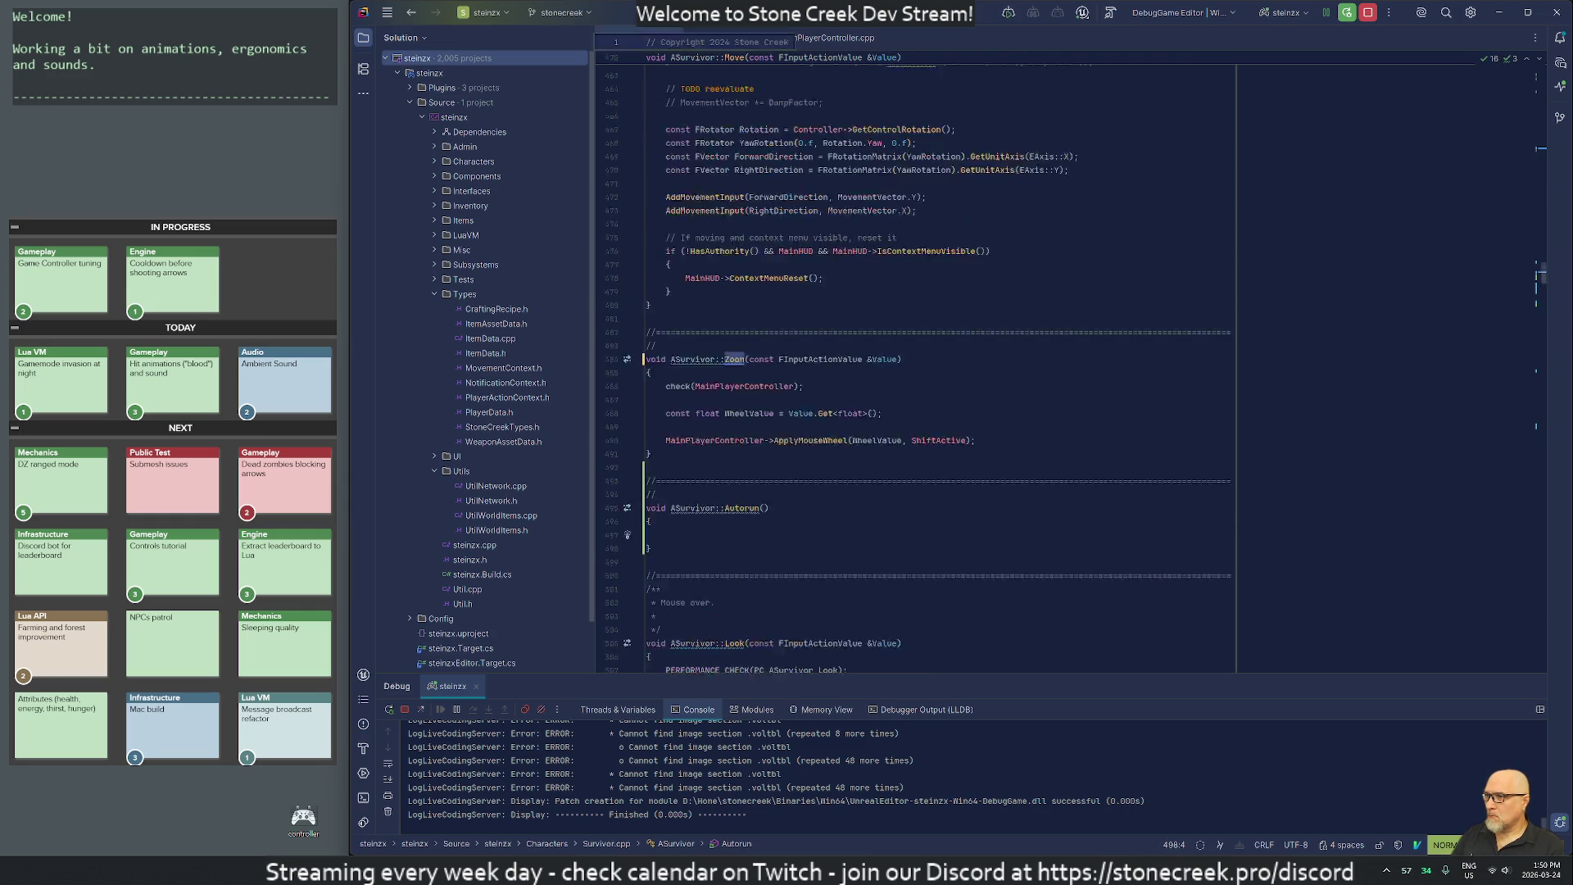
Duplicate the ZoomAction BindAction line and rename its action to AutorunAction.
key(ctrl+o)
key(ctrl+o)
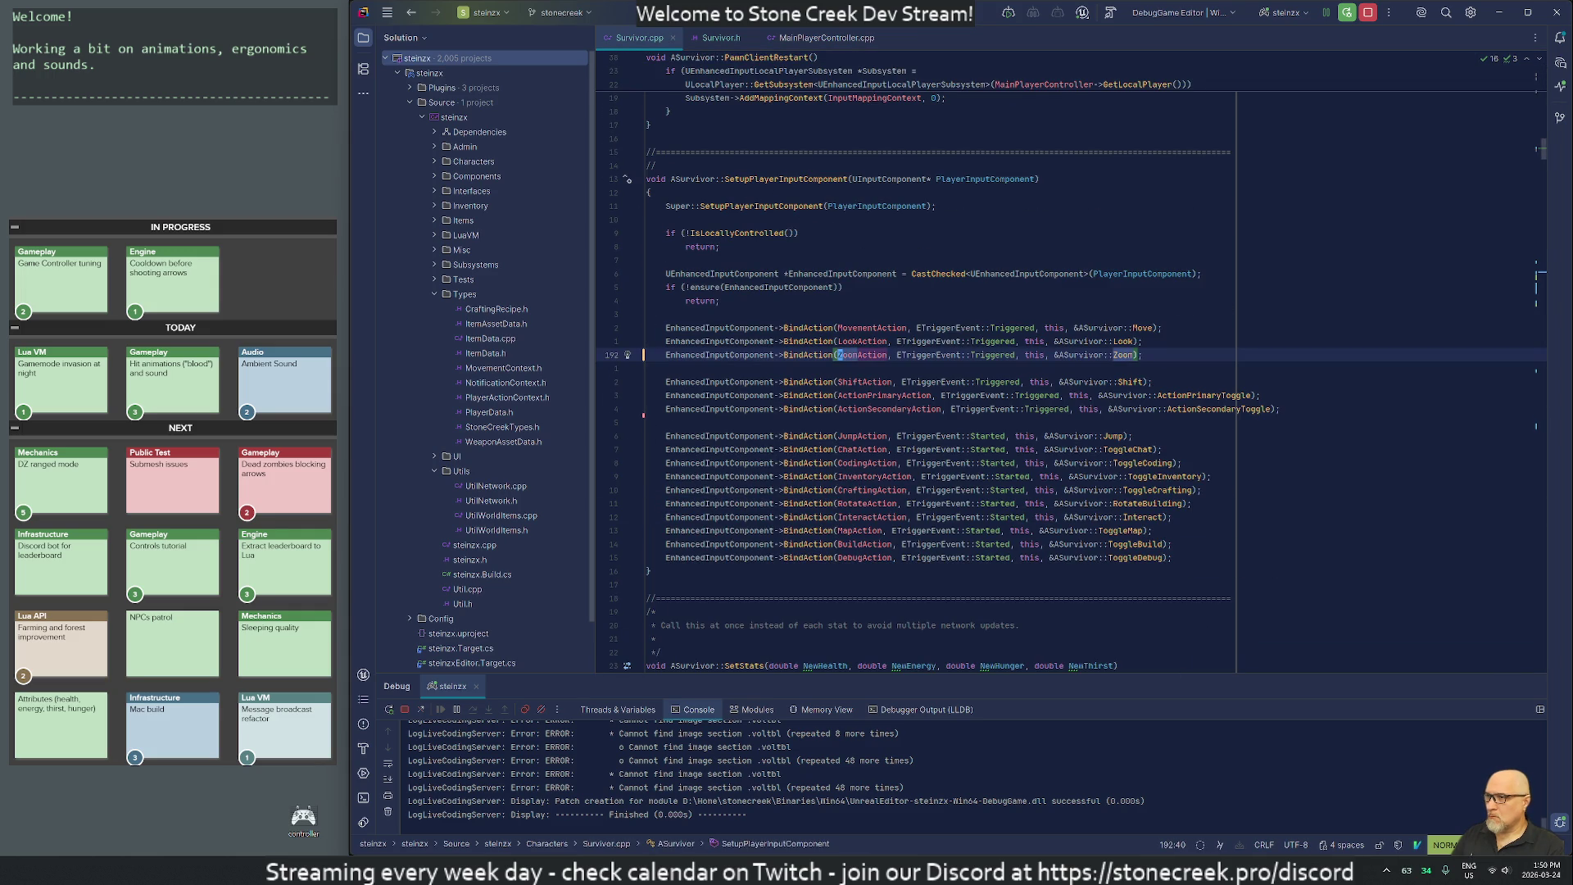
key(y)
key(y)
key(p)
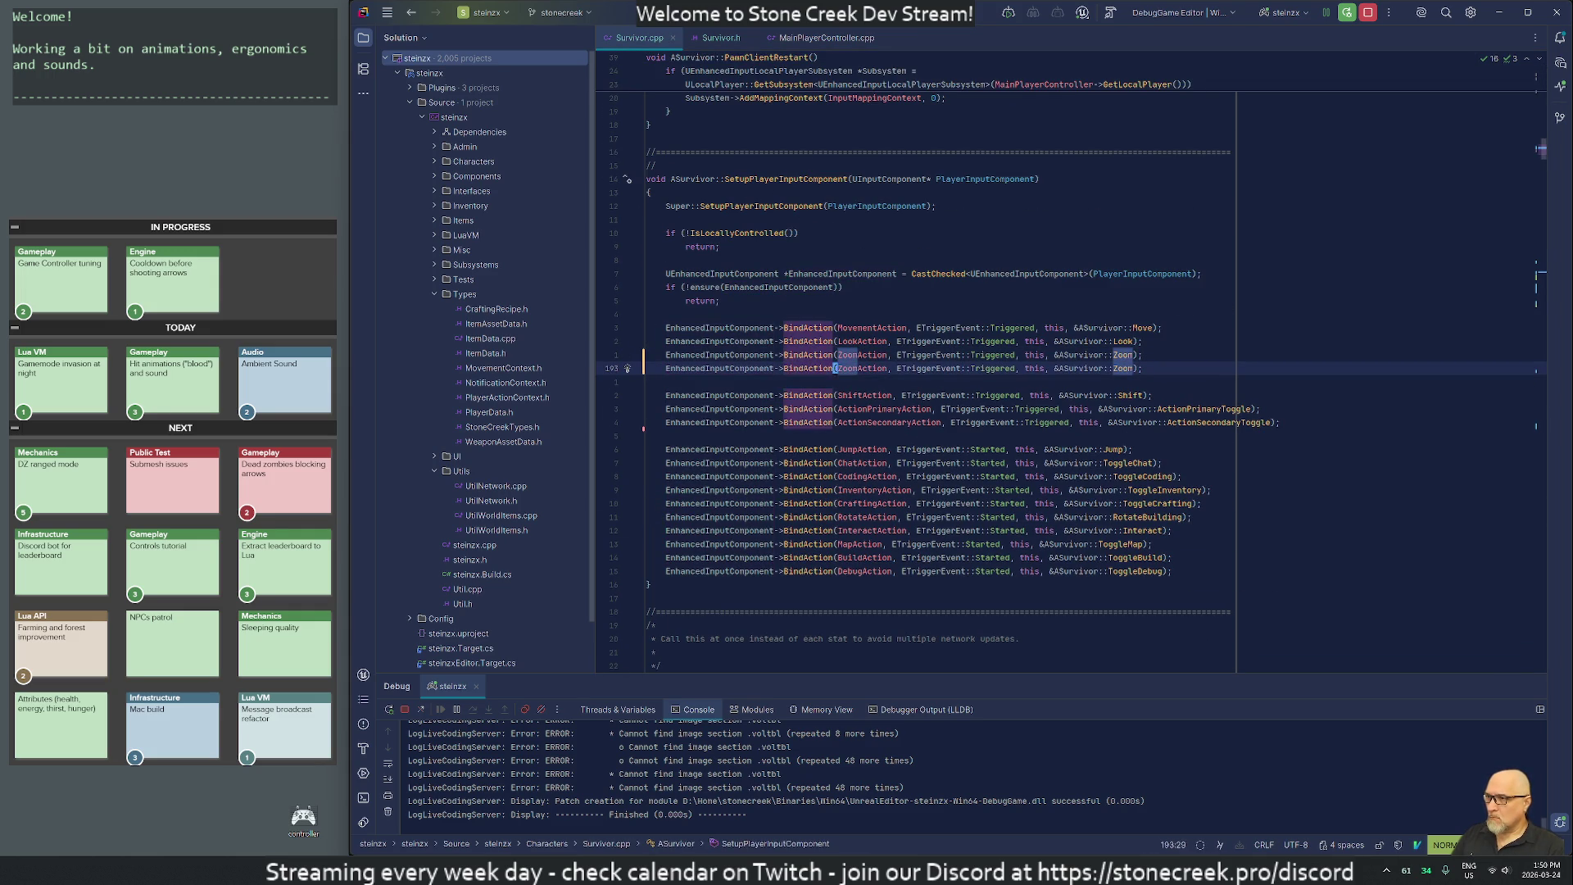
text(ciwAuto)
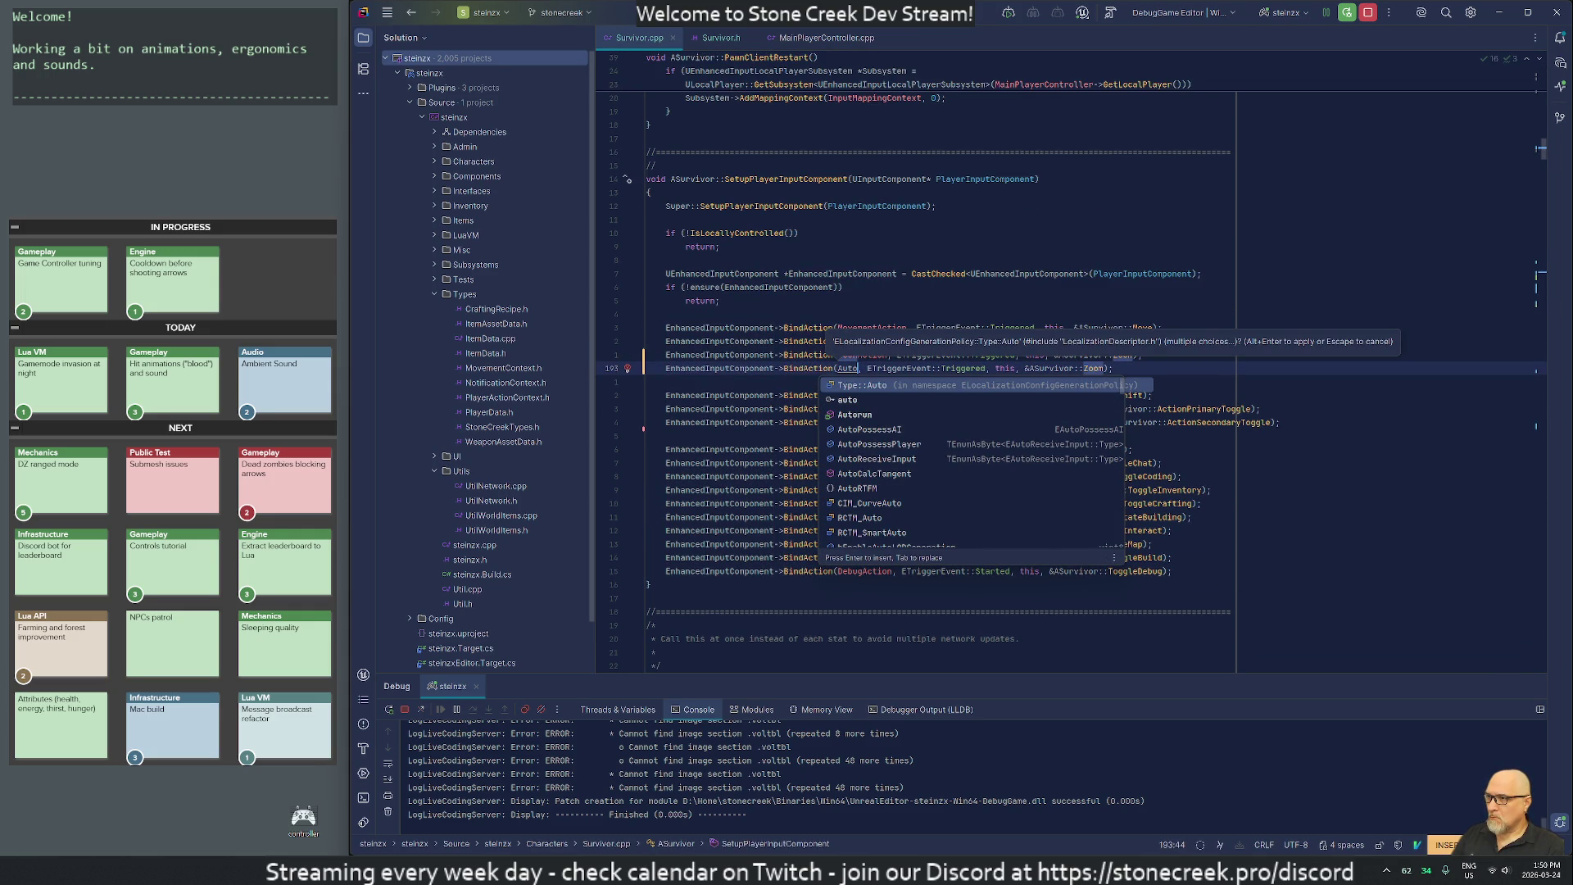
text(run)
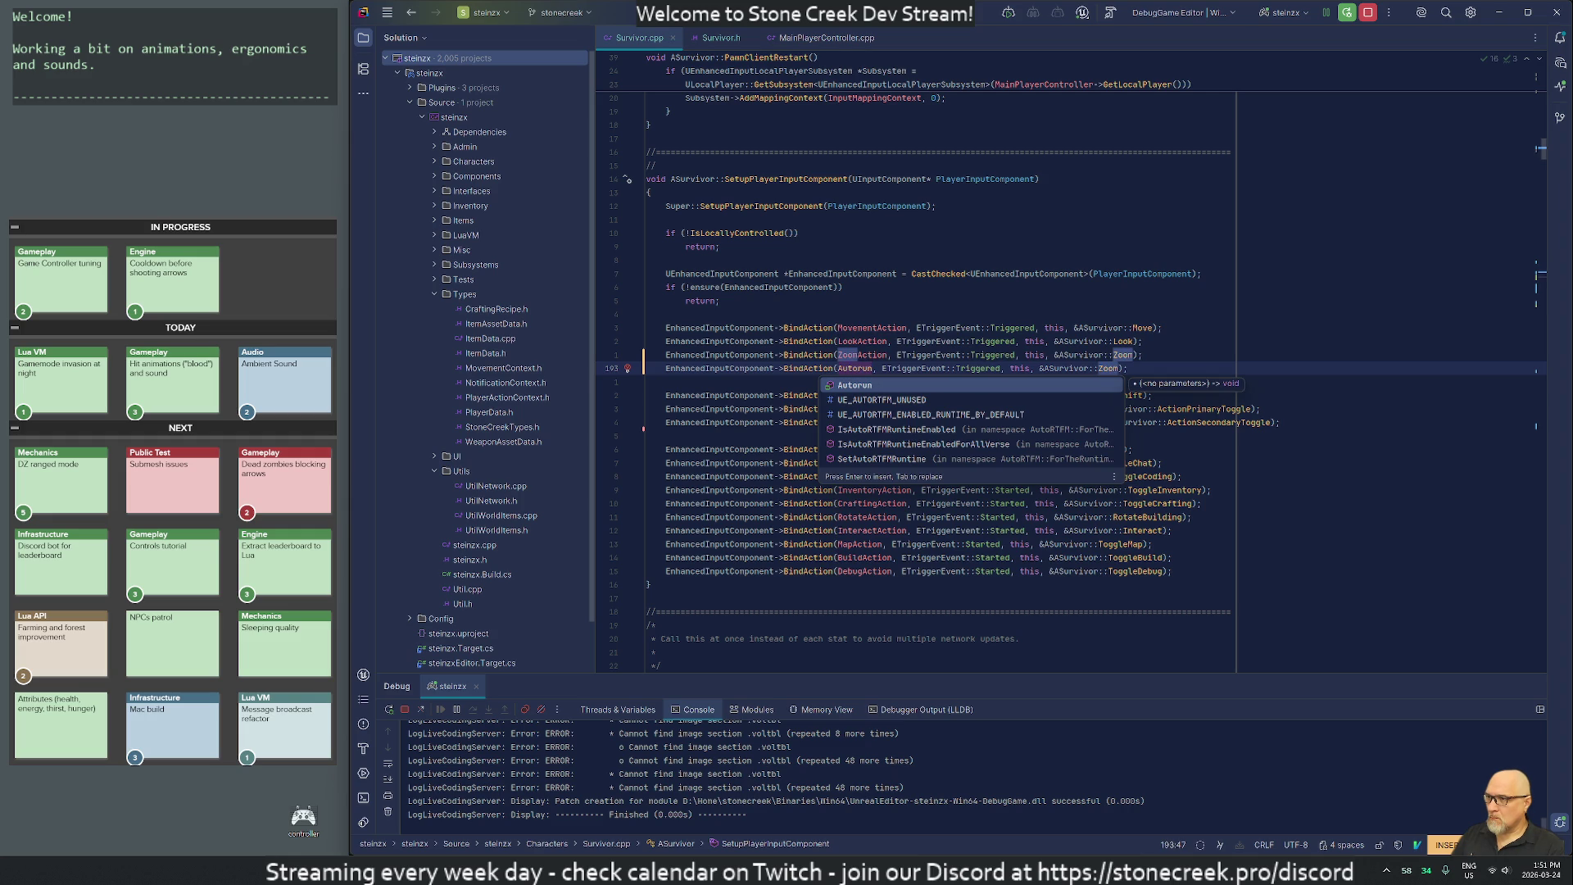
text(Action)
key(Escape)
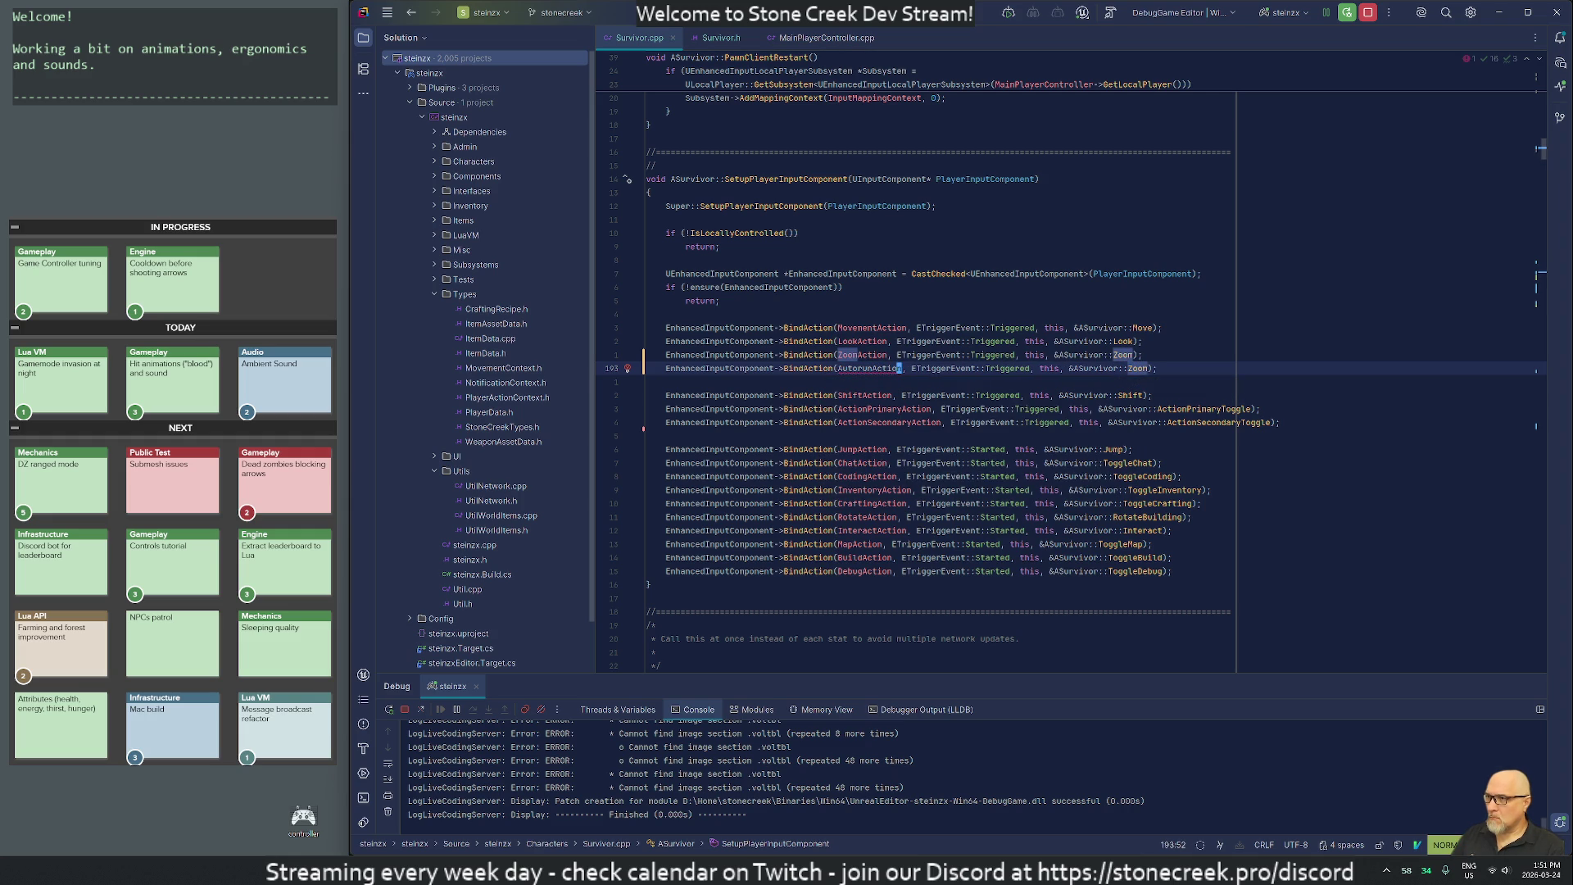
In Survivor.h, duplicate the ZoomAction UPROPERTY block, separated by a blank line.
key(ctrl+Tab)
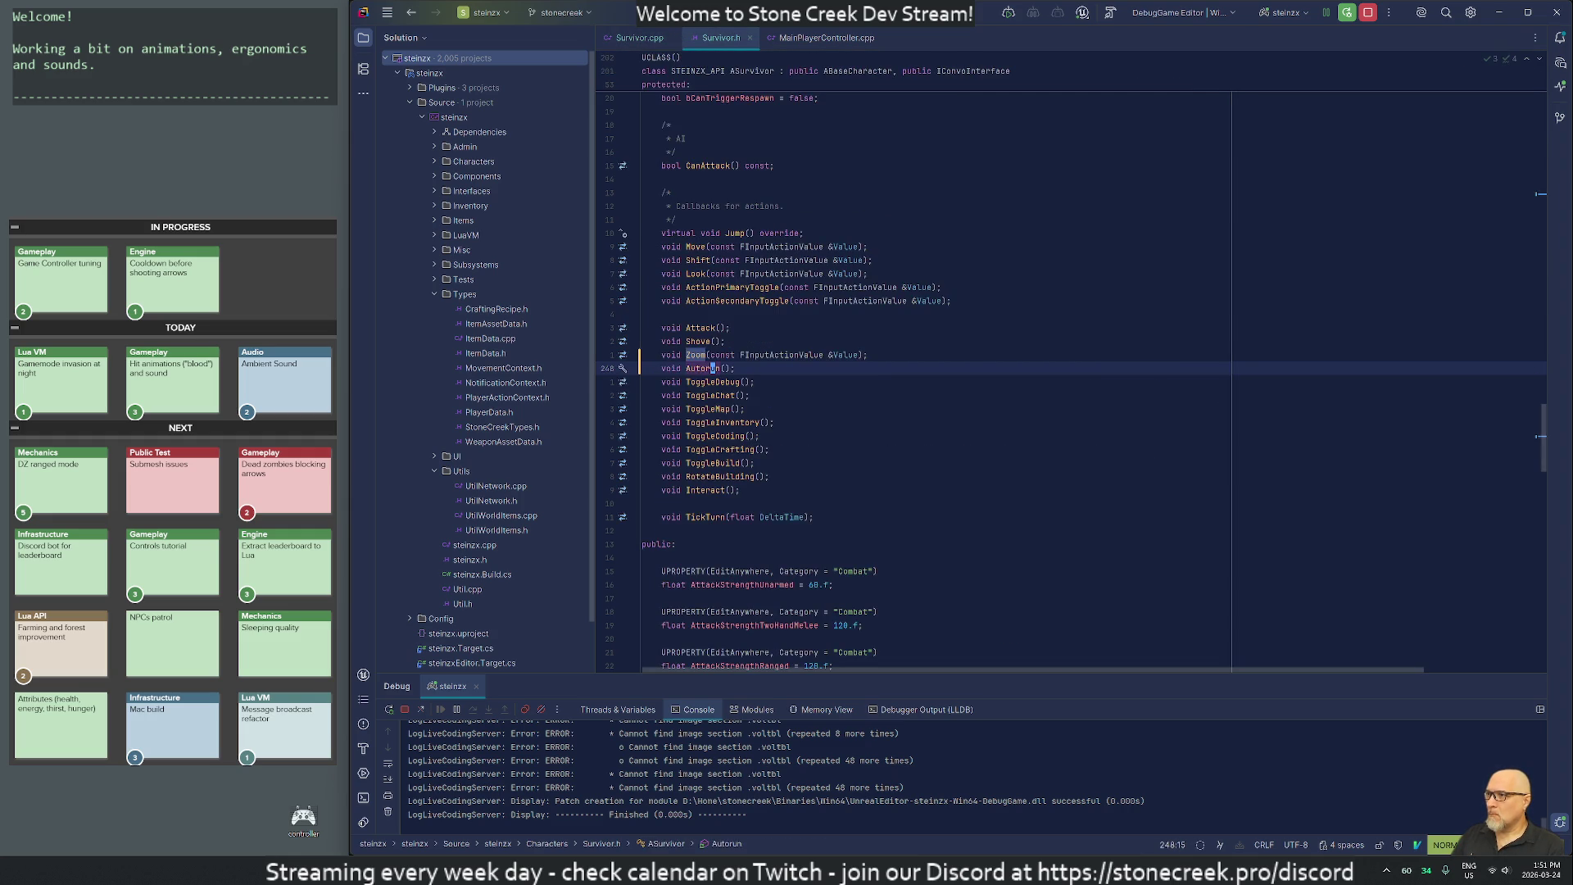
key(N)
key(k)
key(shift+v)
key(j)
key(y)
key(j)
key(j)
key(p)
key(j)
key(o)
key(Escape)
key(N)
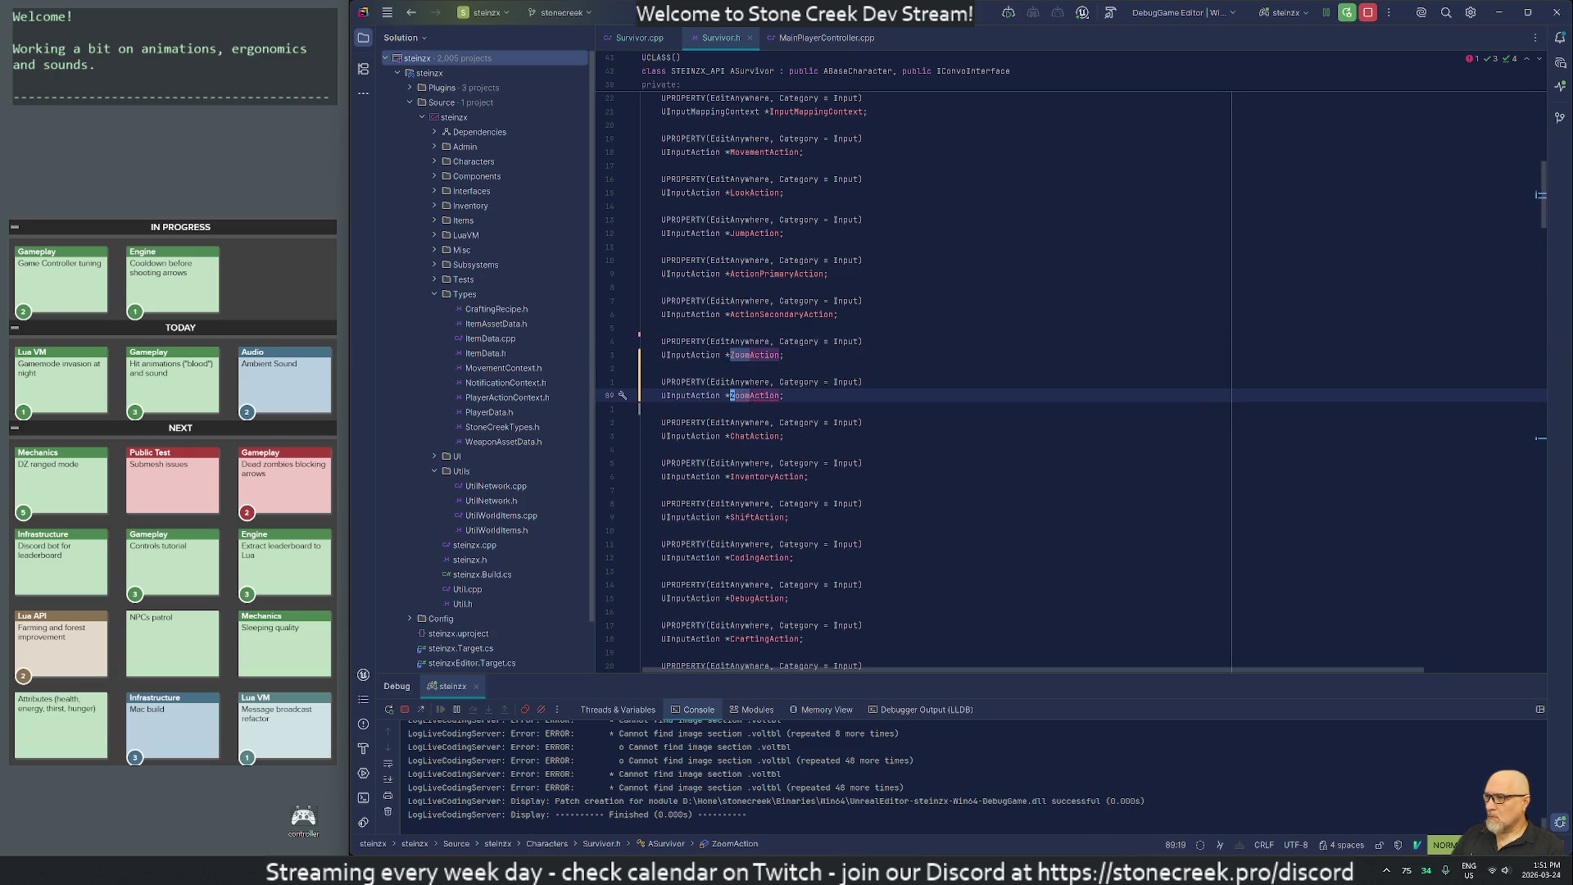
Rename the copied property to AutorunAction and save and close the header with :wq.
key(c)
key(t)
key(shift+a)
text(Autorun)
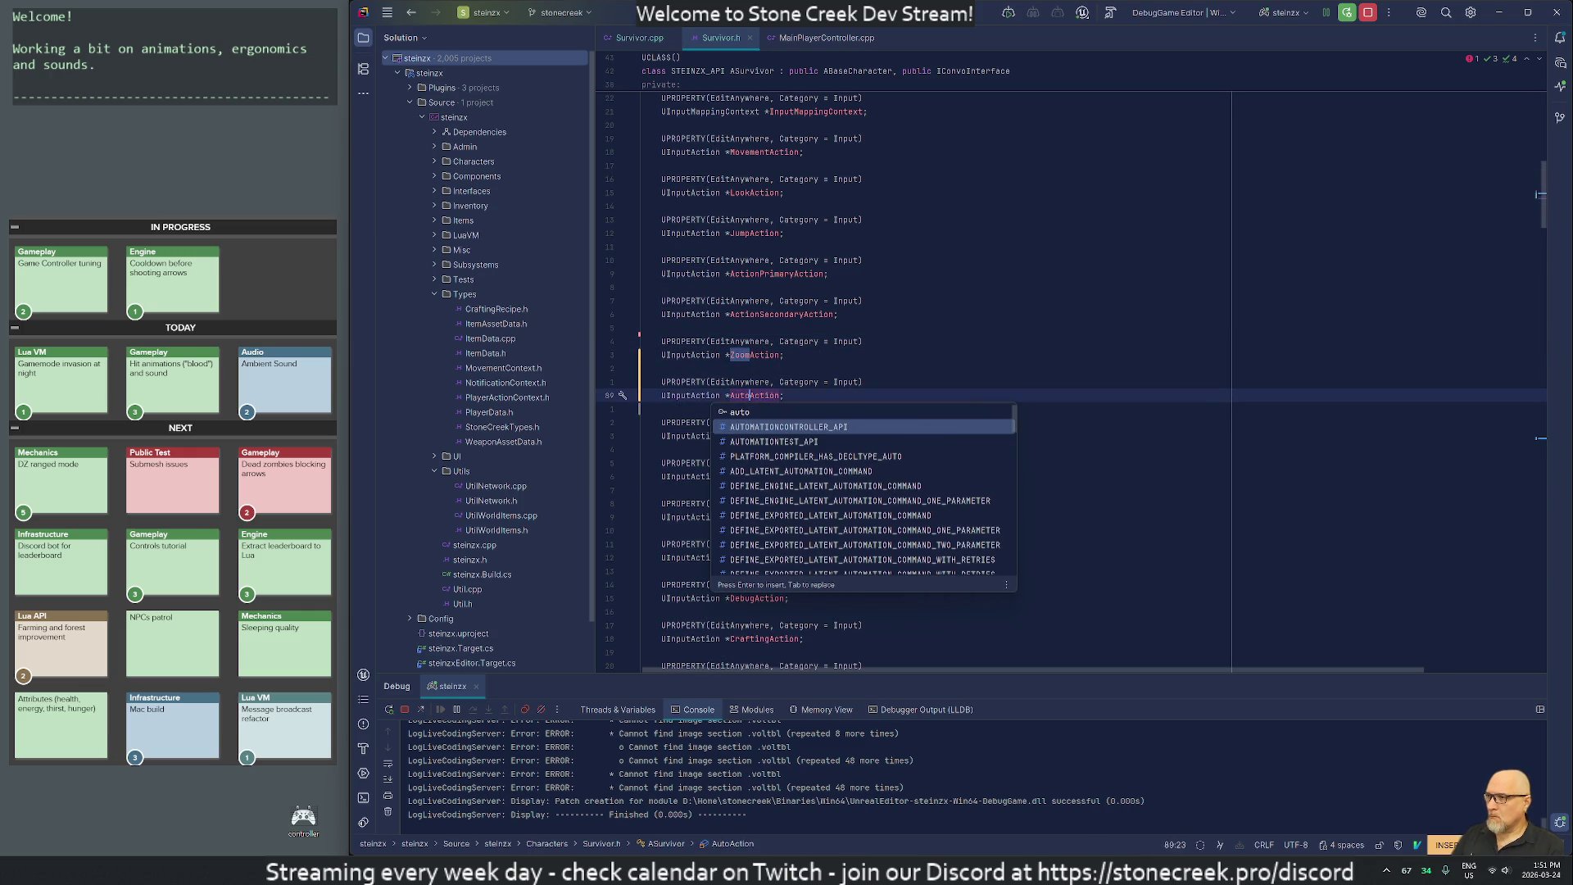
key(Escape)
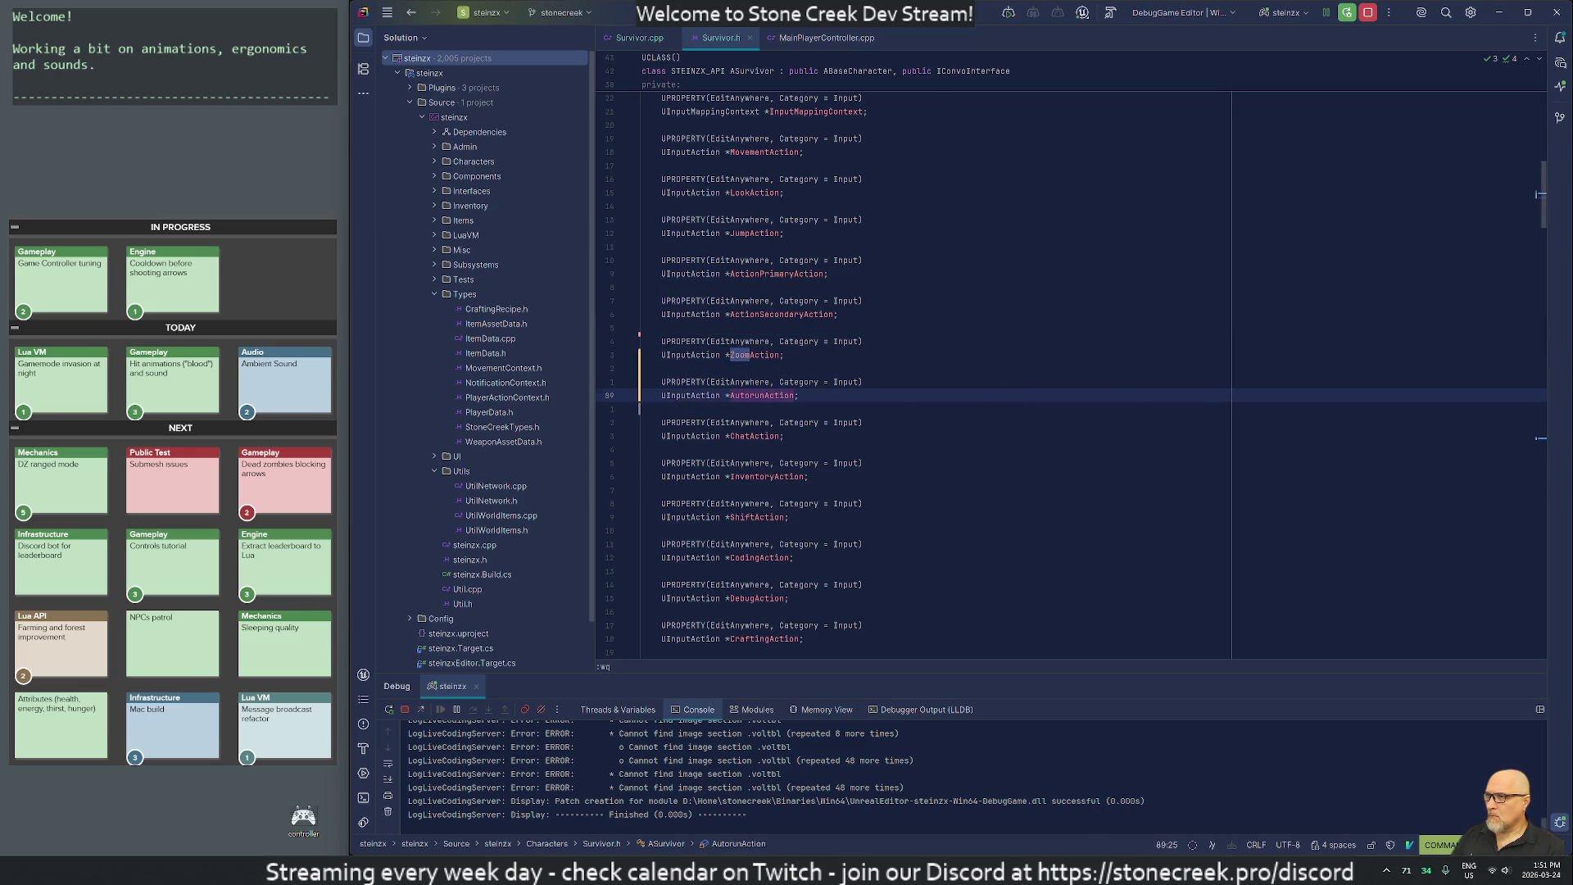
key(Return)
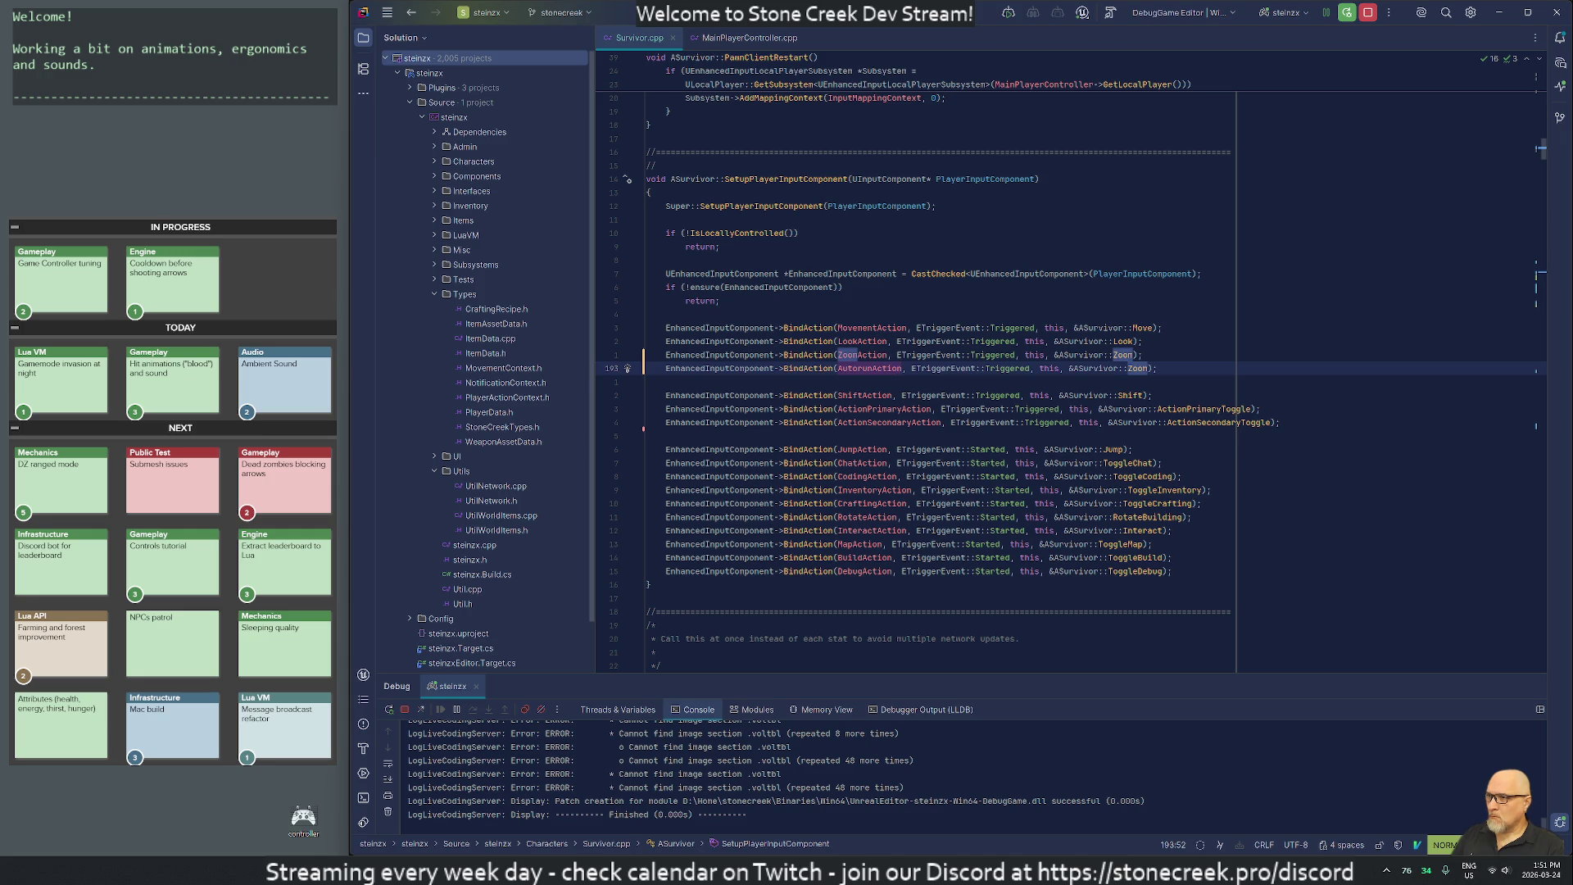
Bind AutorunAction to the Autorun callback and begin a UE_LOG(StoneCreekLog call in Autorun.
text(ciw)
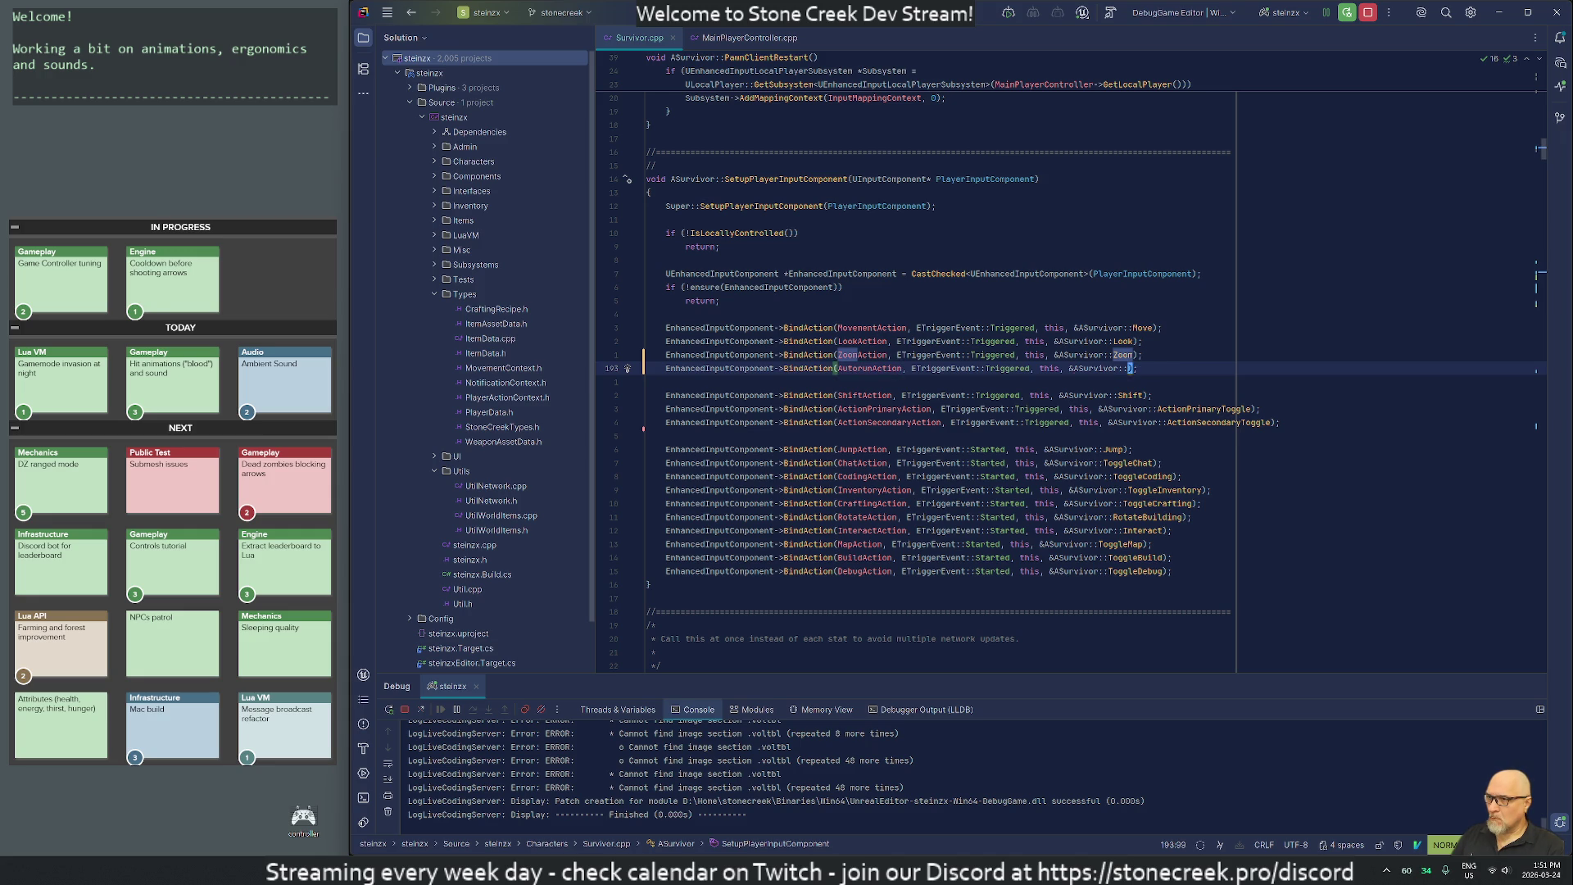
text(Autorun)
key(Escape)
key(n)
key(j)
key(j)
key(j)
key(k)
key(k)
key(k)
key(k)
key(k)
key(k)
text(j)
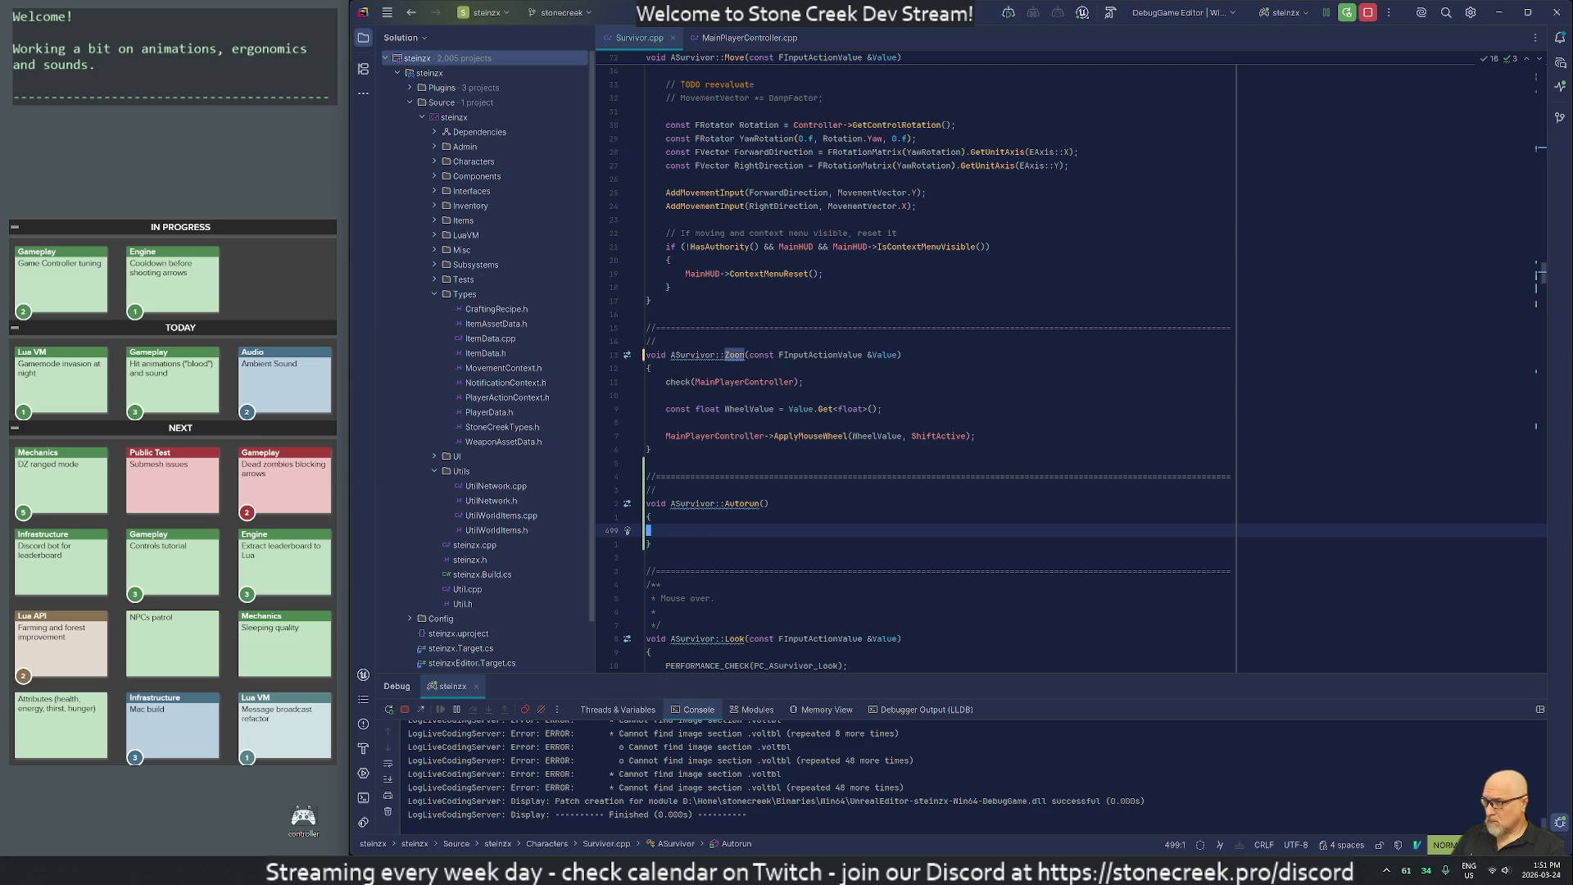
text(SUE_LOG()
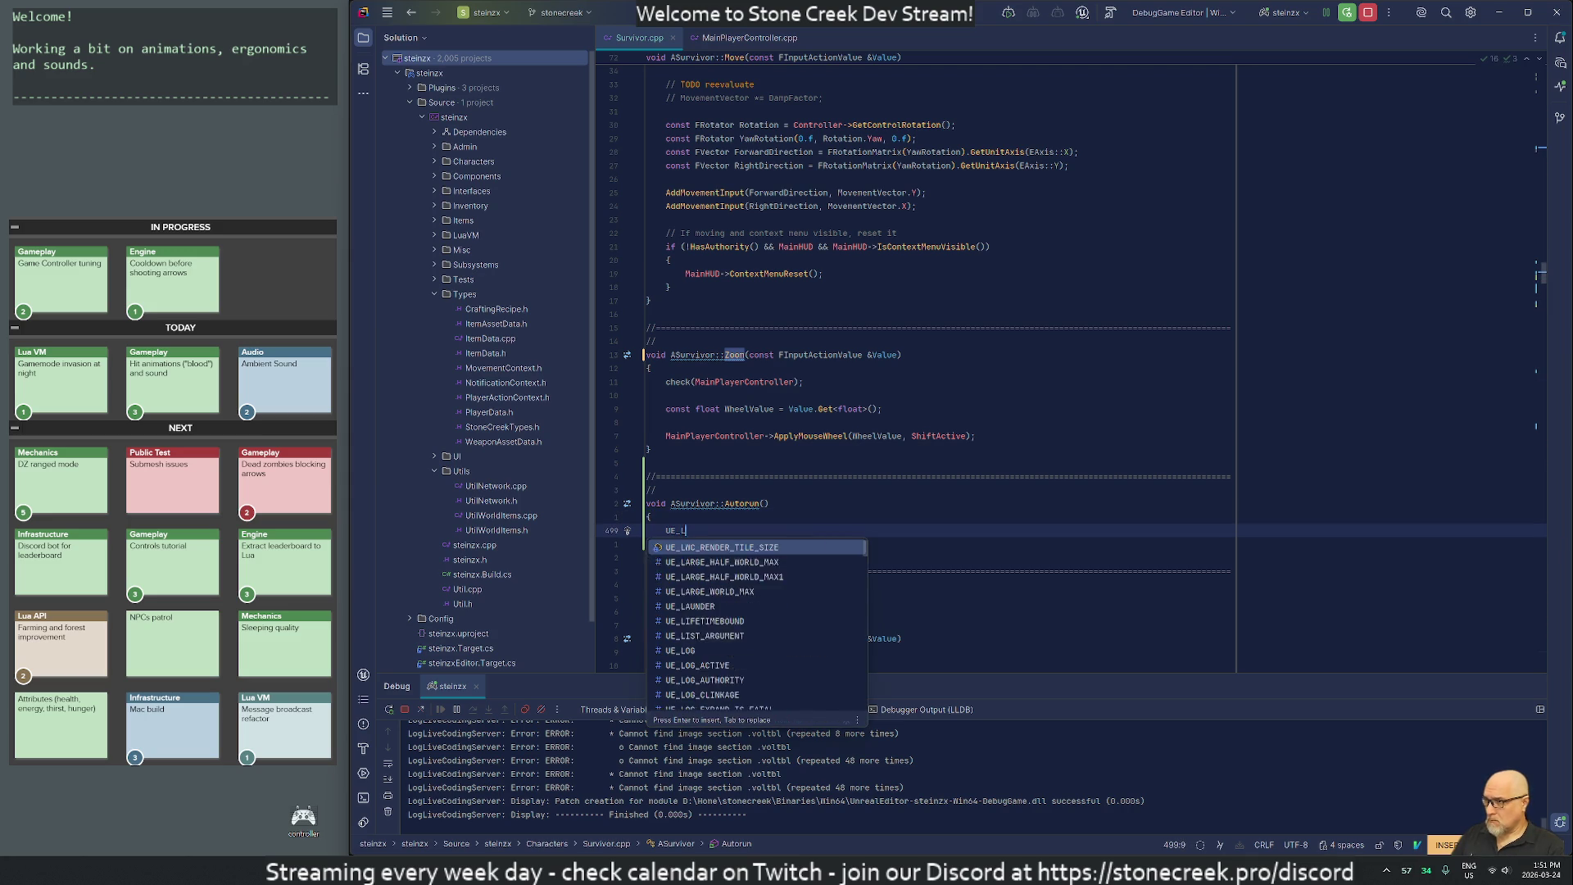
text(StoneCreekL)
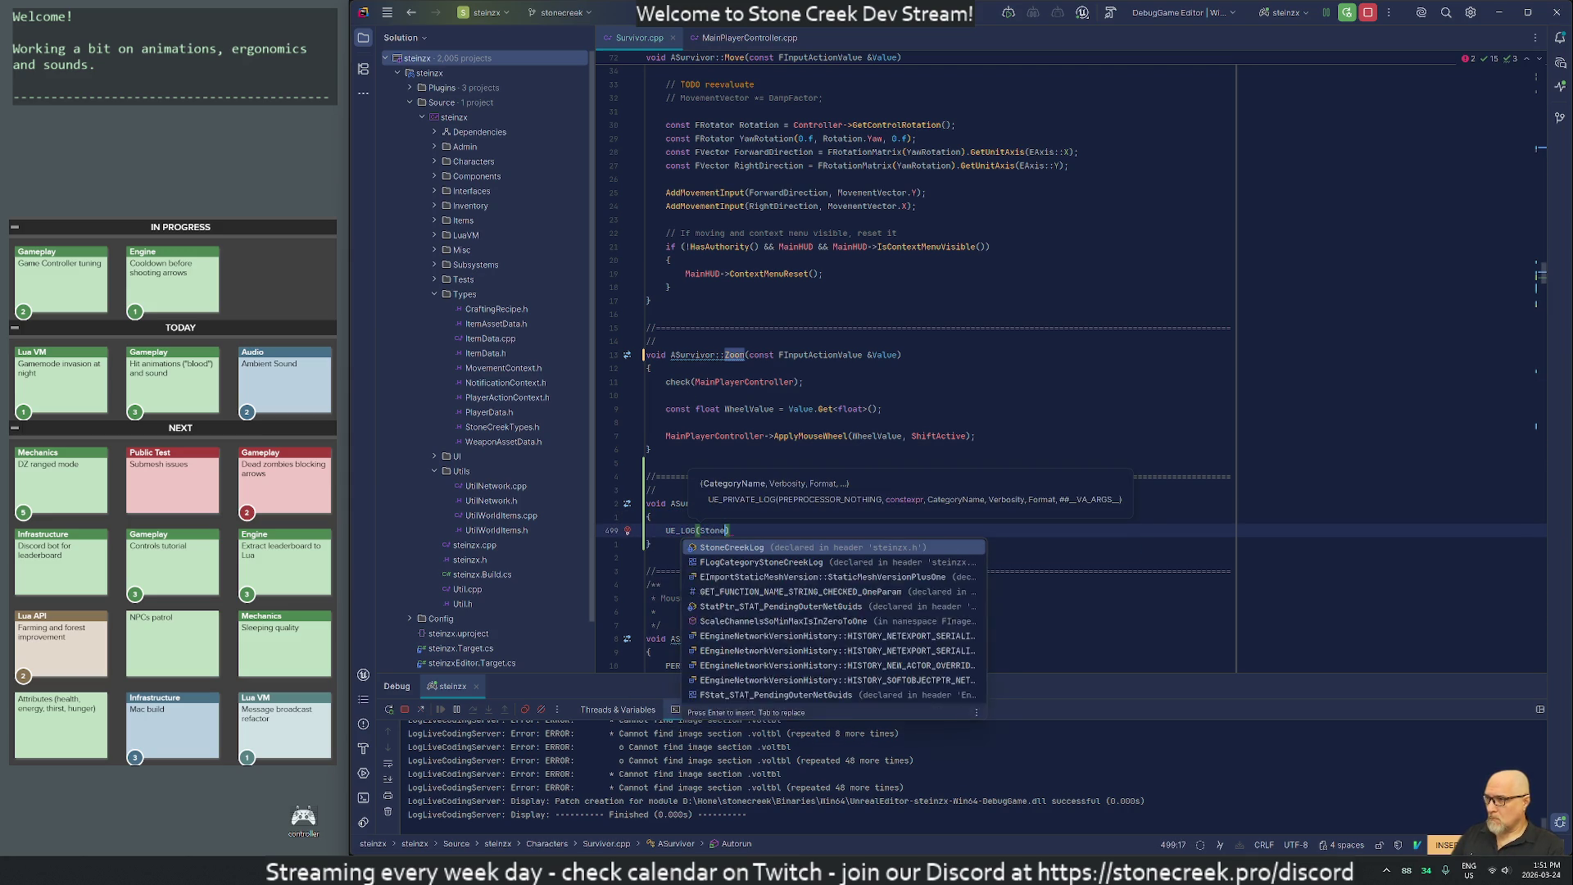
Finish UE_LOG(StoneCreekLog, Warning, TEXT("Missing implementation: autorun")); then switch to Unreal Editor.
key(Return)
text(, Warning,)
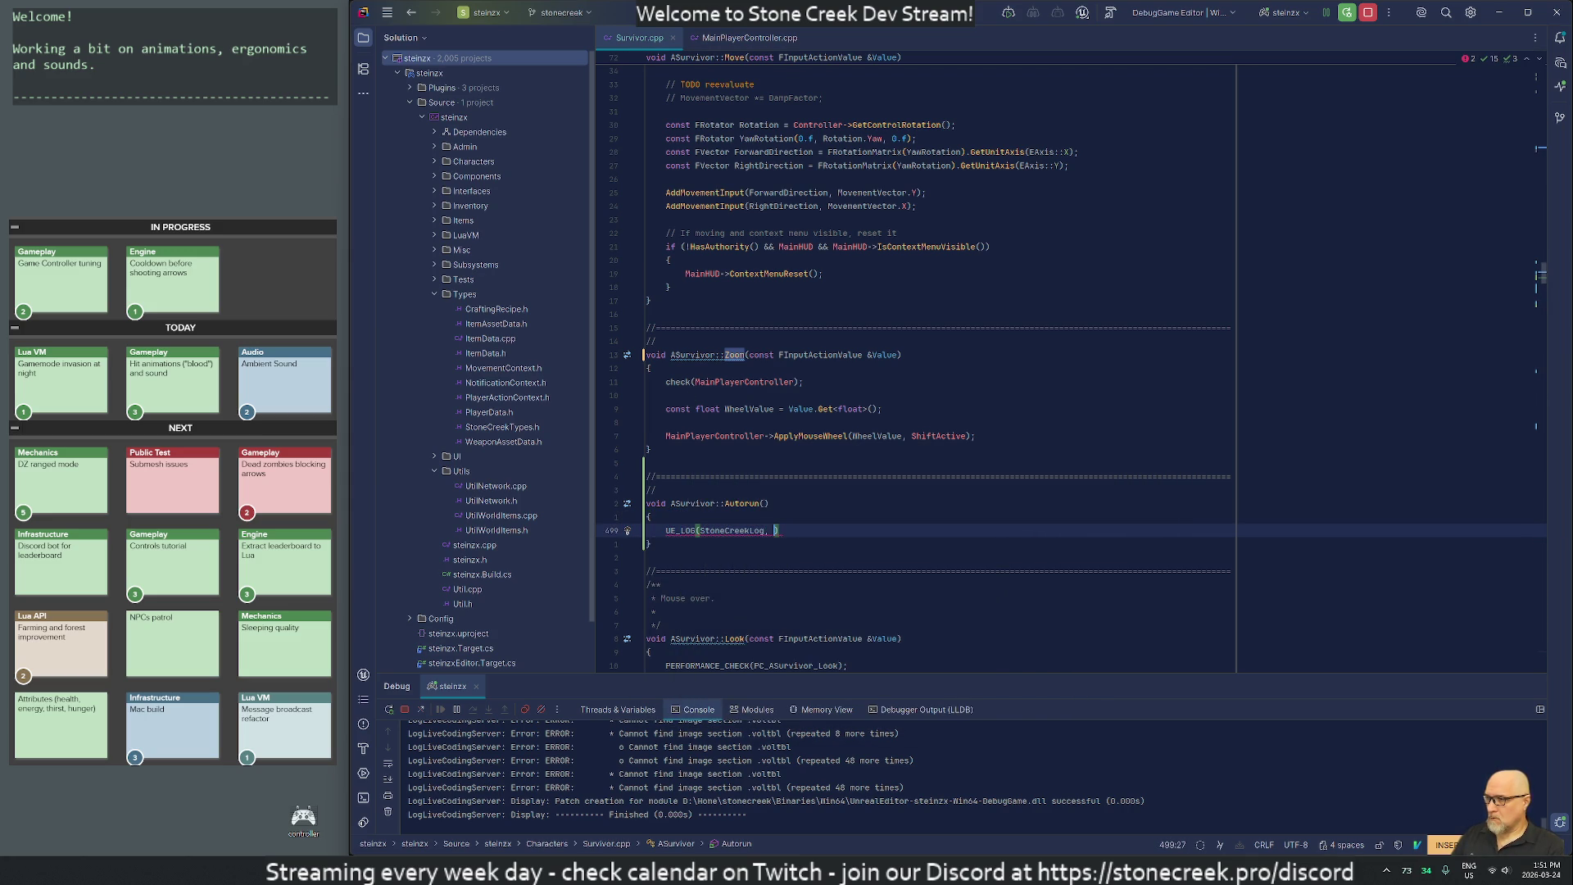
text( TEXT("Missing implemen)
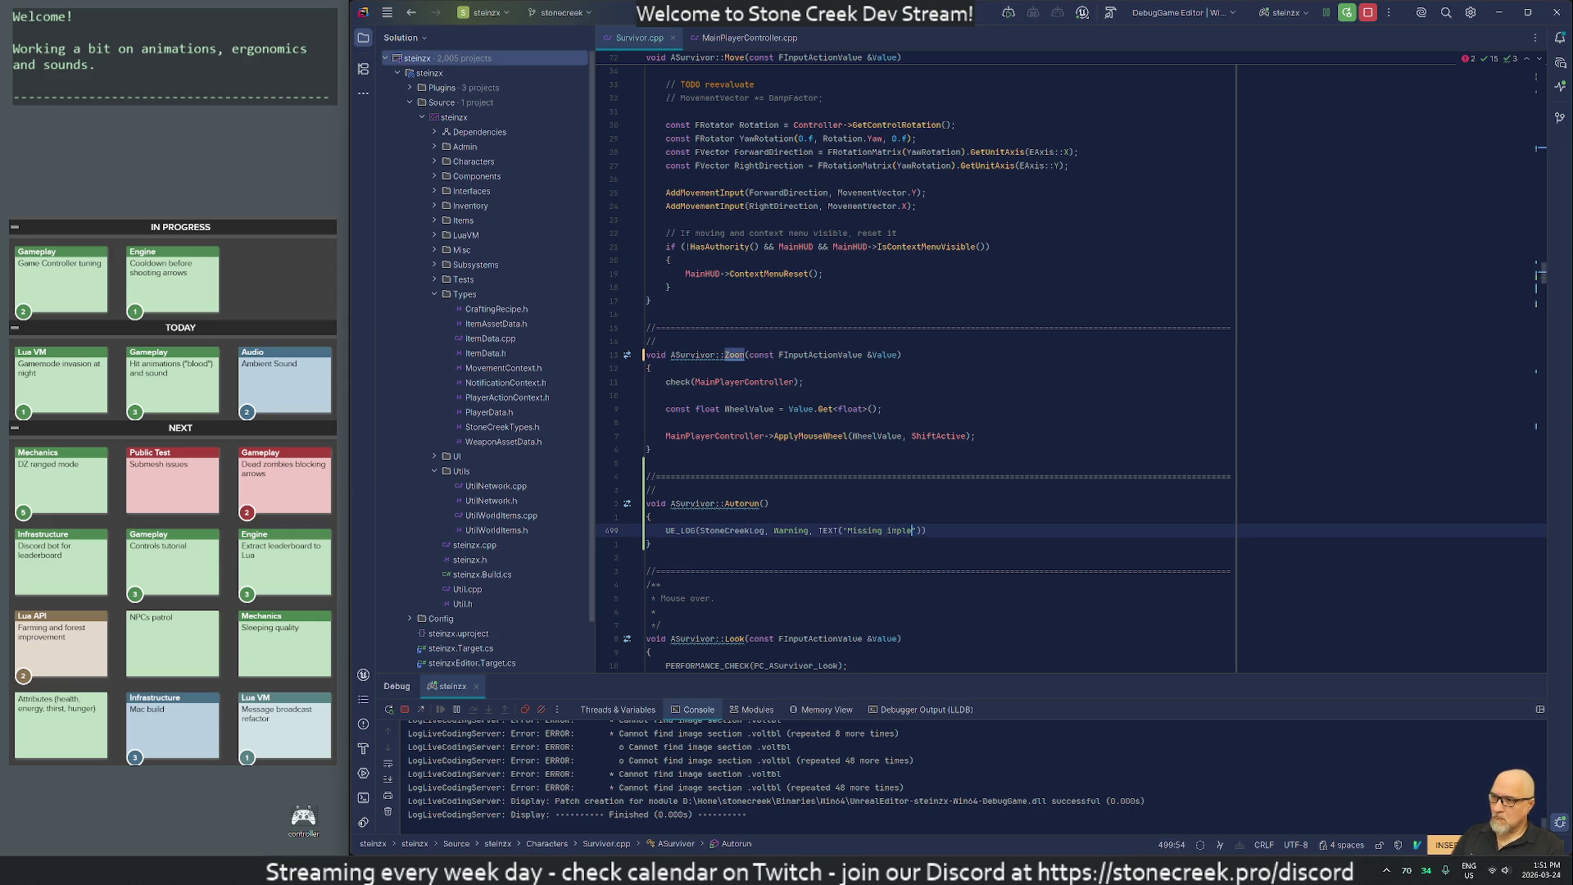
text(tation: )
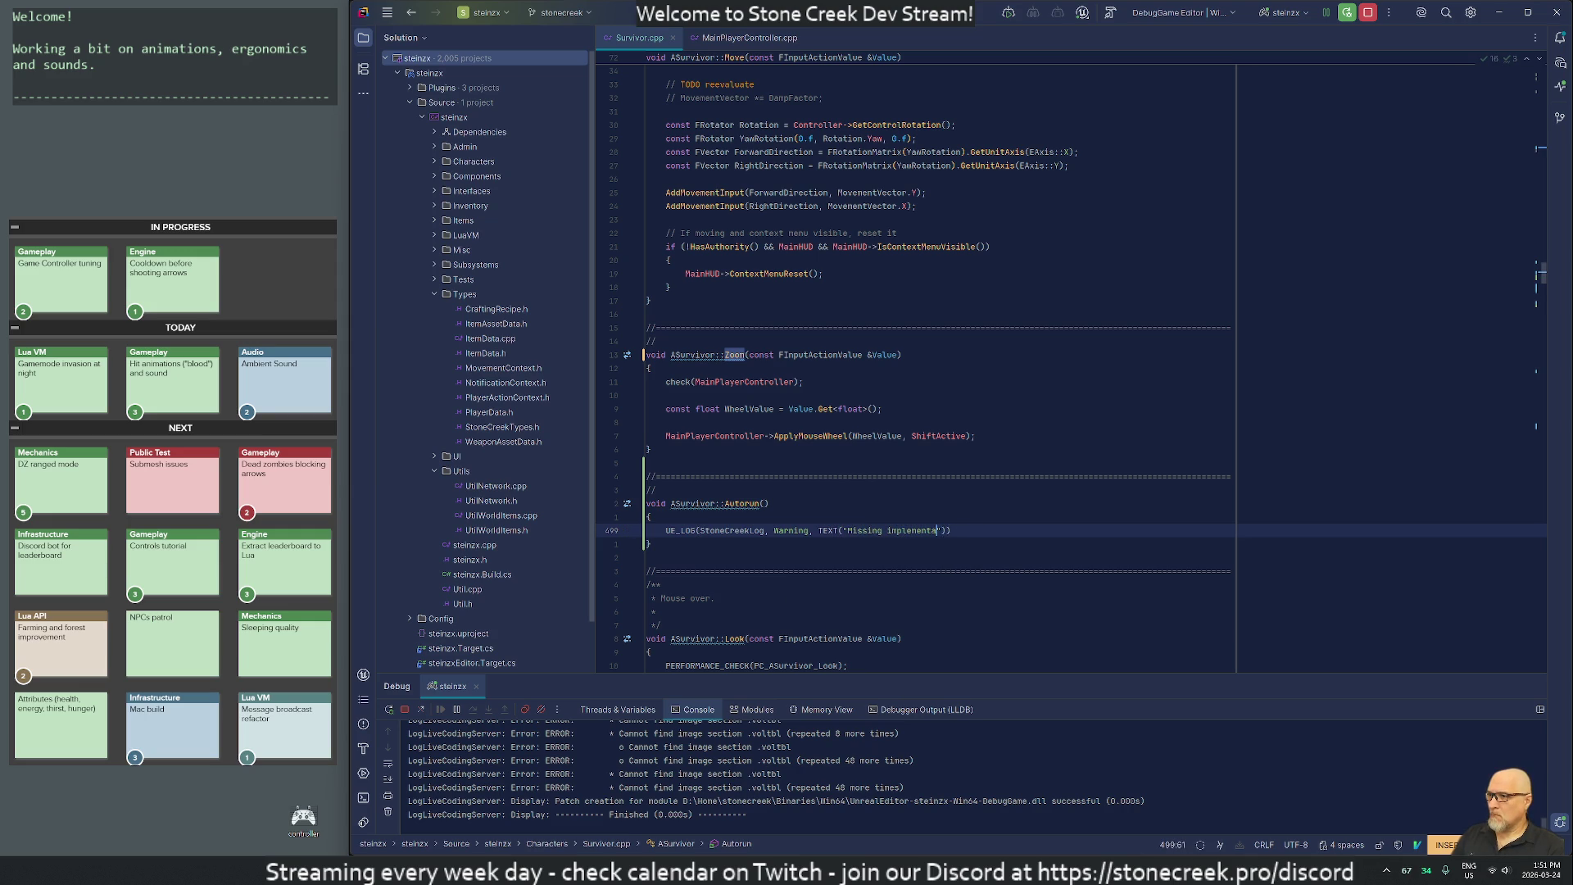
text(autorun)
key(Escape)
key(shift+a)
text(;)
key(Escape)
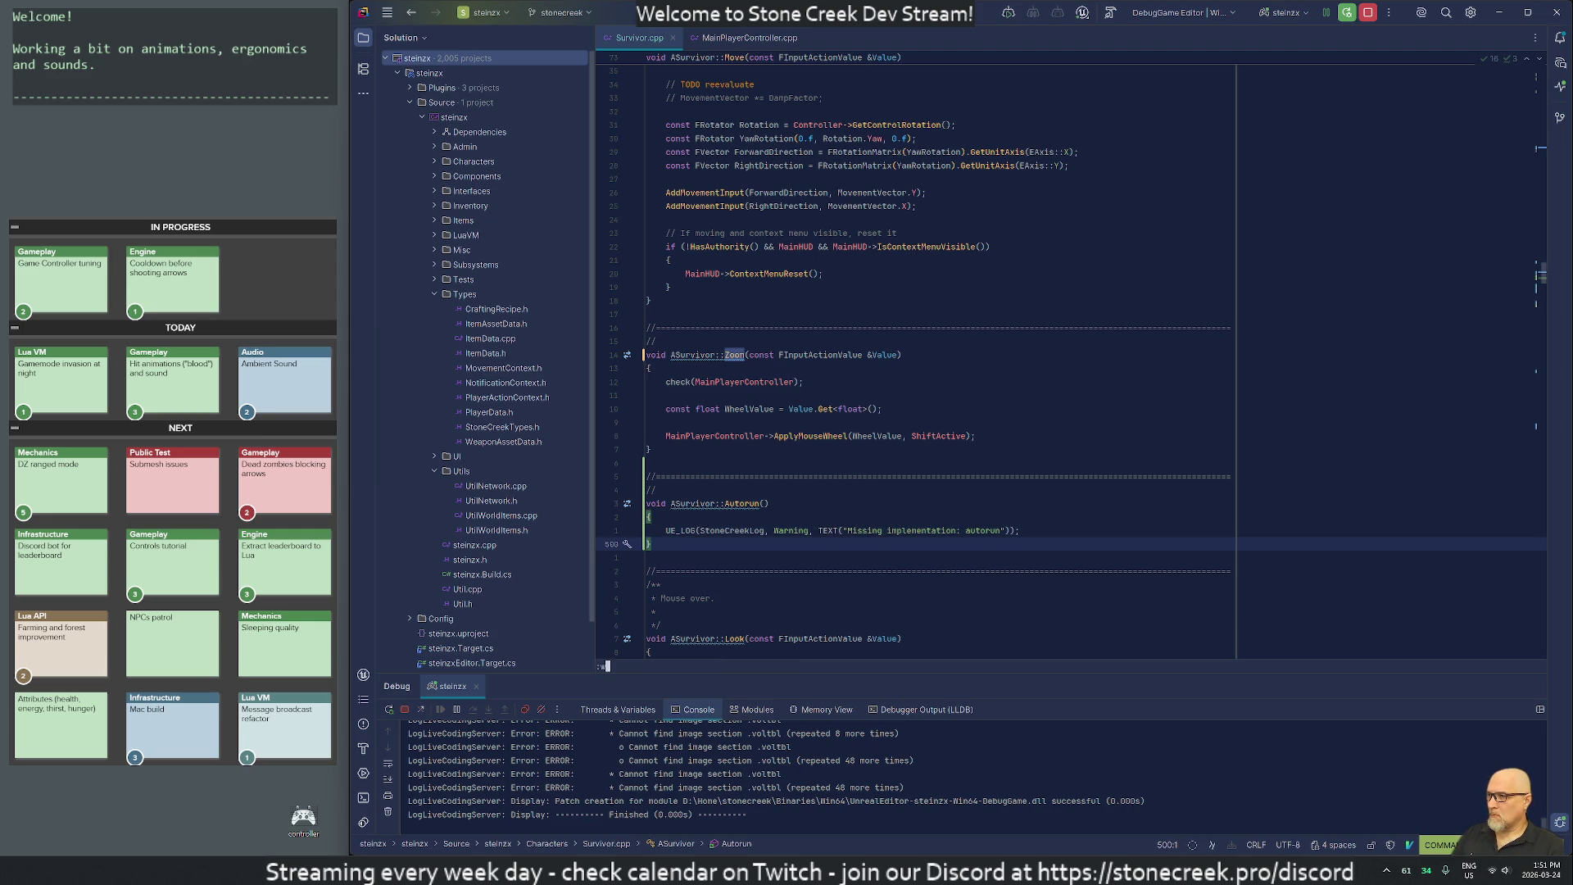
key(alt+Tab)
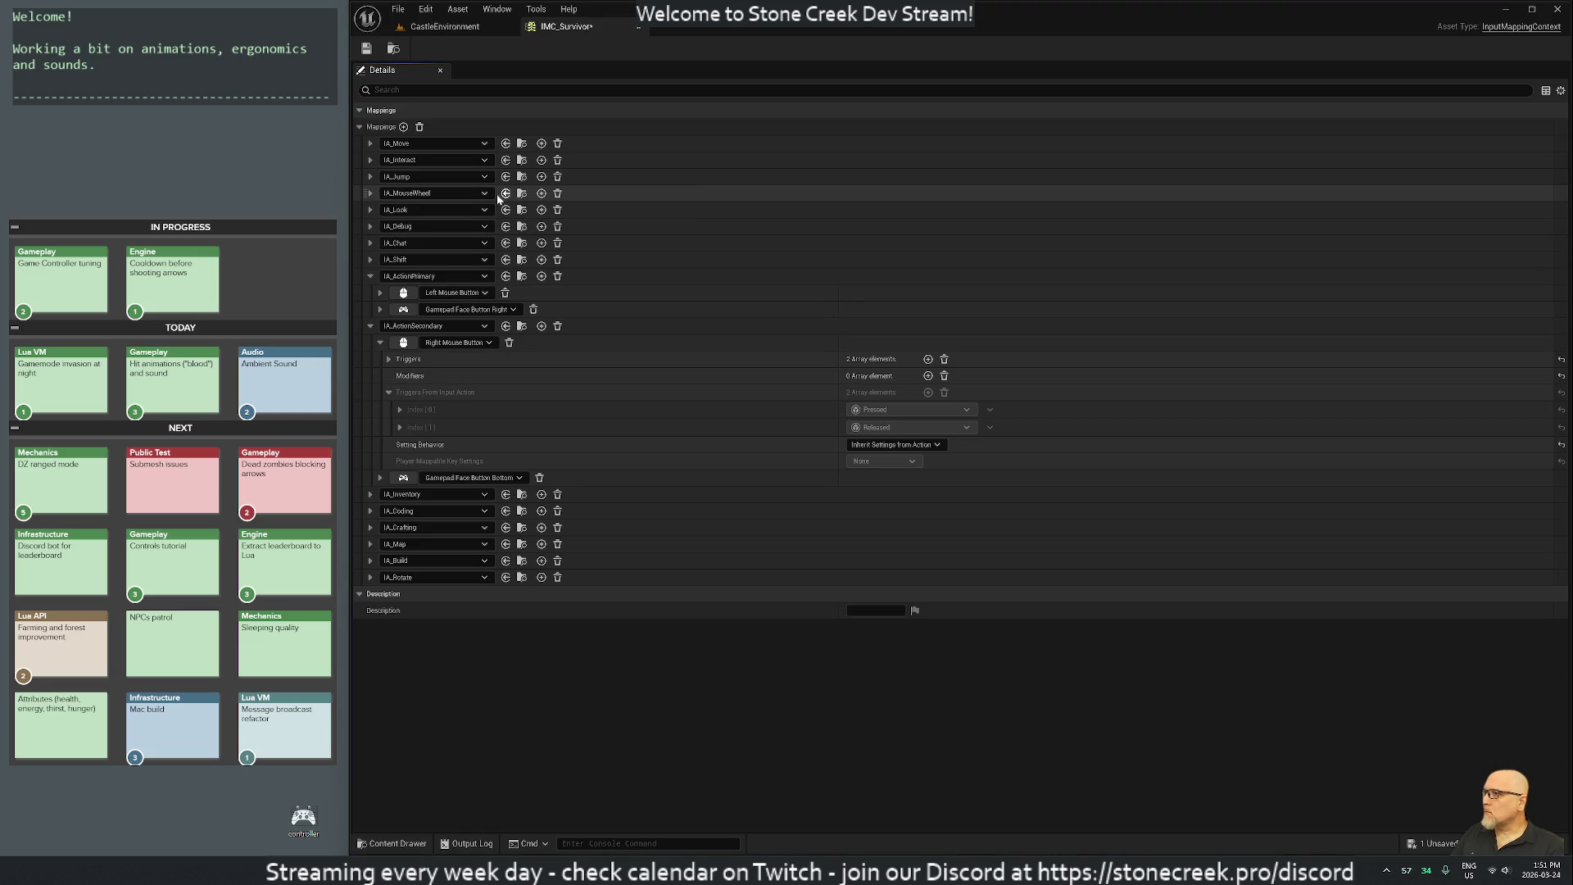
Save IMC_Survivor, Live Coding-compile the C++ changes, and close the Live Coding window.
click(370, 192)
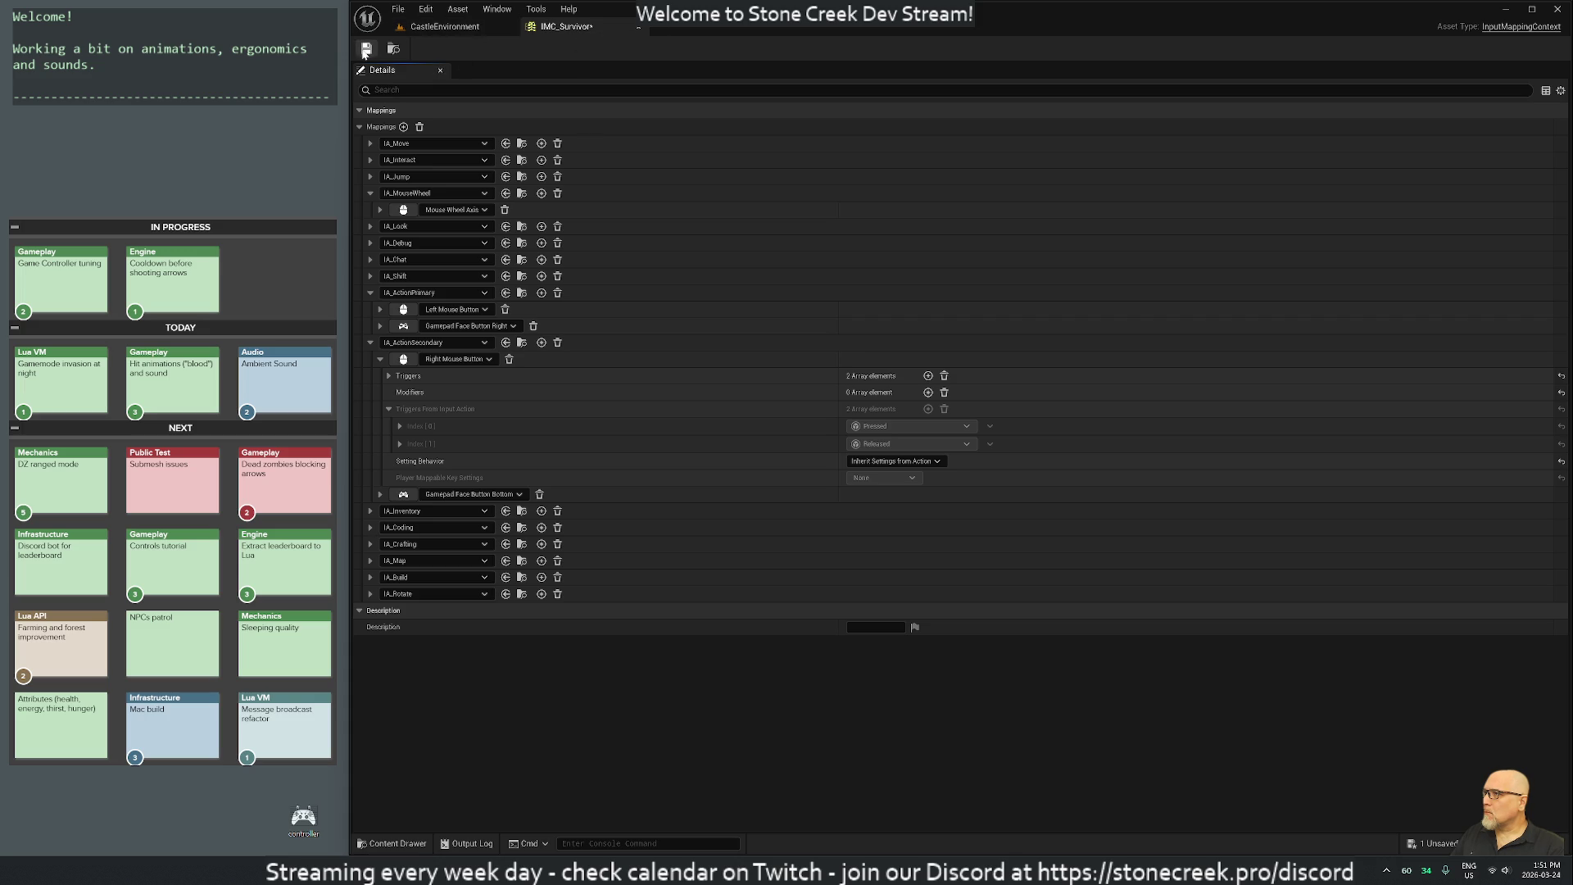
key(ctrl+s)
click(444, 26)
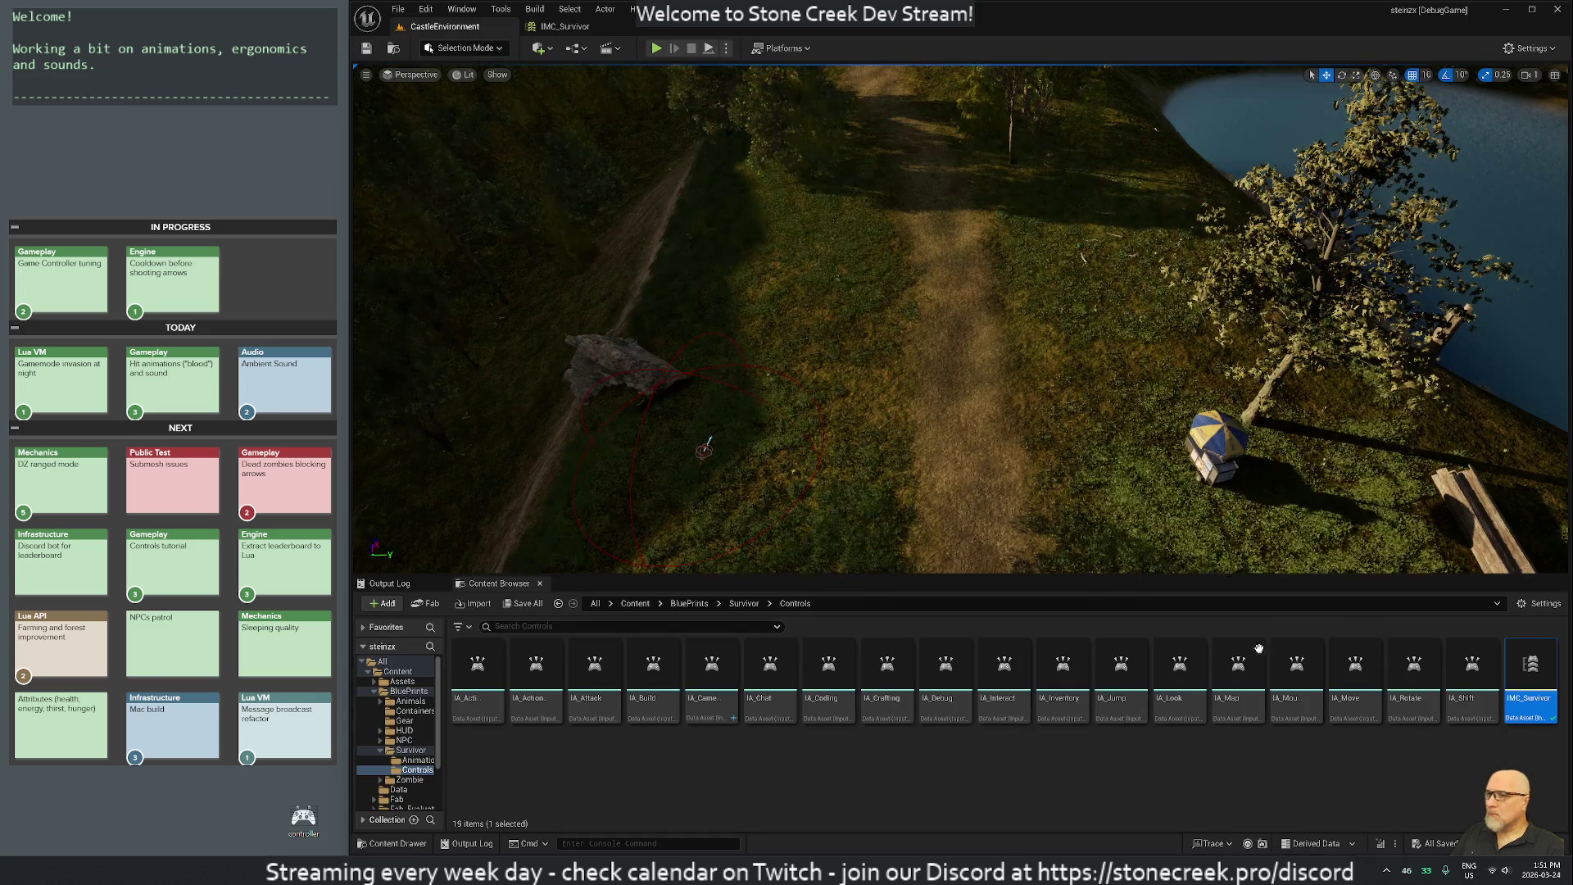
click(1382, 844)
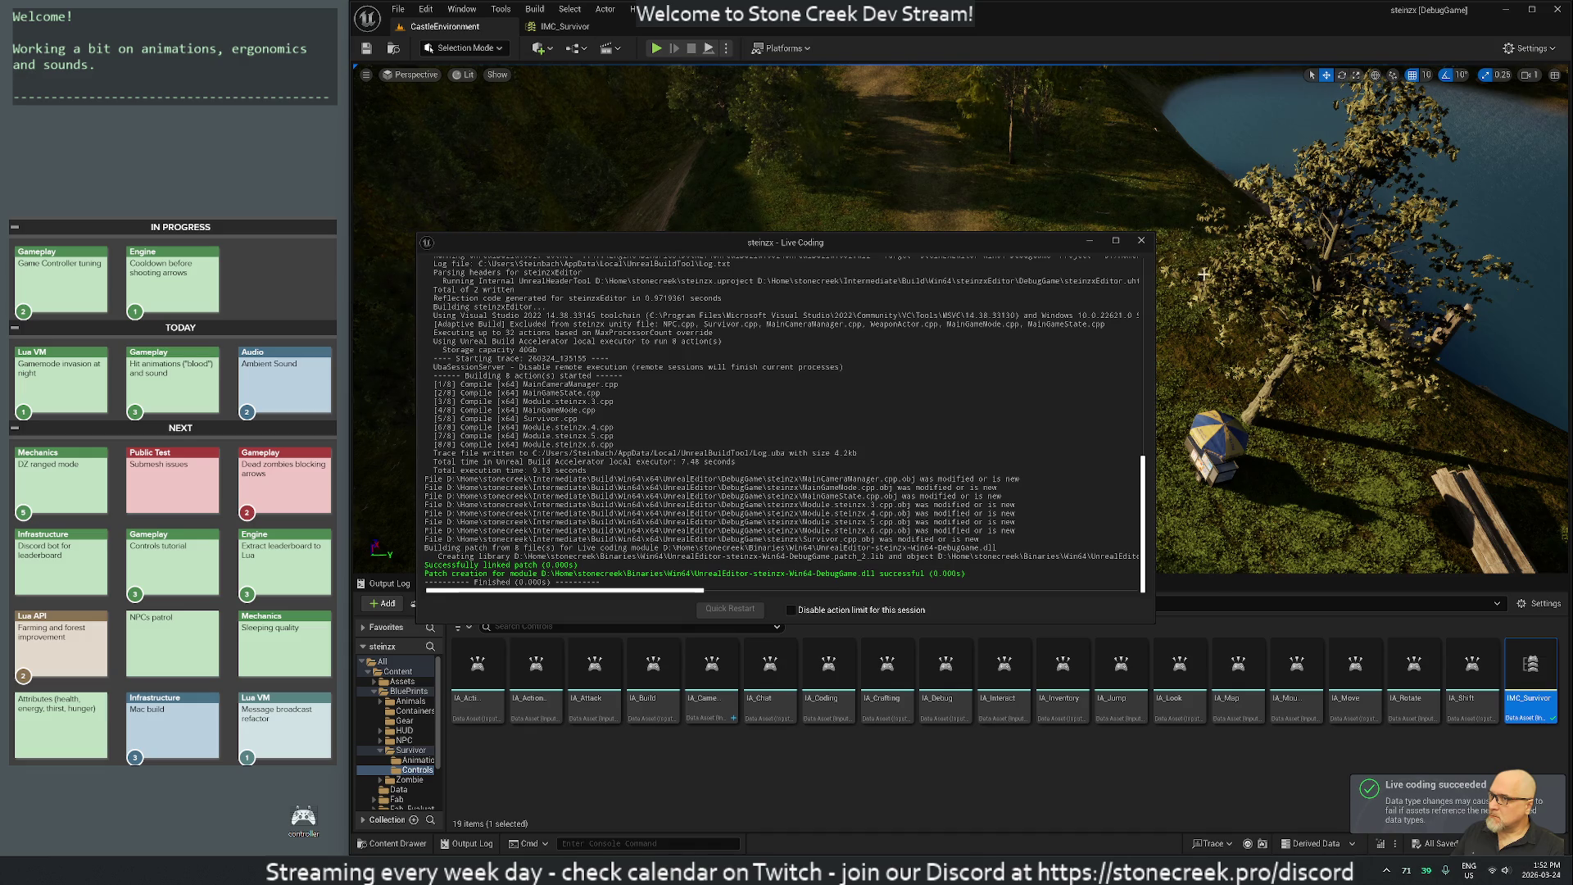
click(1141, 241)
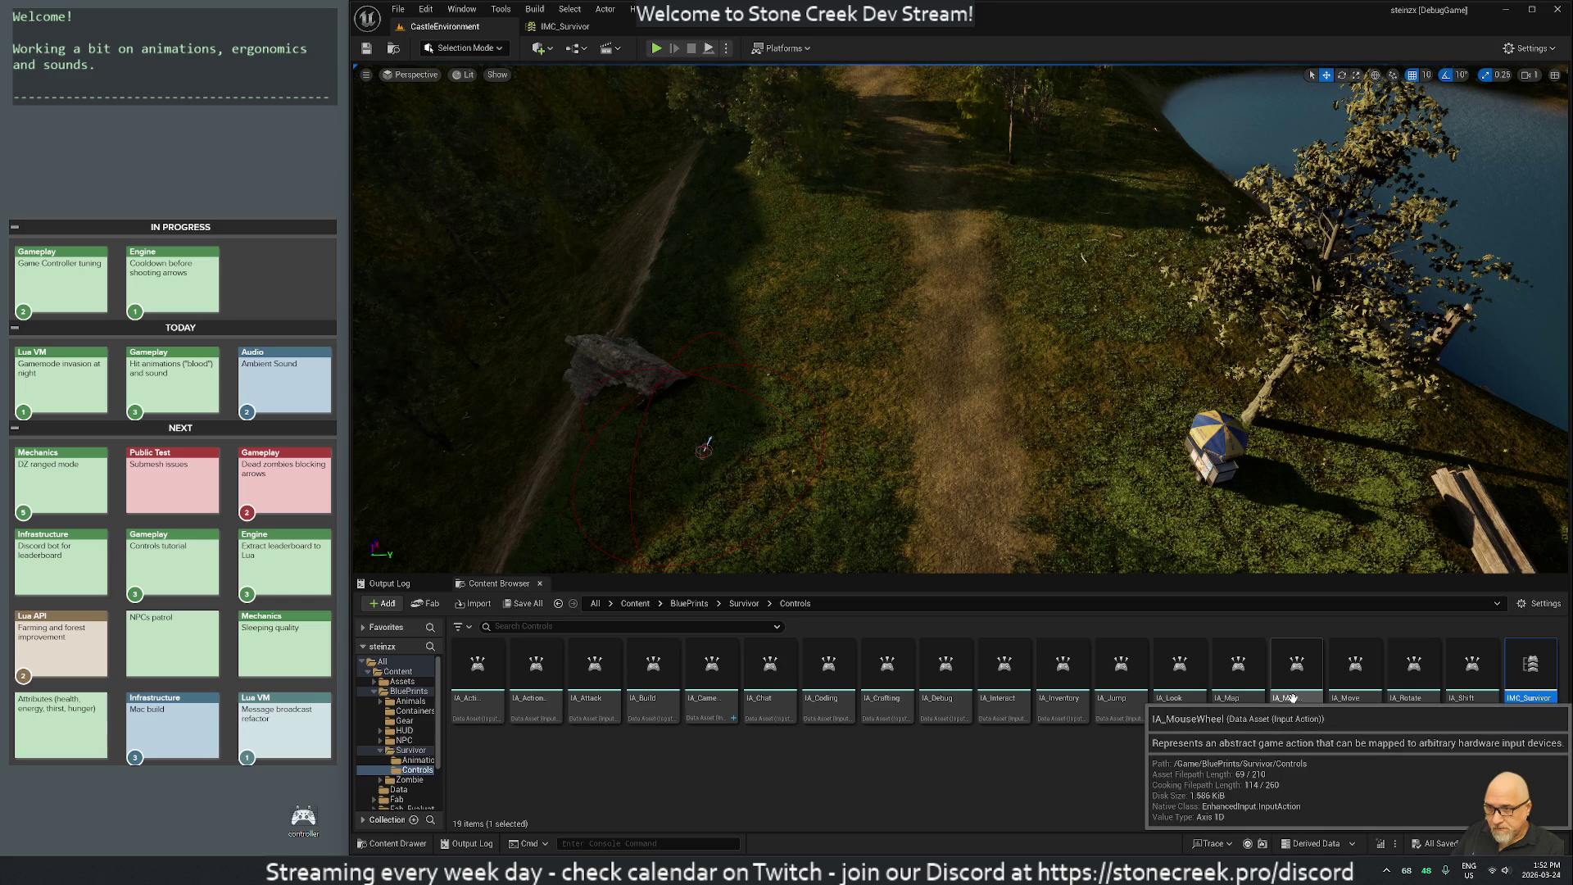
Check out the IA_MouseWheel input action and rename it to IA_Zoom.
right_click(1292, 697)
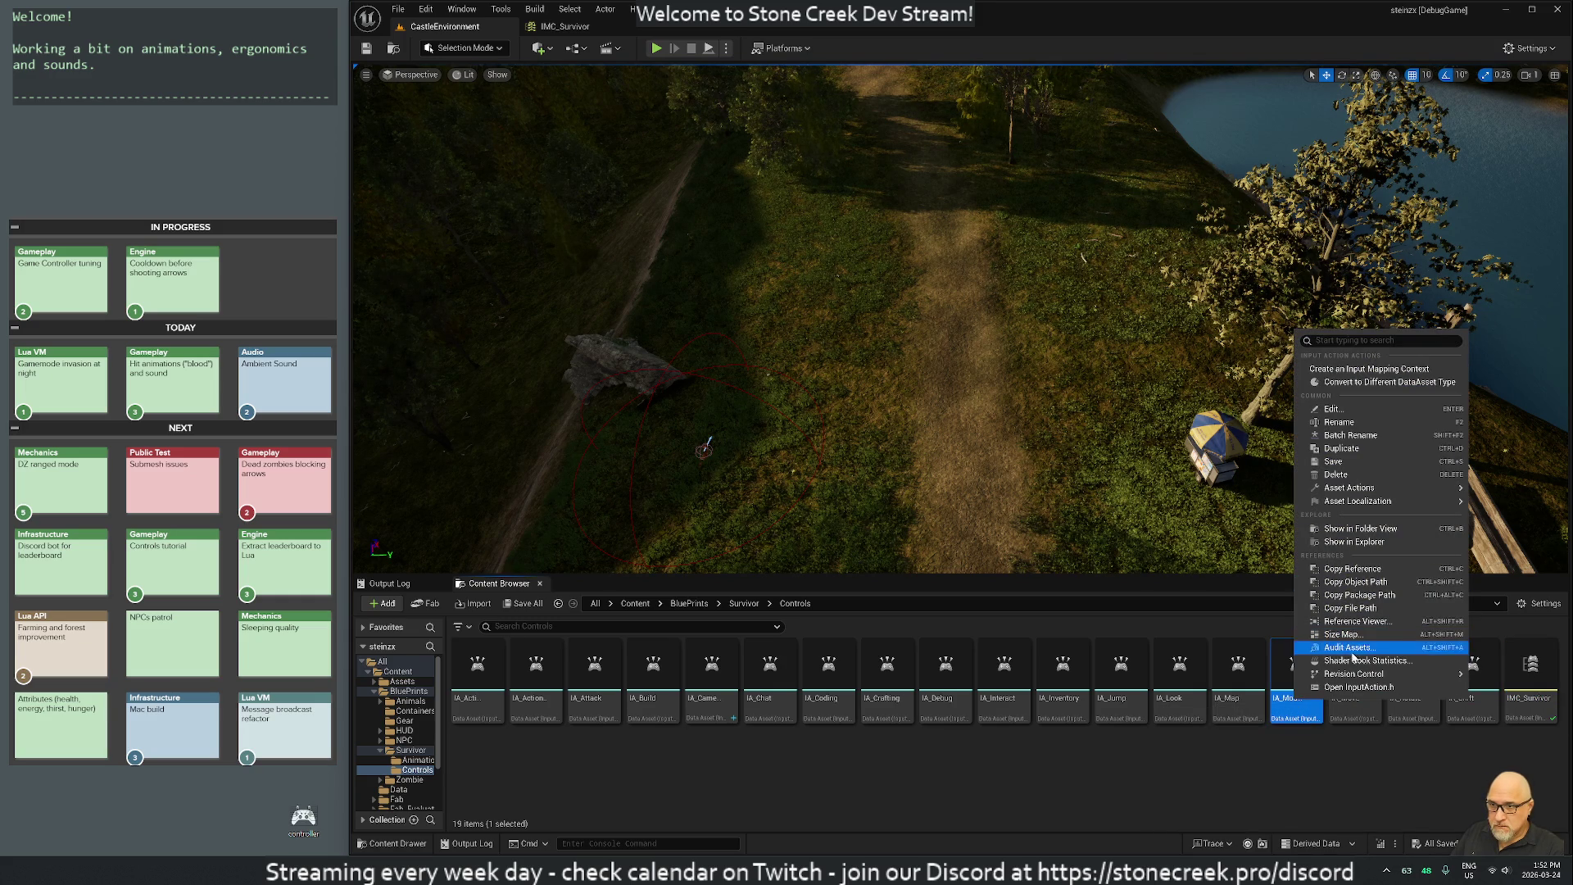
mouse_move(1356, 674)
click(1186, 701)
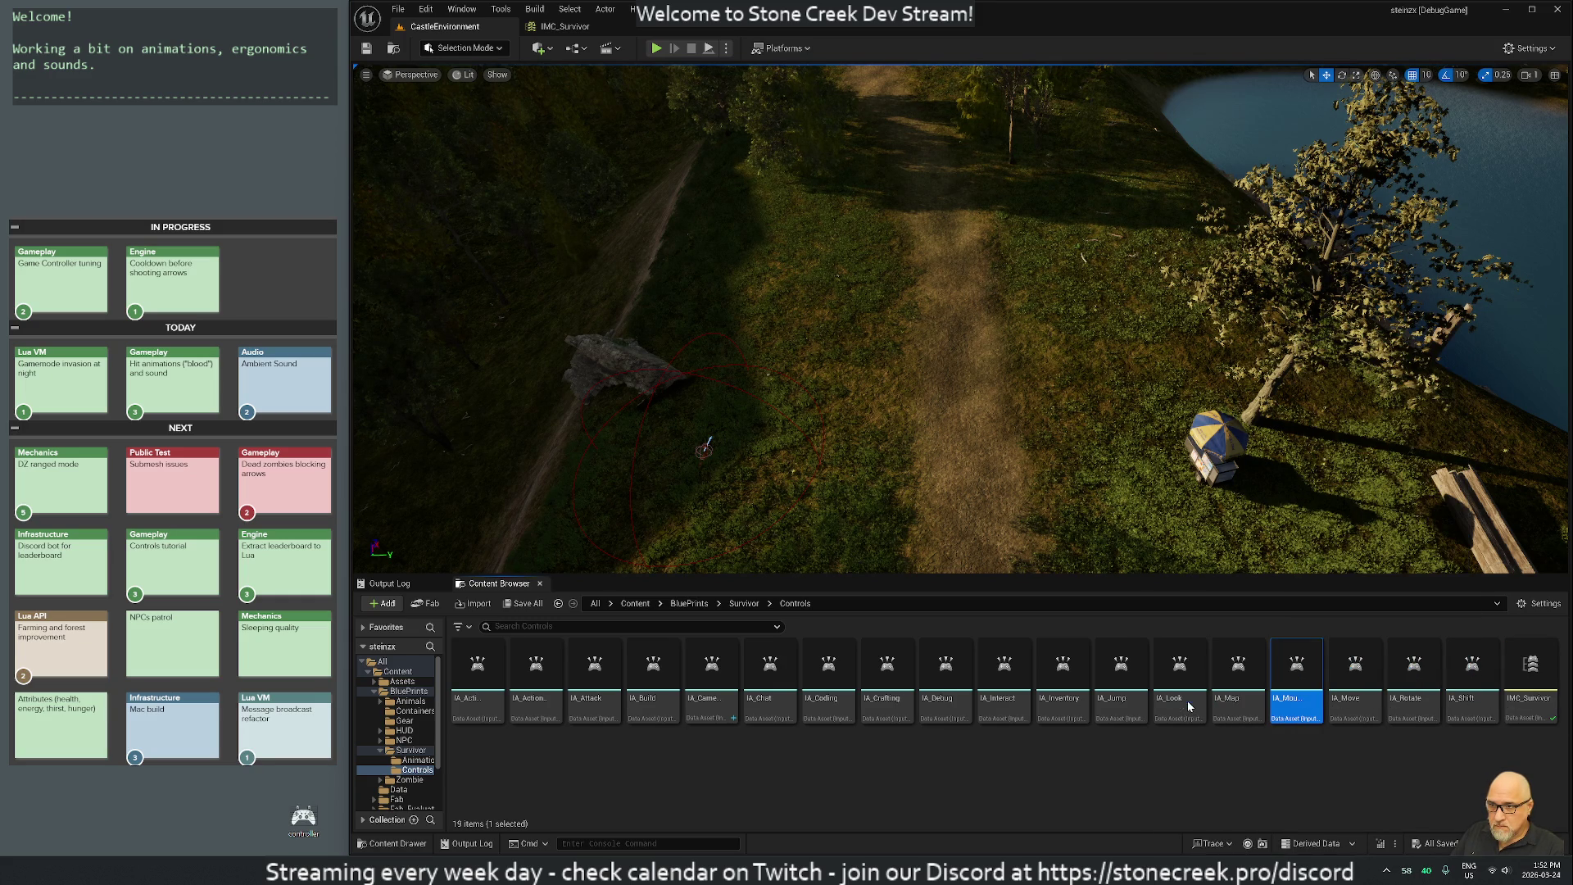
right_click(1286, 697)
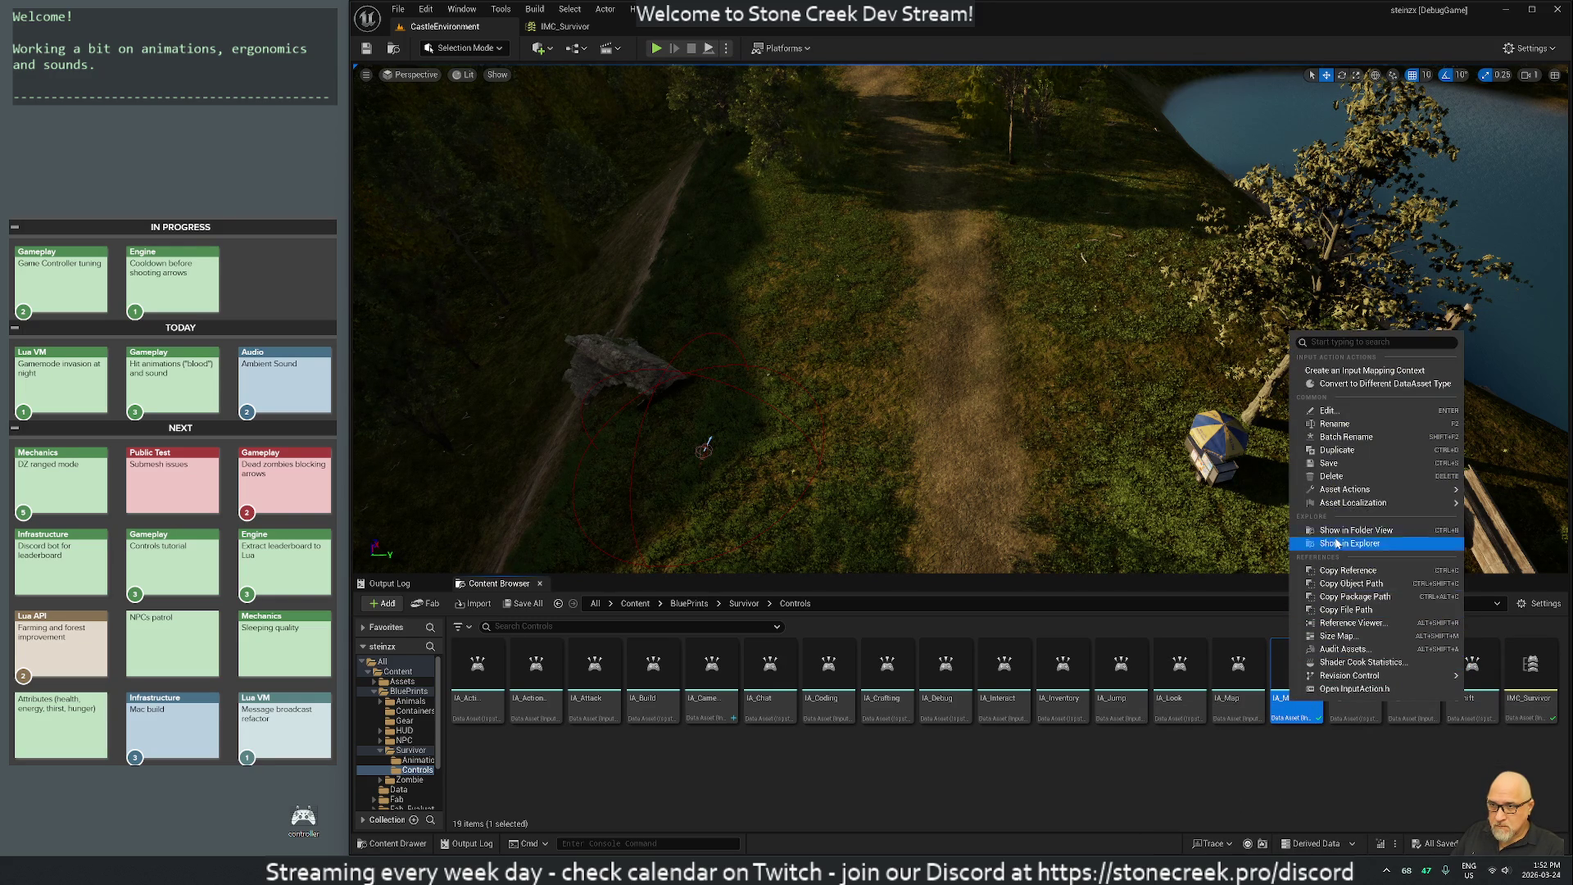
mouse_move(1337, 490)
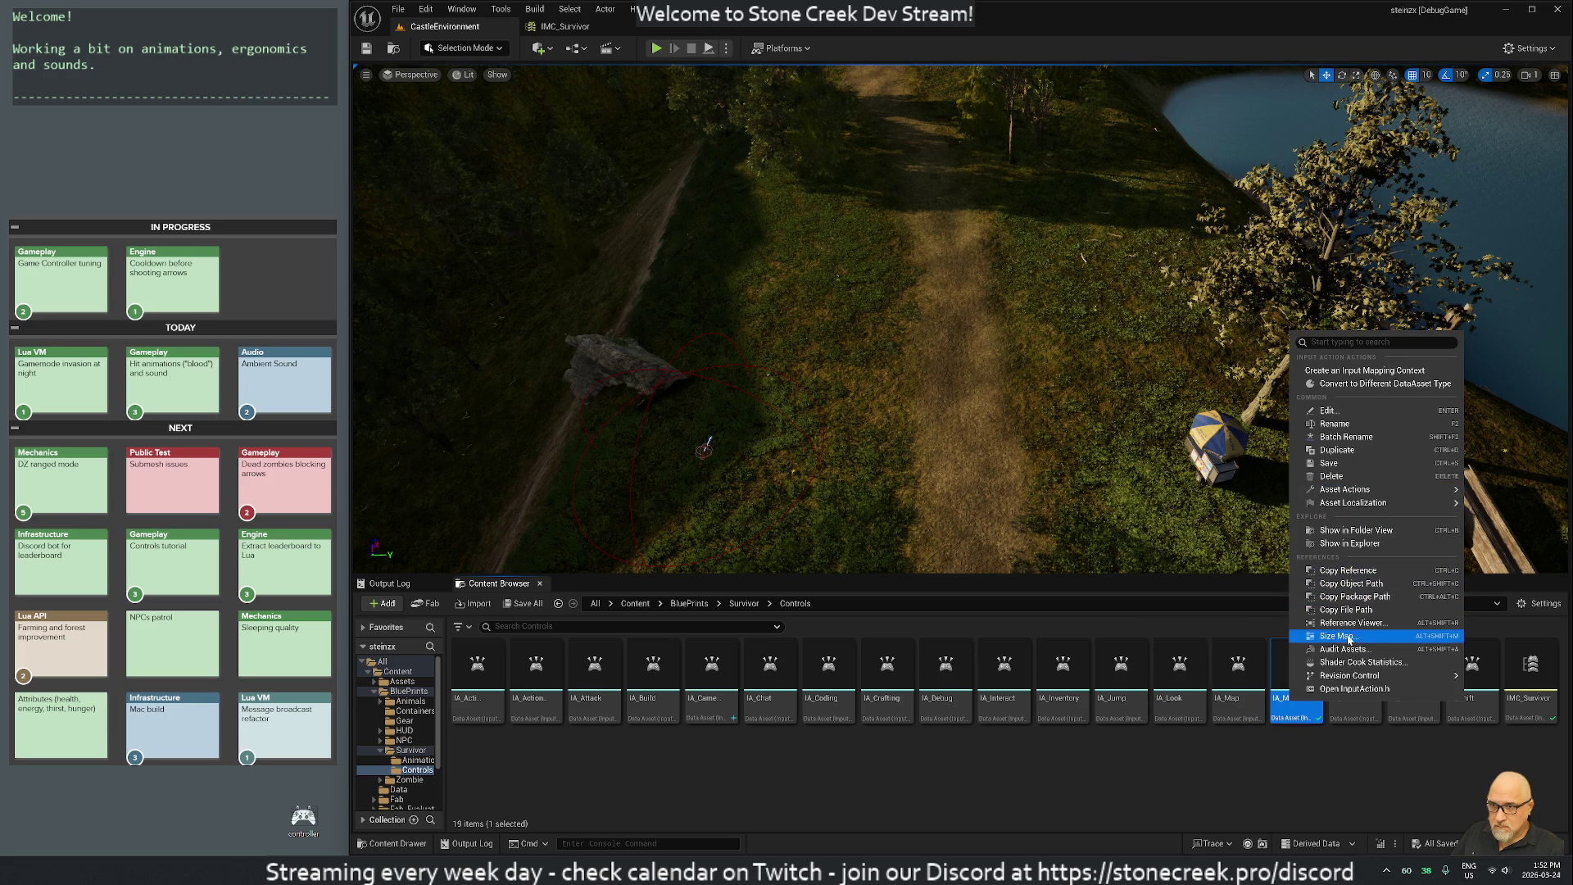
click(1336, 423)
key(End)
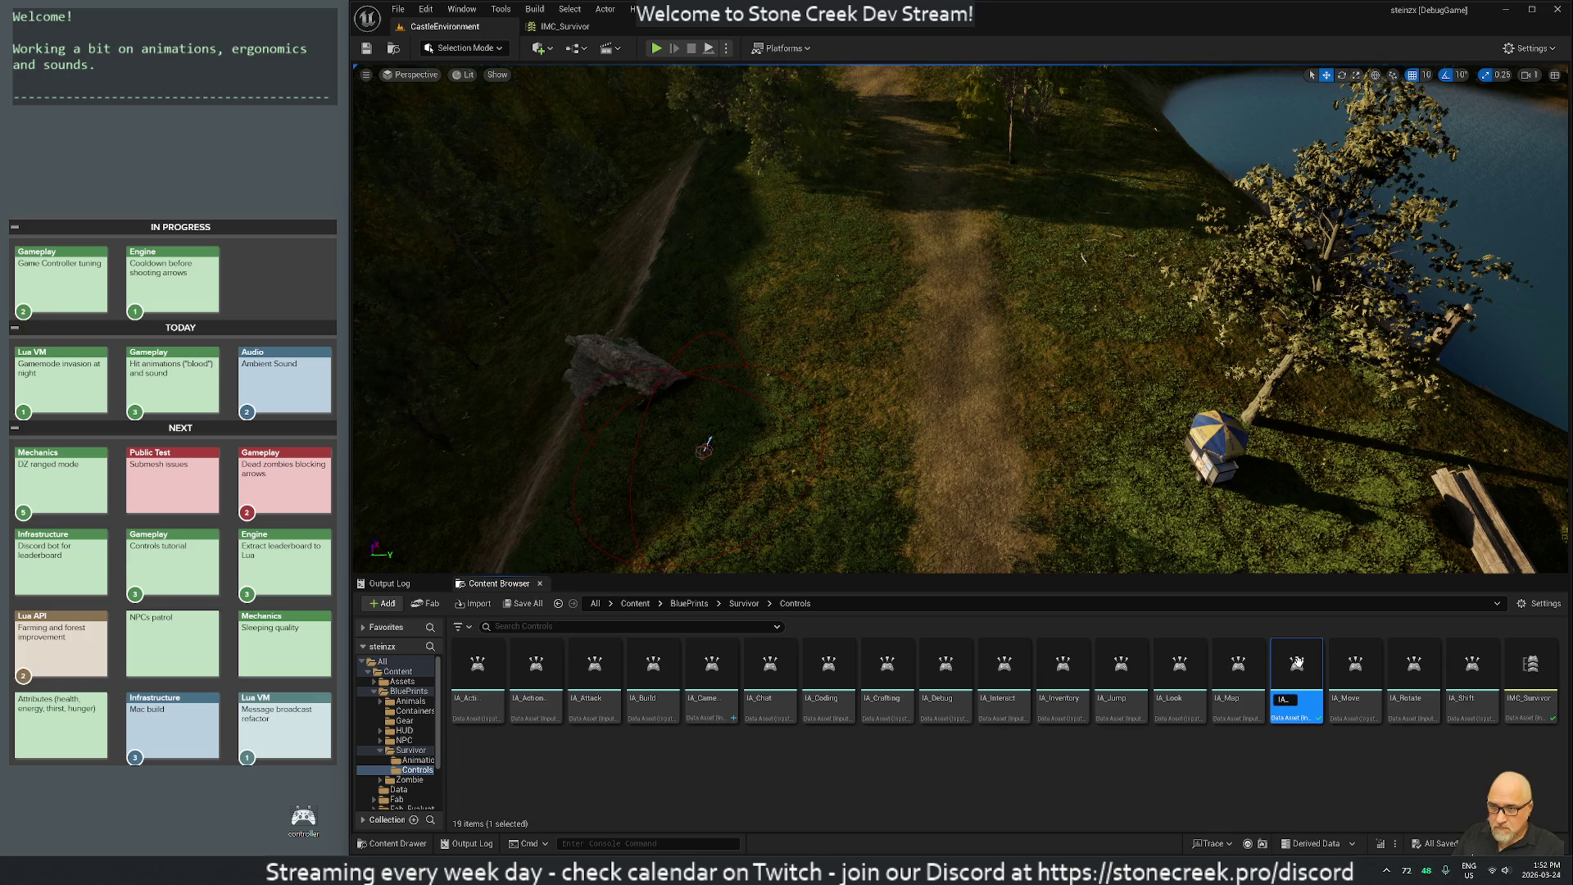
text(Zoom)
key(Return)
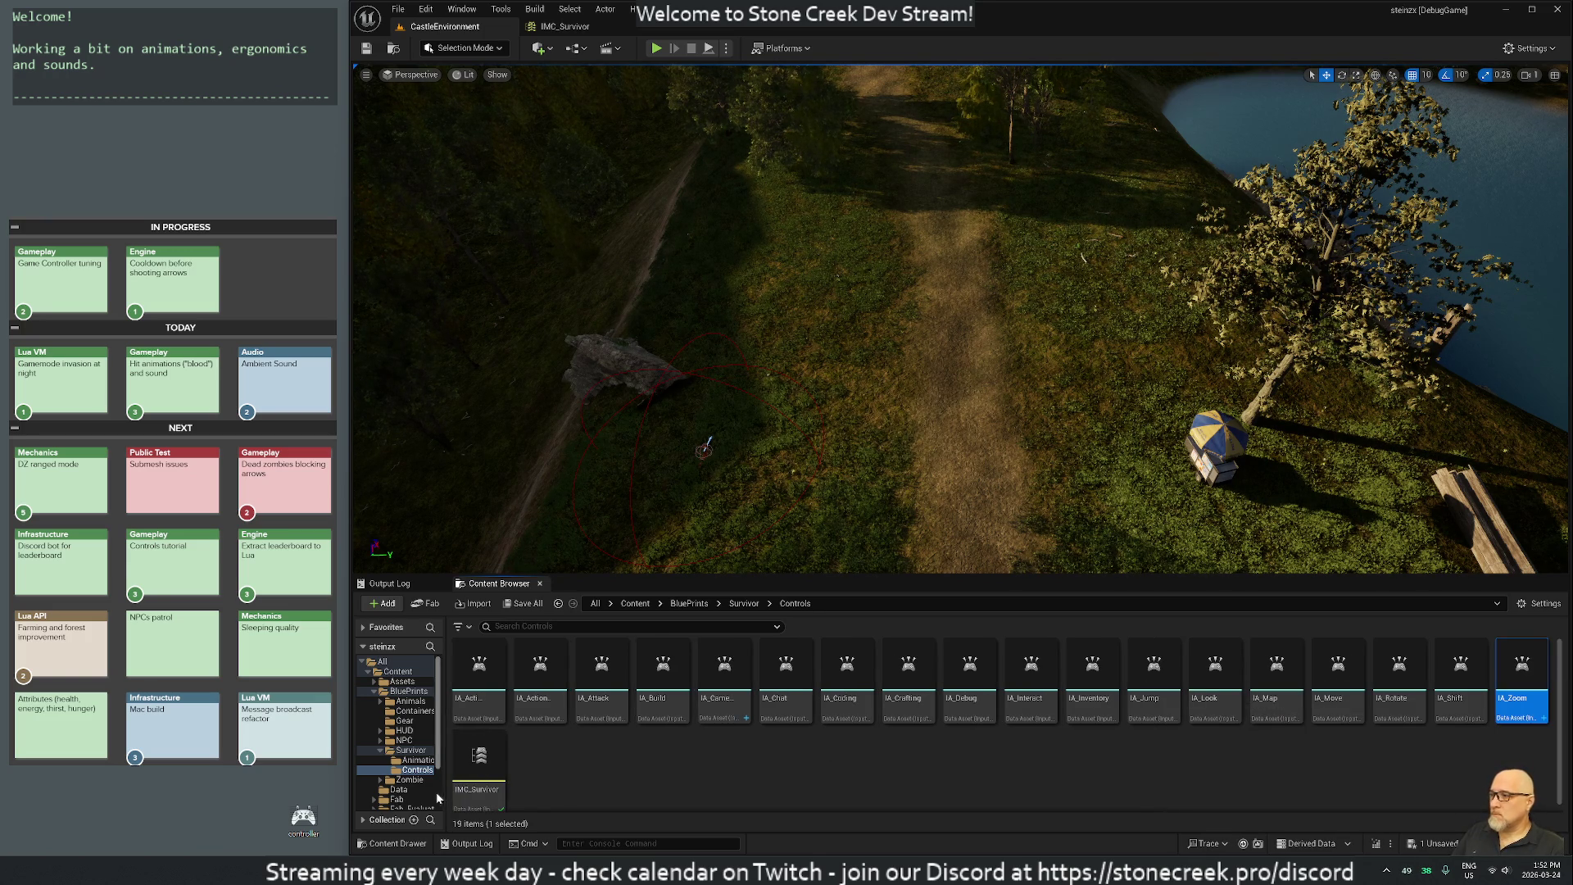
Open IMC_Survivor, collapse its mappings, and add a new empty mapping.
click(477, 768)
double_click(478, 768)
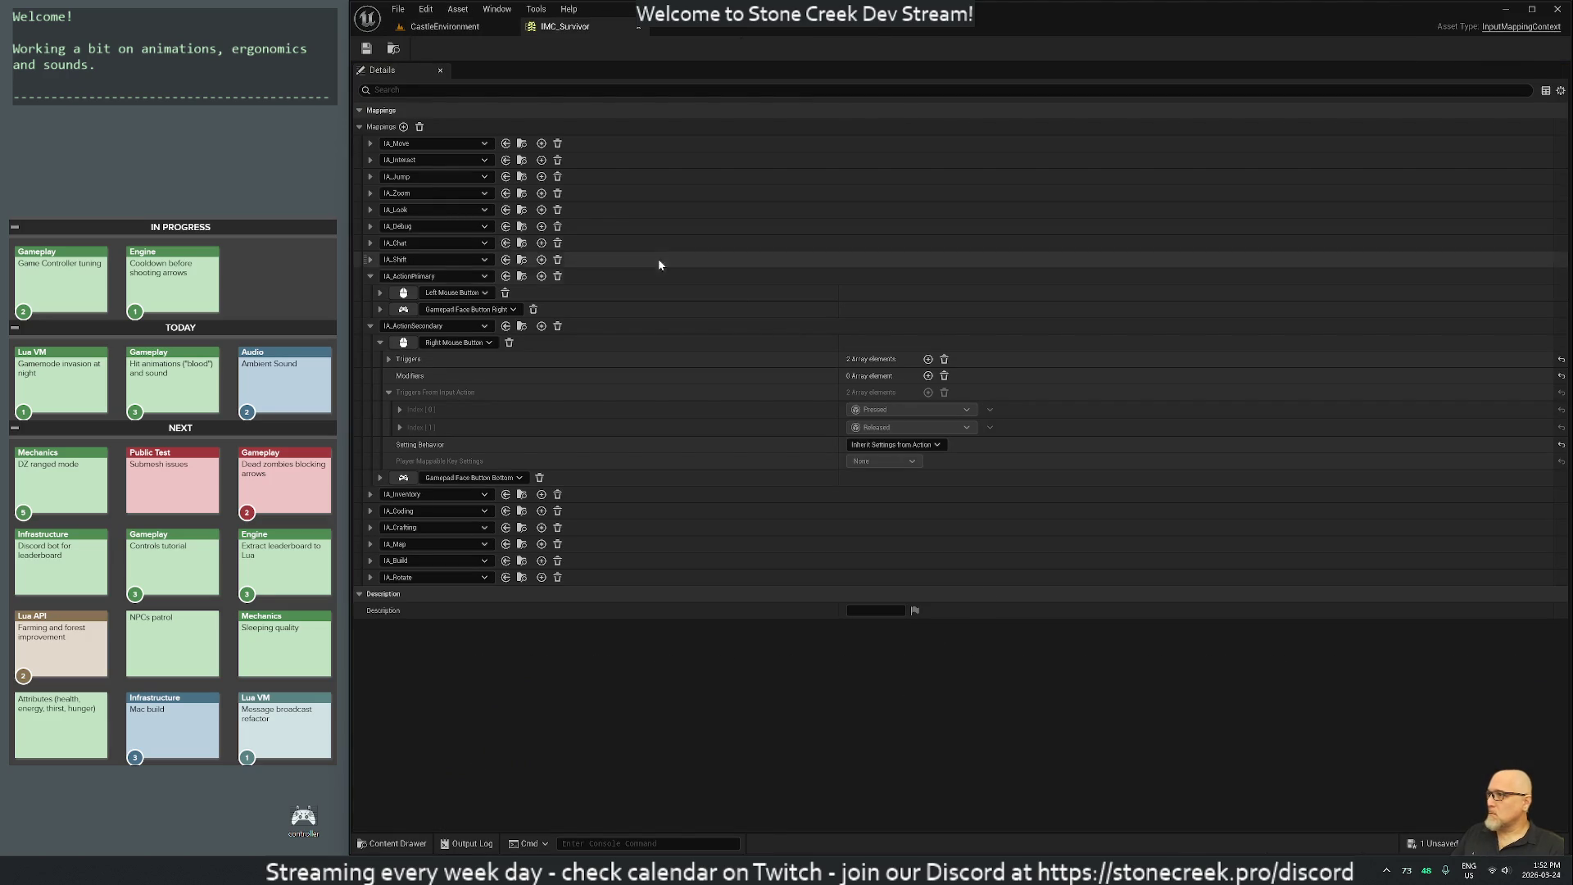
click(401, 195)
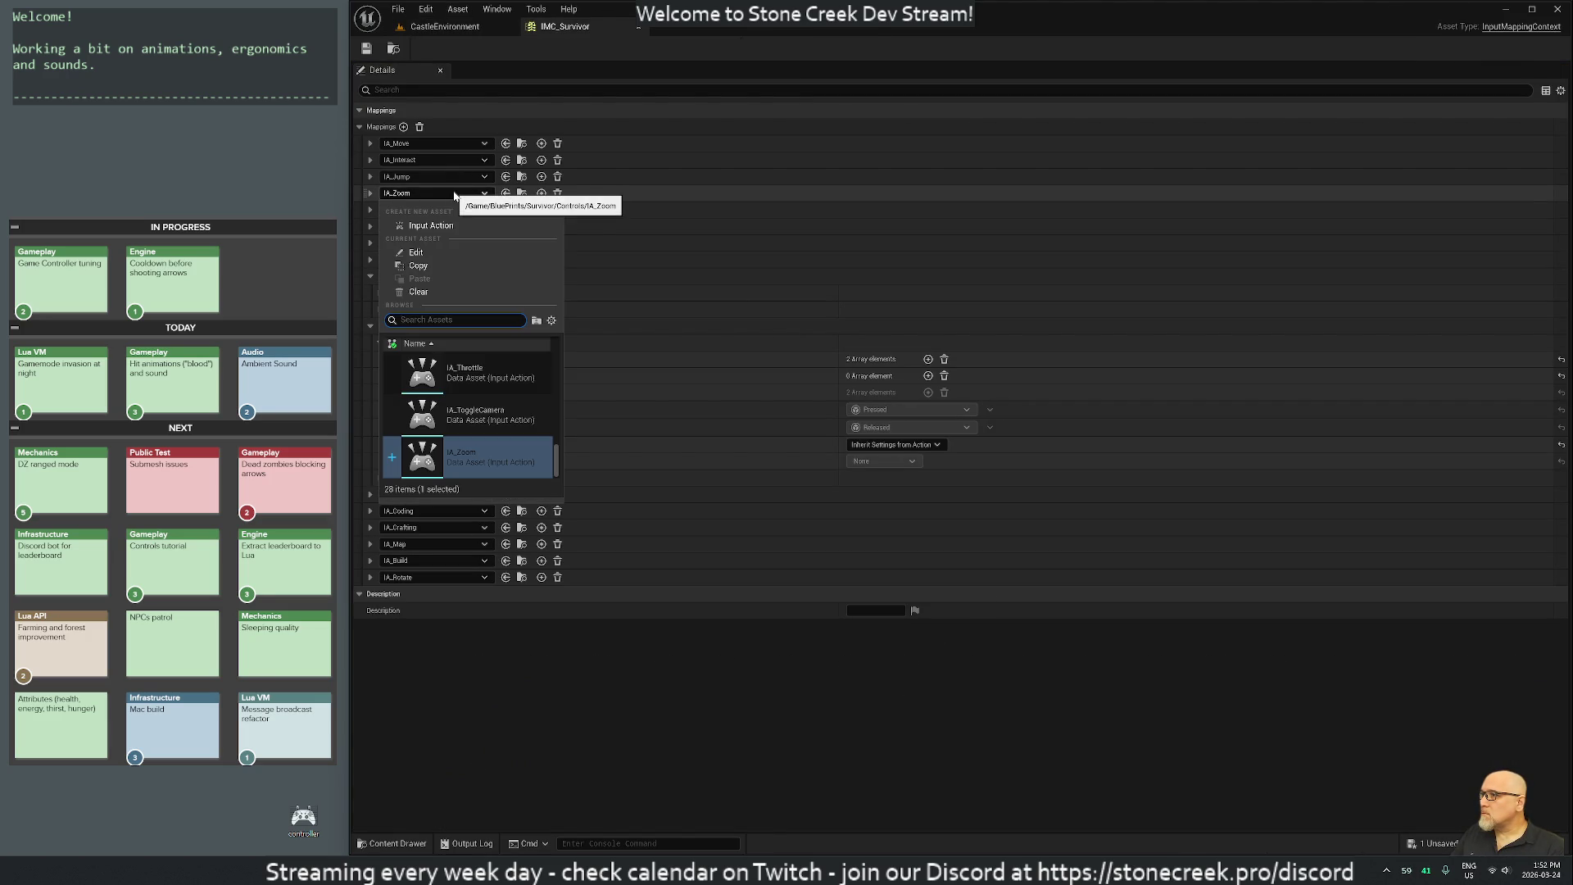
click(398, 197)
click(370, 195)
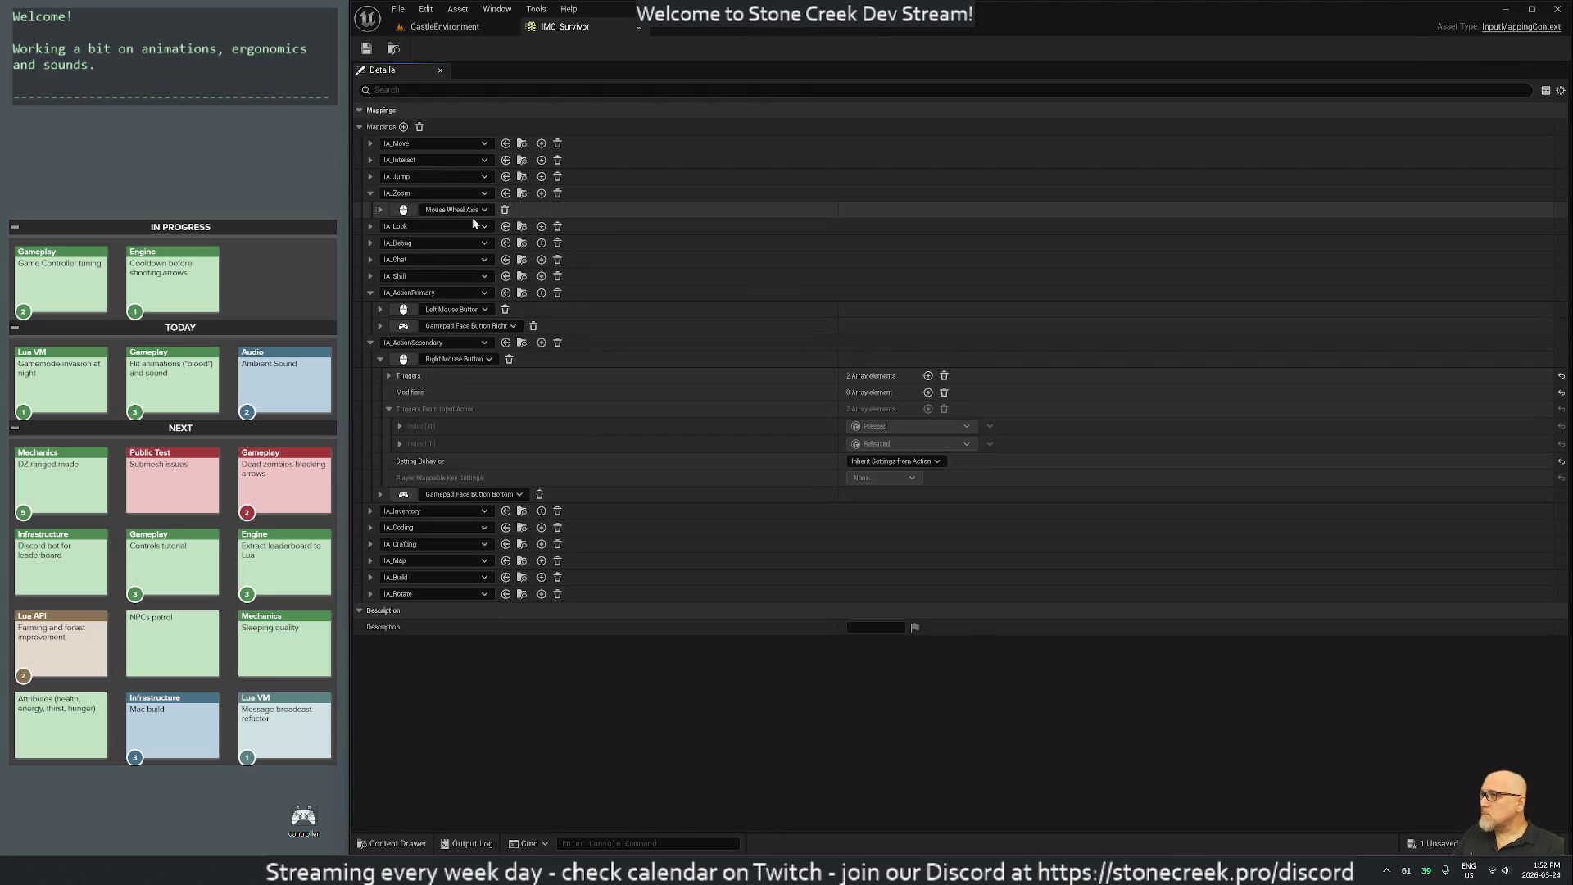
click(370, 193)
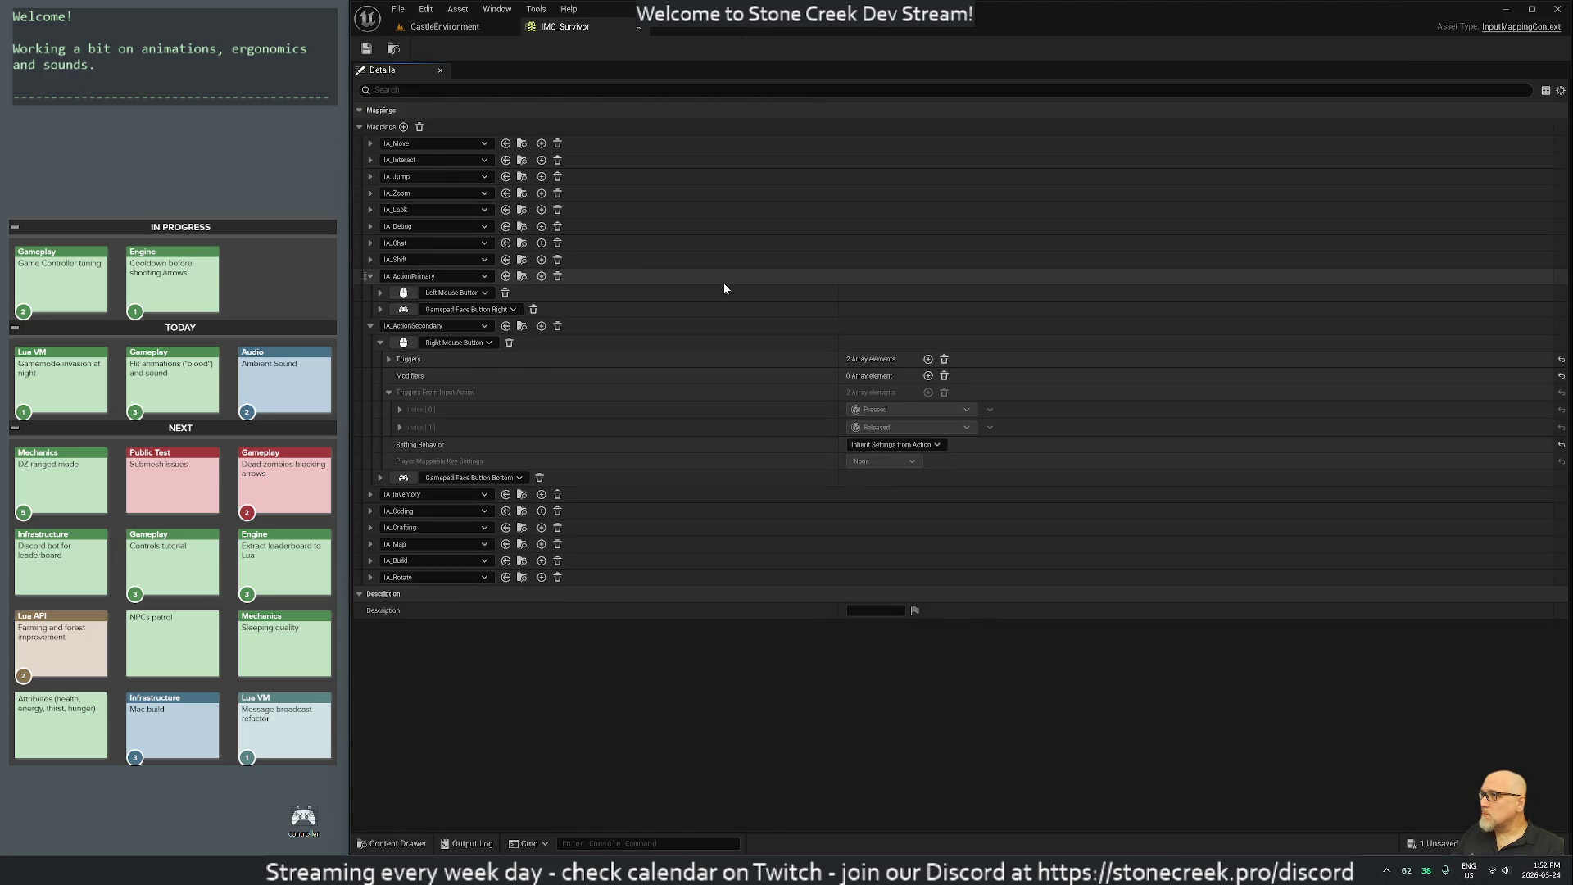
click(370, 276)
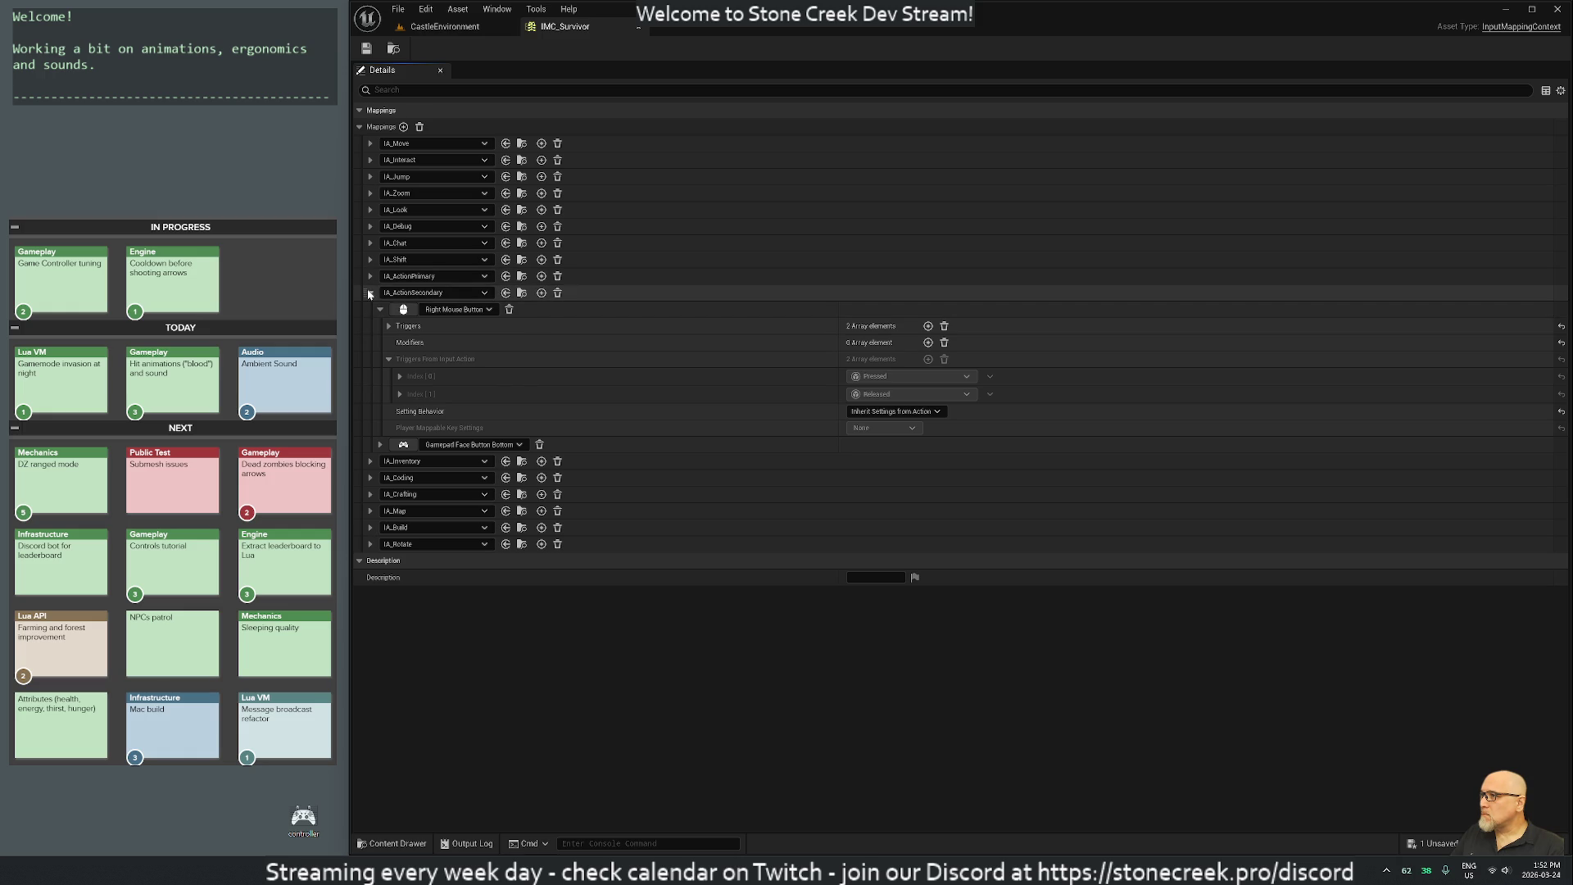
click(370, 293)
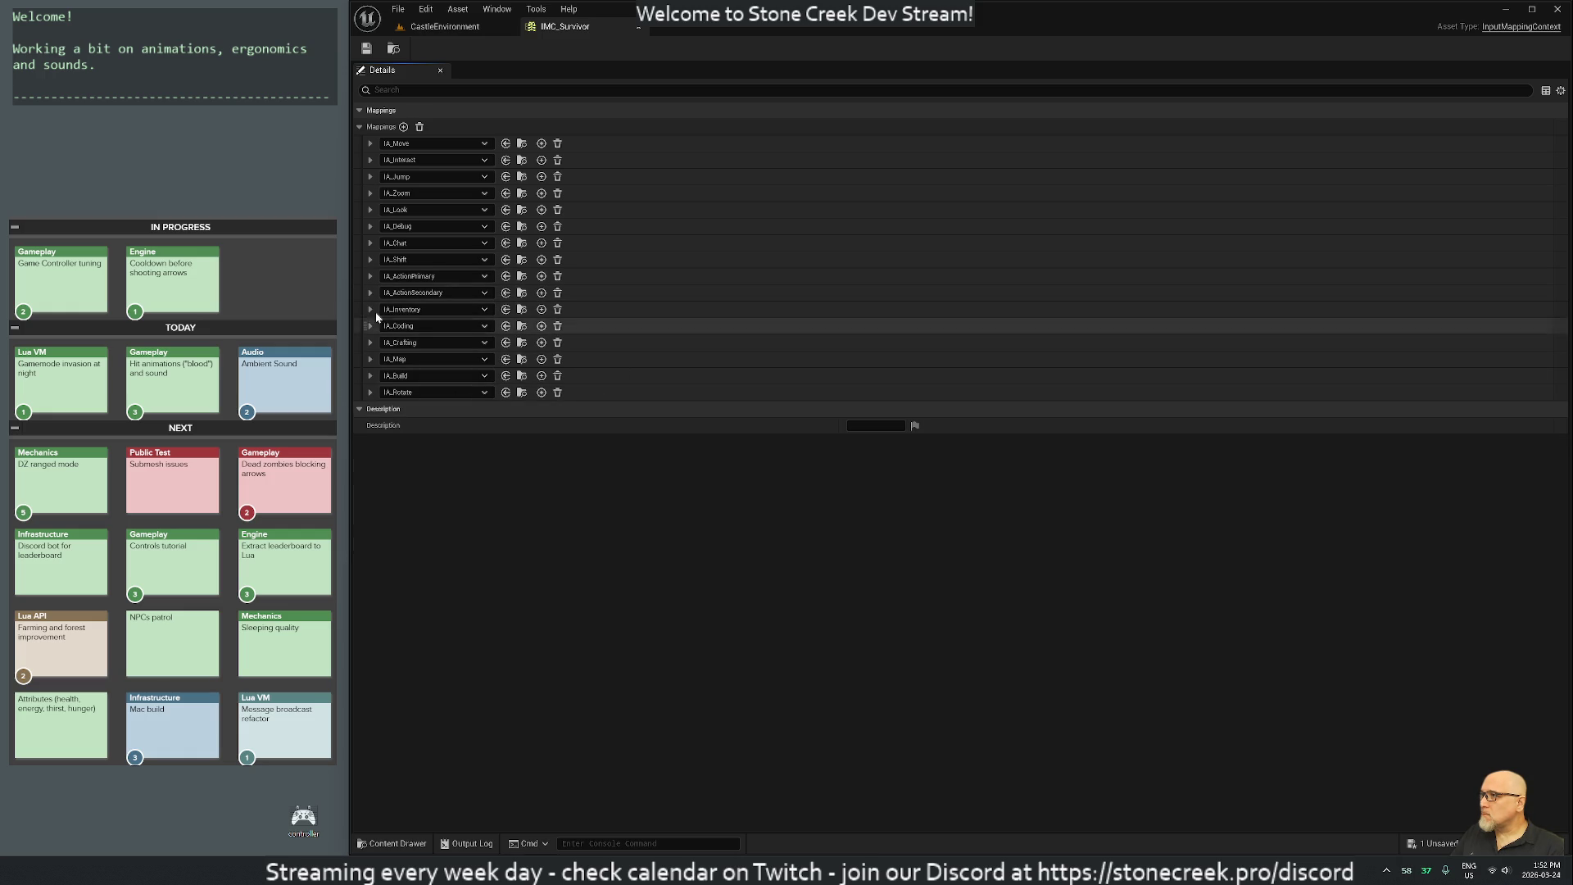
click(403, 127)
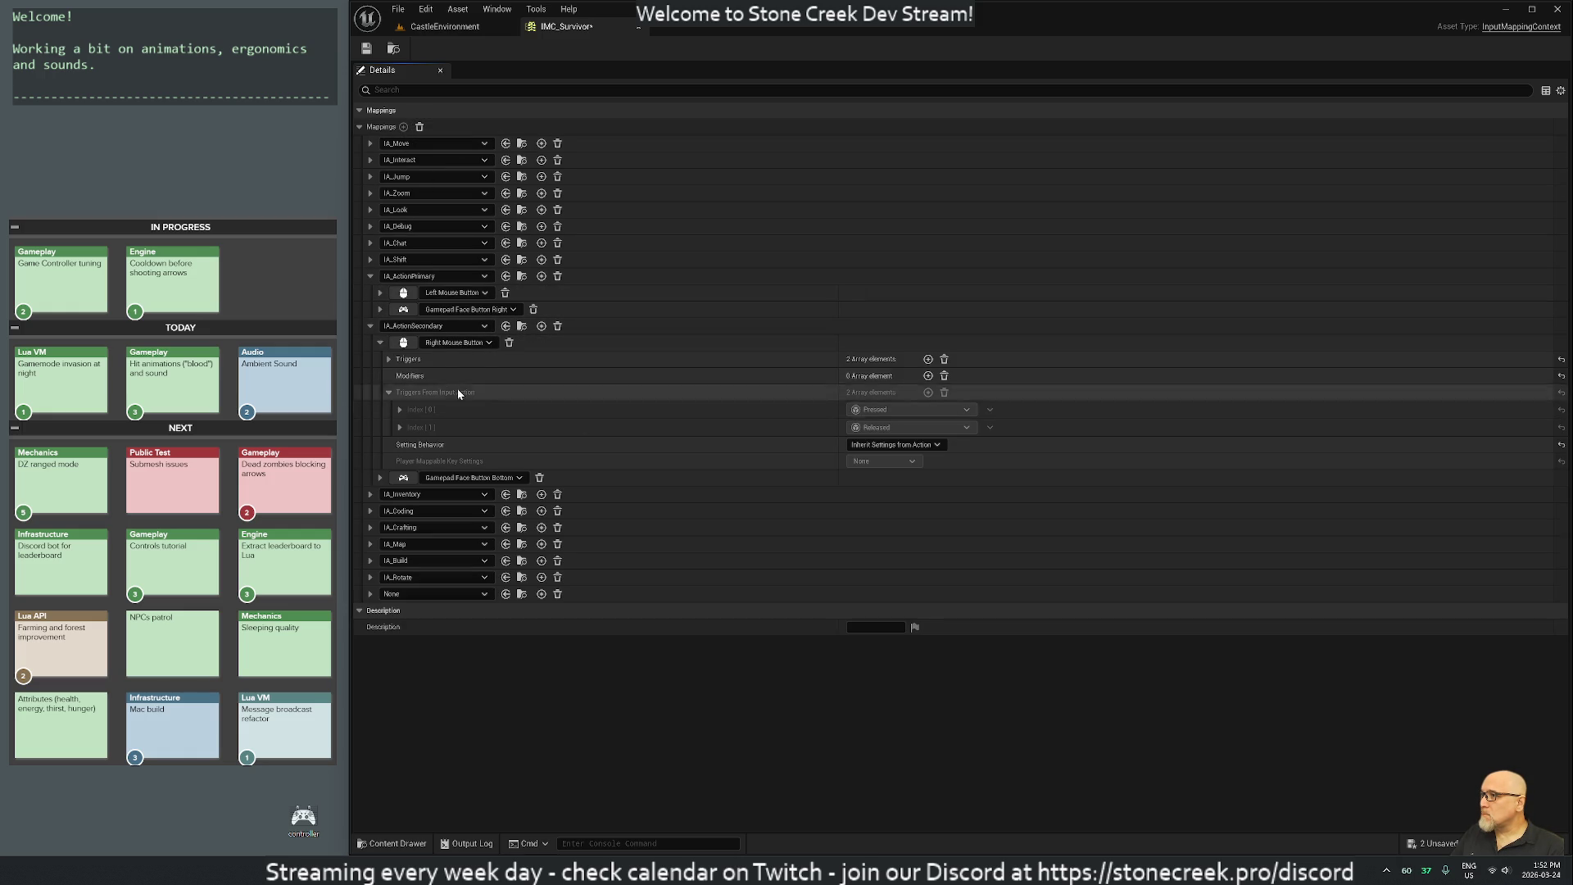
click(455, 26)
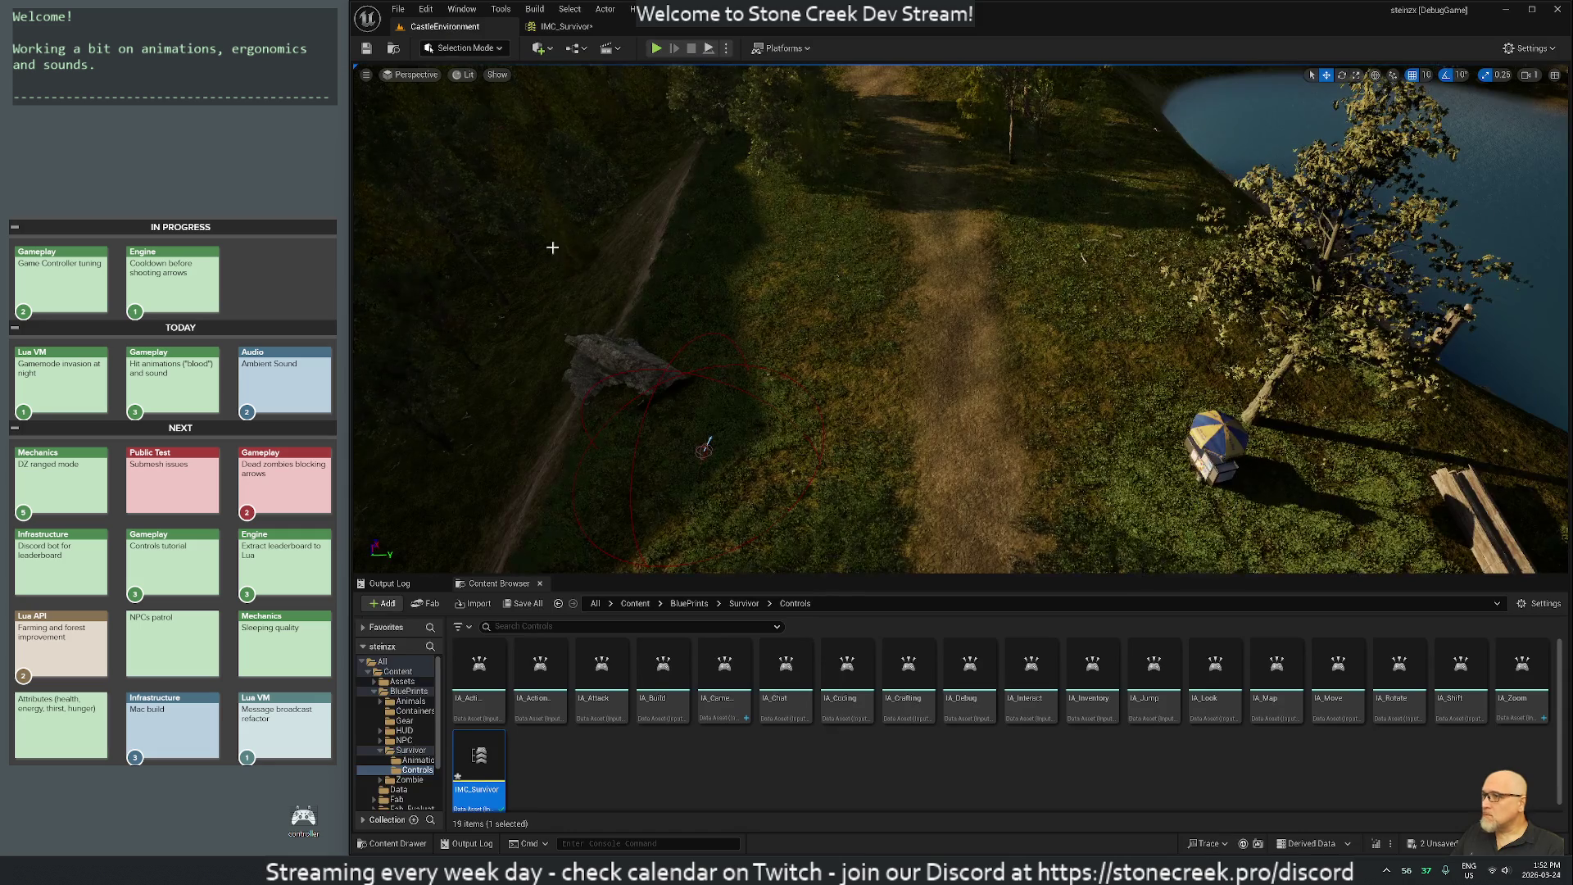
Create a new IA_Autorun Input Action in the Controls folder.
right_click(543, 779)
mouse_move(585, 698)
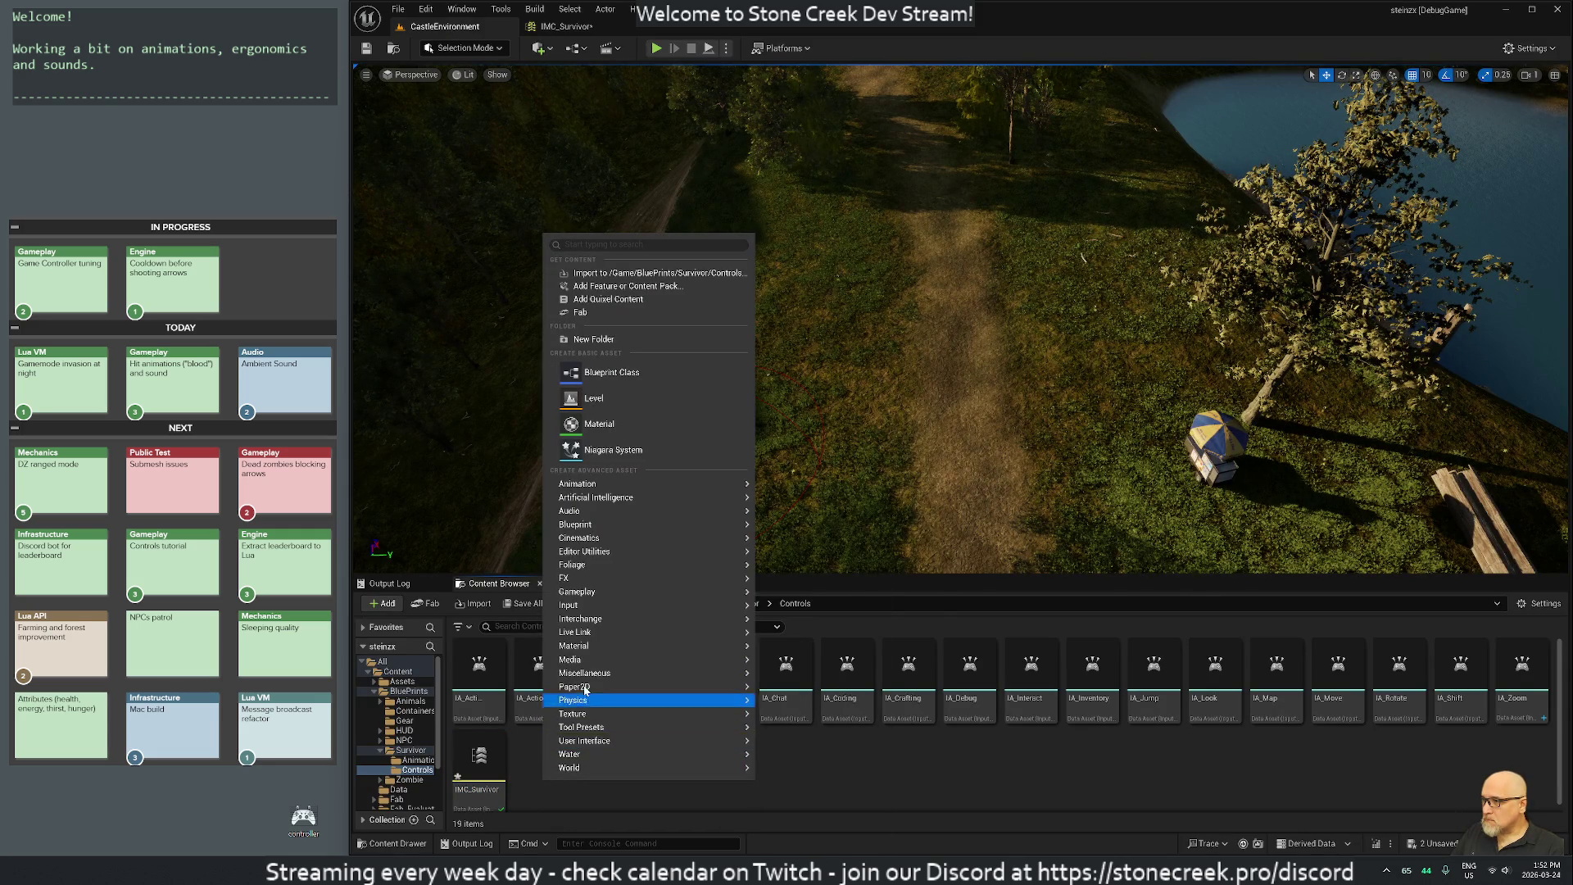
mouse_move(577, 605)
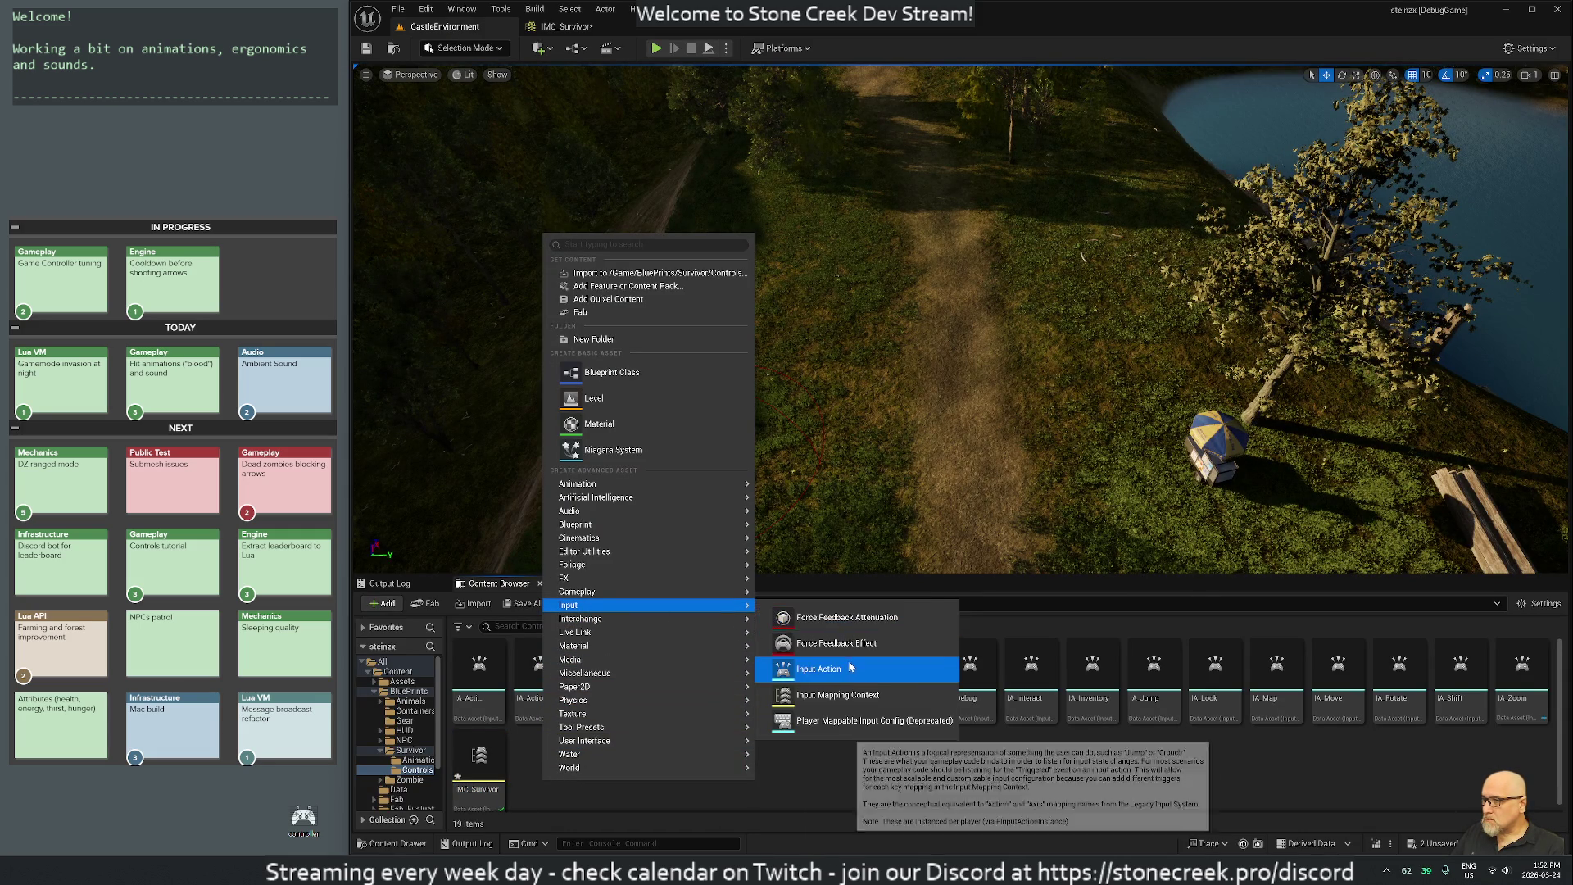
click(850, 668)
text(IA)
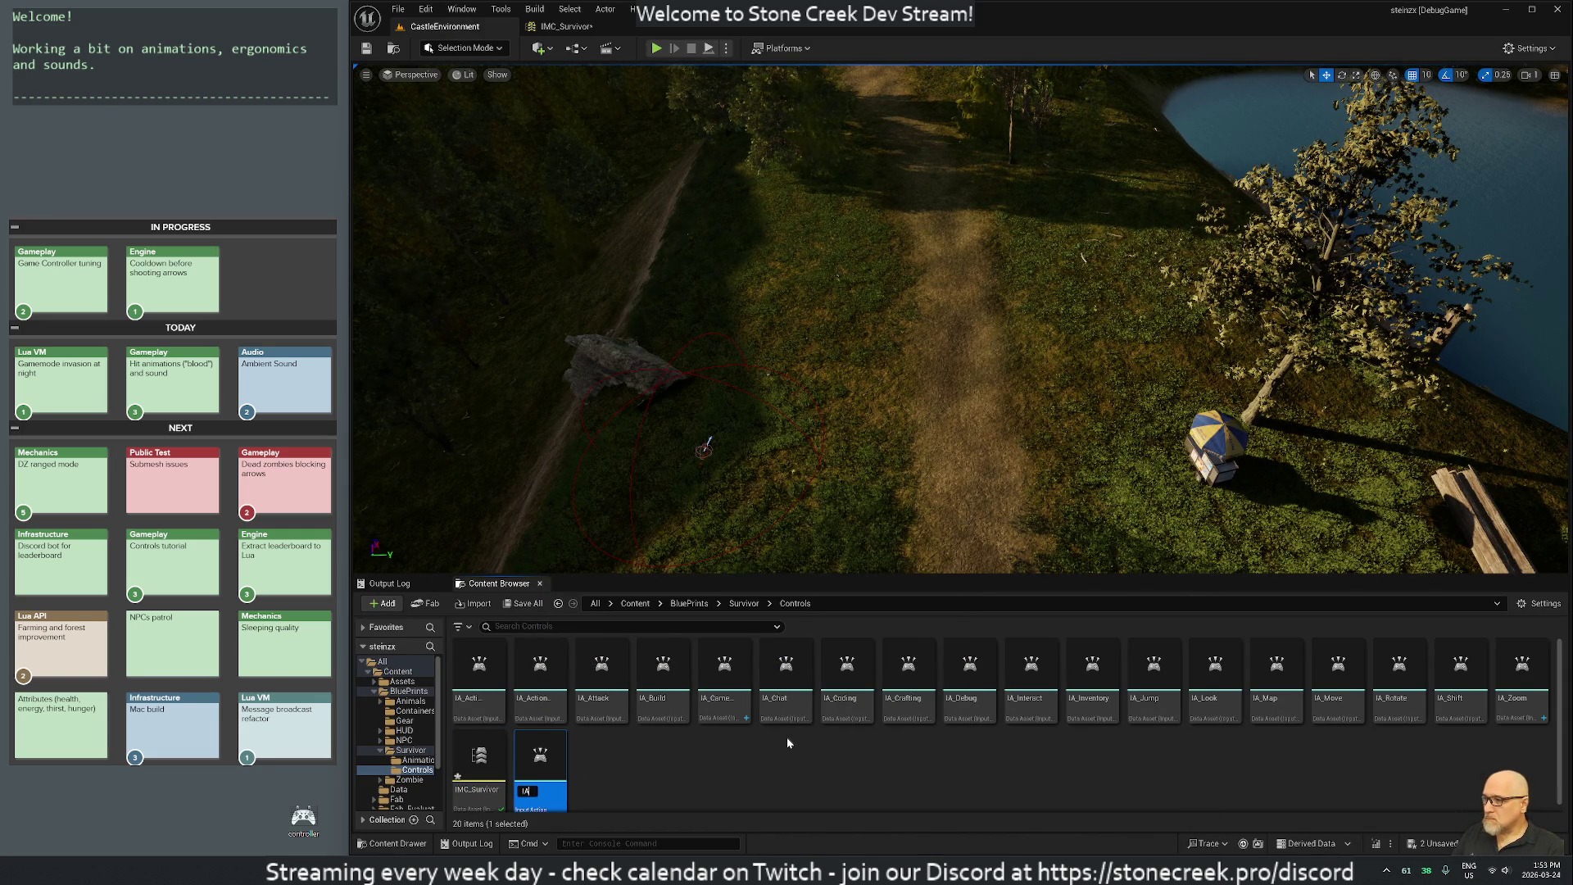
text(_Autorun)
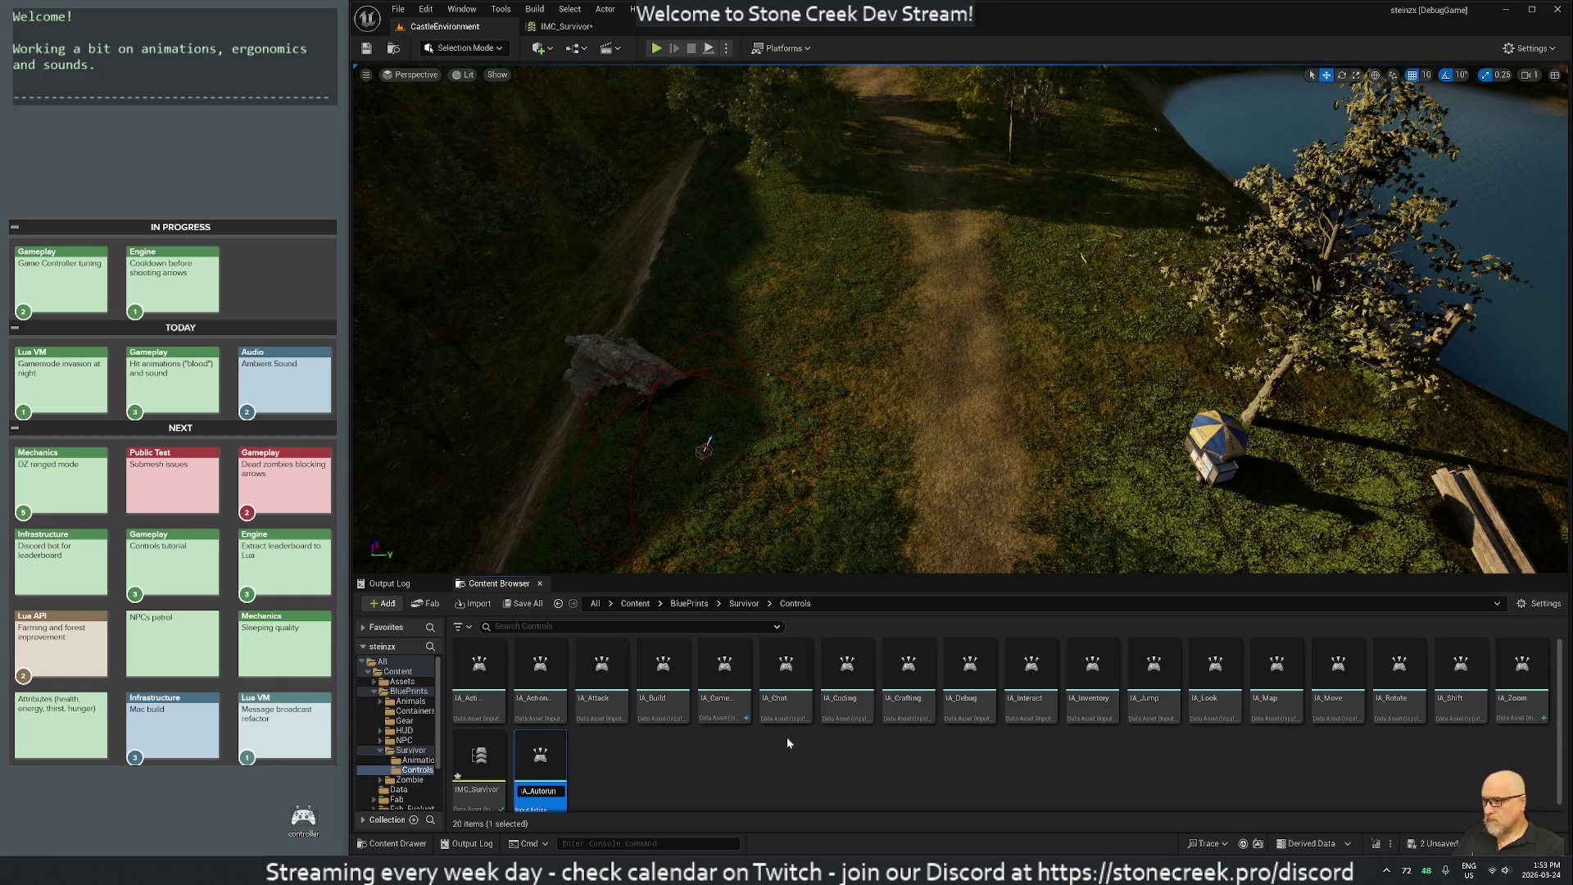
key(Return)
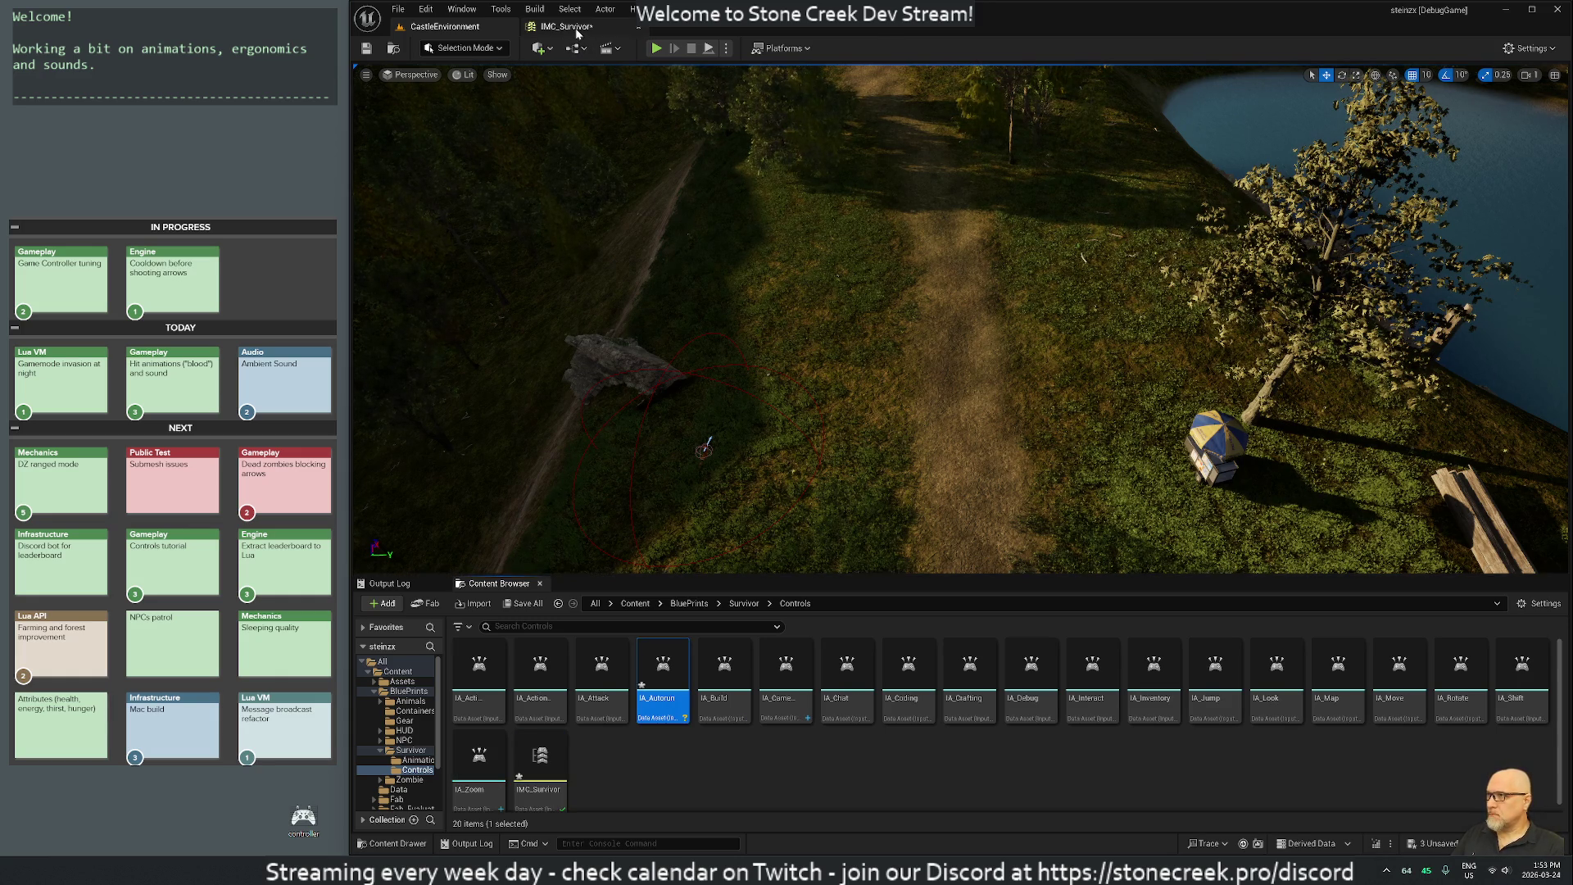
Assign IA_Autorun to IMC_Survivor's empty mapping and add a second key binding.
click(565, 26)
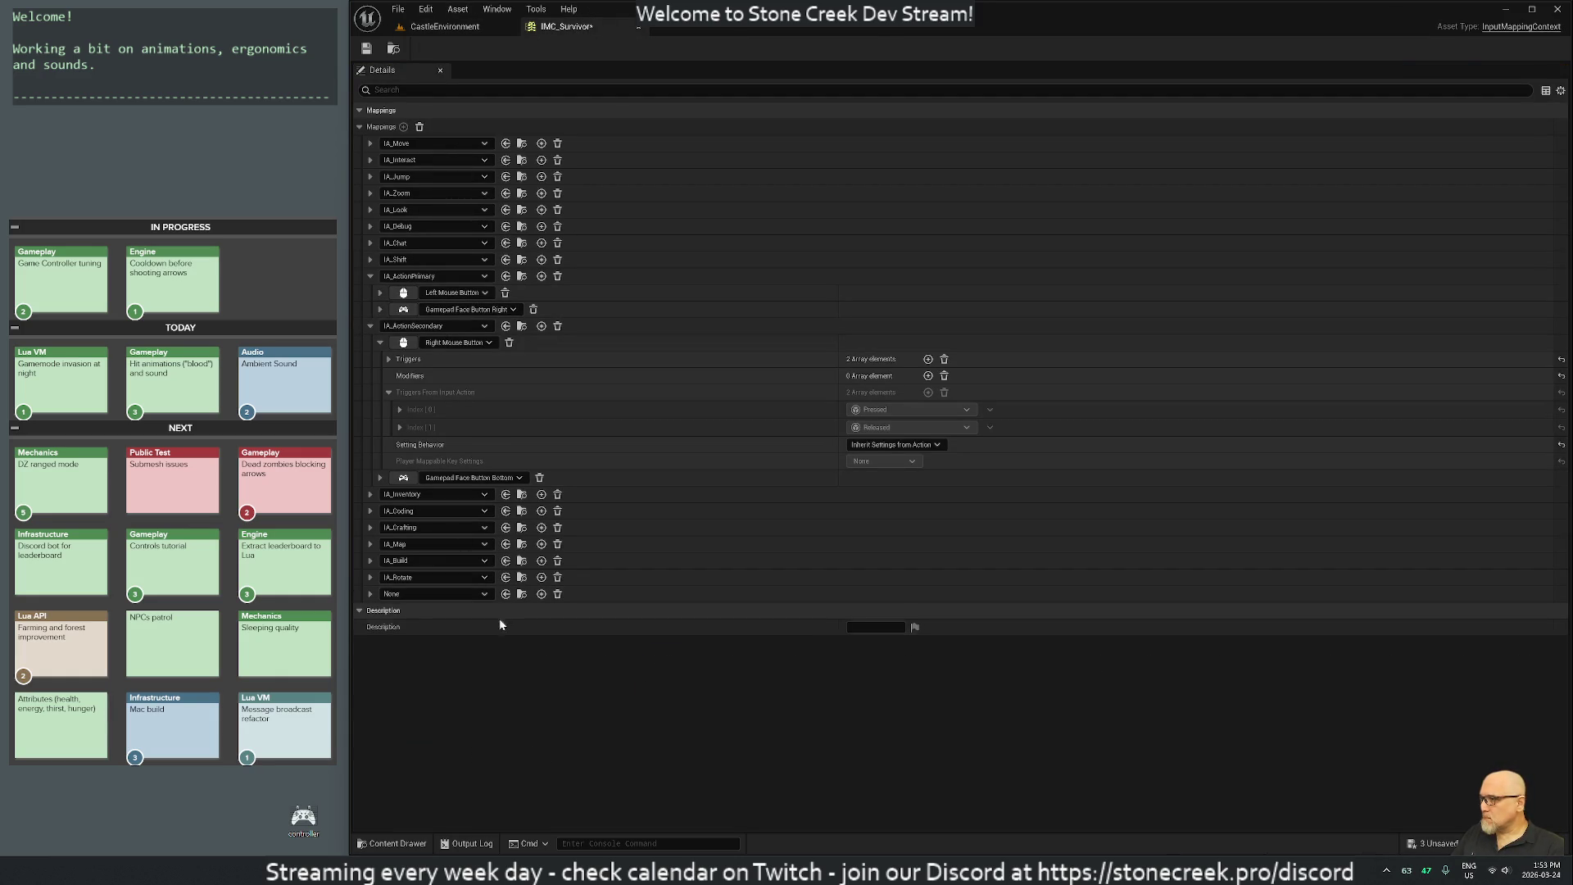
click(403, 594)
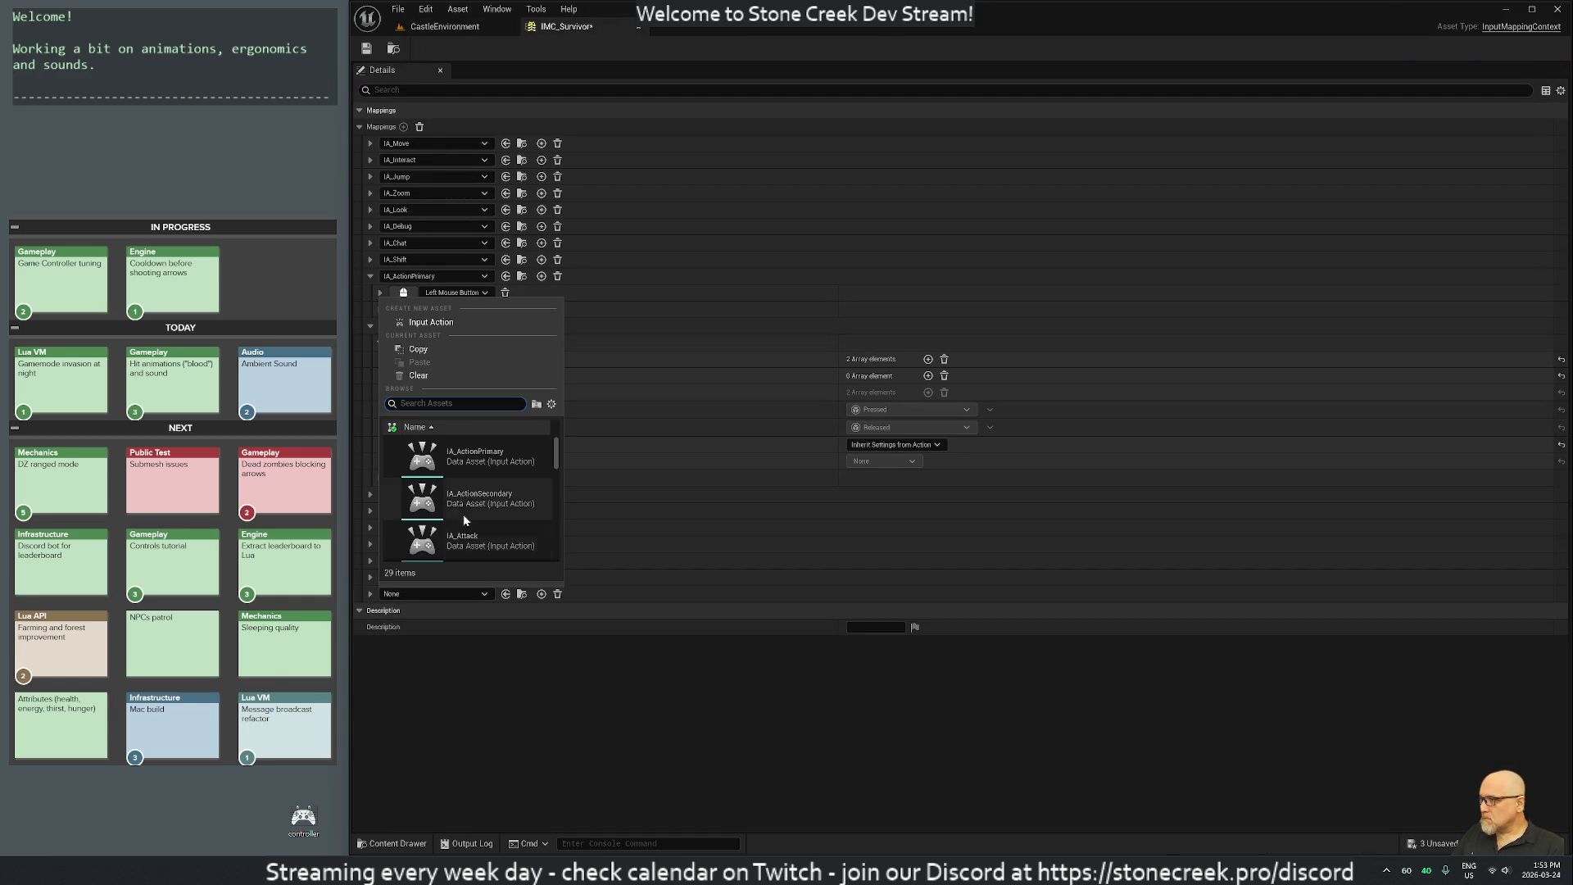
text(autor)
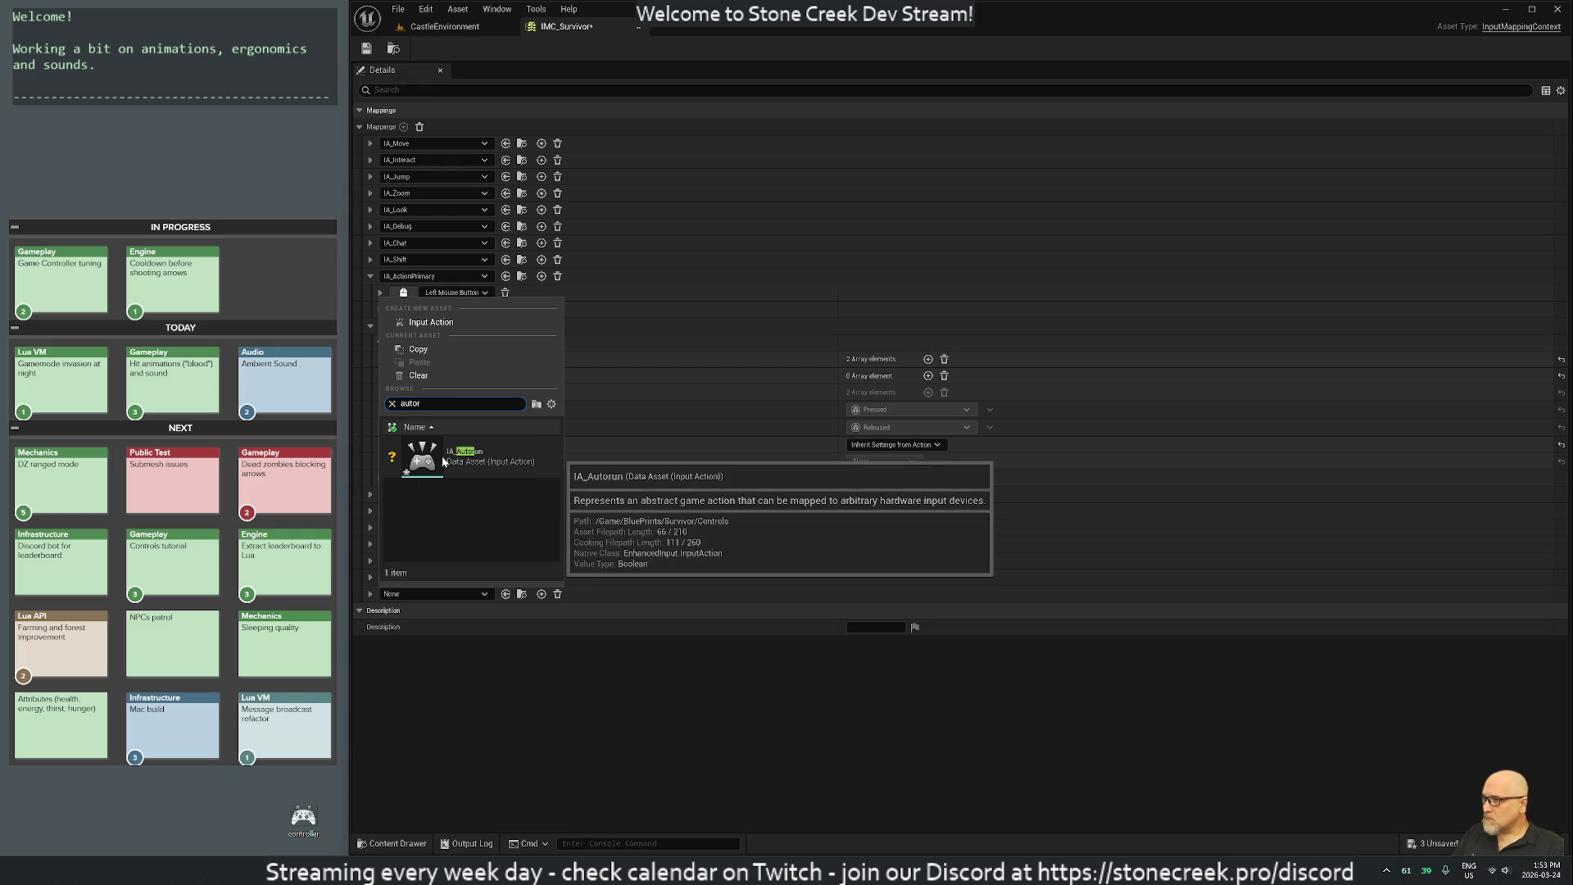
click(442, 459)
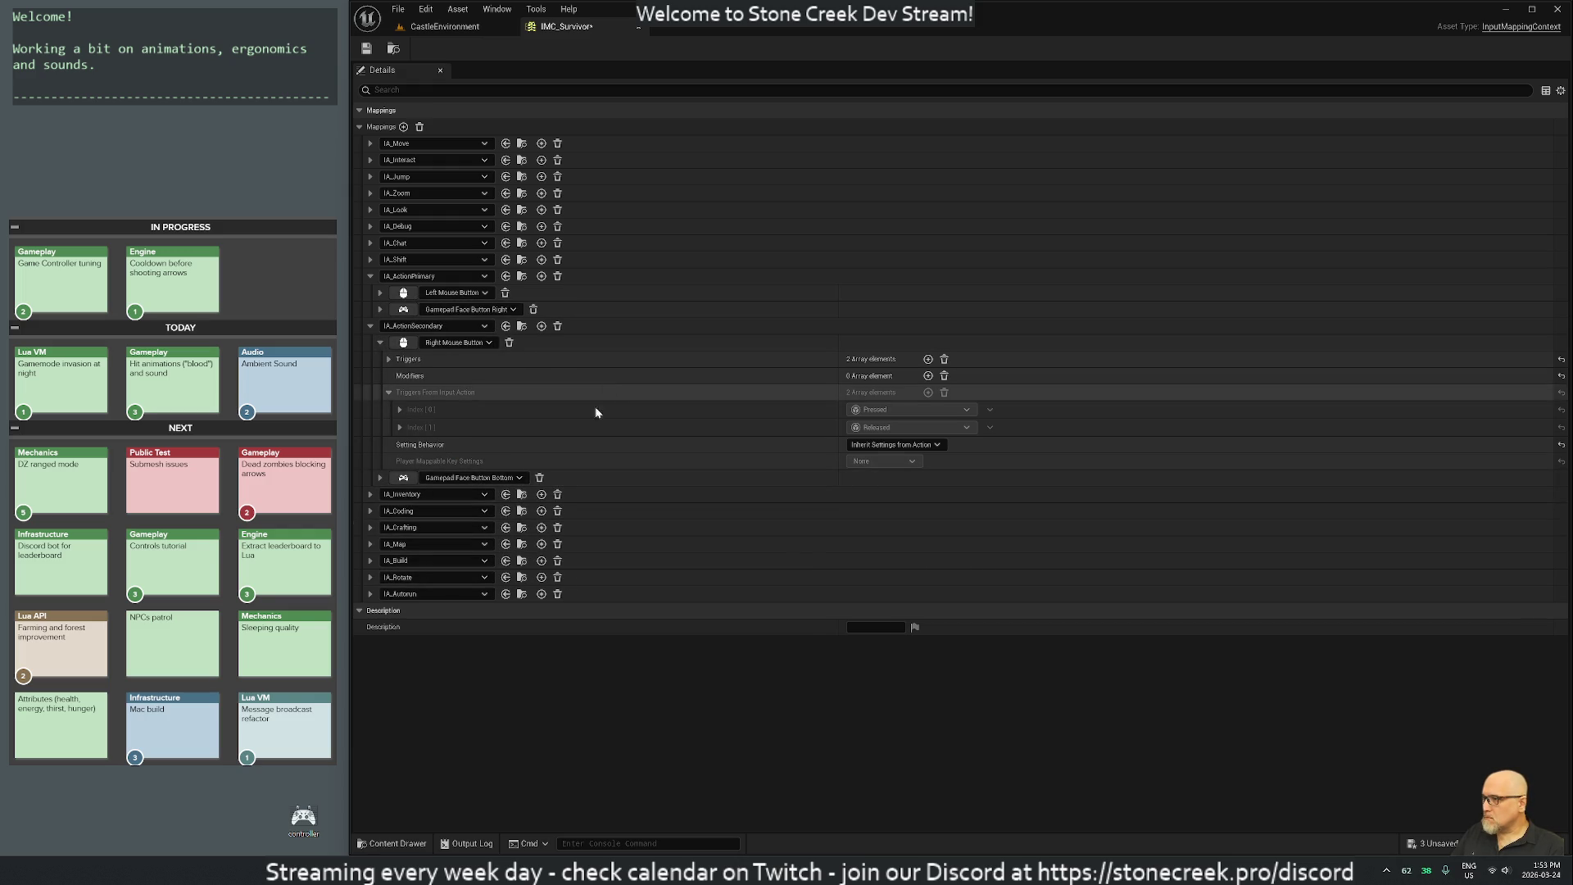
click(369, 593)
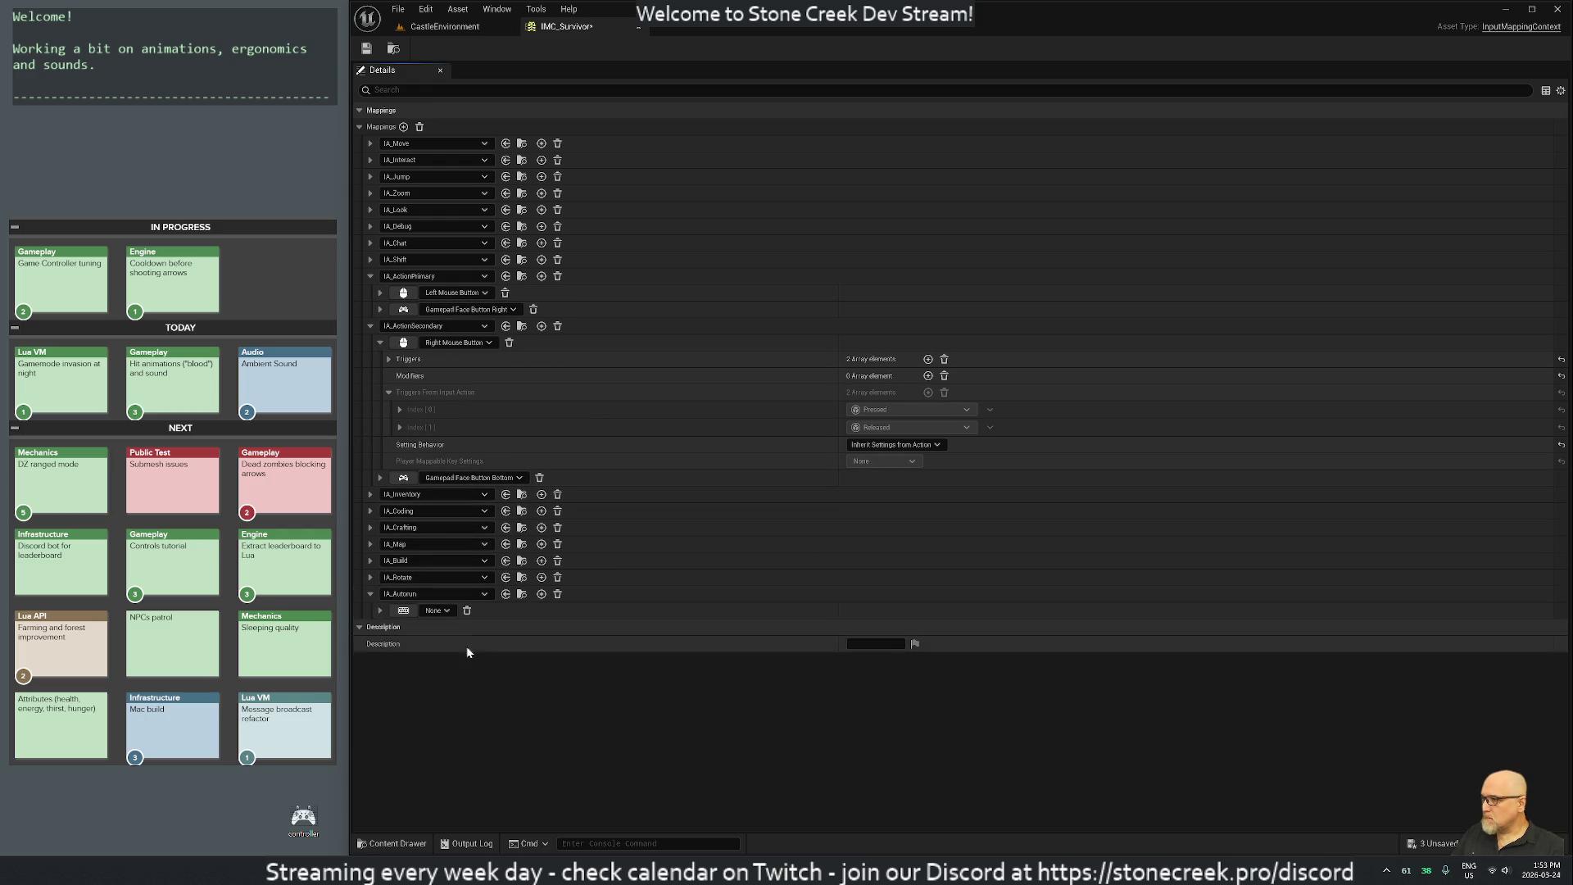
click(405, 612)
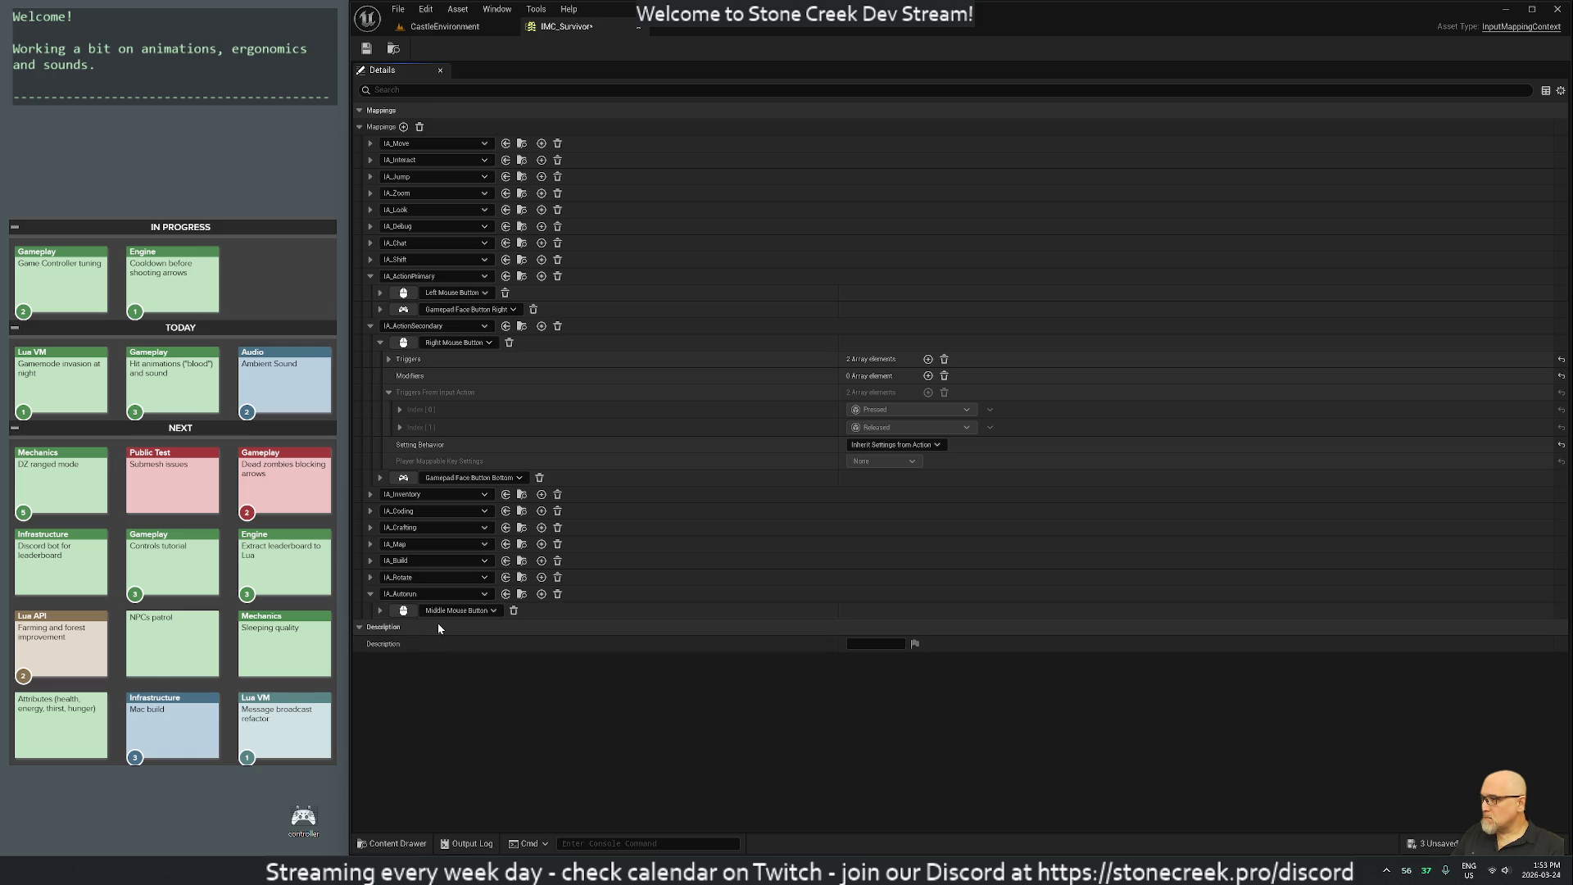
click(541, 594)
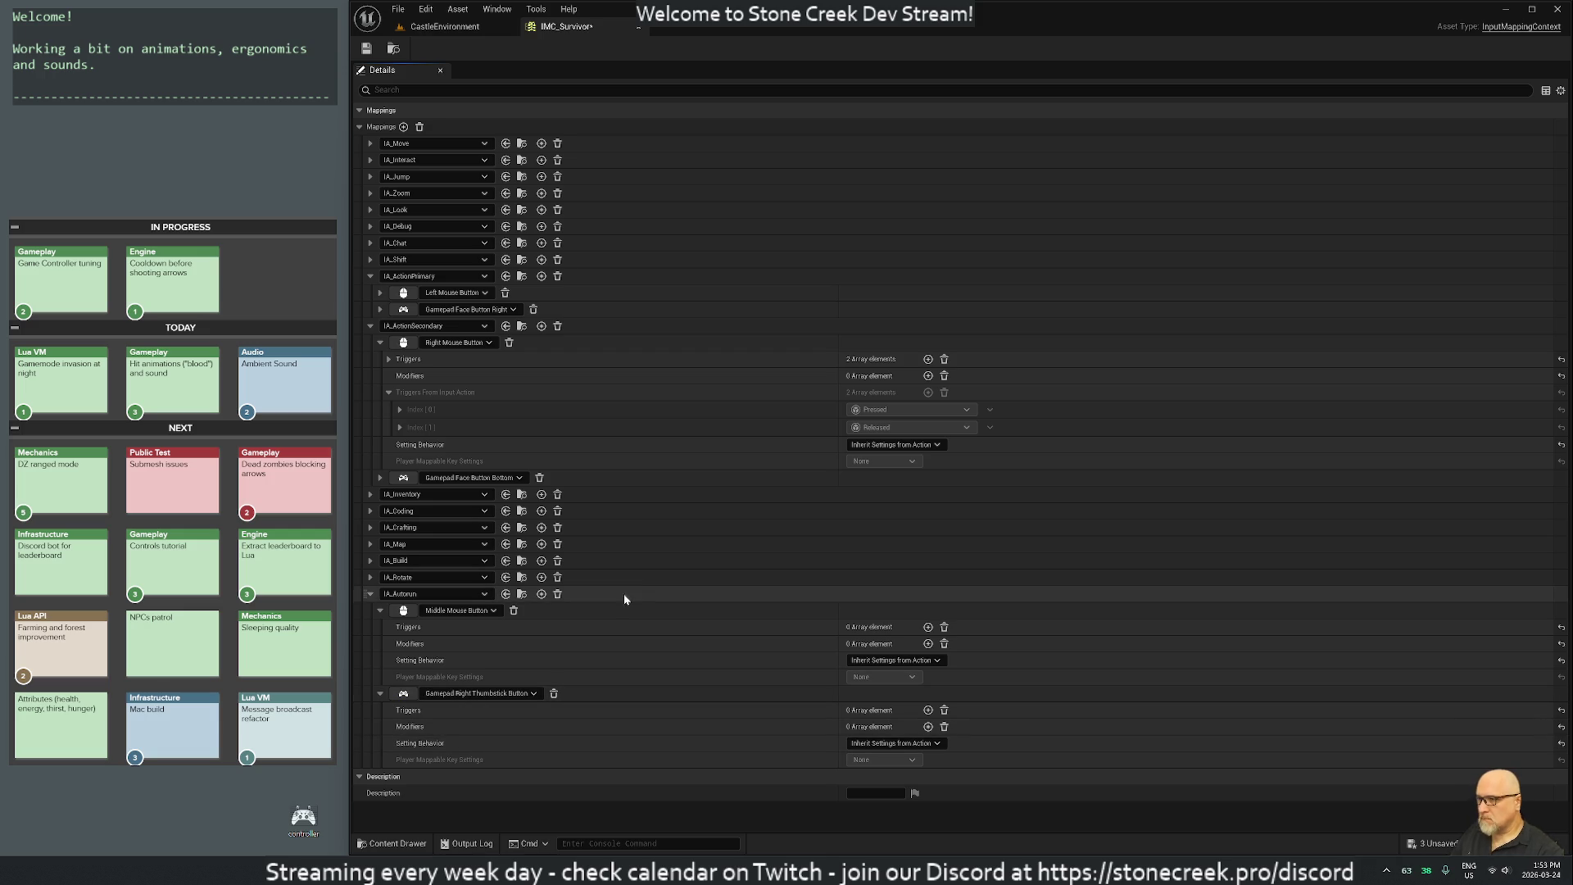
click(369, 594)
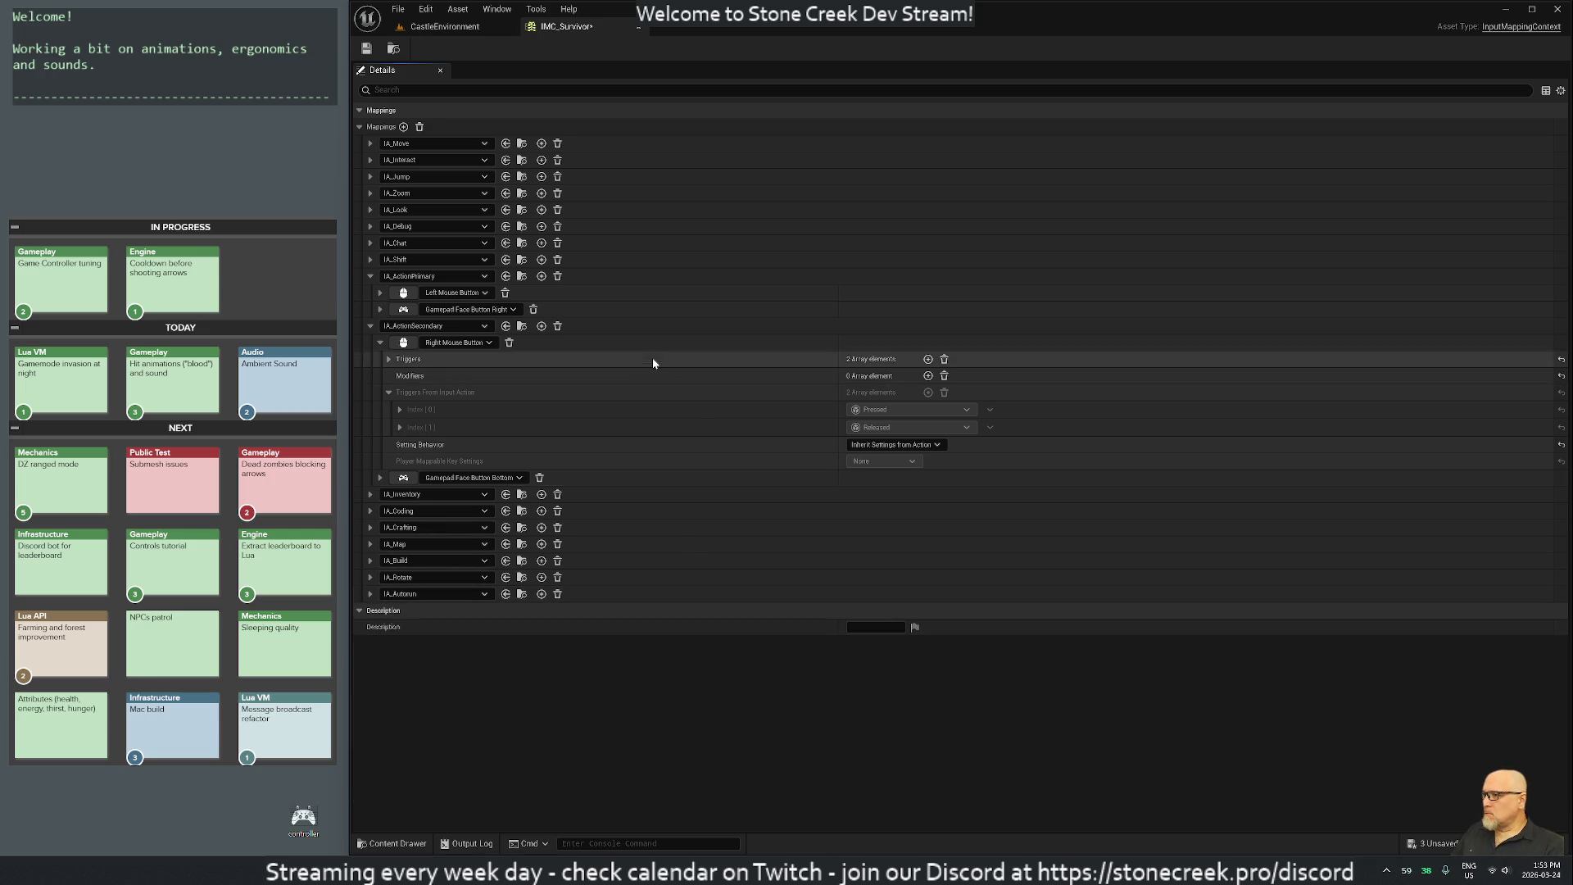
click(370, 326)
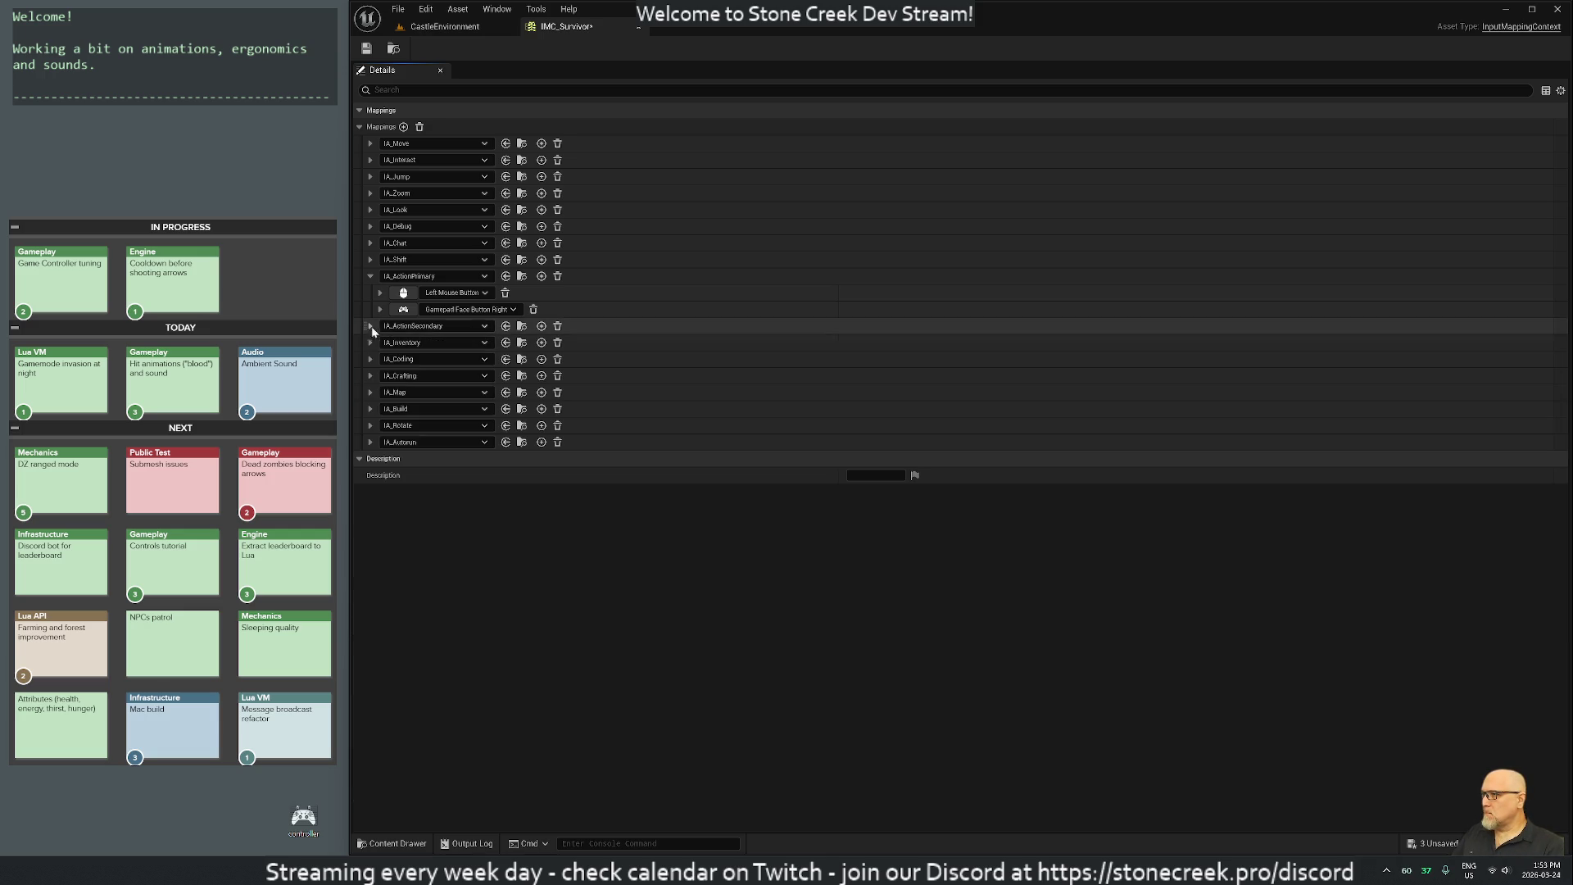
click(370, 276)
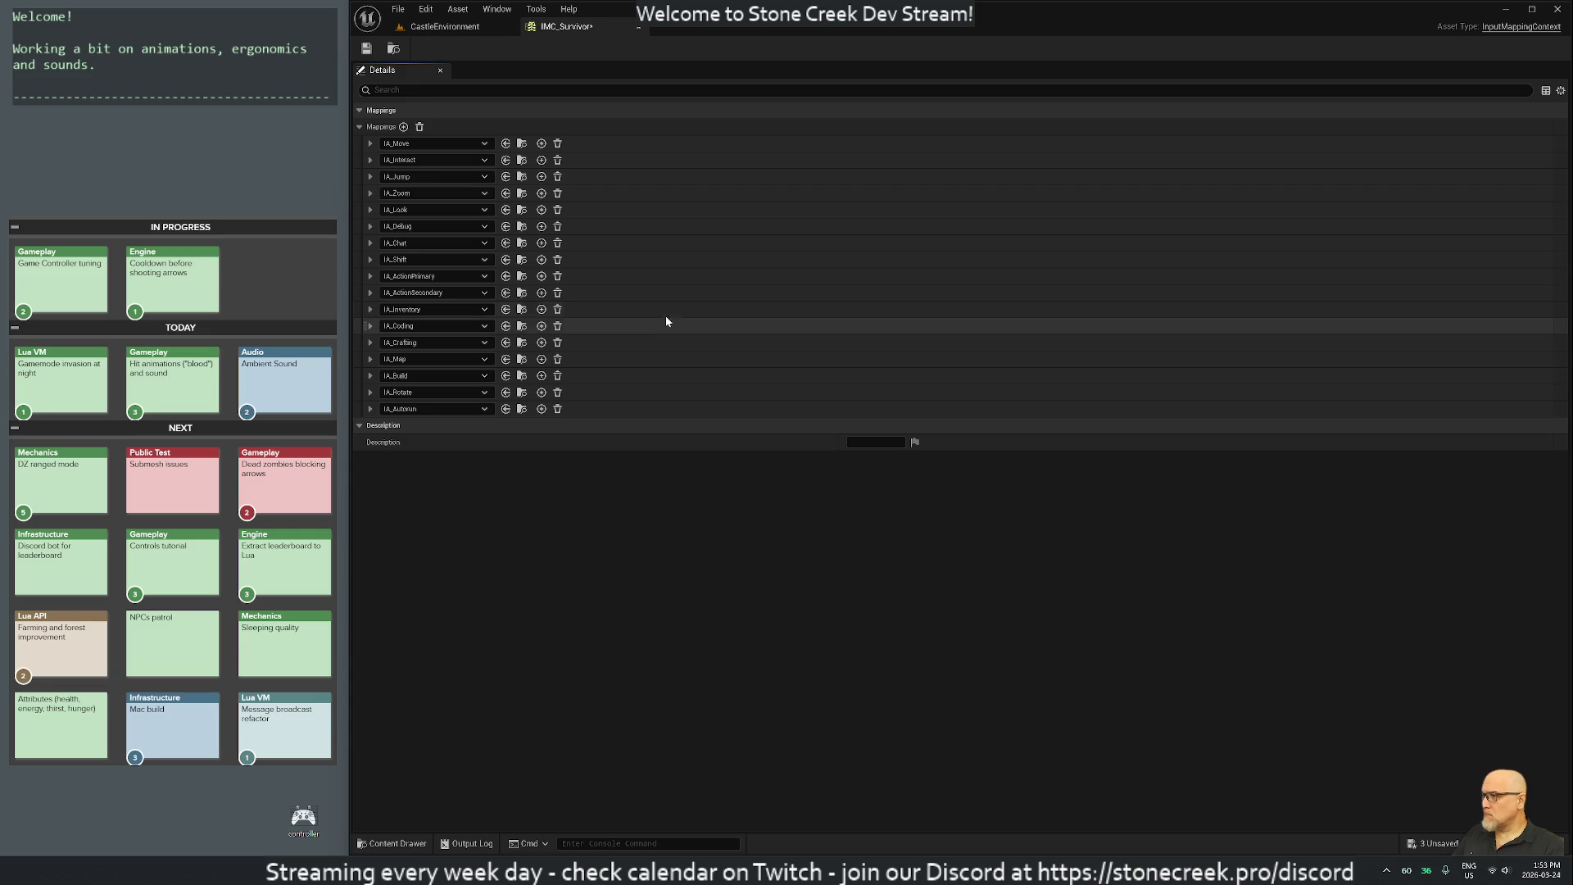
Save IMC_Survivor, return to CastleEnvironment, and trigger a Live Coding hot reload.
click(367, 49)
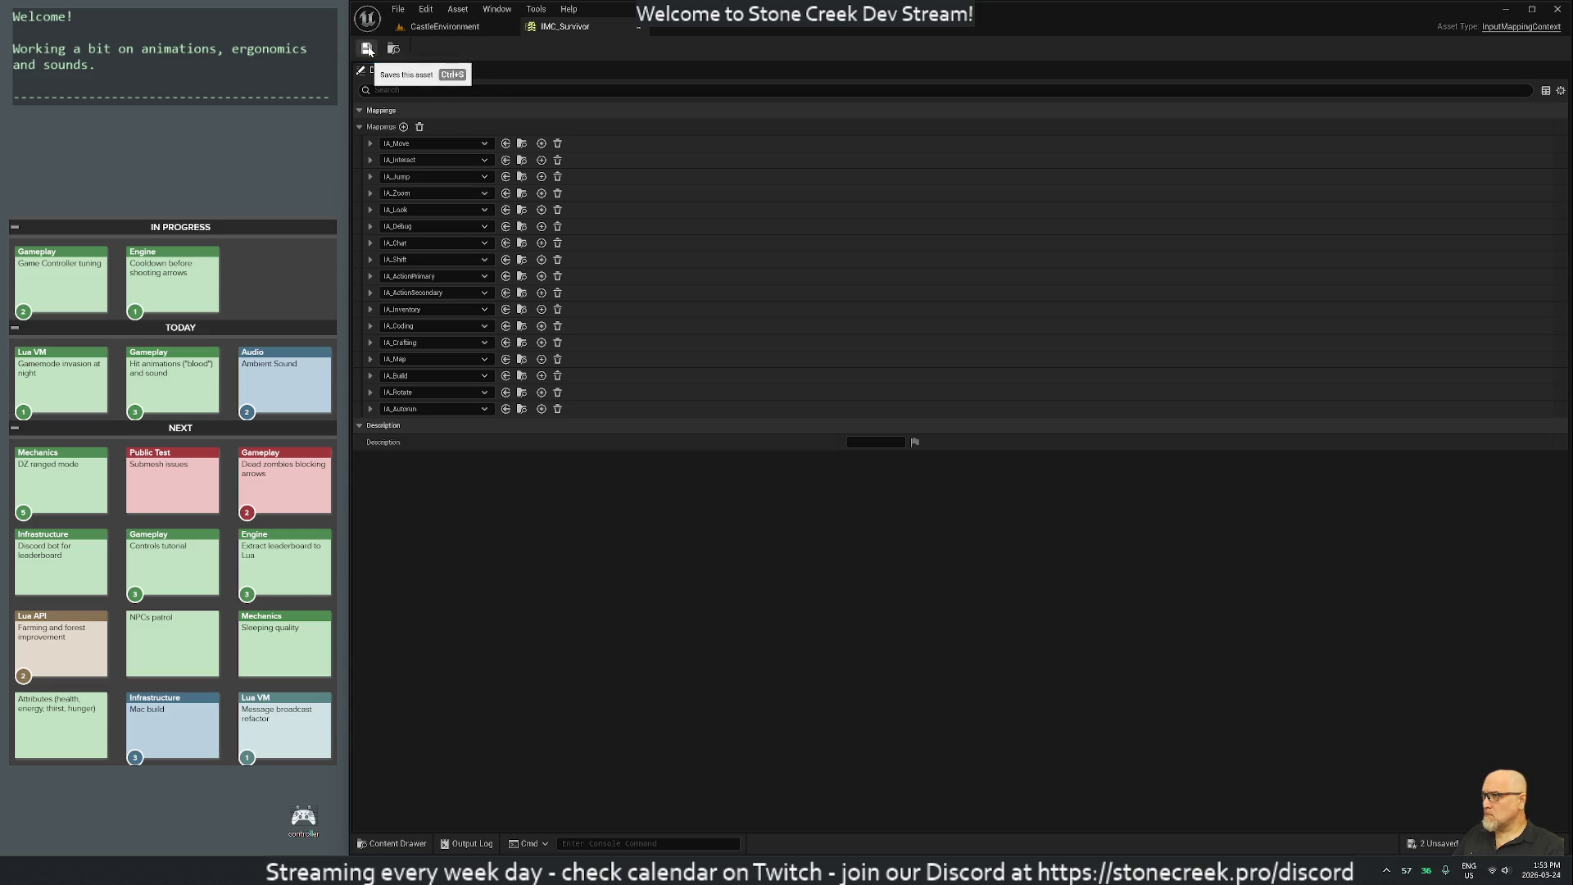
click(426, 26)
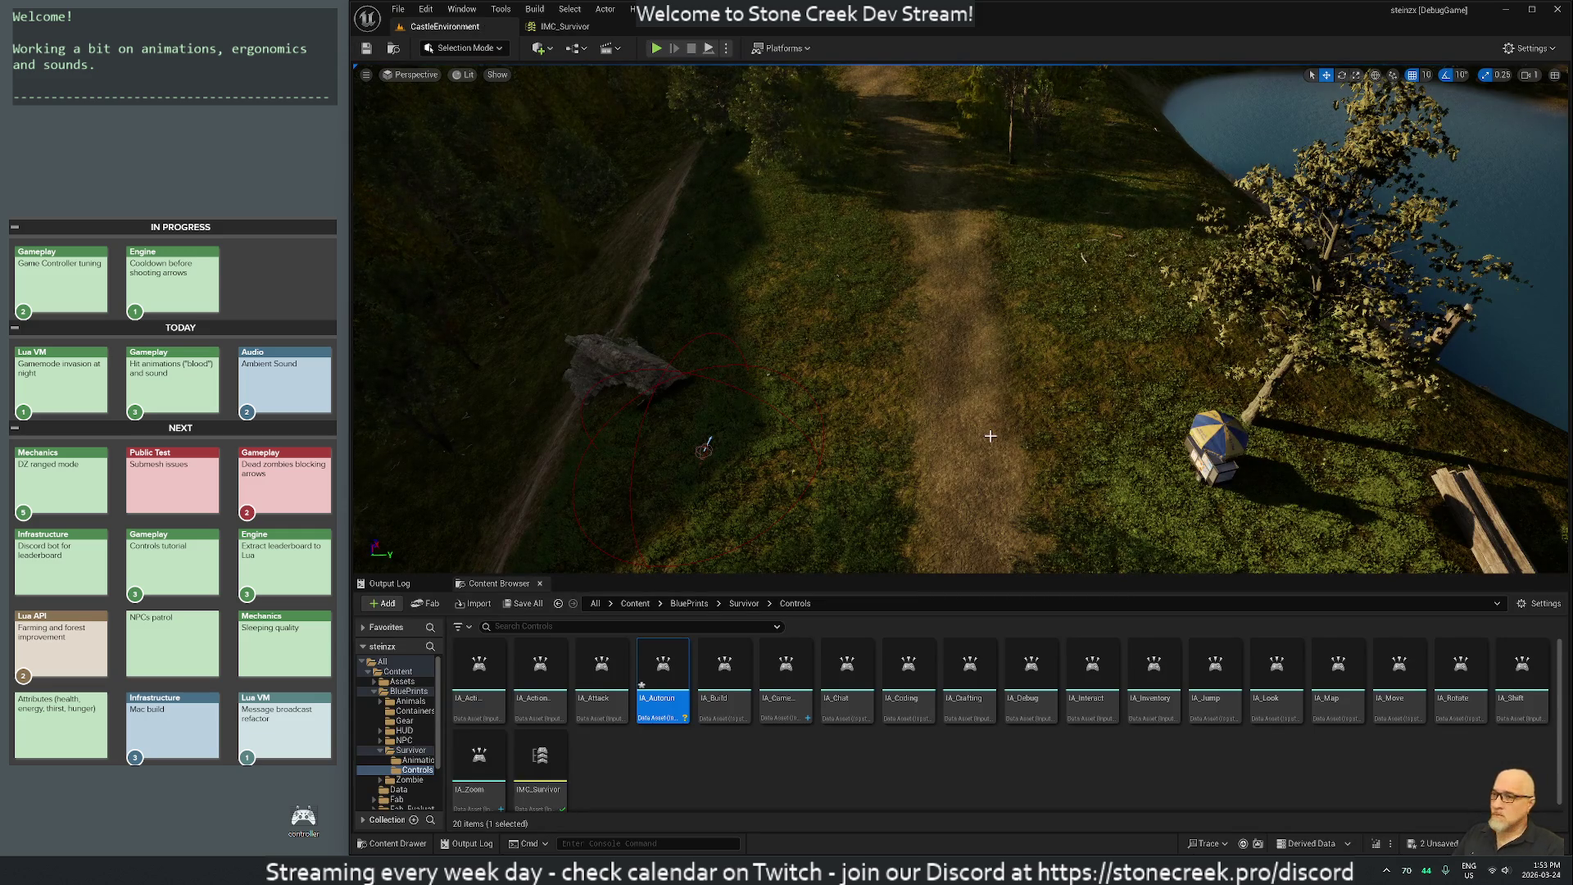
key(alt+Tab)
key(alt+Tab)
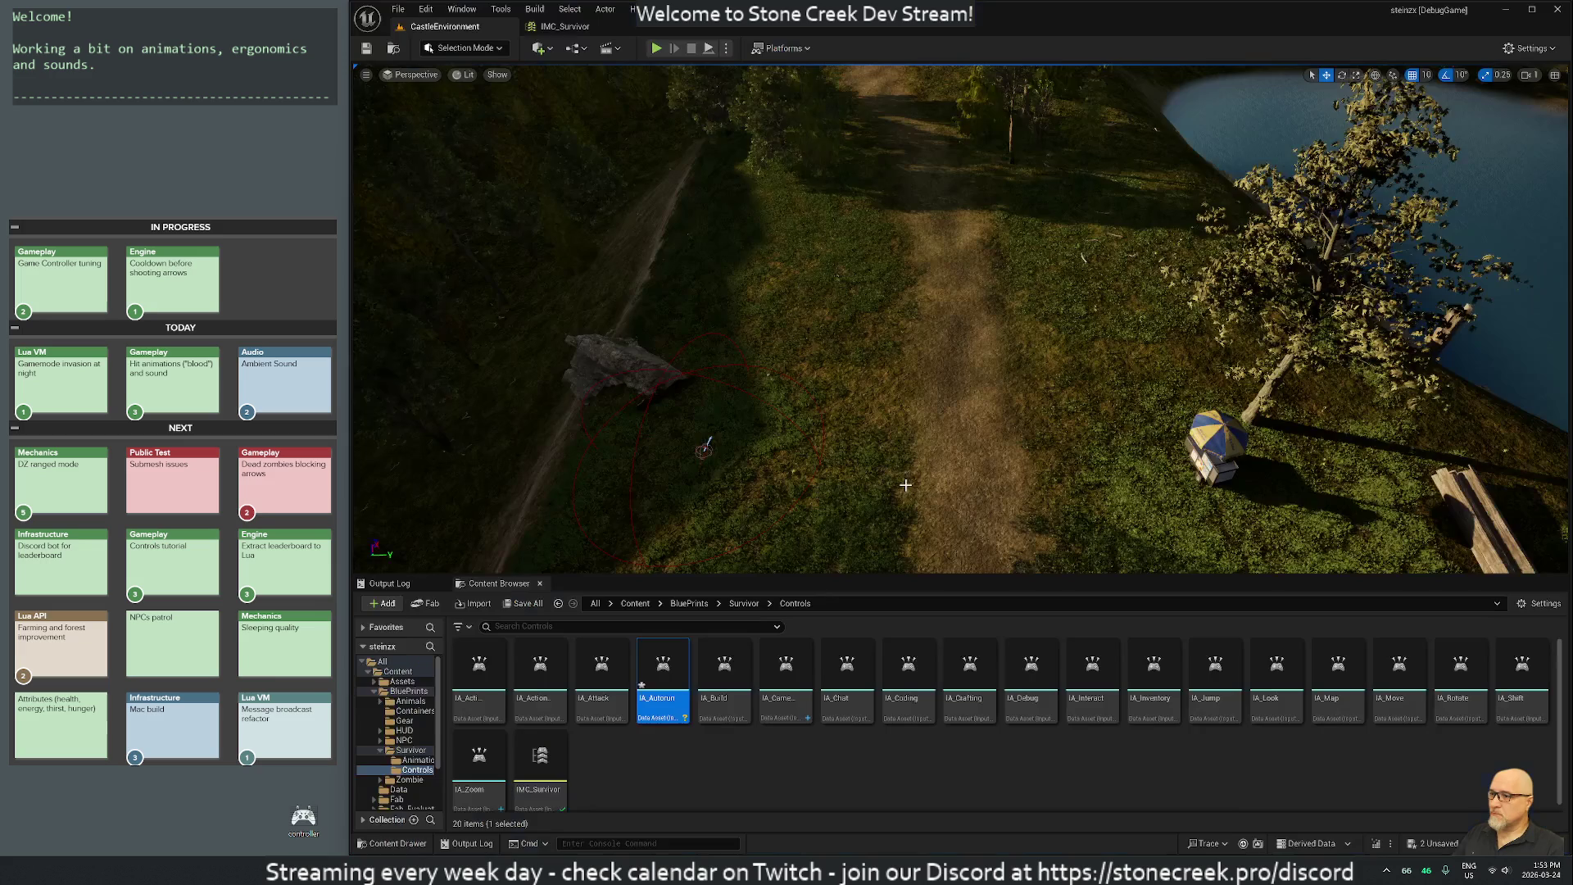
click(1388, 843)
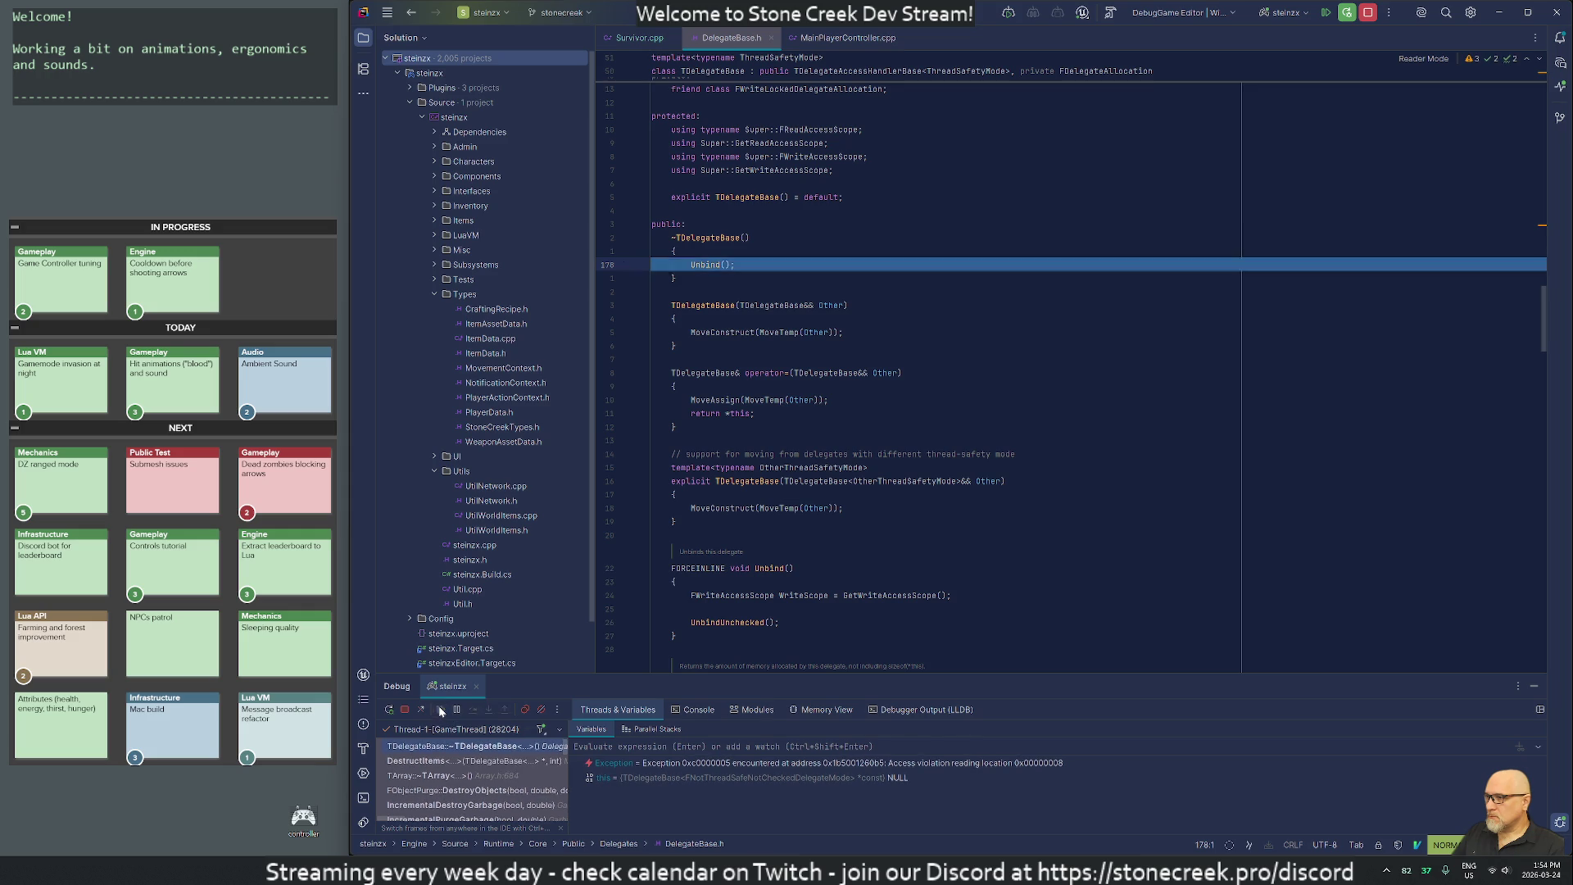
Stop the crashed debug session in Rider and close the DelegateBase.h tab.
mouse_move(934, 870)
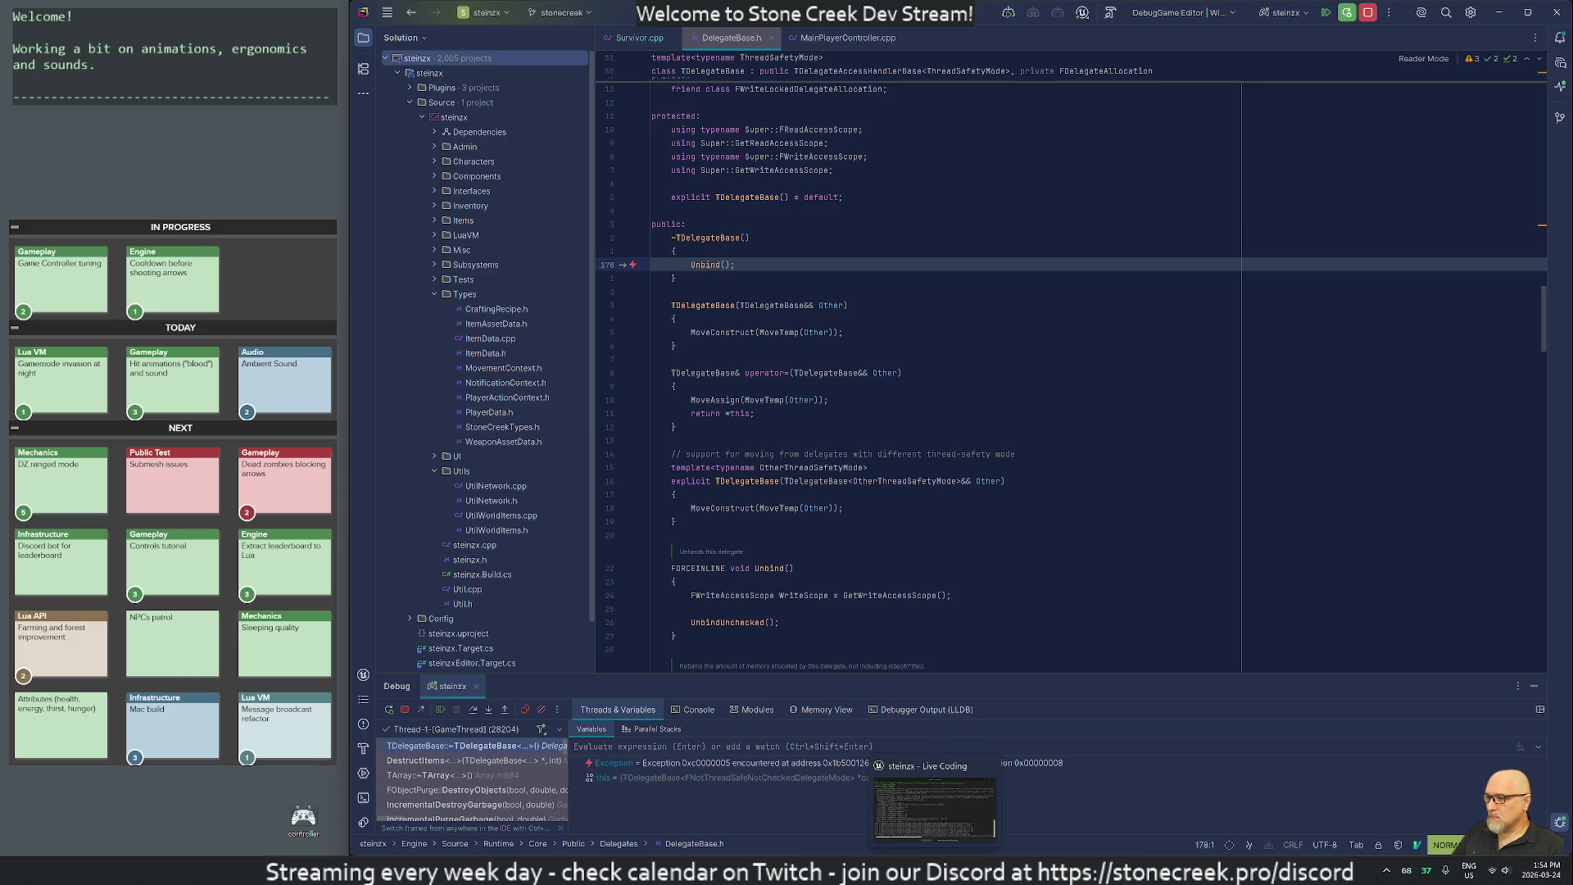
click(1369, 12)
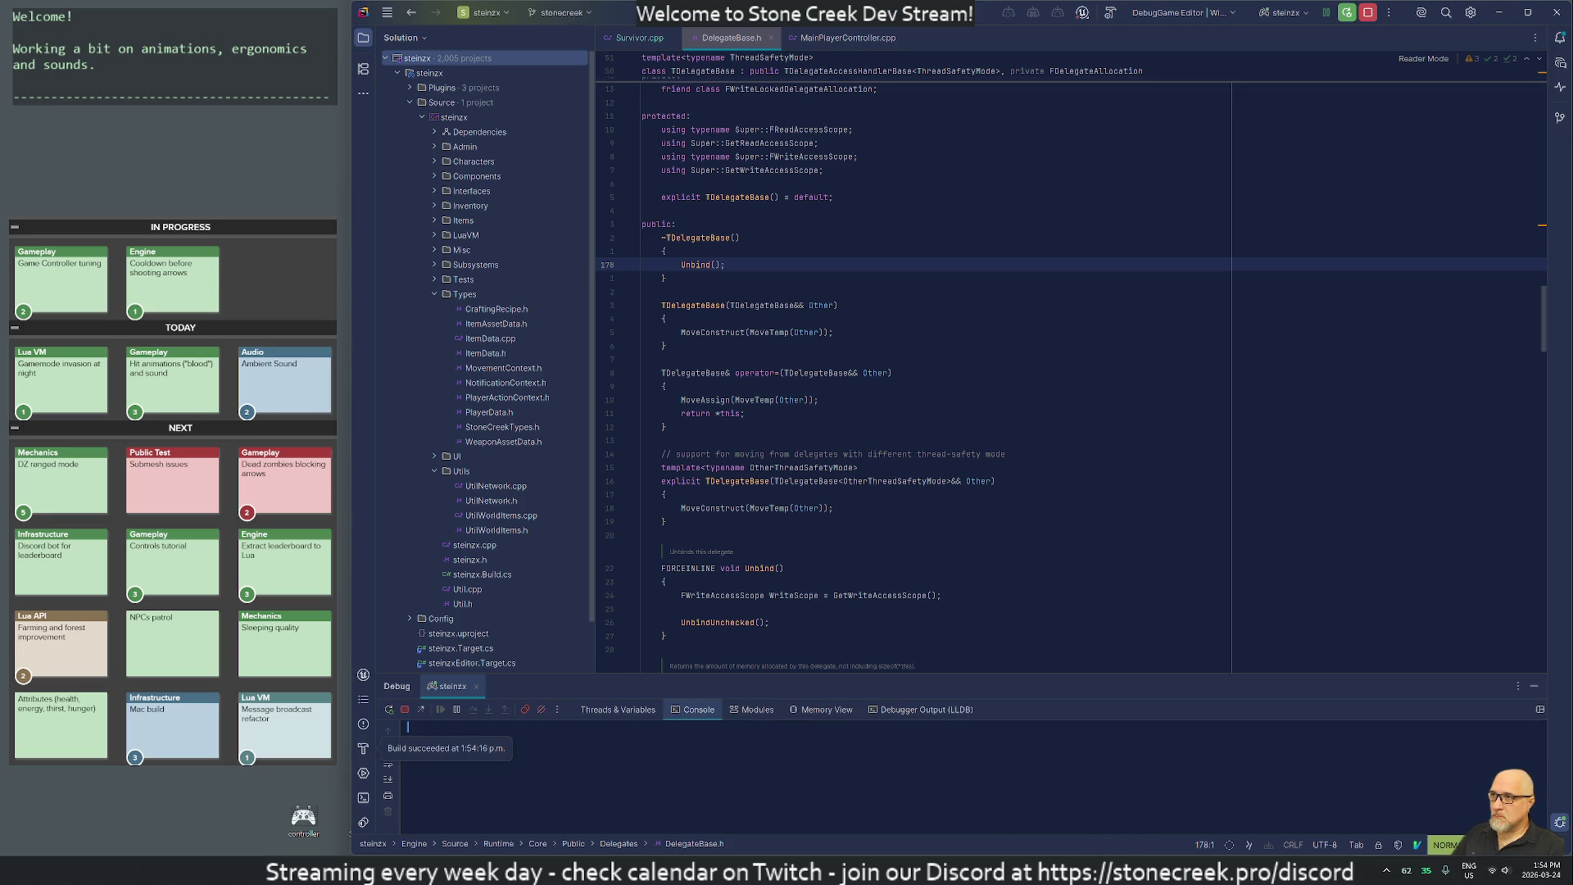
middle_click(733, 39)
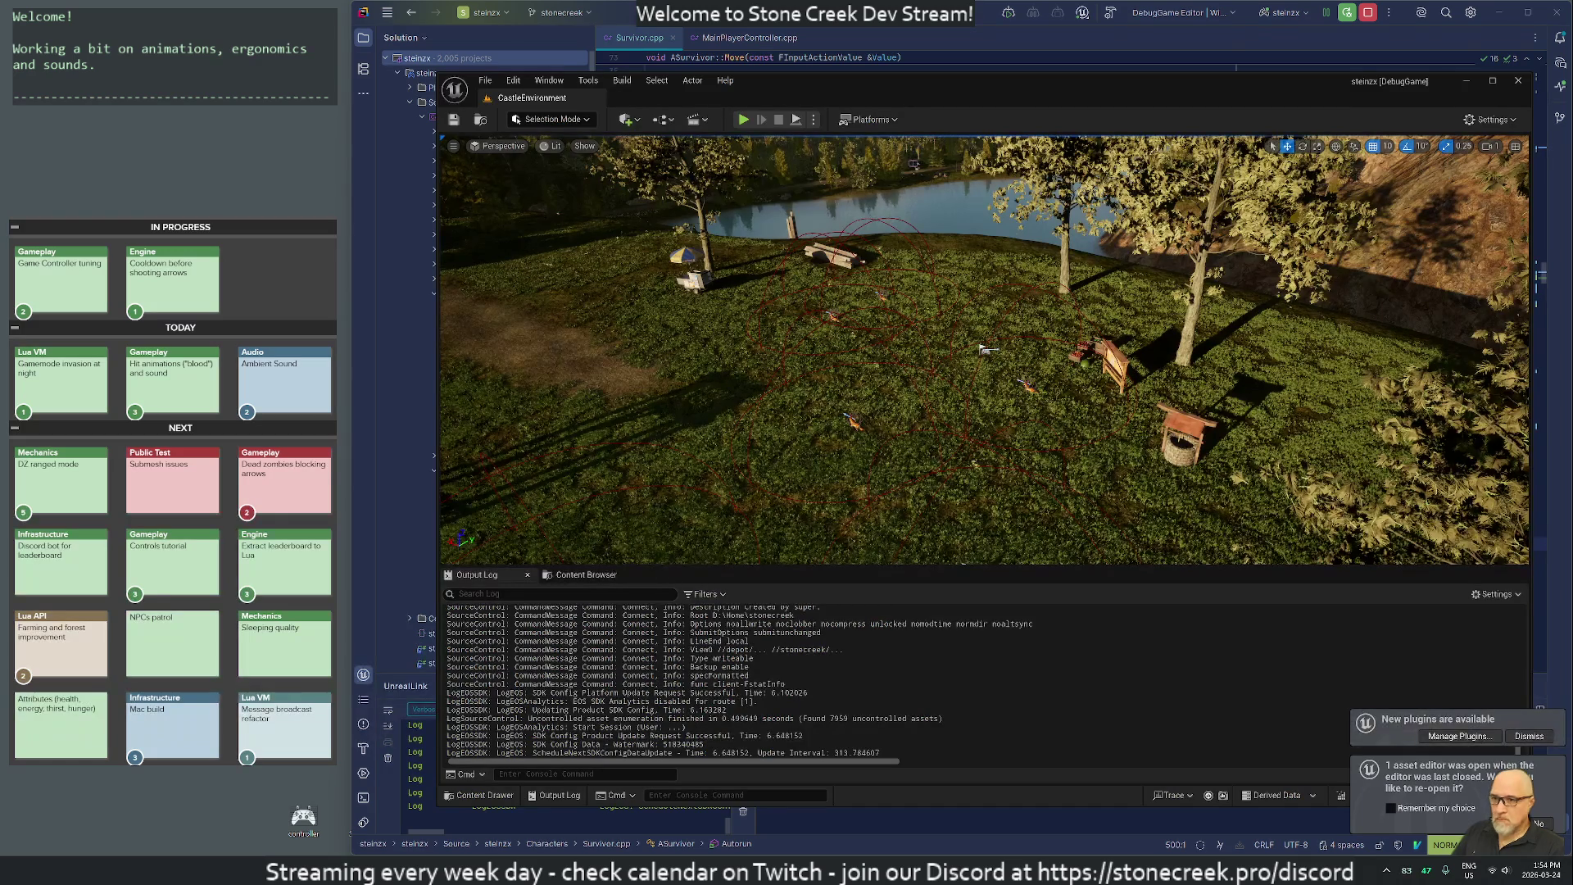
Dismiss the plugins notification, browse Blueprints/Survivor/Controls, and open IMC_Survivor.
click(1531, 737)
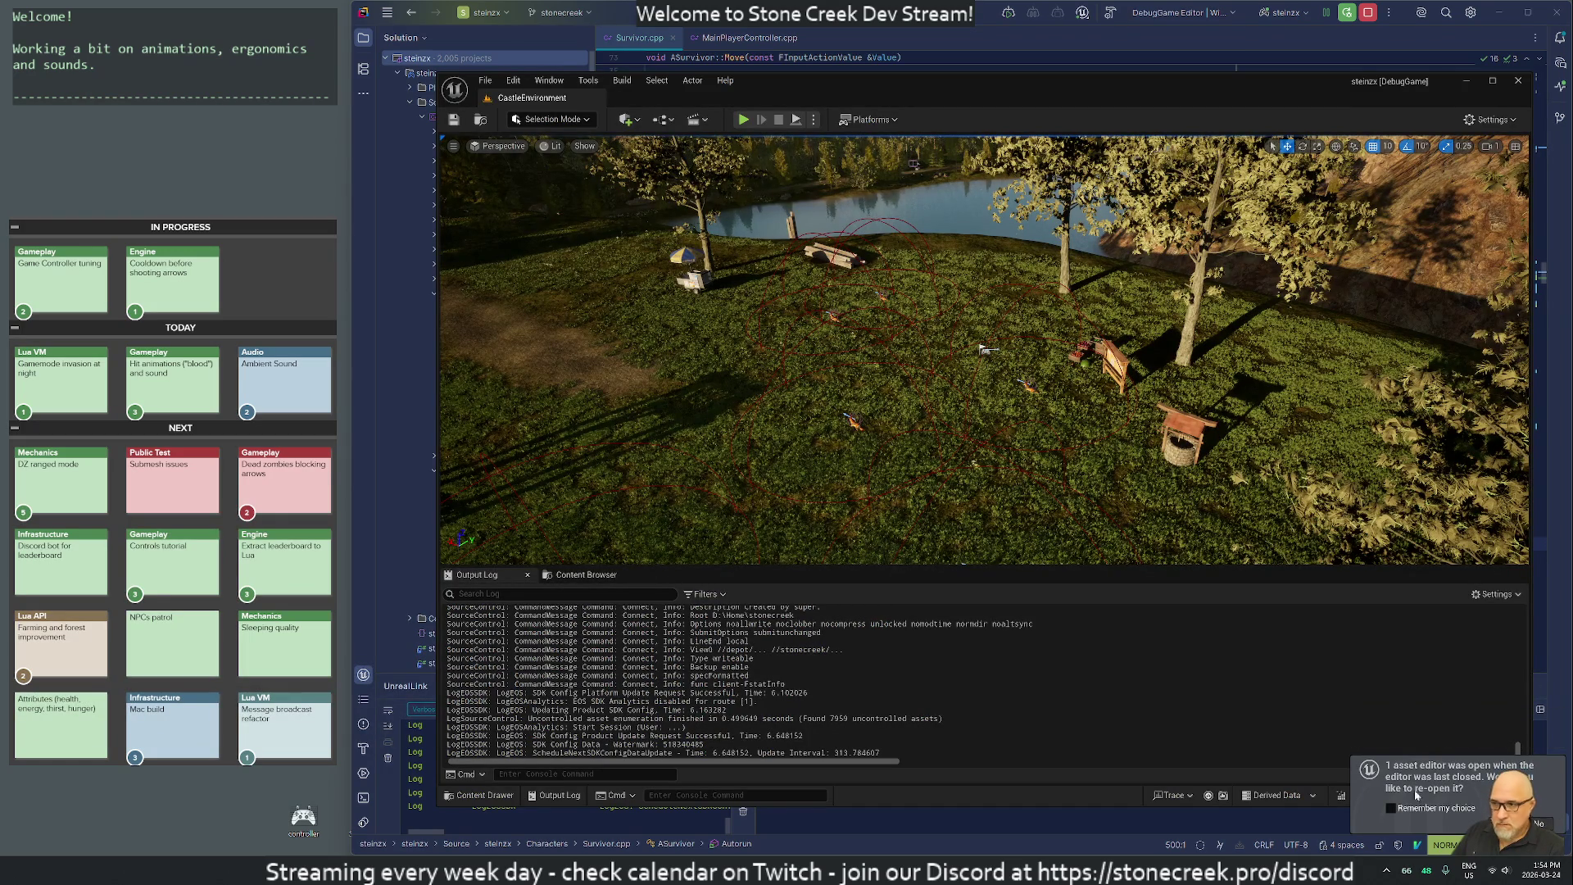
click(586, 574)
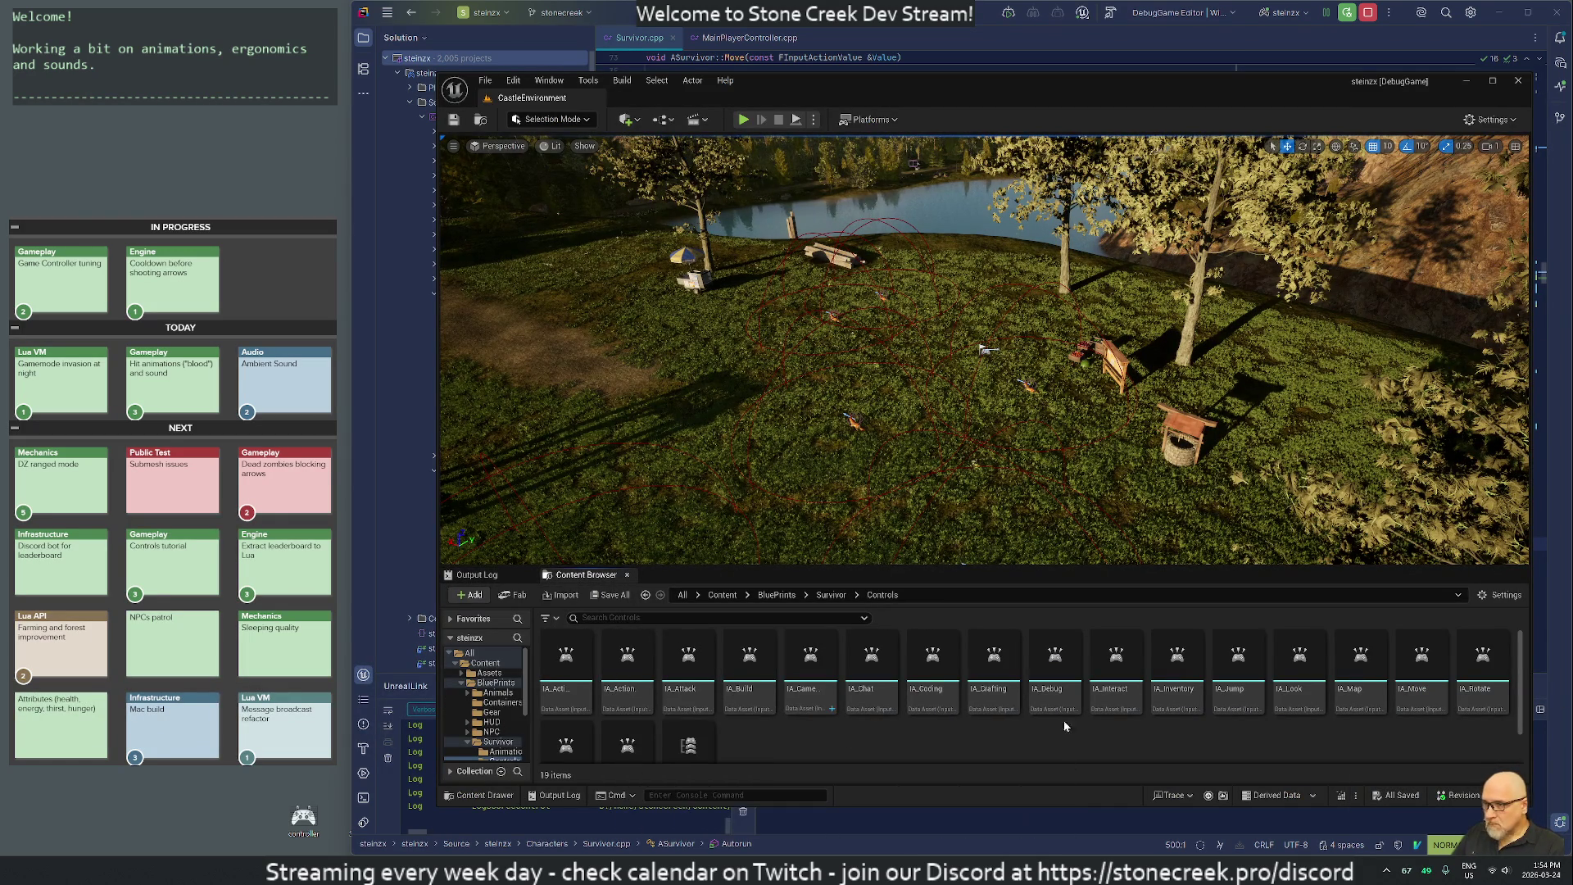
scroll(1246, 745, down, 2)
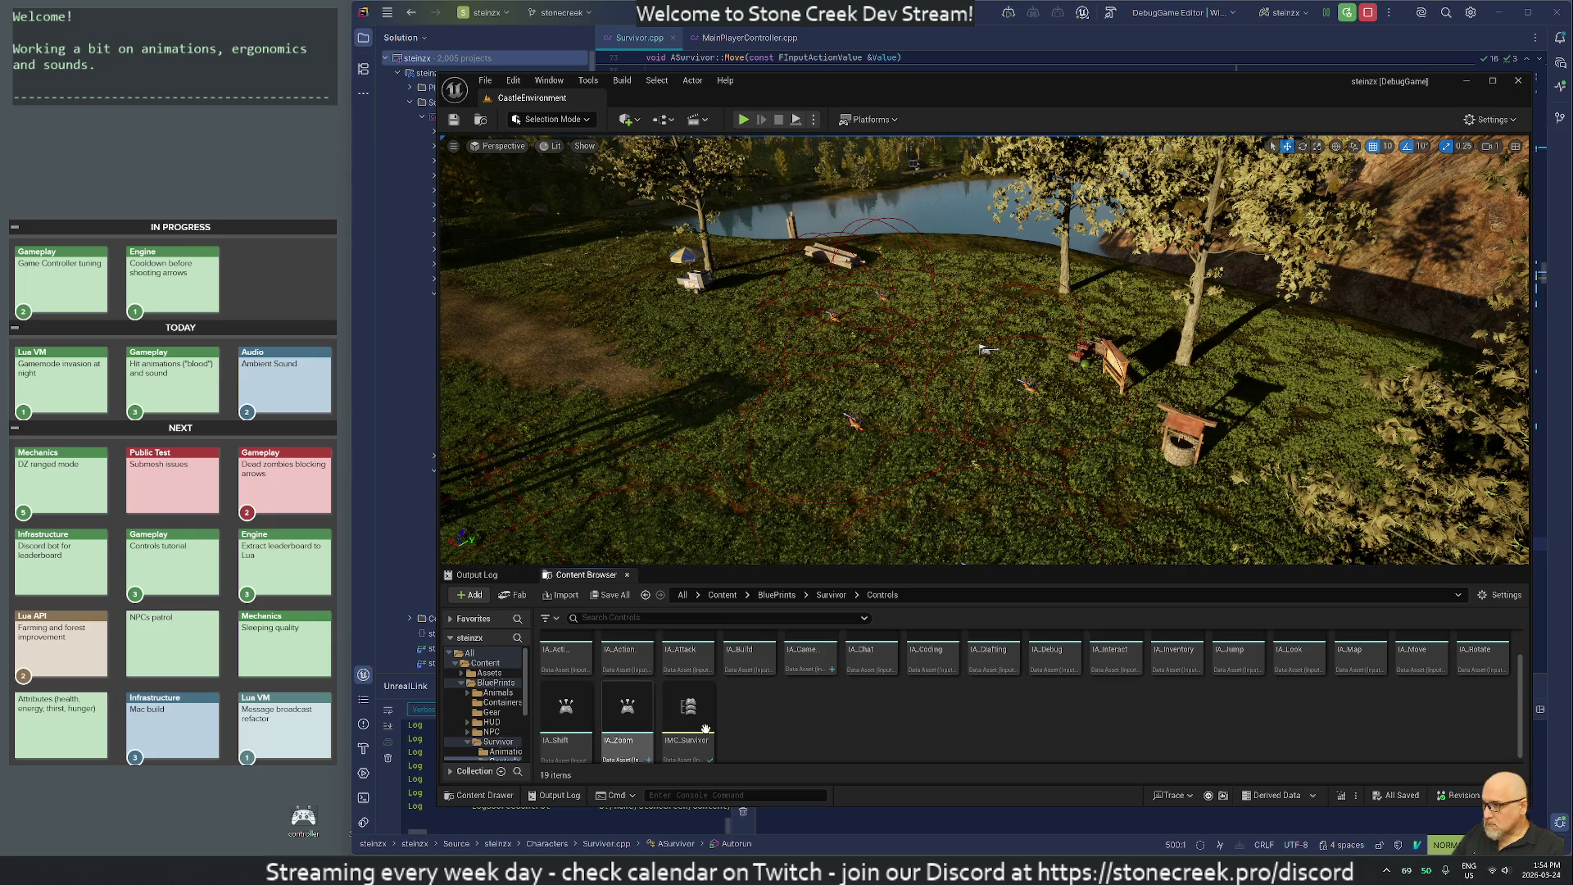
scroll(847, 731, up, 1)
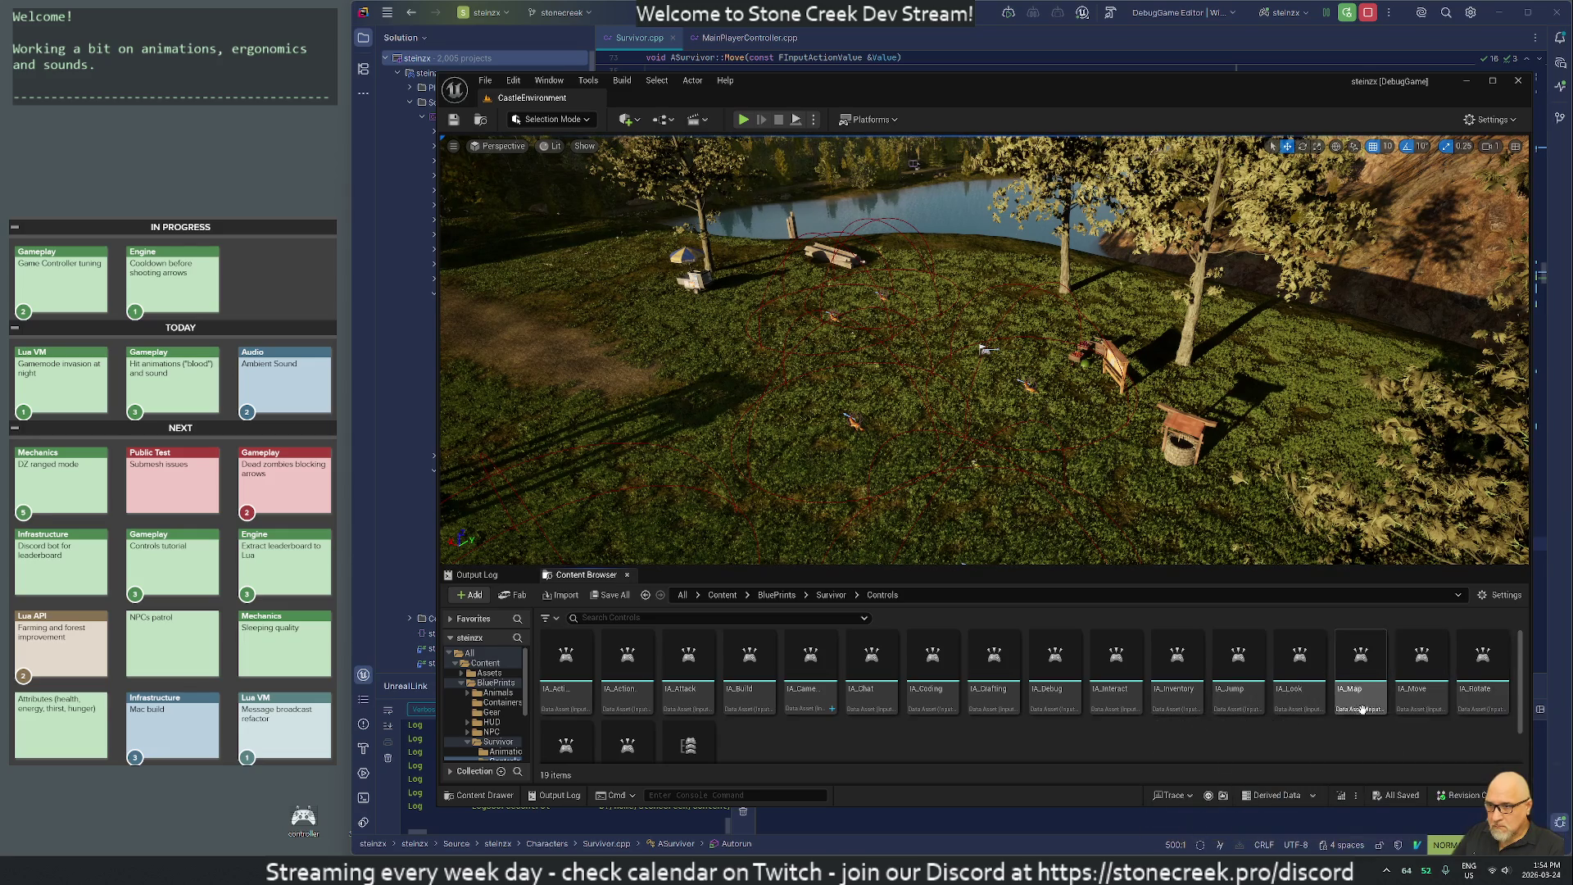
scroll(913, 741, down, 1)
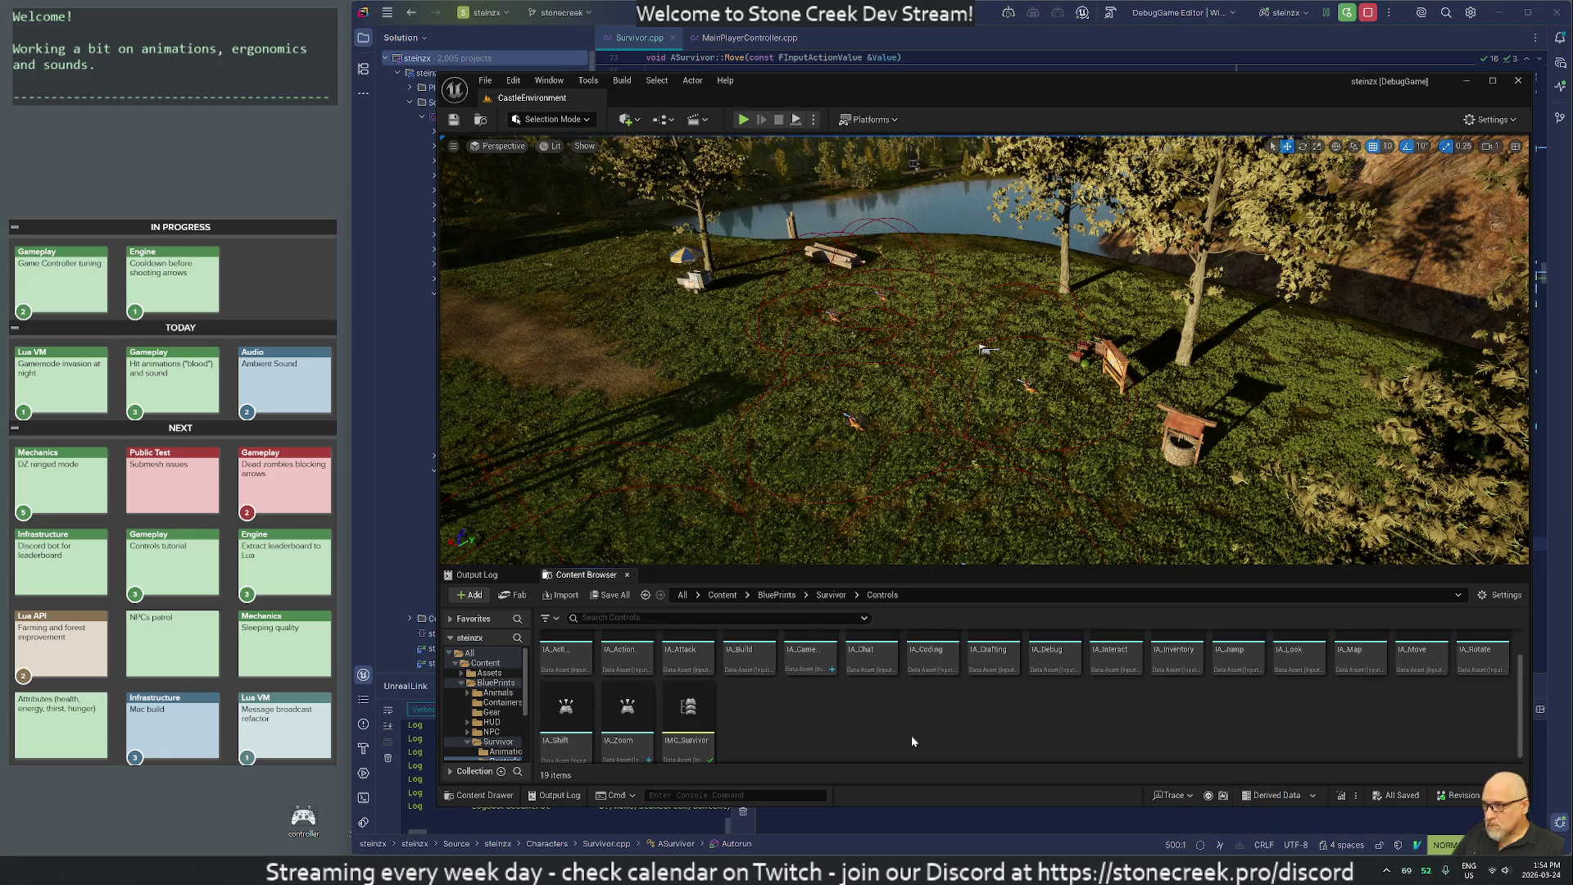
double_click(688, 702)
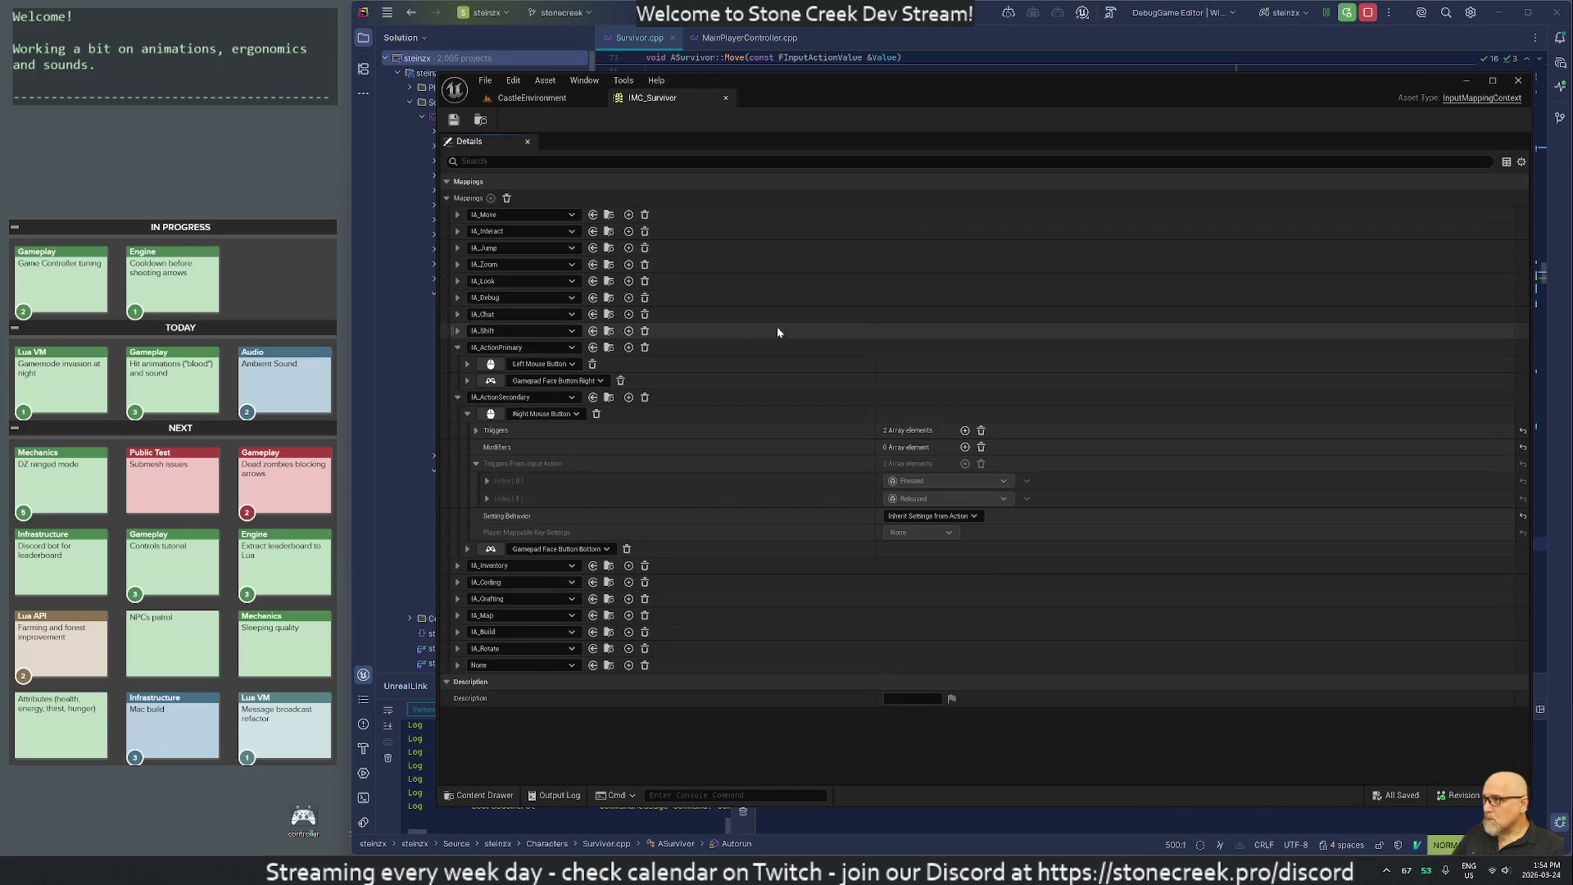
Create a new IA_Autorun Input Action asset from the Content Browser.
click(457, 347)
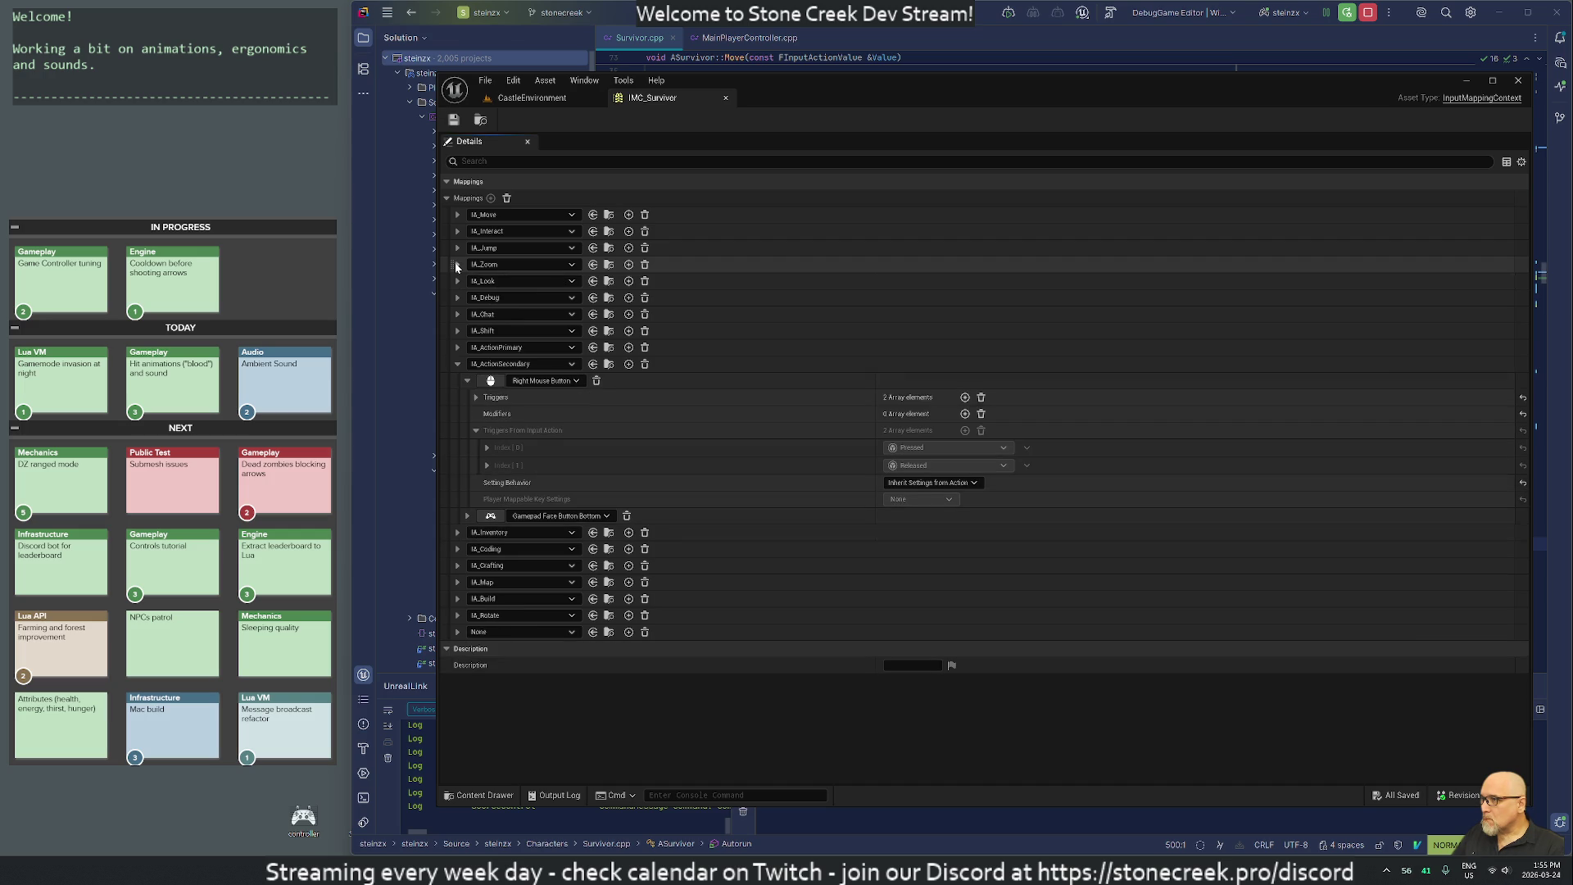
click(510, 632)
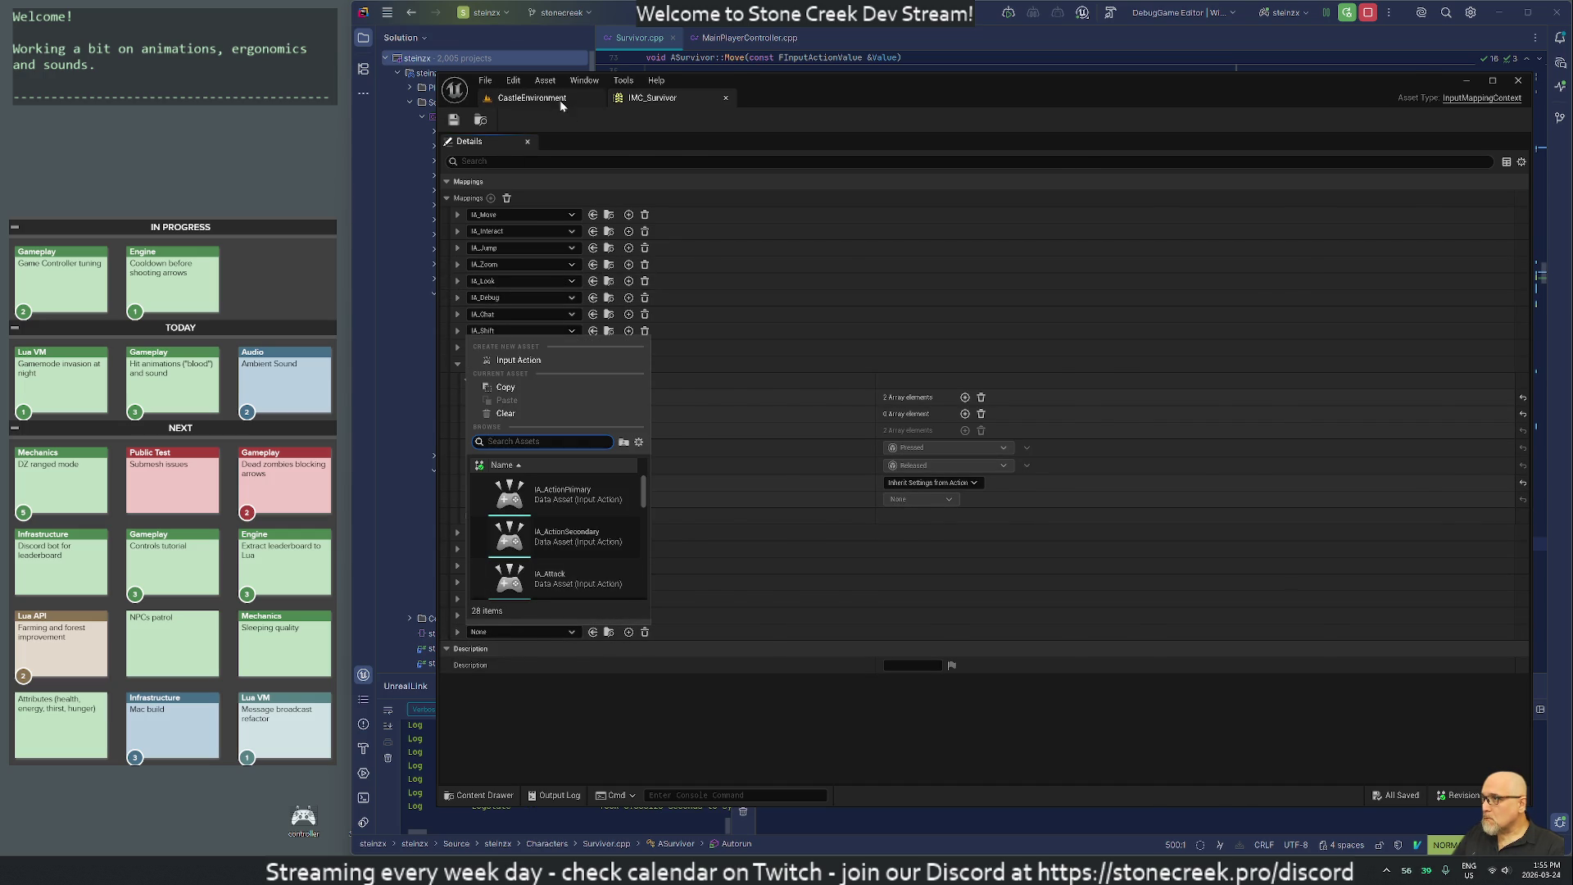
click(562, 102)
right_click(764, 721)
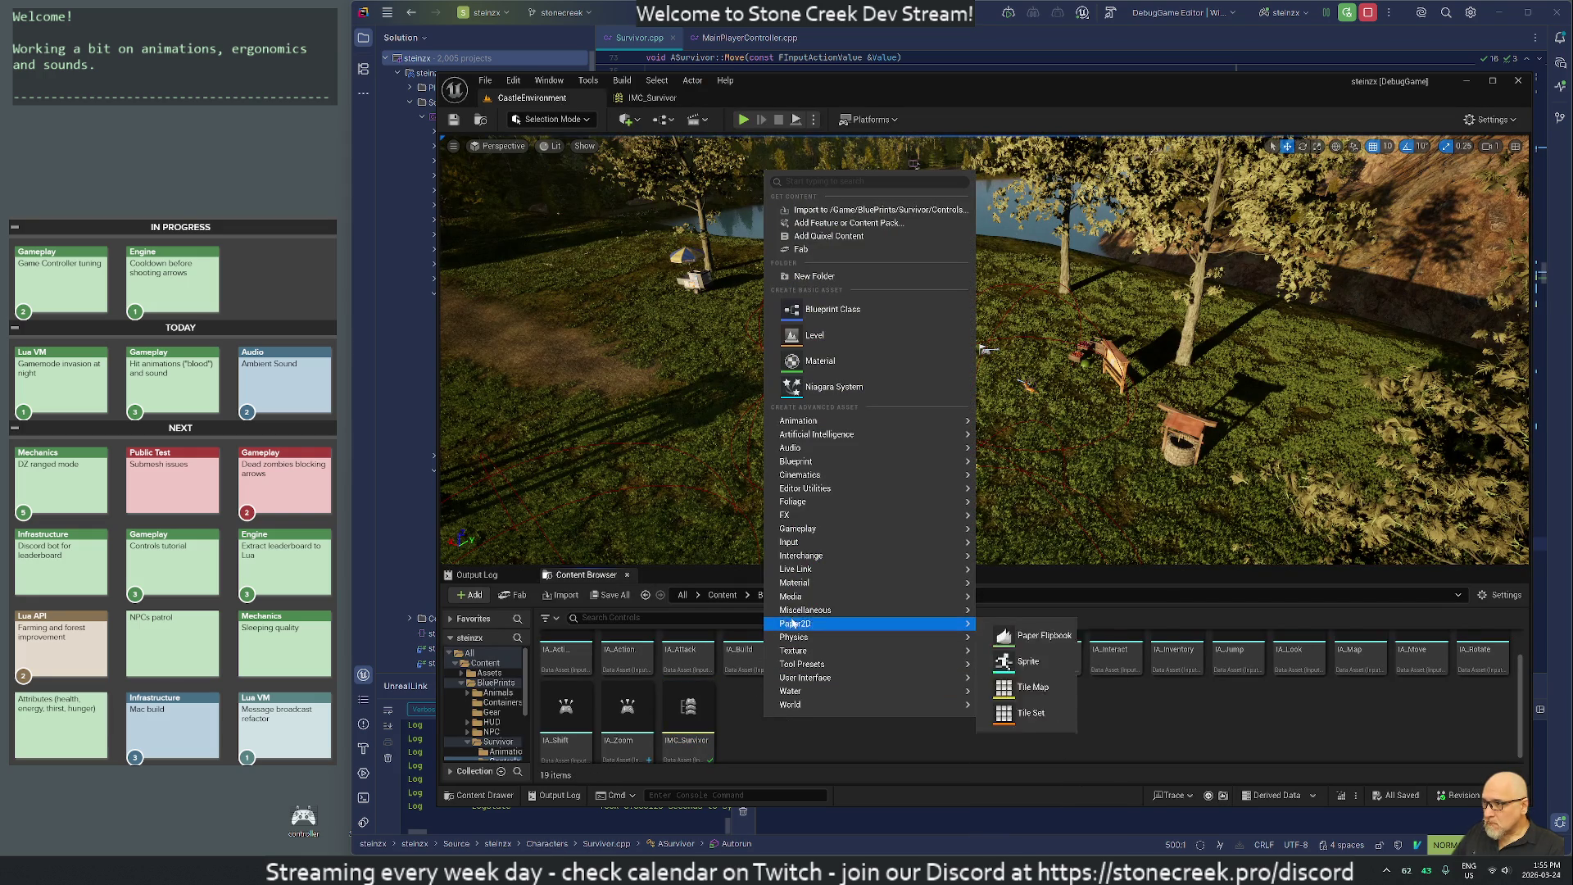
mouse_move(787, 542)
click(1019, 604)
text(IA_Autoru)
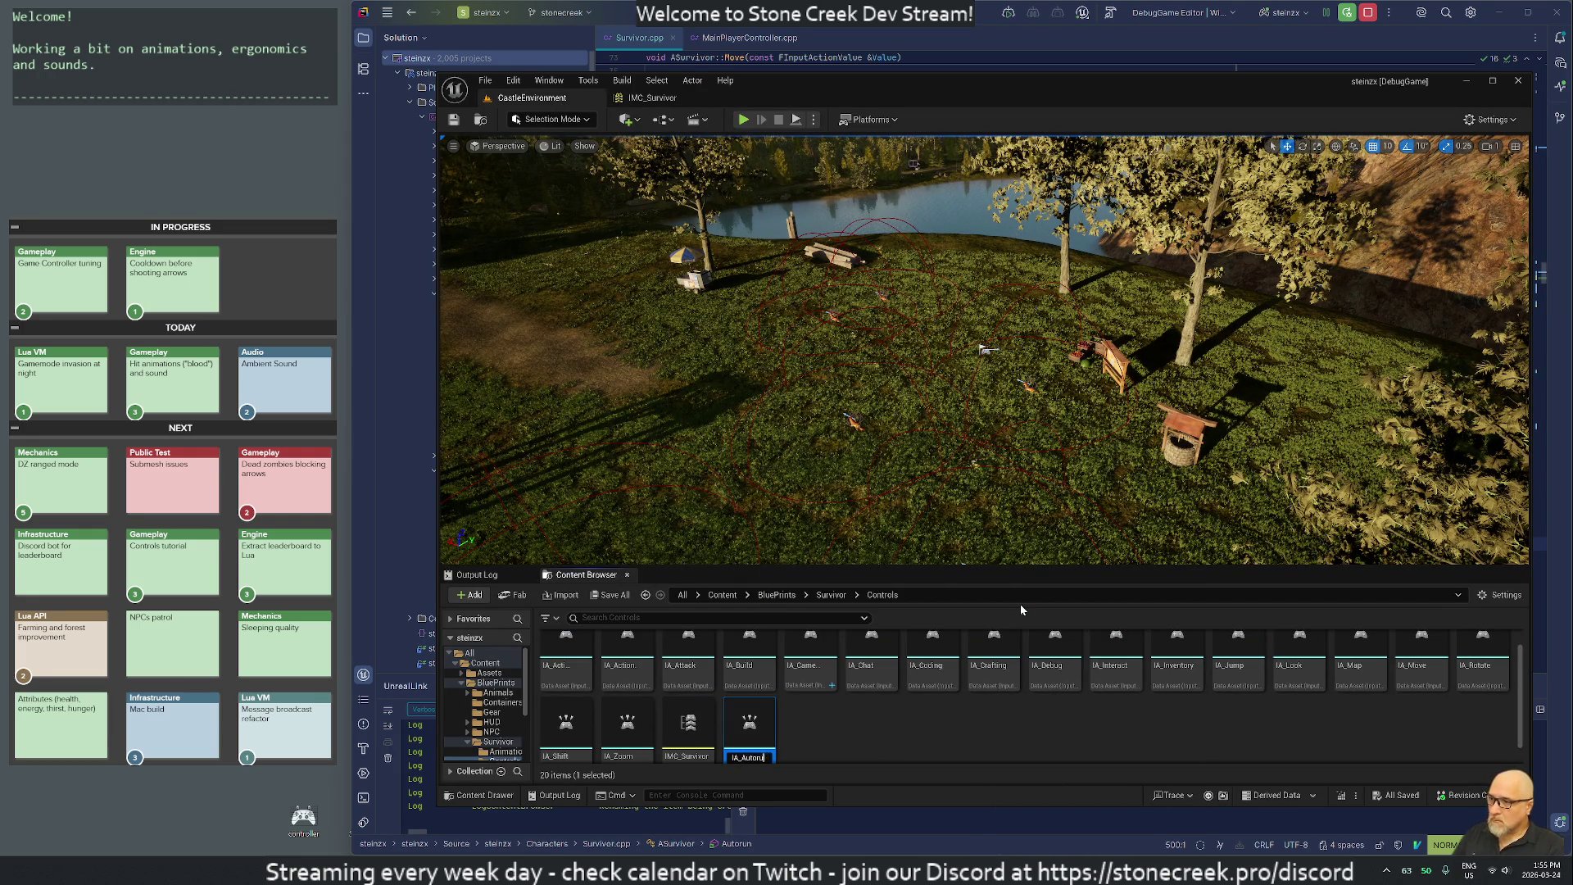
text(n)
key(Return)
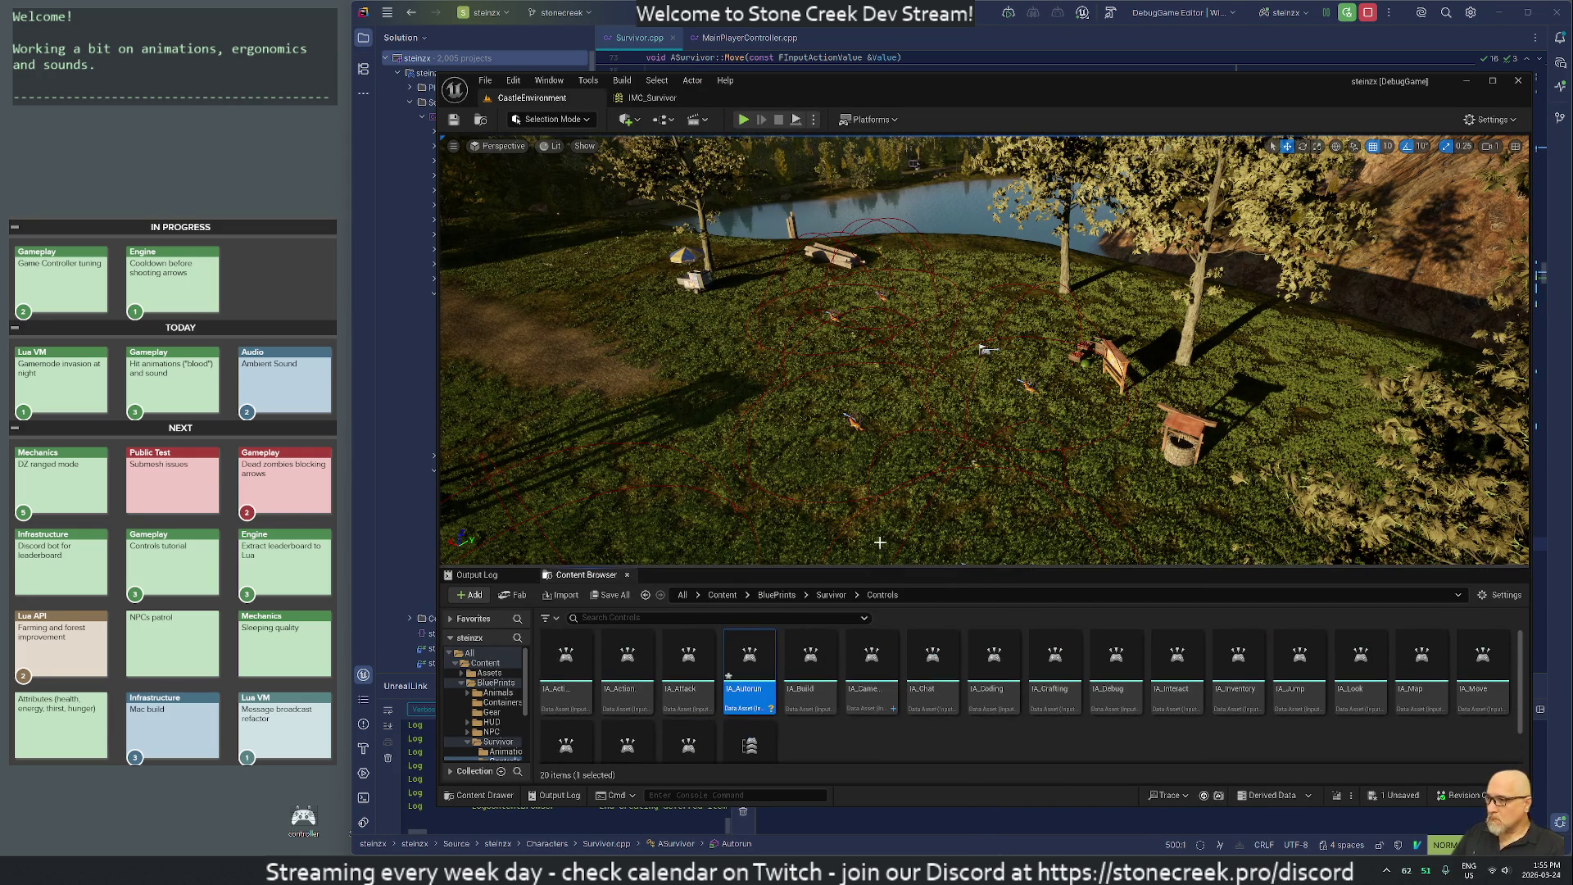
Set IMC_Survivor's None mapping to IA_Autorun, check its Middle Mouse and Right Thumbstick keys.
scroll(737, 692, down, 1)
double_click(738, 692)
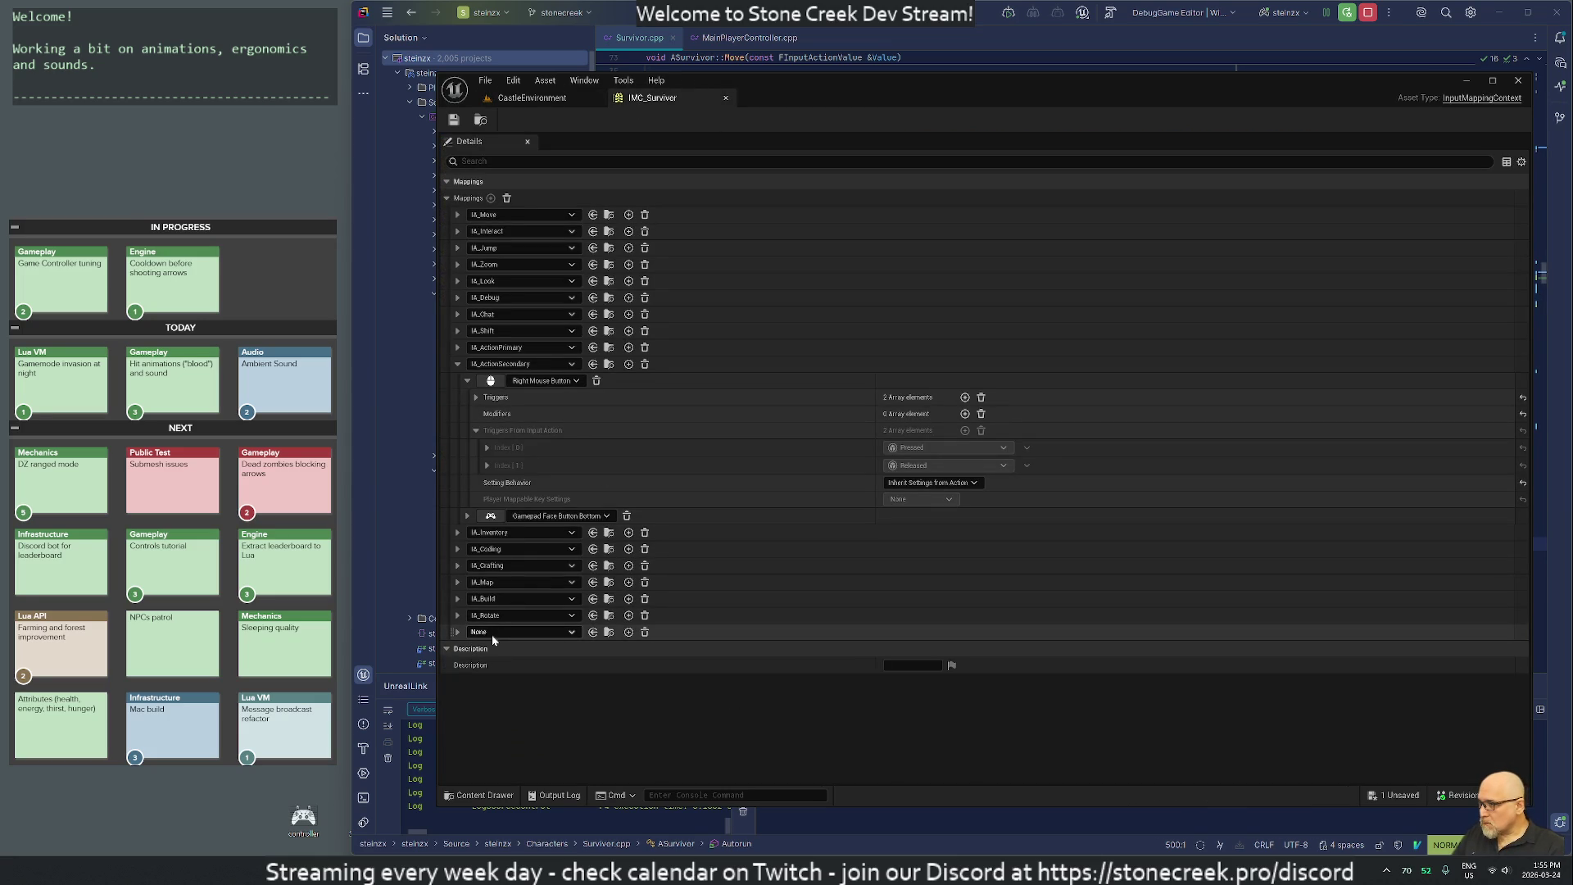
click(495, 634)
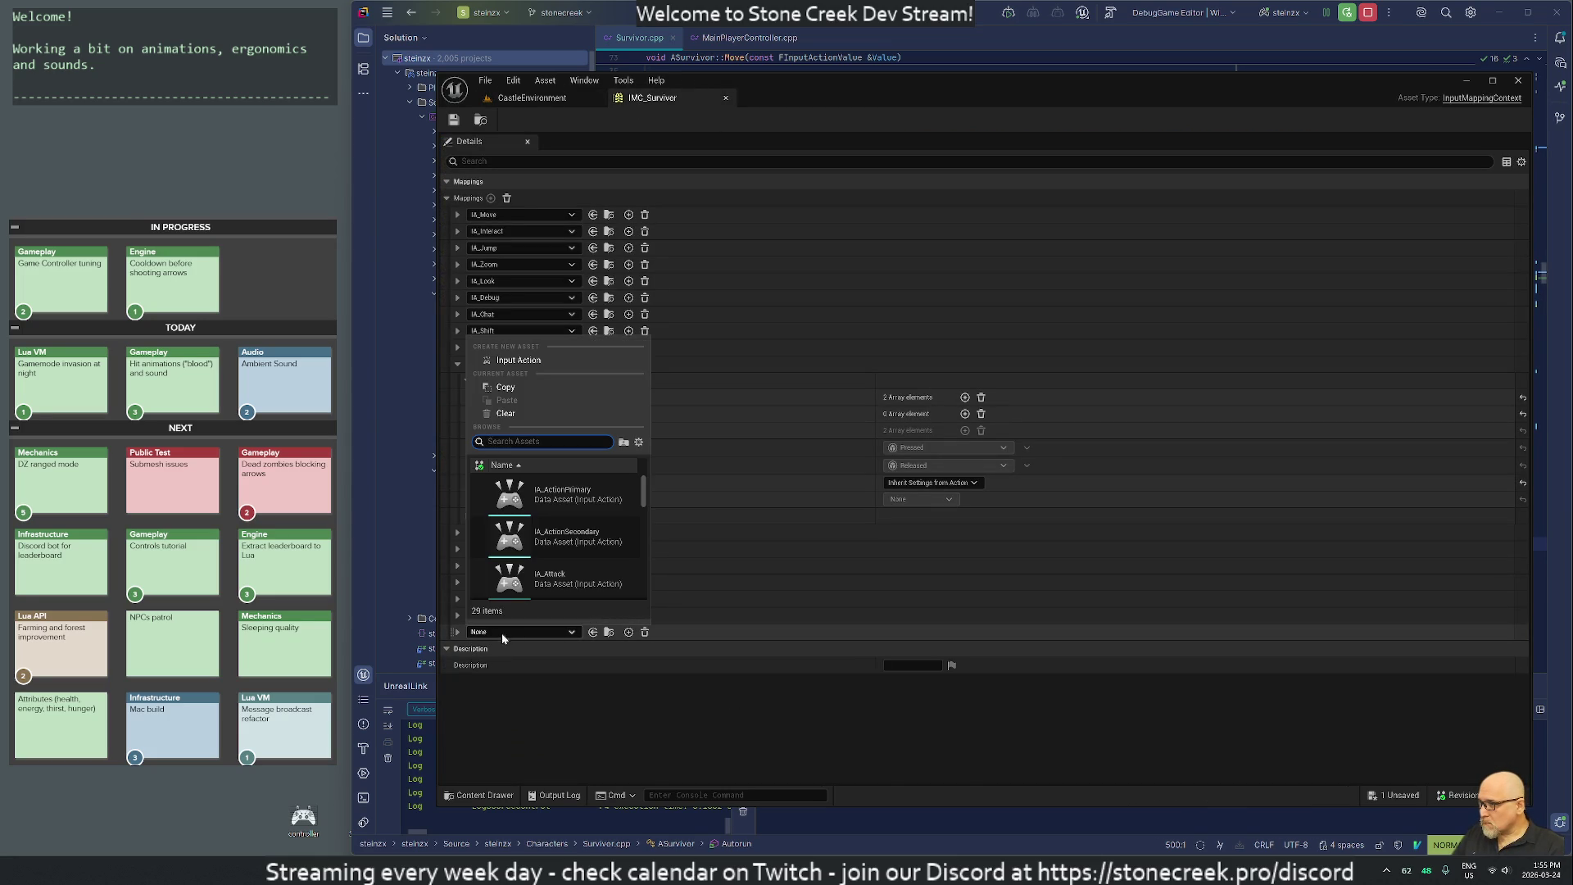
text(autorun)
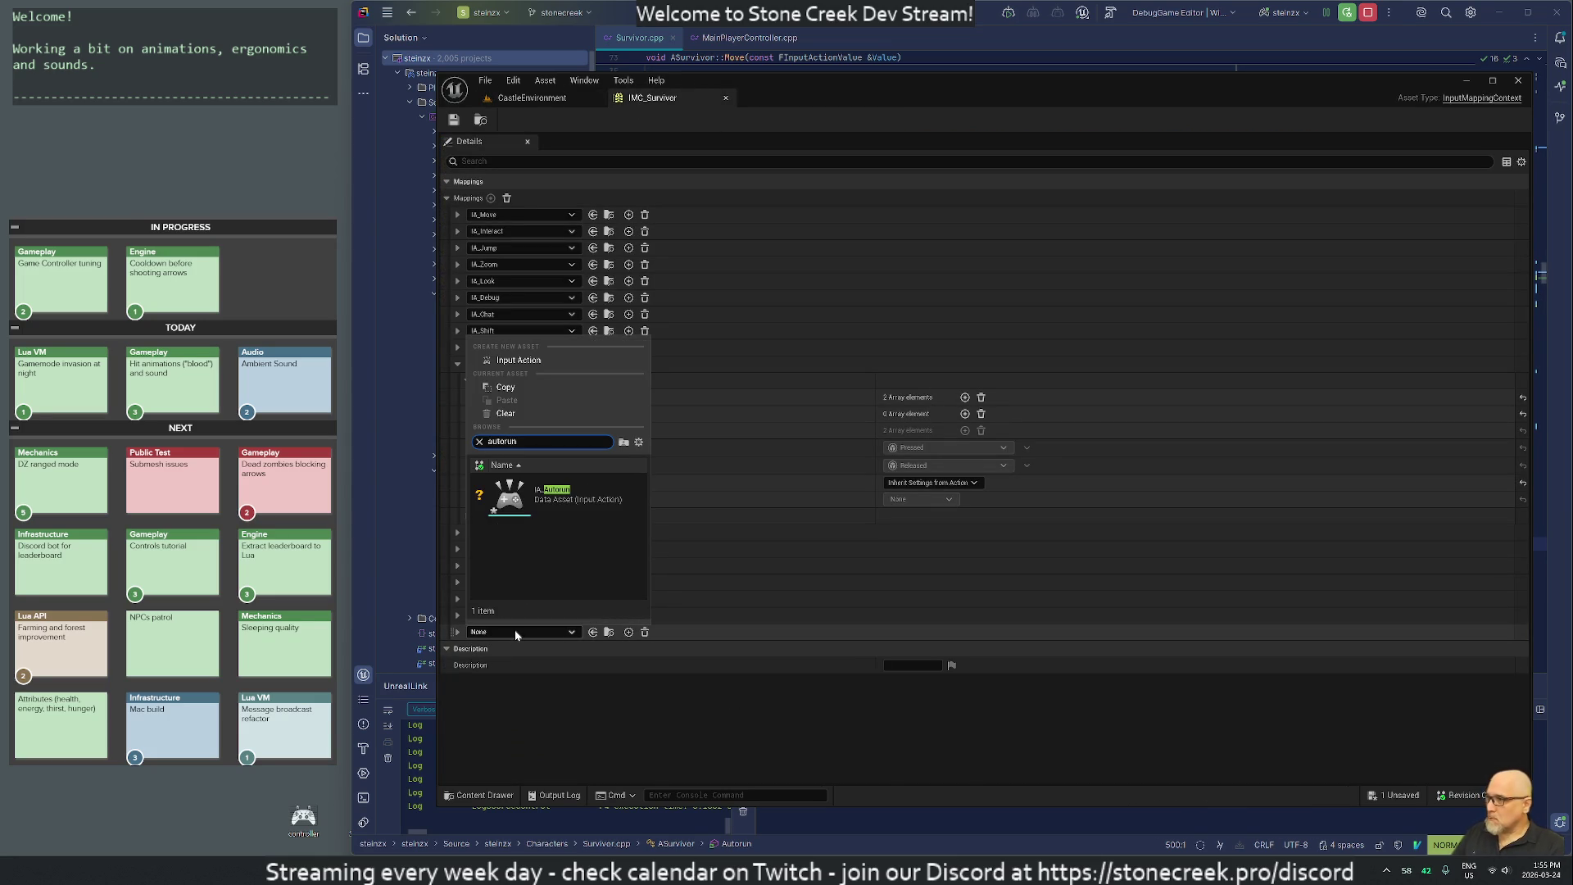
click(557, 494)
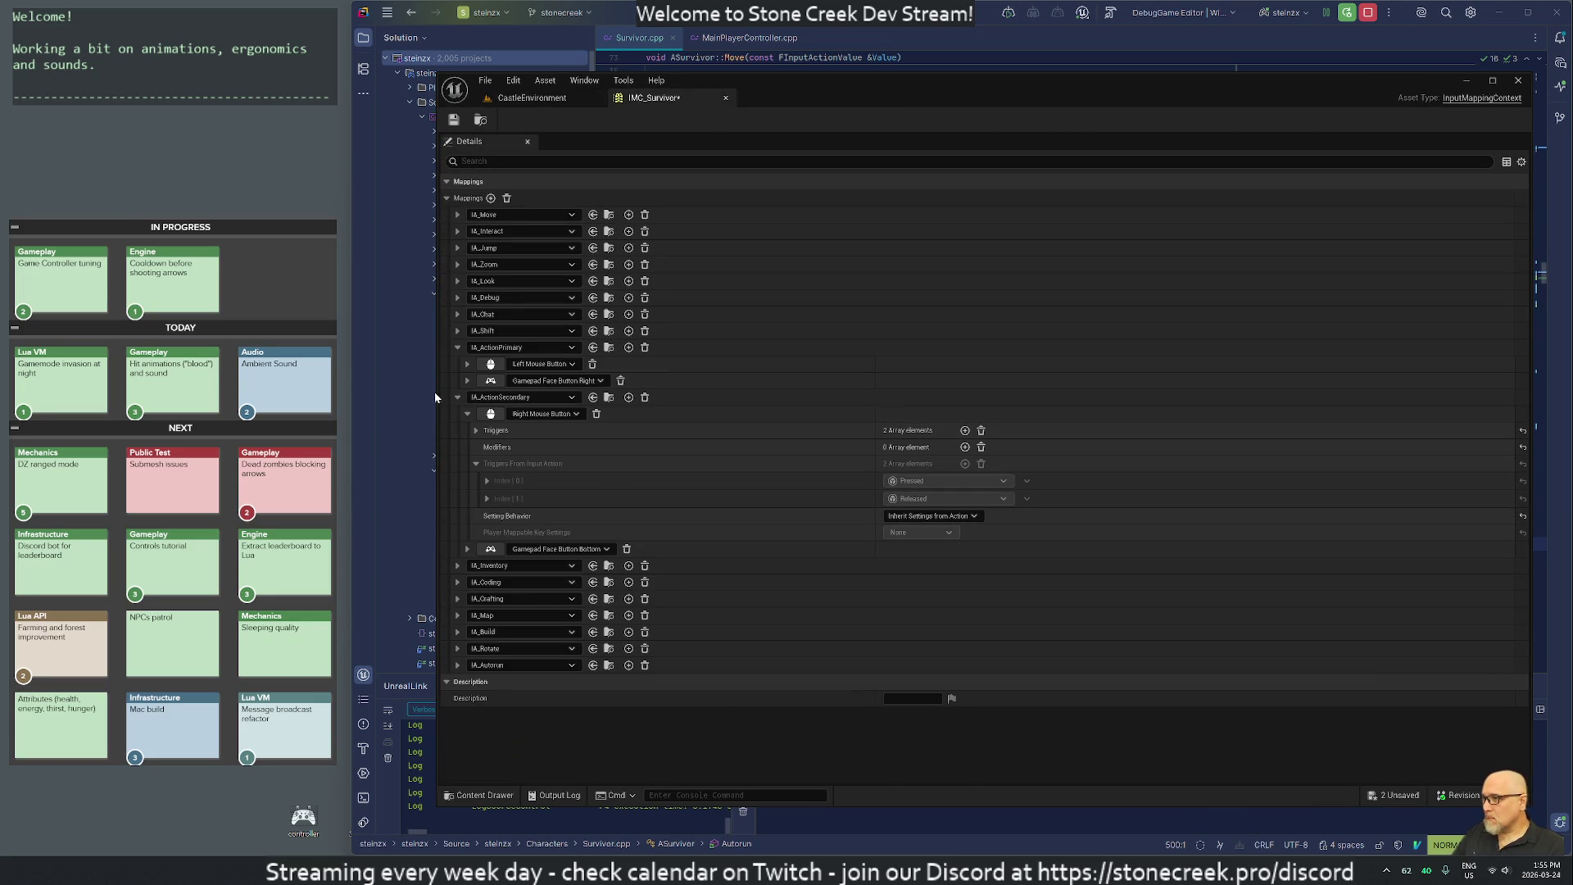
click(457, 347)
click(458, 364)
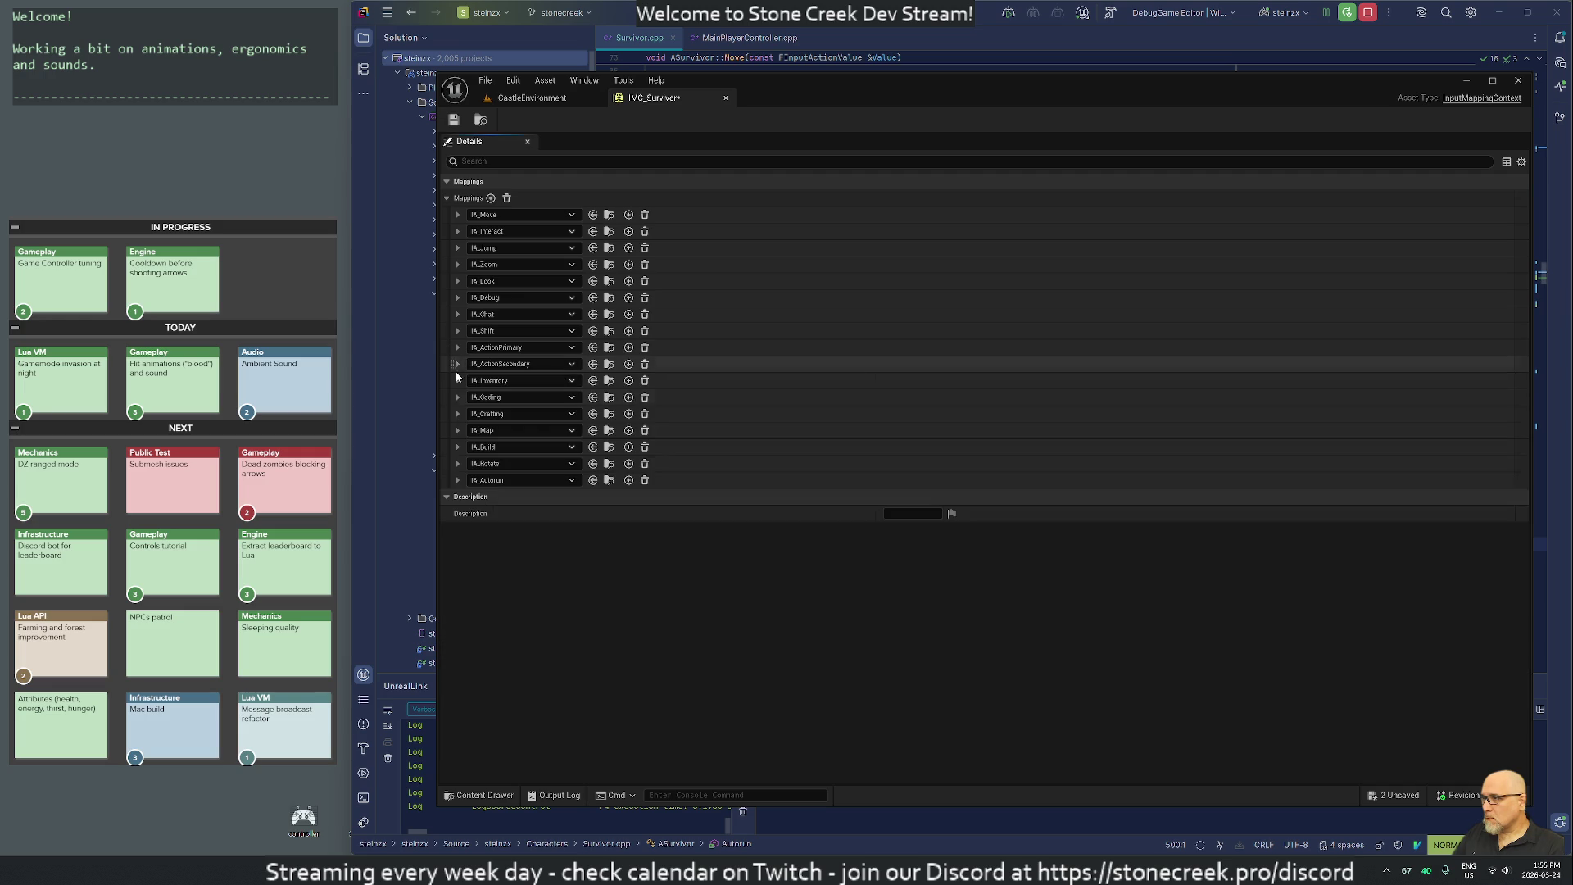
click(458, 481)
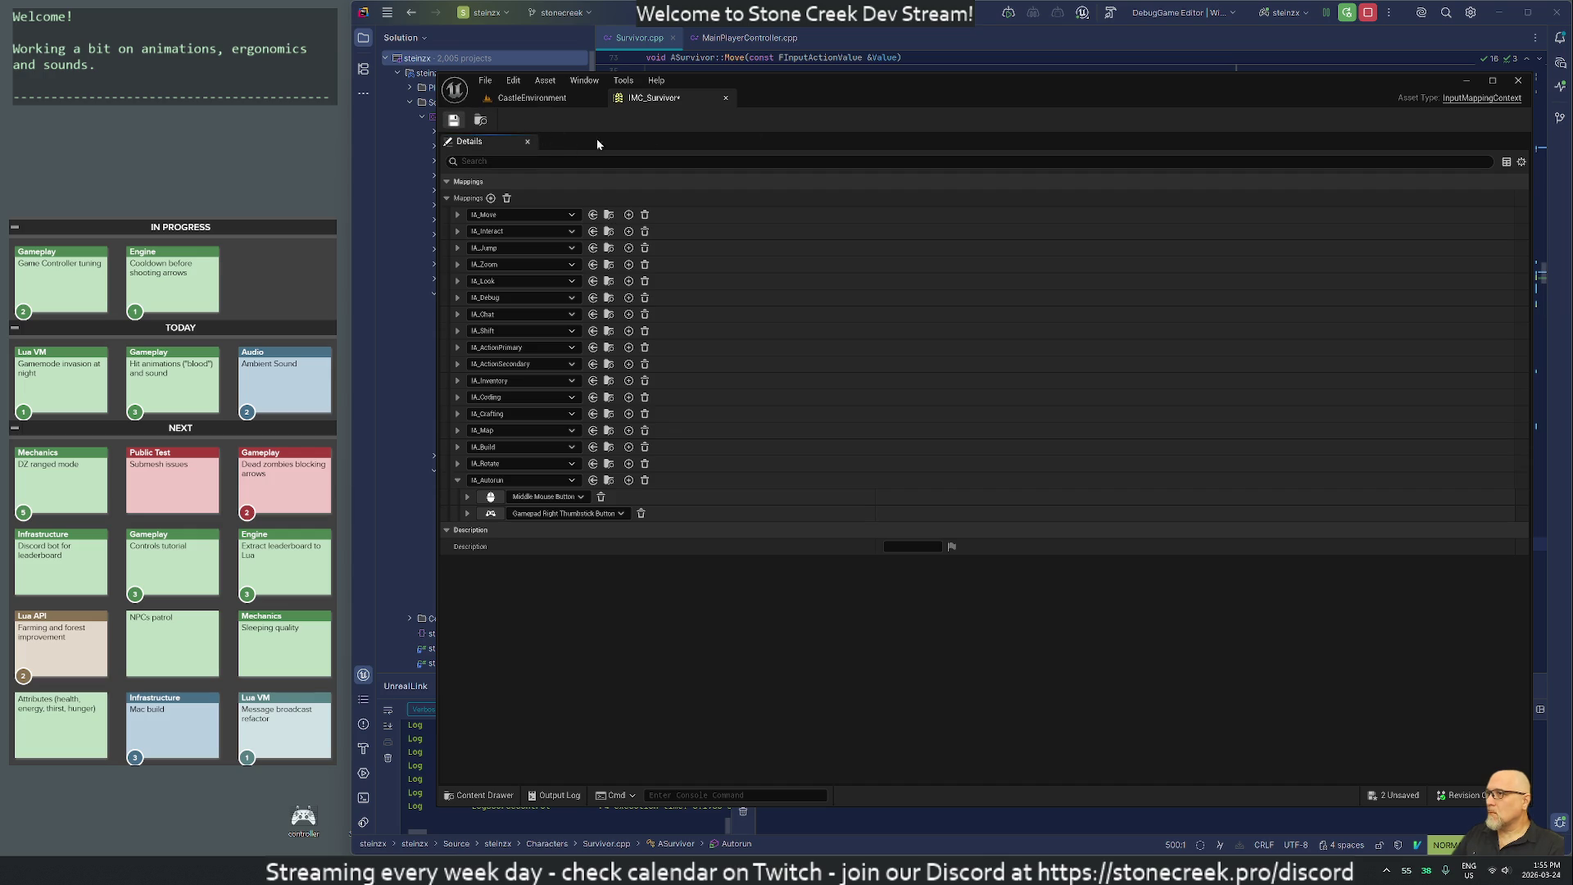
click(725, 97)
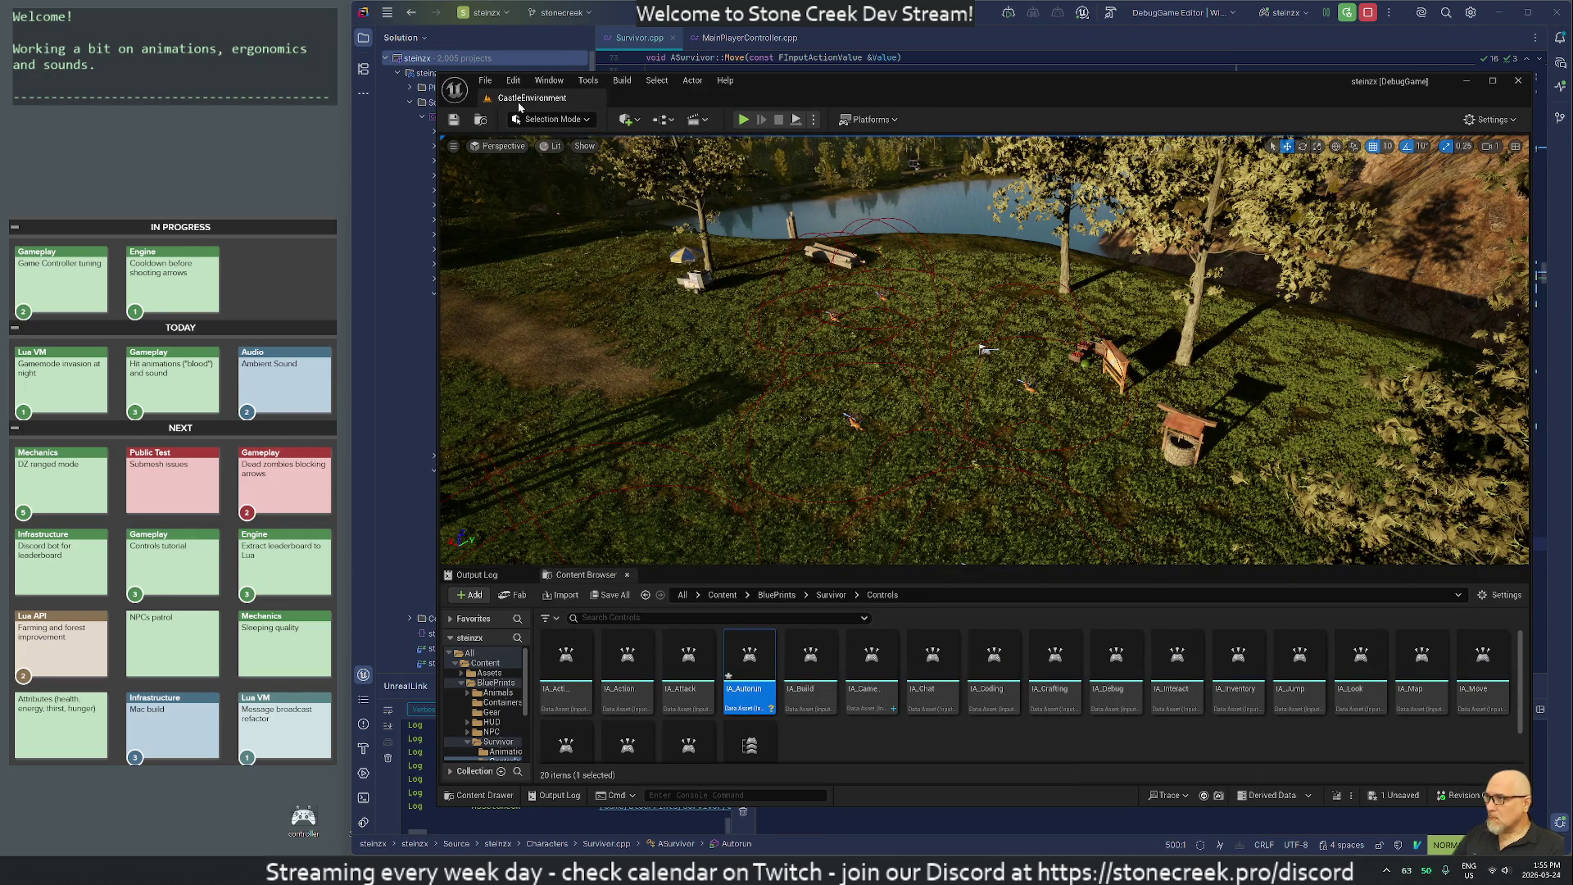
Save the CastleEnvironment map and IA_Autorun asset, then start Play In Editor.
click(455, 120)
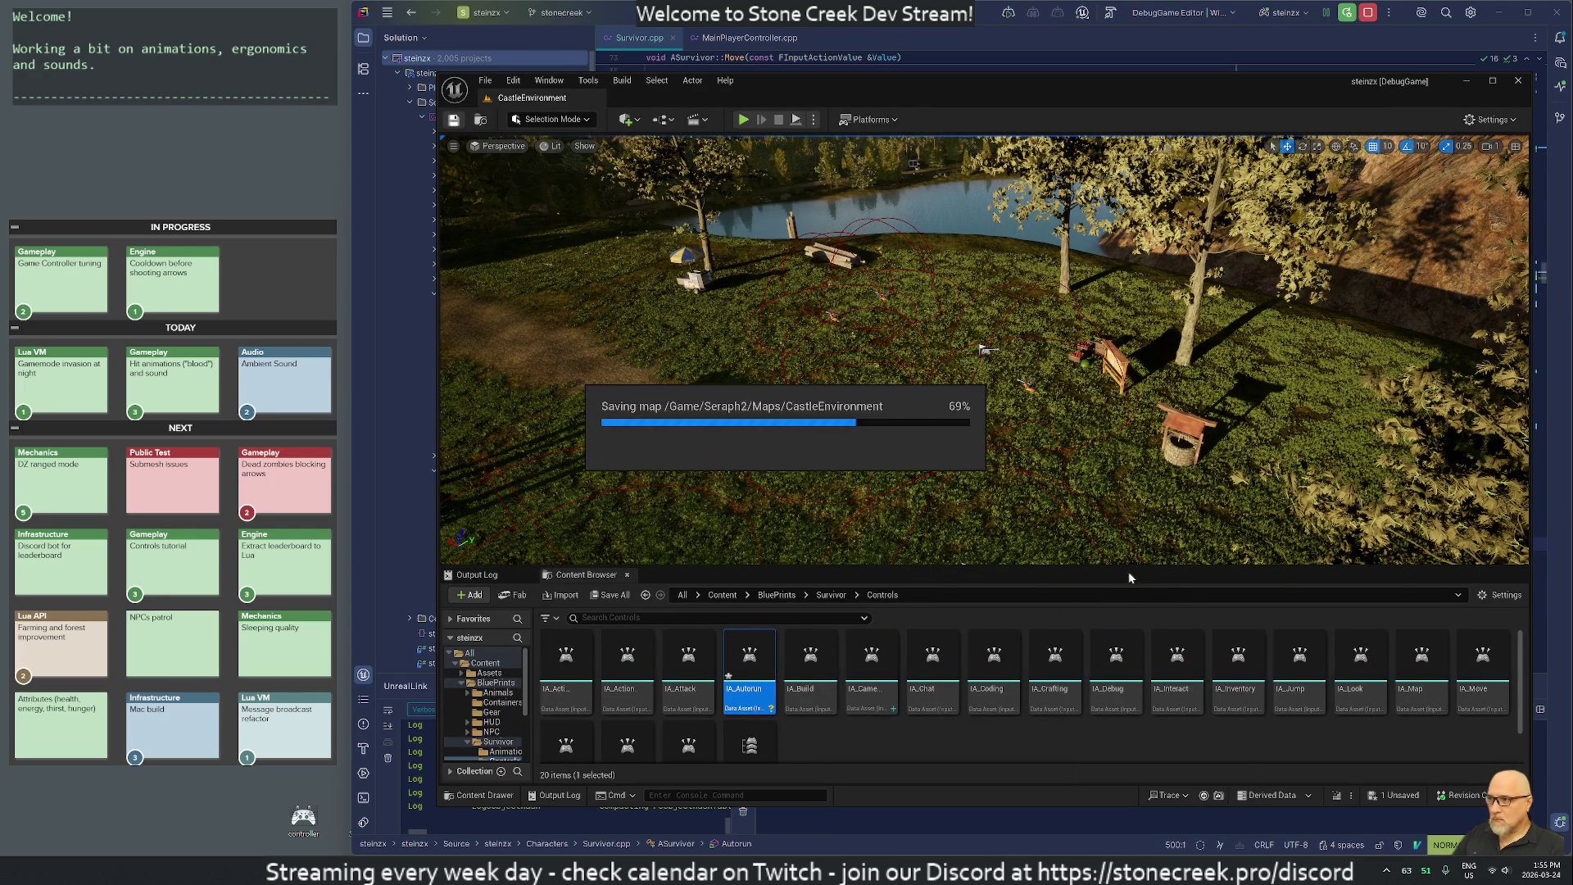
click(1393, 796)
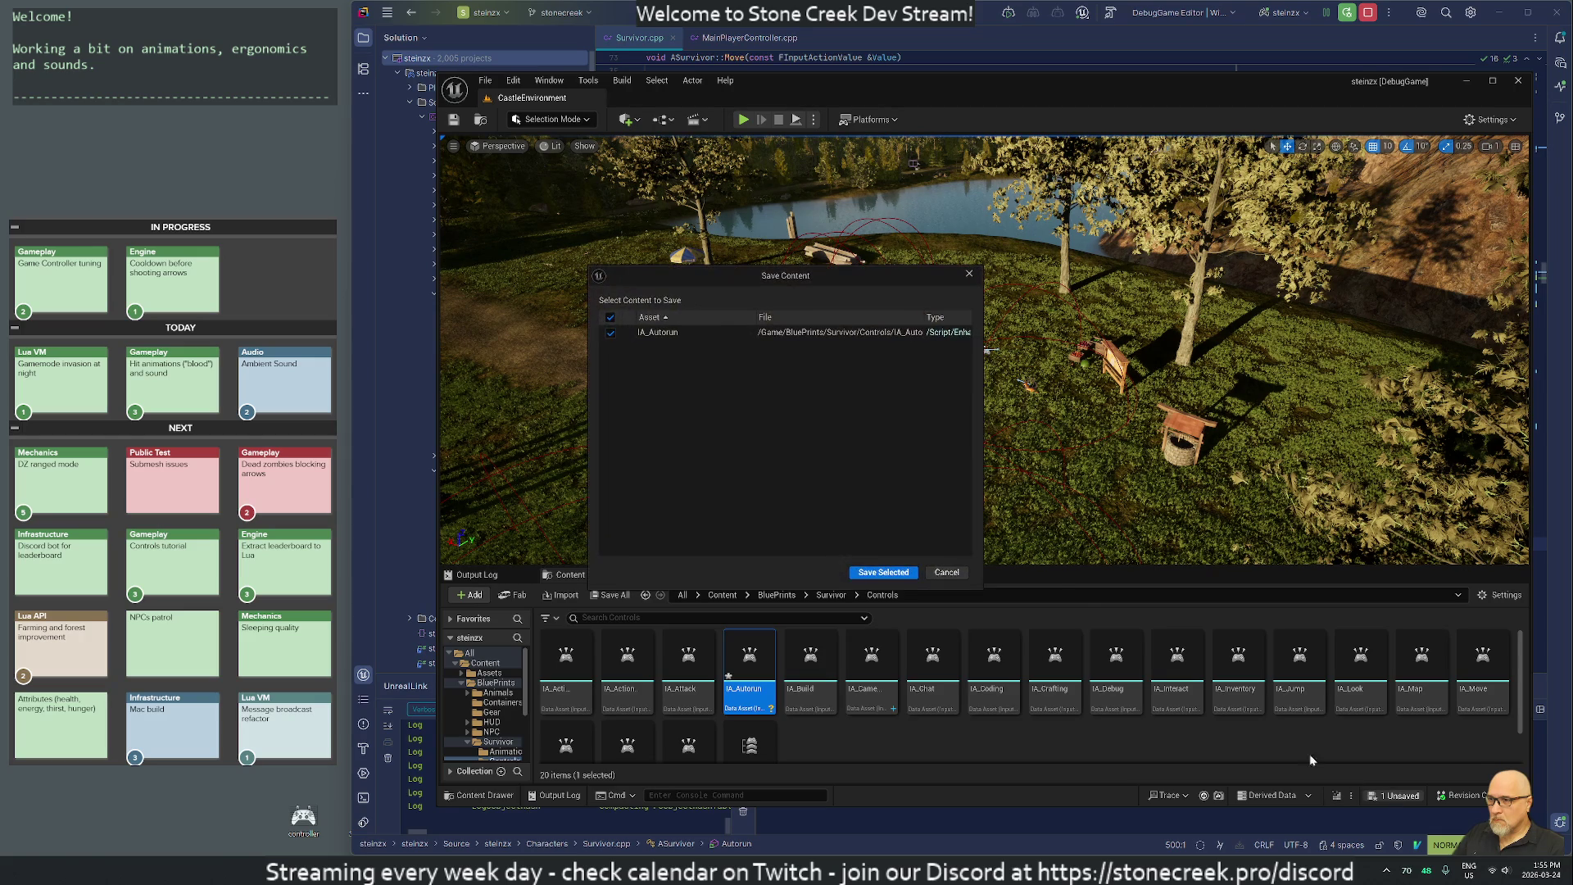
click(873, 572)
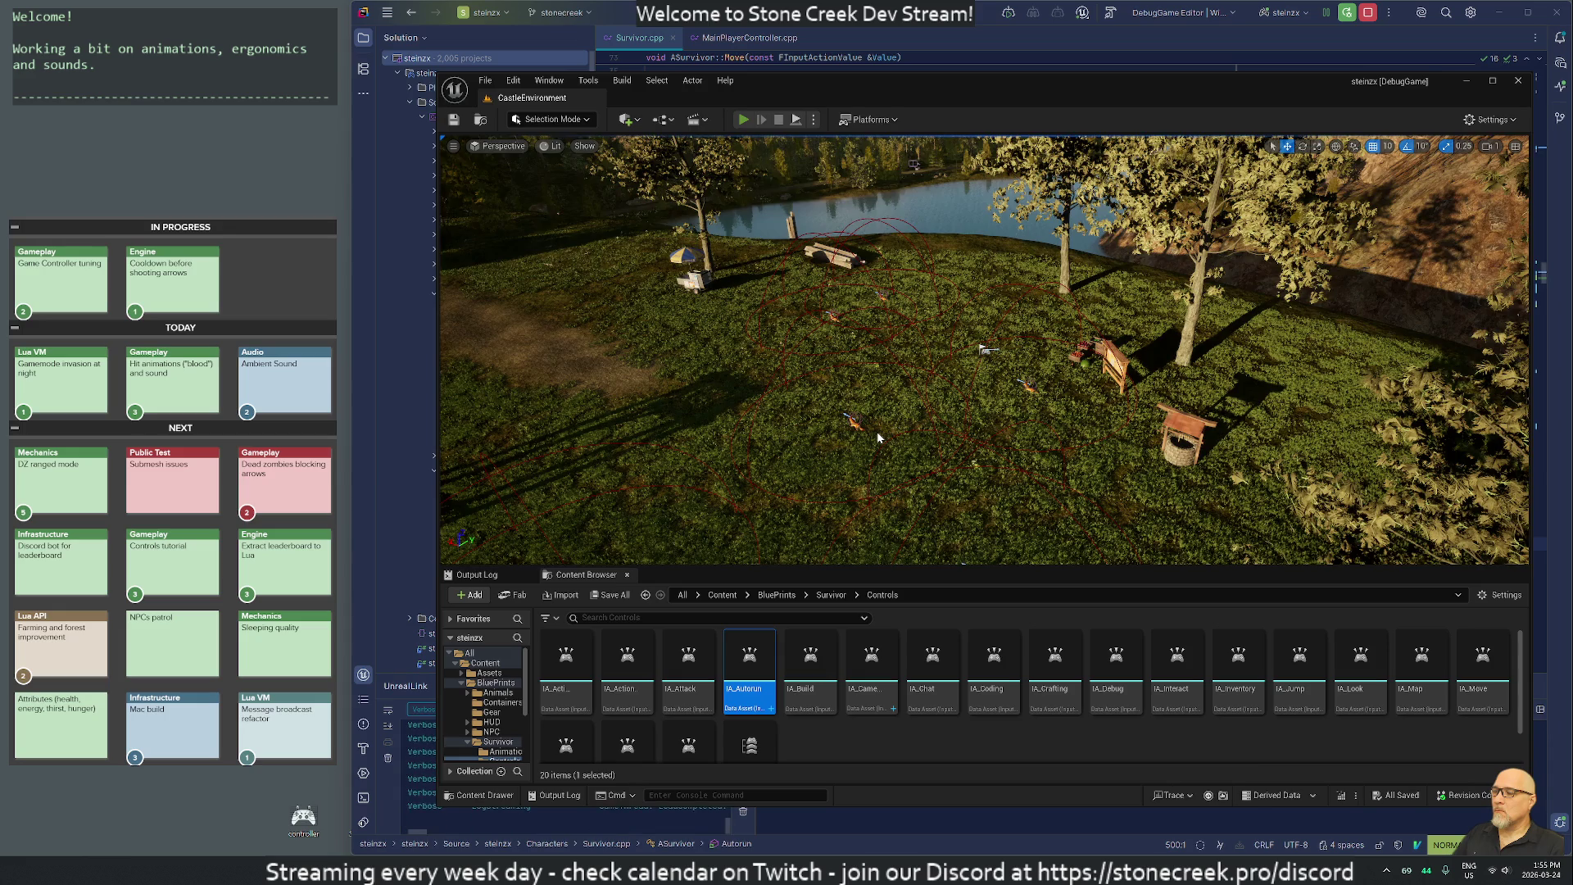
key(alt+p)
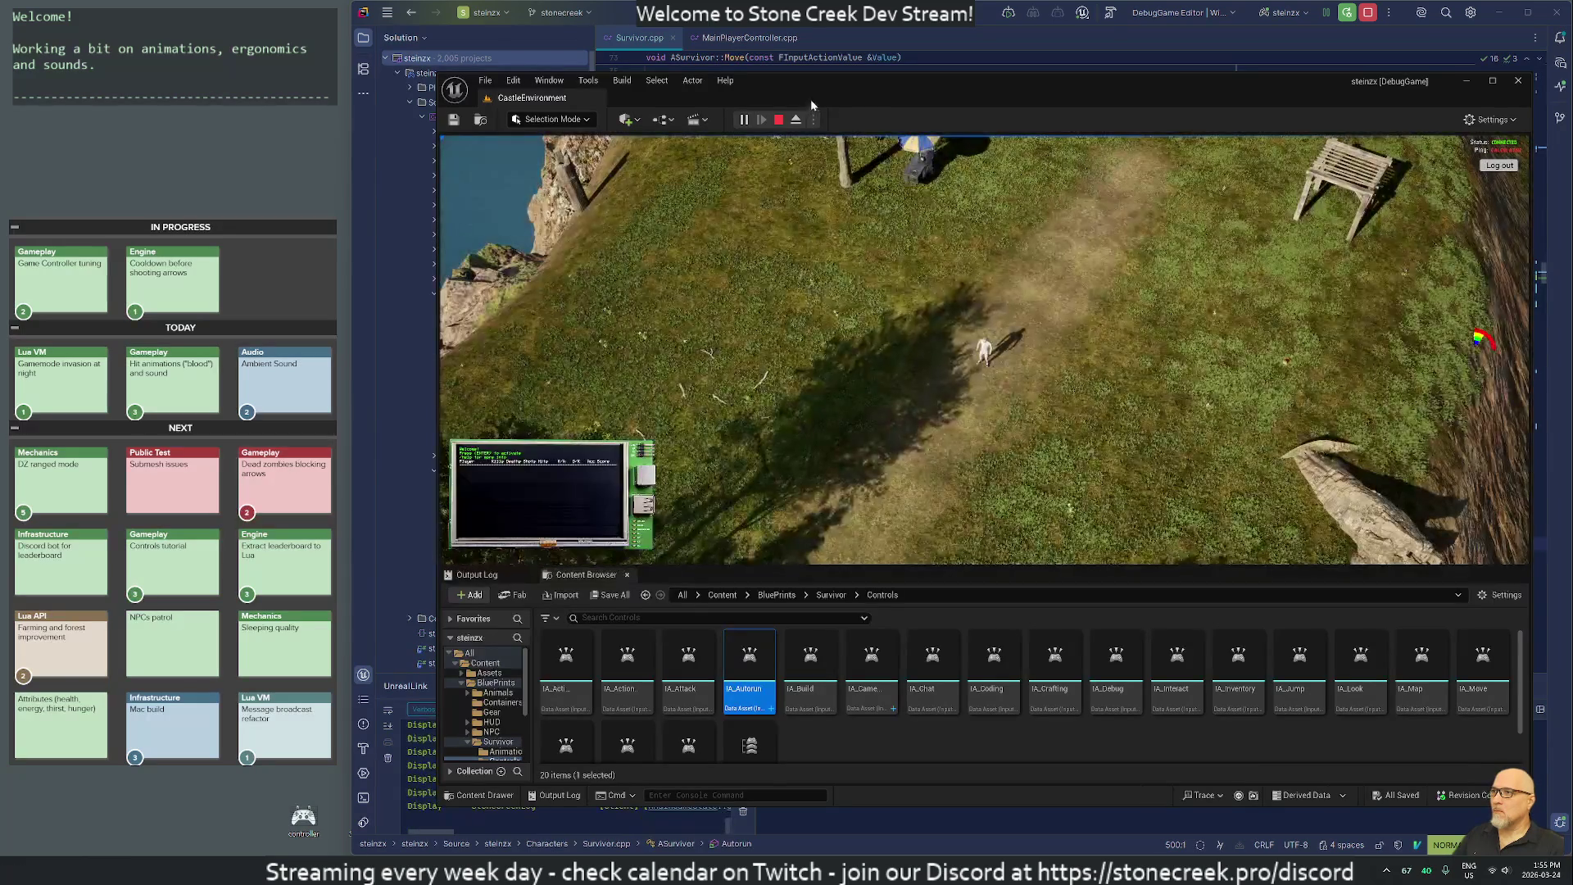
mouse_move(810, 100)
mouse_down()
mouse_move(900, 72)
mouse_move(1571, 95)
mouse_up()
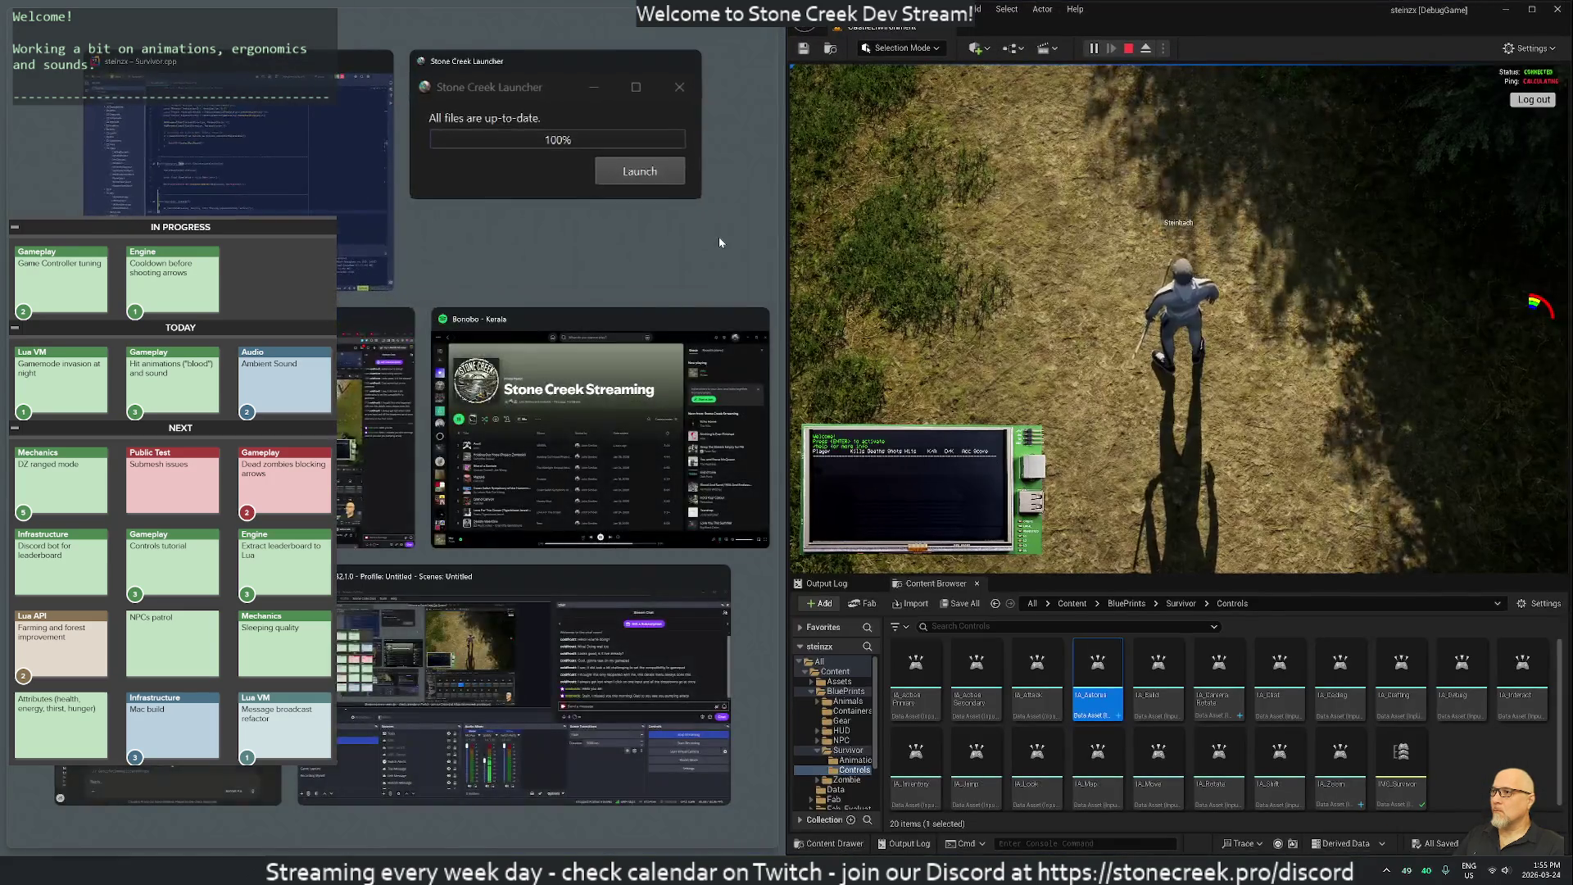
Test the play session, checking the log output and debug camera, then stop it.
click(785, 255)
drag(785, 255, 355, 255)
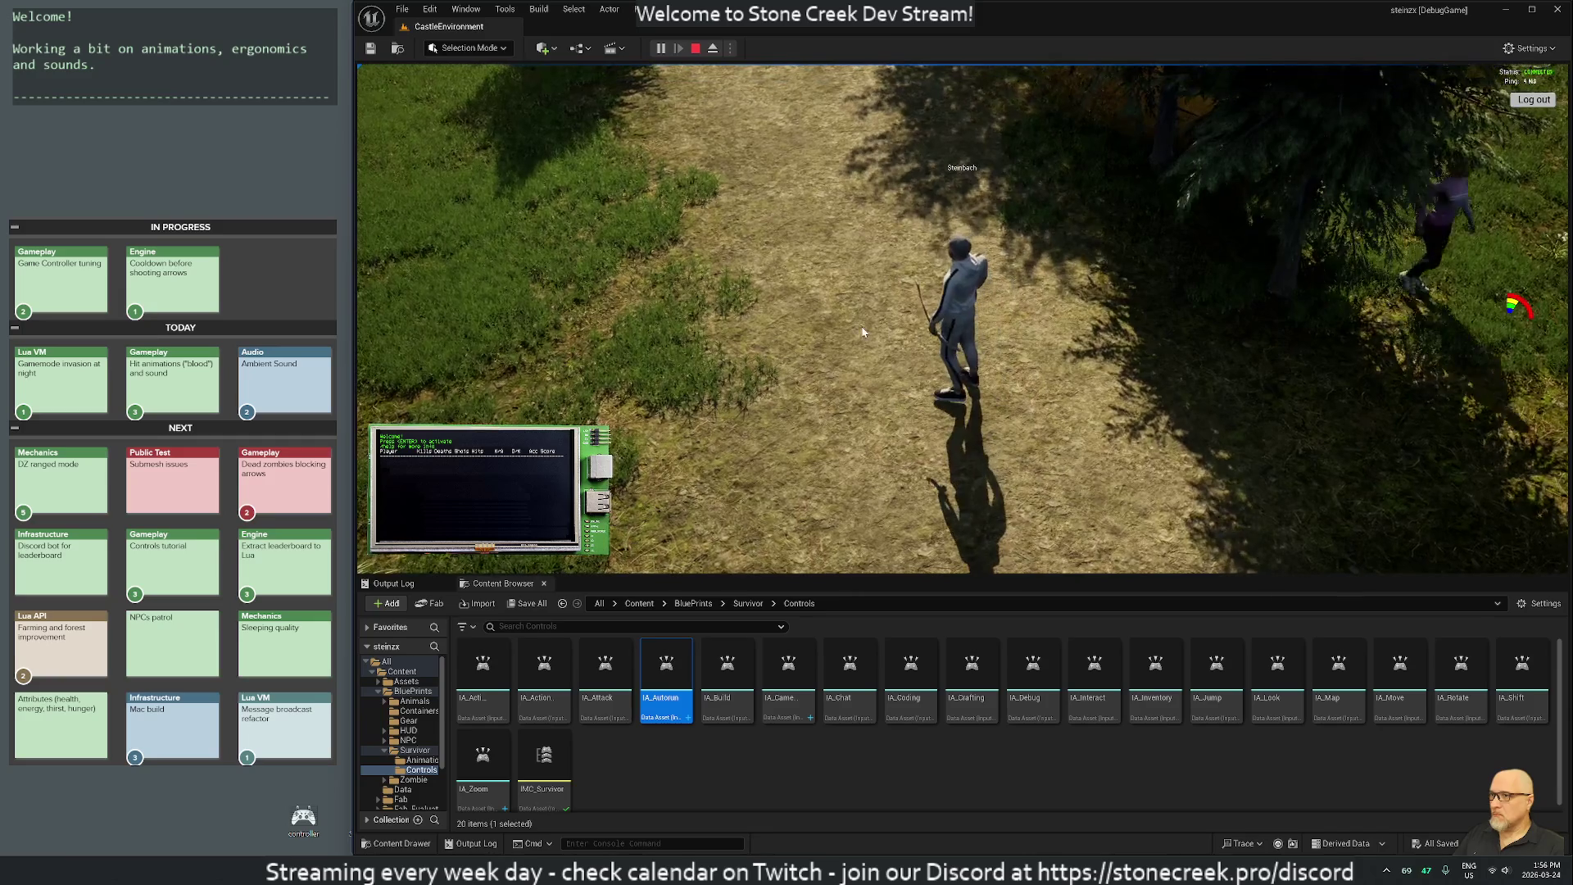
click(395, 583)
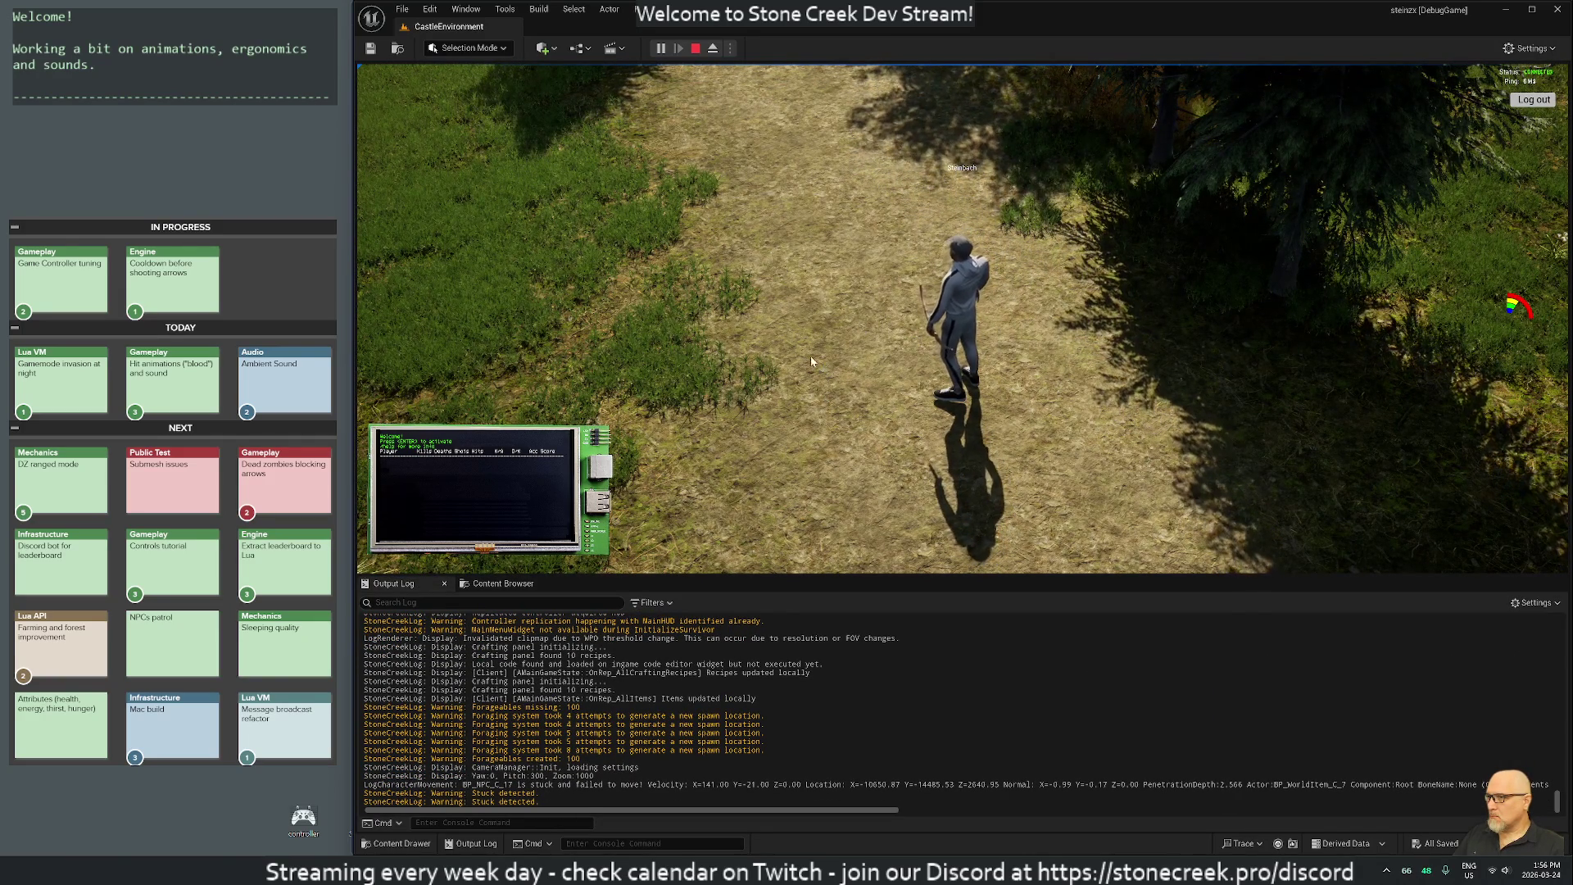
key(semicolon)
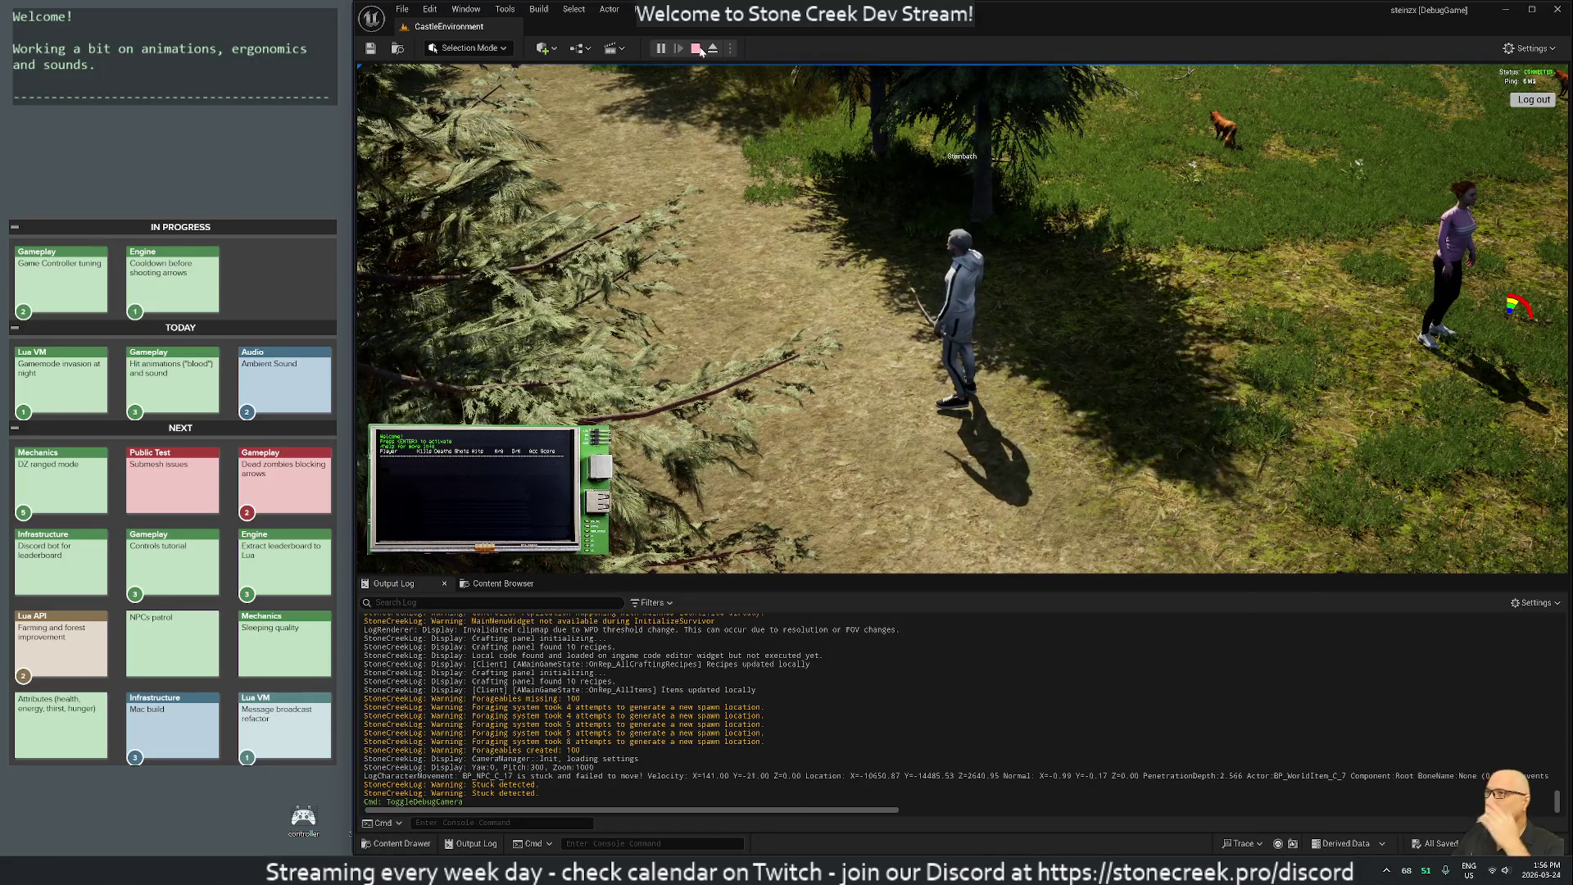
key(Escape)
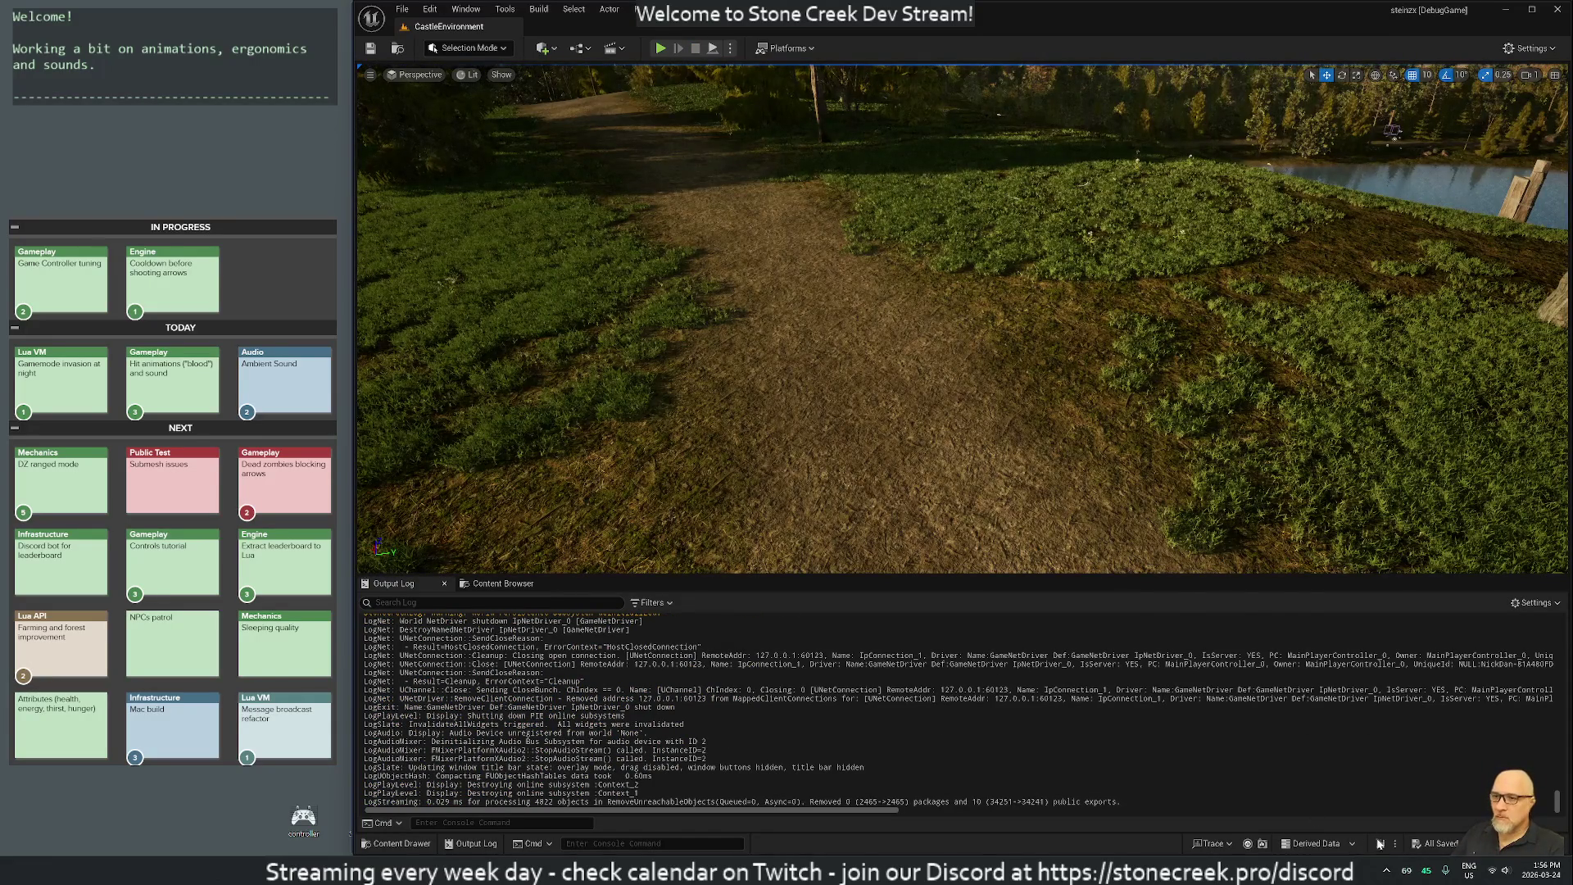
Run a Live Coding recompile with Ctrl+Alt+F11 and show the Survivor folder's assets.
key(ctrl+alt+F11)
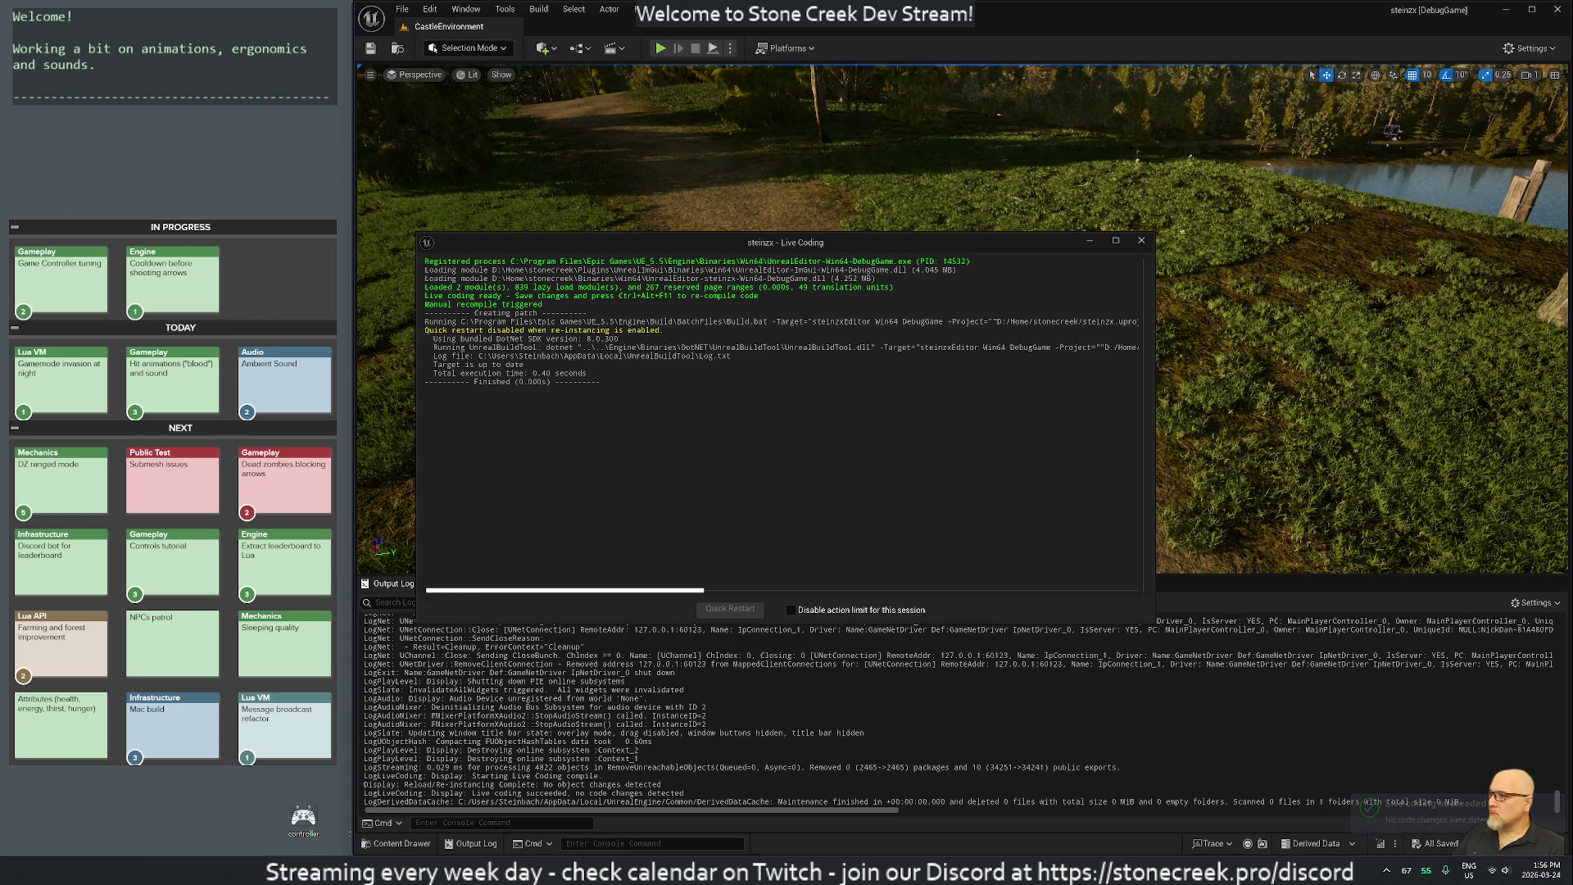
mouse_move(720, 242)
mouse_down()
mouse_move(786, 156)
mouse_move(847, 114)
mouse_up()
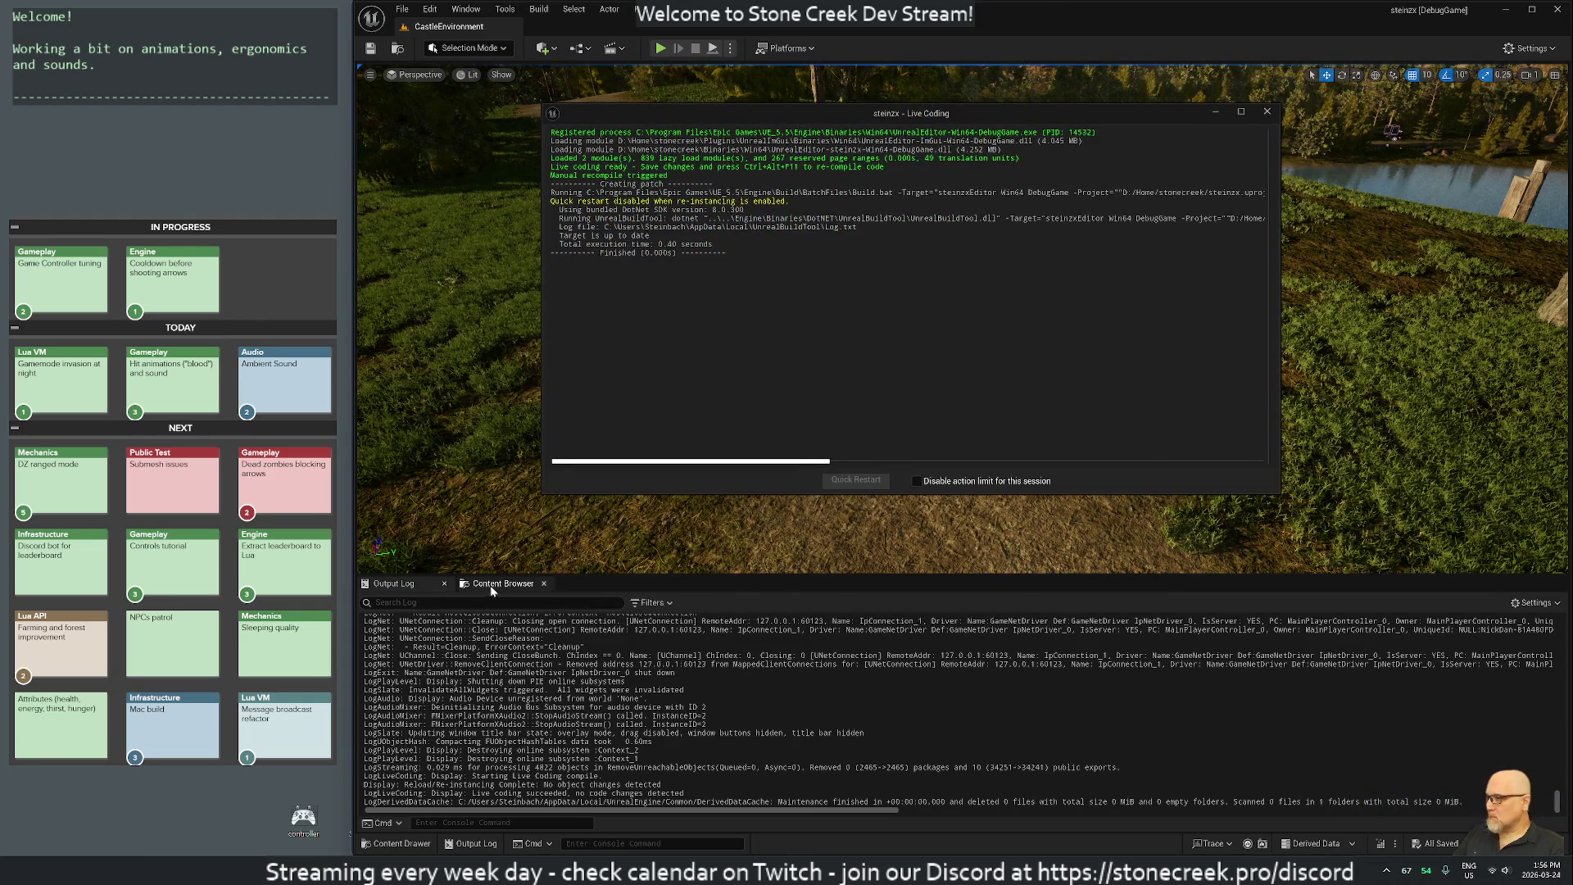
click(501, 583)
click(410, 750)
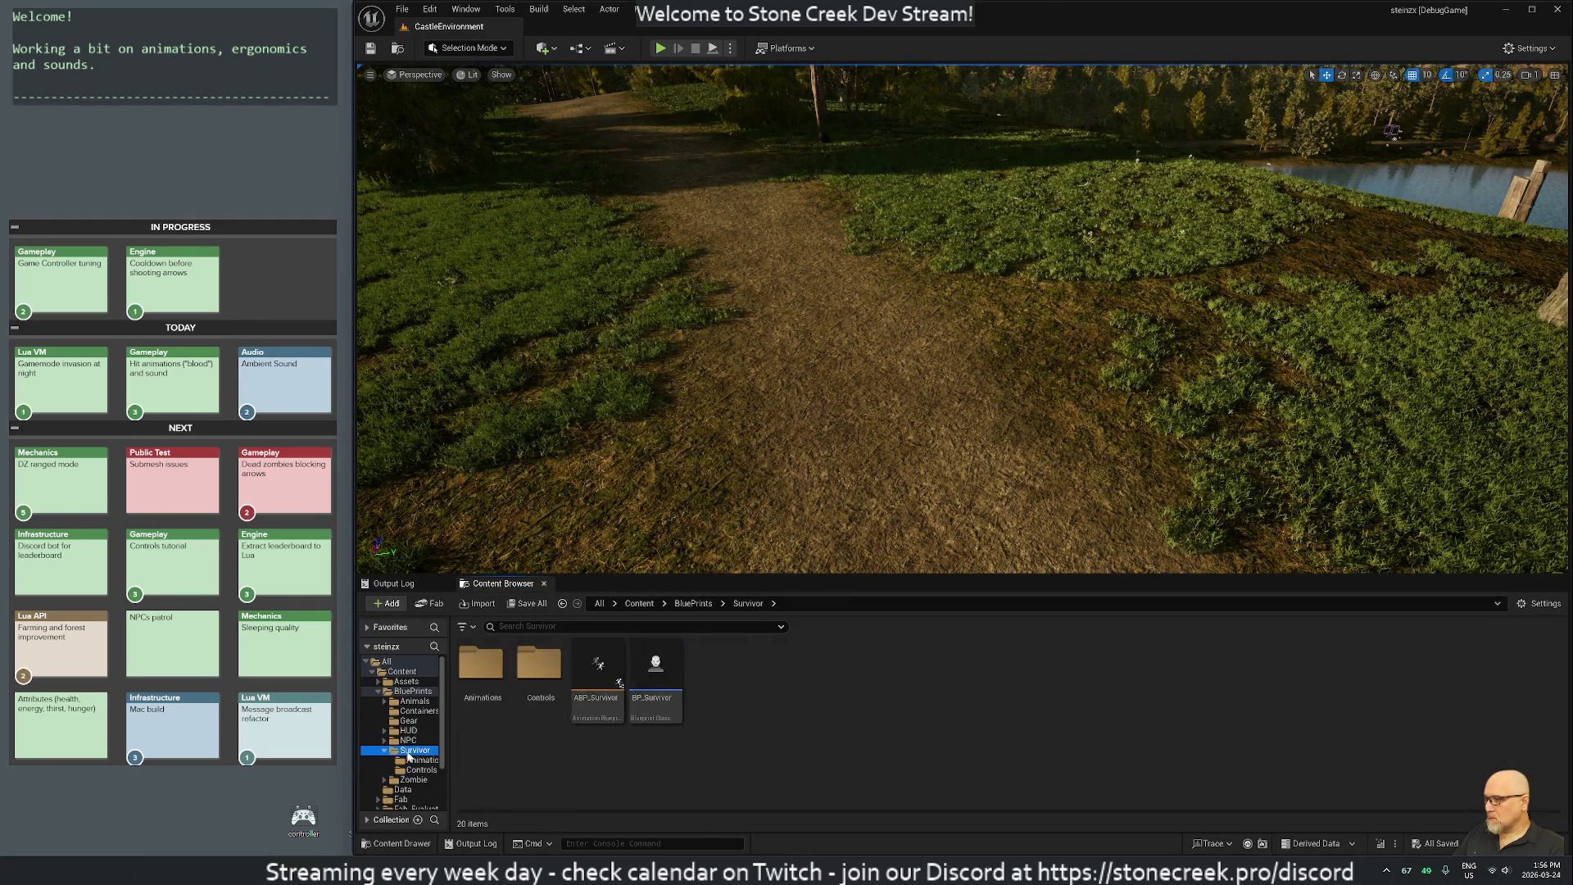
click(655, 667)
Open BP_Survivor's Class Defaults and set its Zoom Action to IA_Zoom.
key(Return)
scroll(916, 429, down, 5)
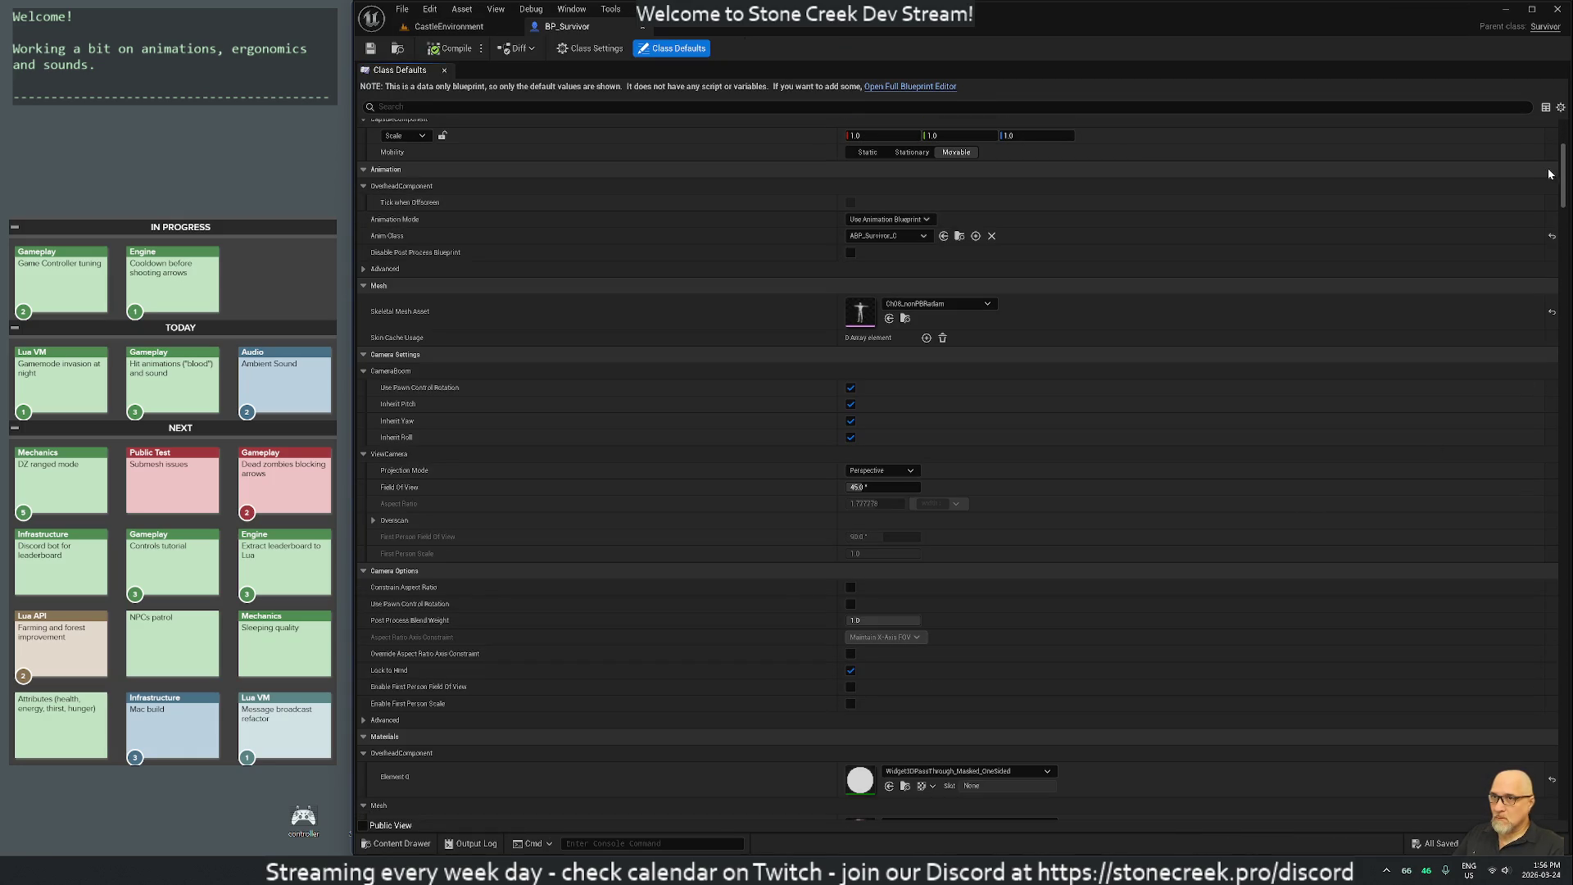
mouse_move(1564, 180)
mouse_down()
mouse_move(1564, 493)
mouse_move(1563, 448)
mouse_up()
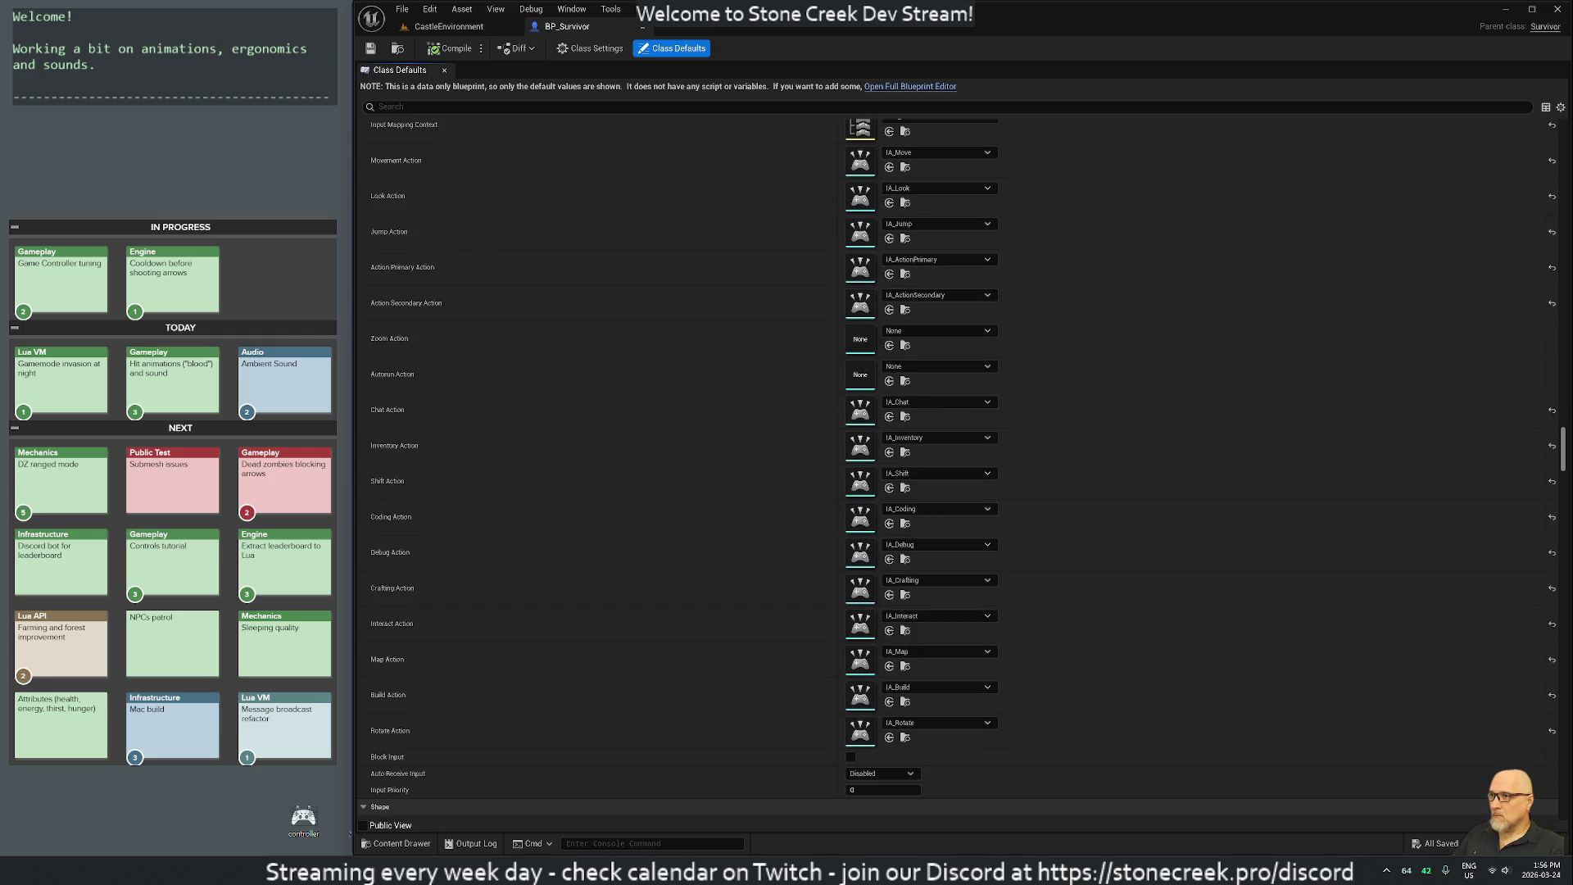
click(935, 330)
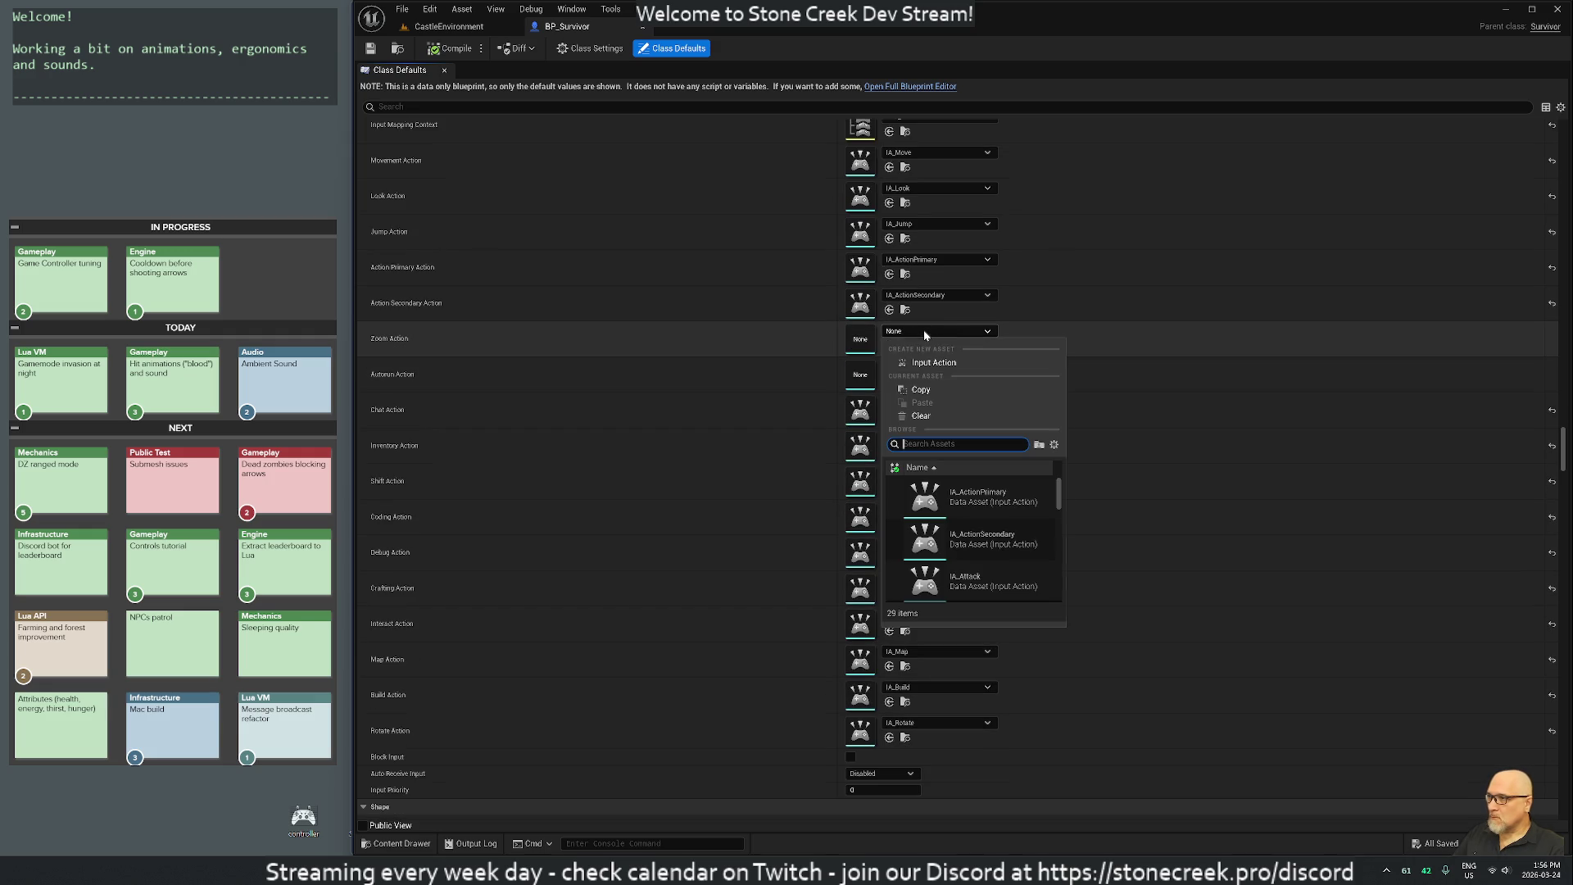
text(zoom)
click(979, 496)
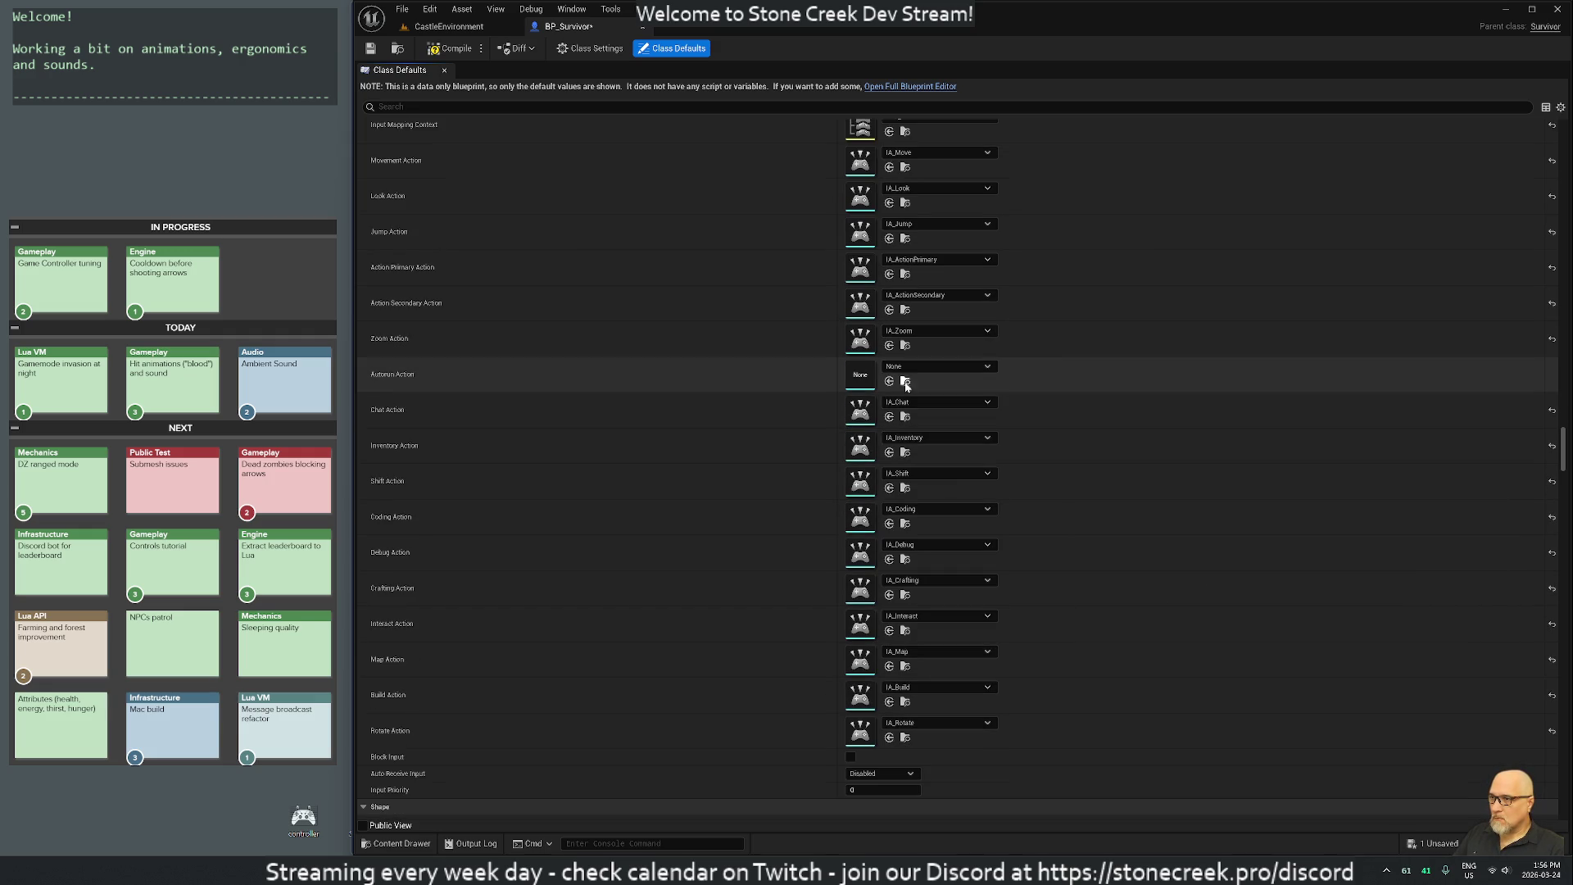
Set the Autorun Action to IA_Autorun and save the blueprint, checking it out.
click(898, 368)
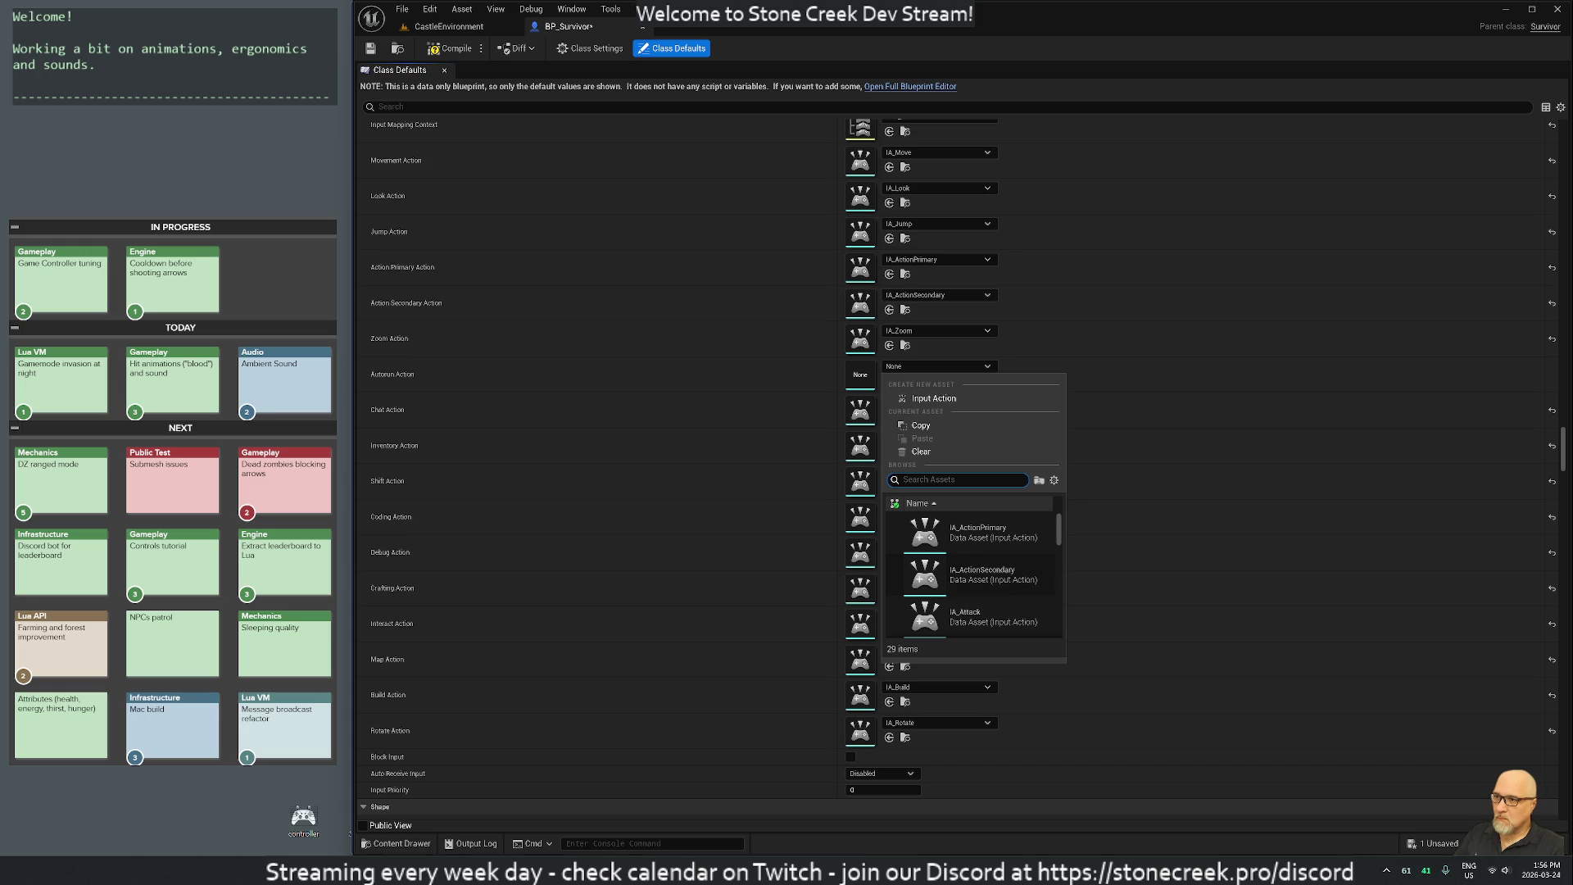
text(auto)
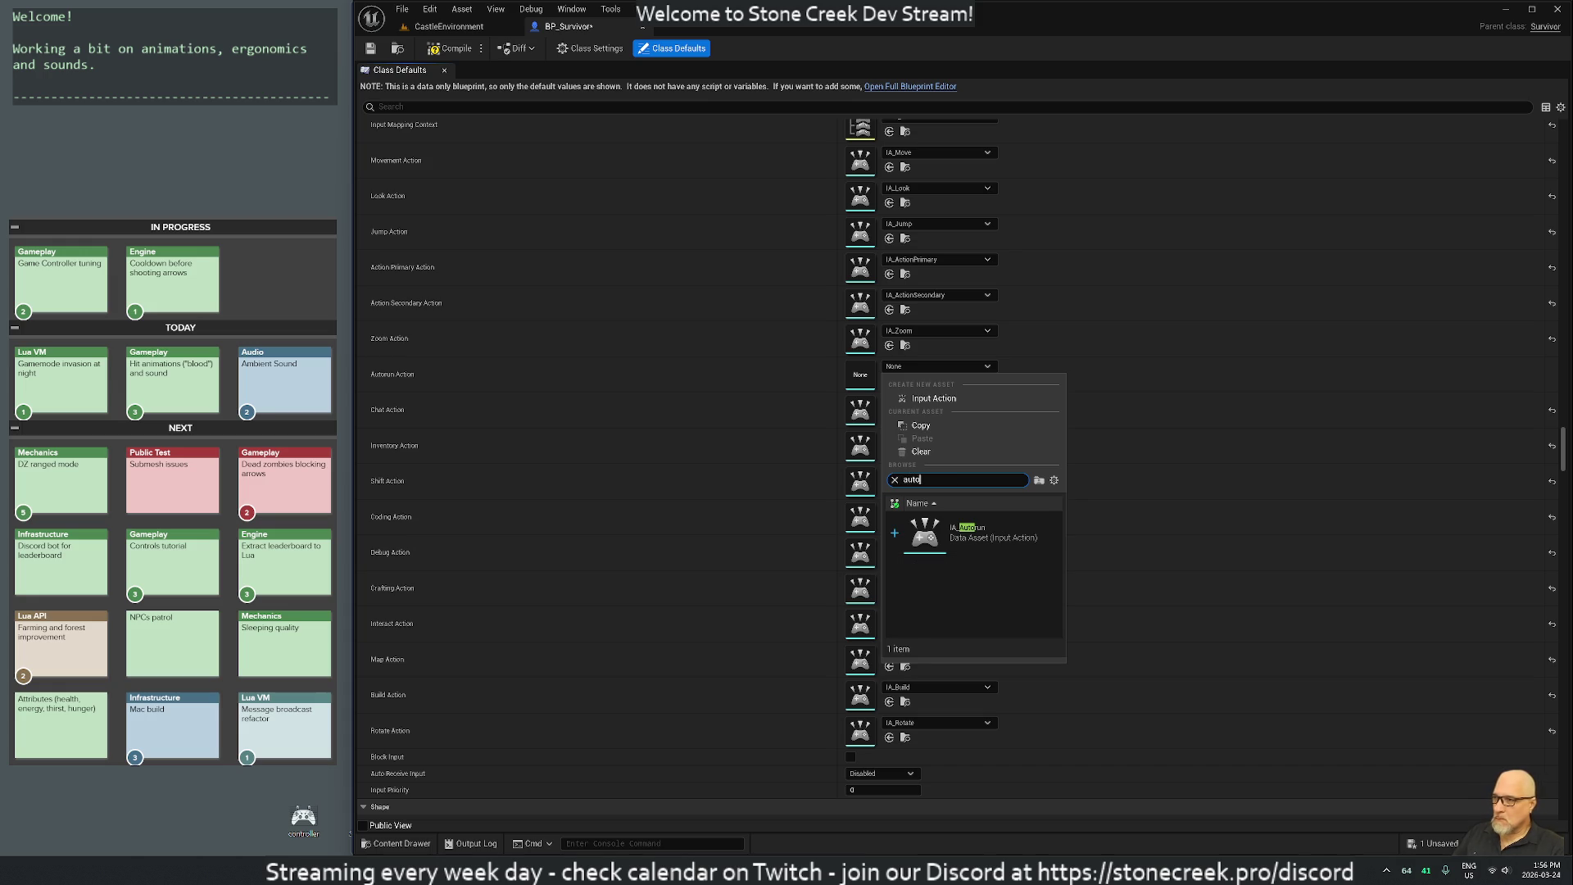
key(Return)
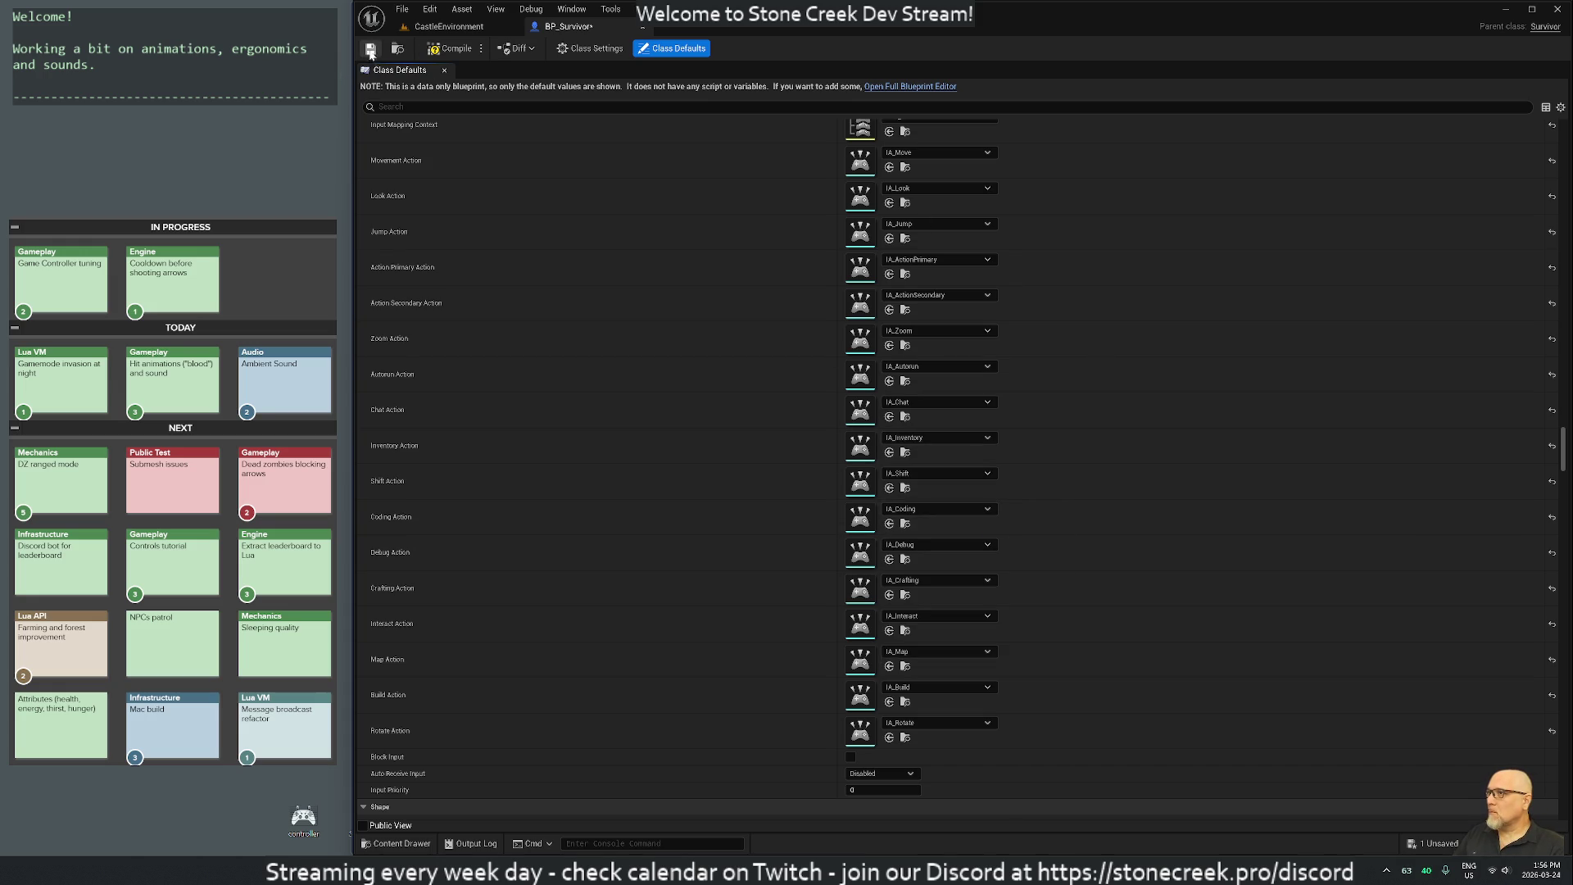
key(ctrl+s)
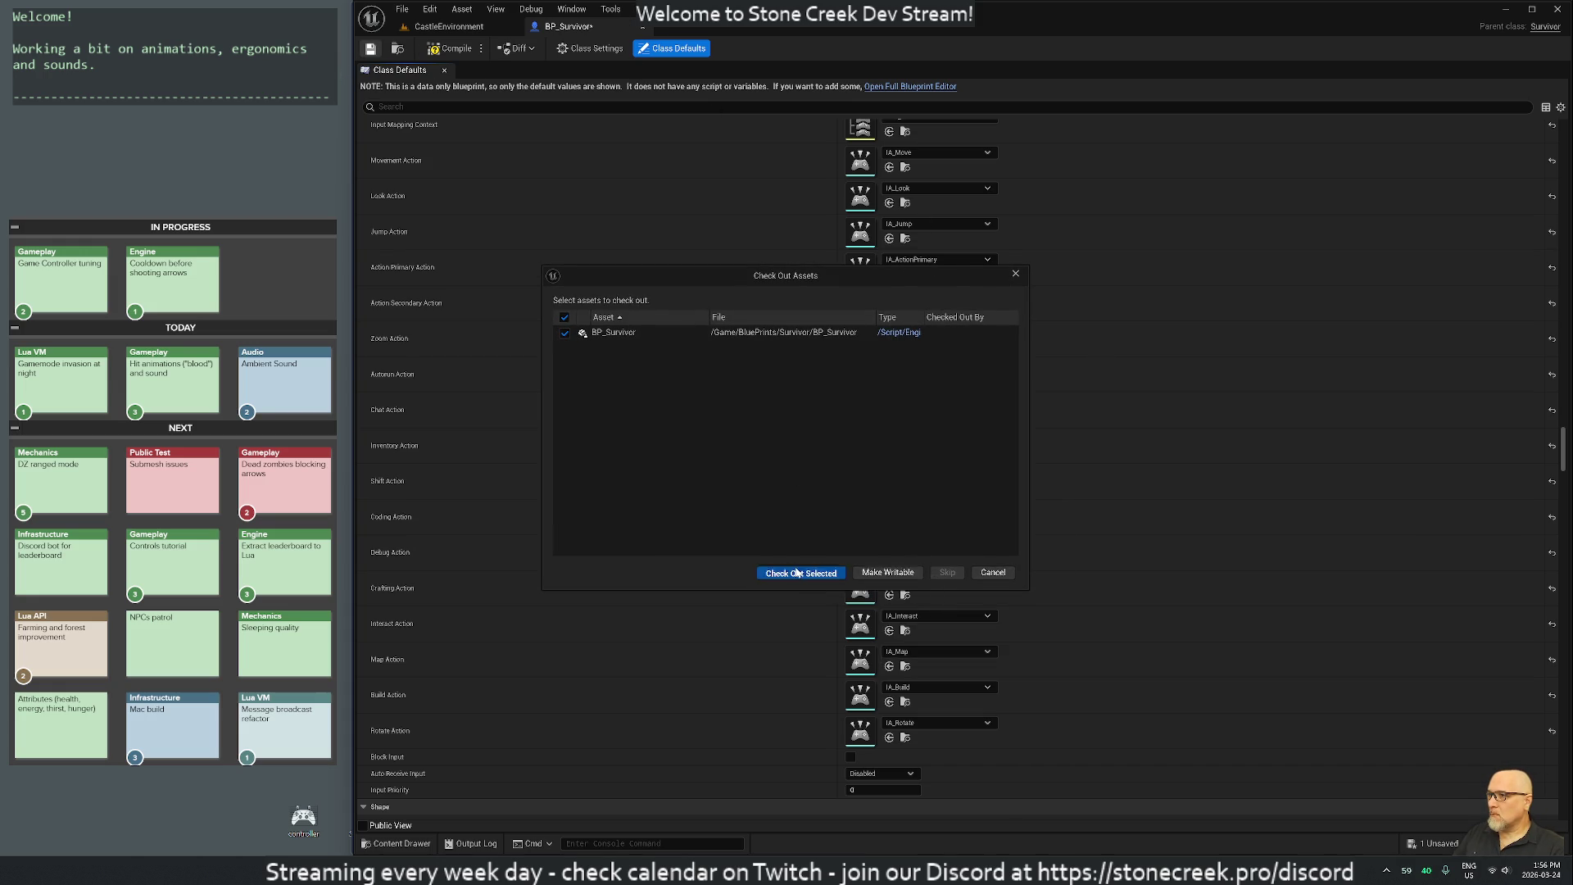
click(817, 571)
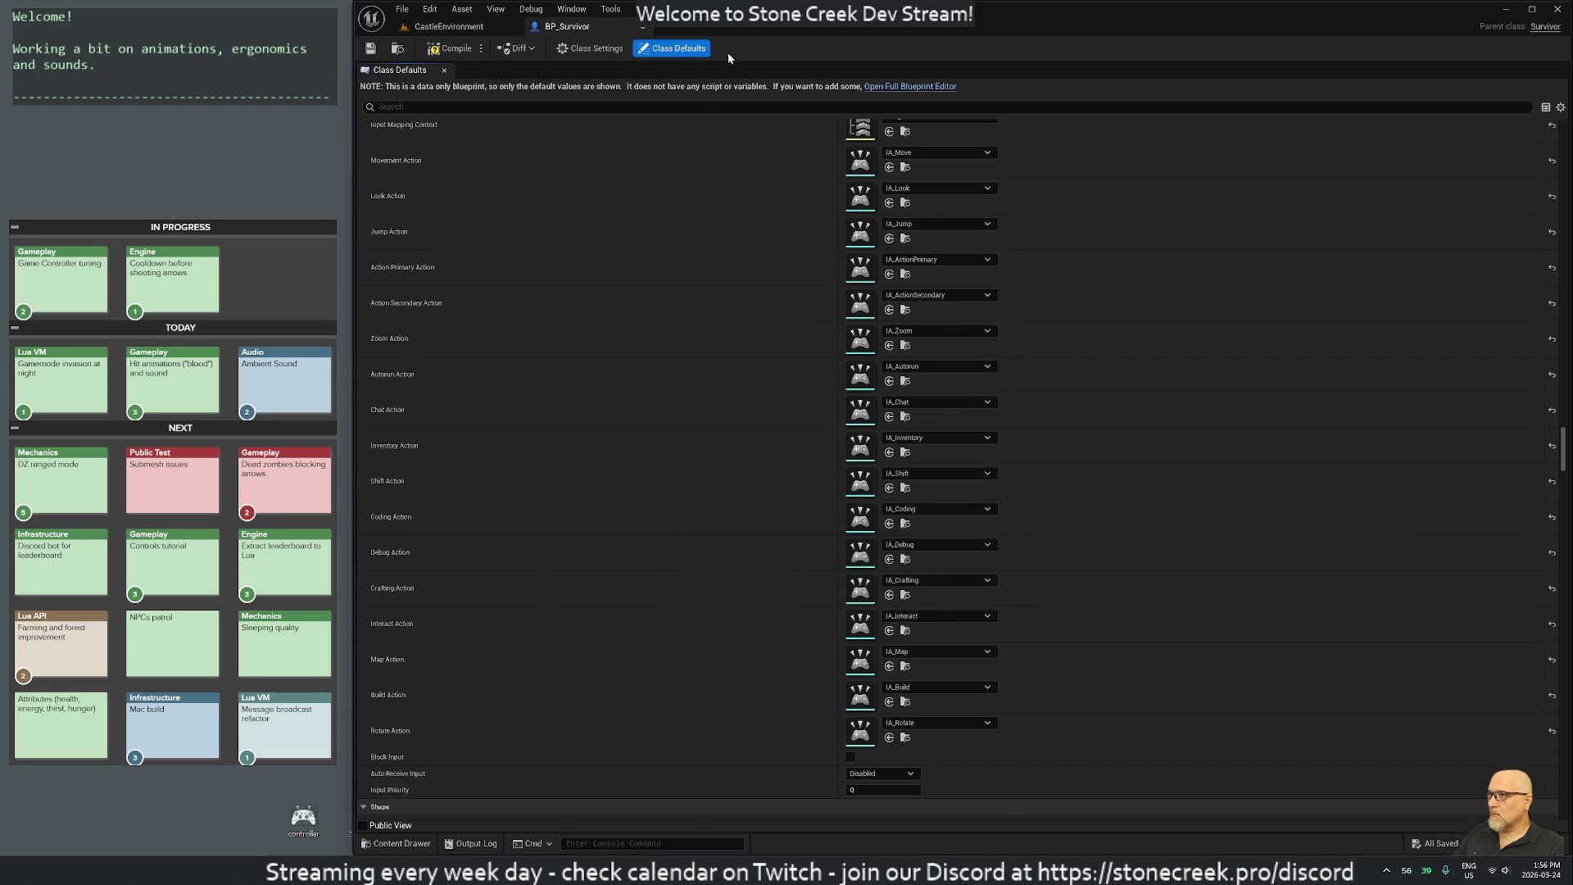
Reopen and compile BP_Survivor, then start a play session on the CastleEnvironment level.
middle_click(571, 27)
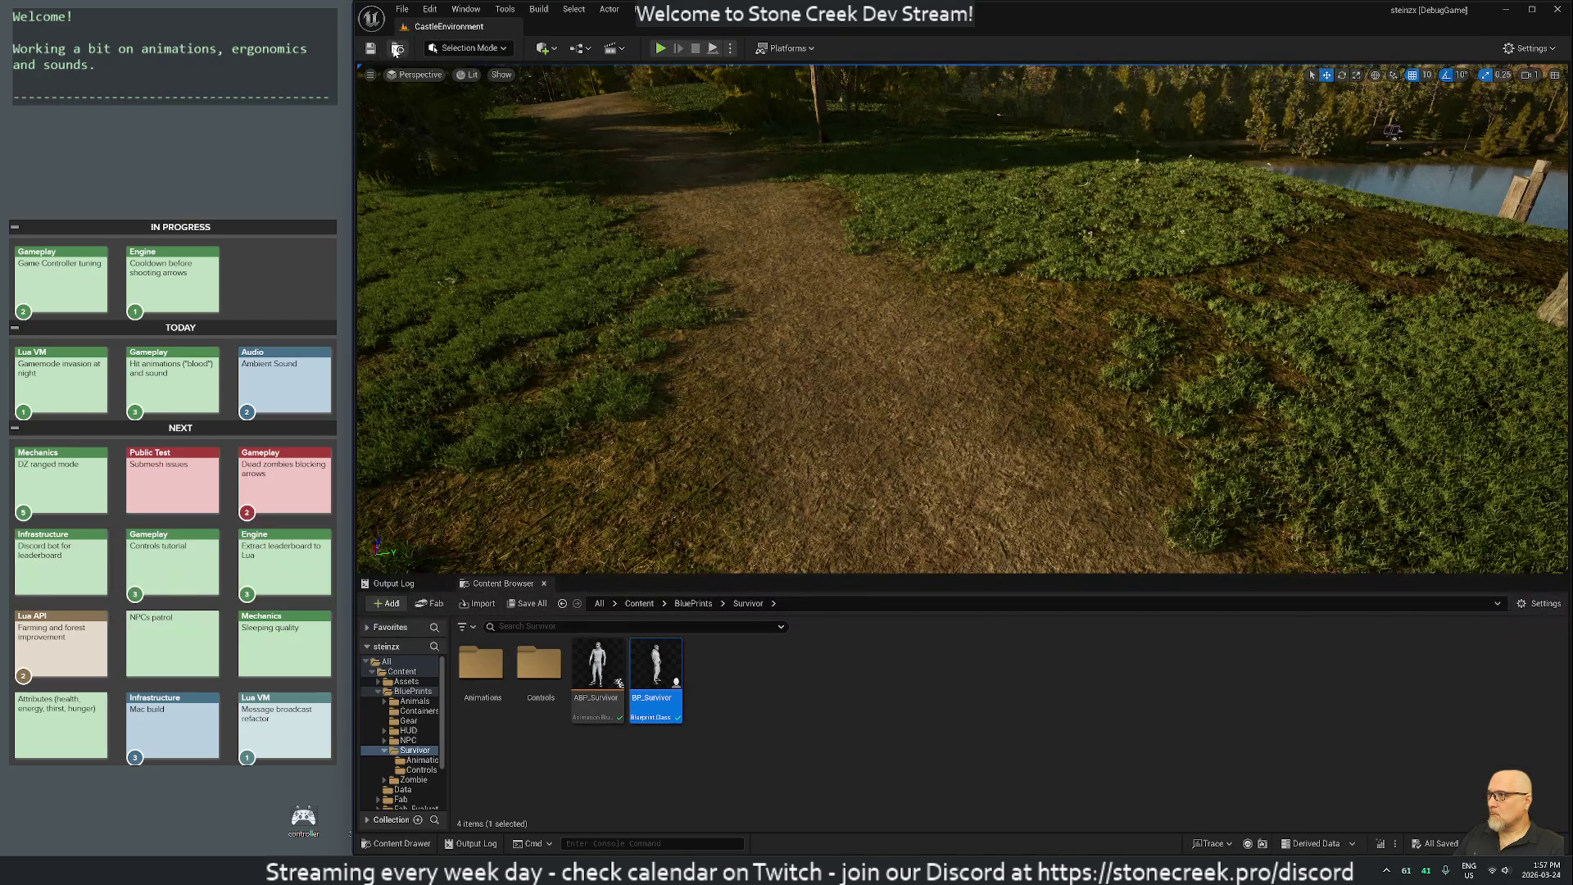
double_click(655, 667)
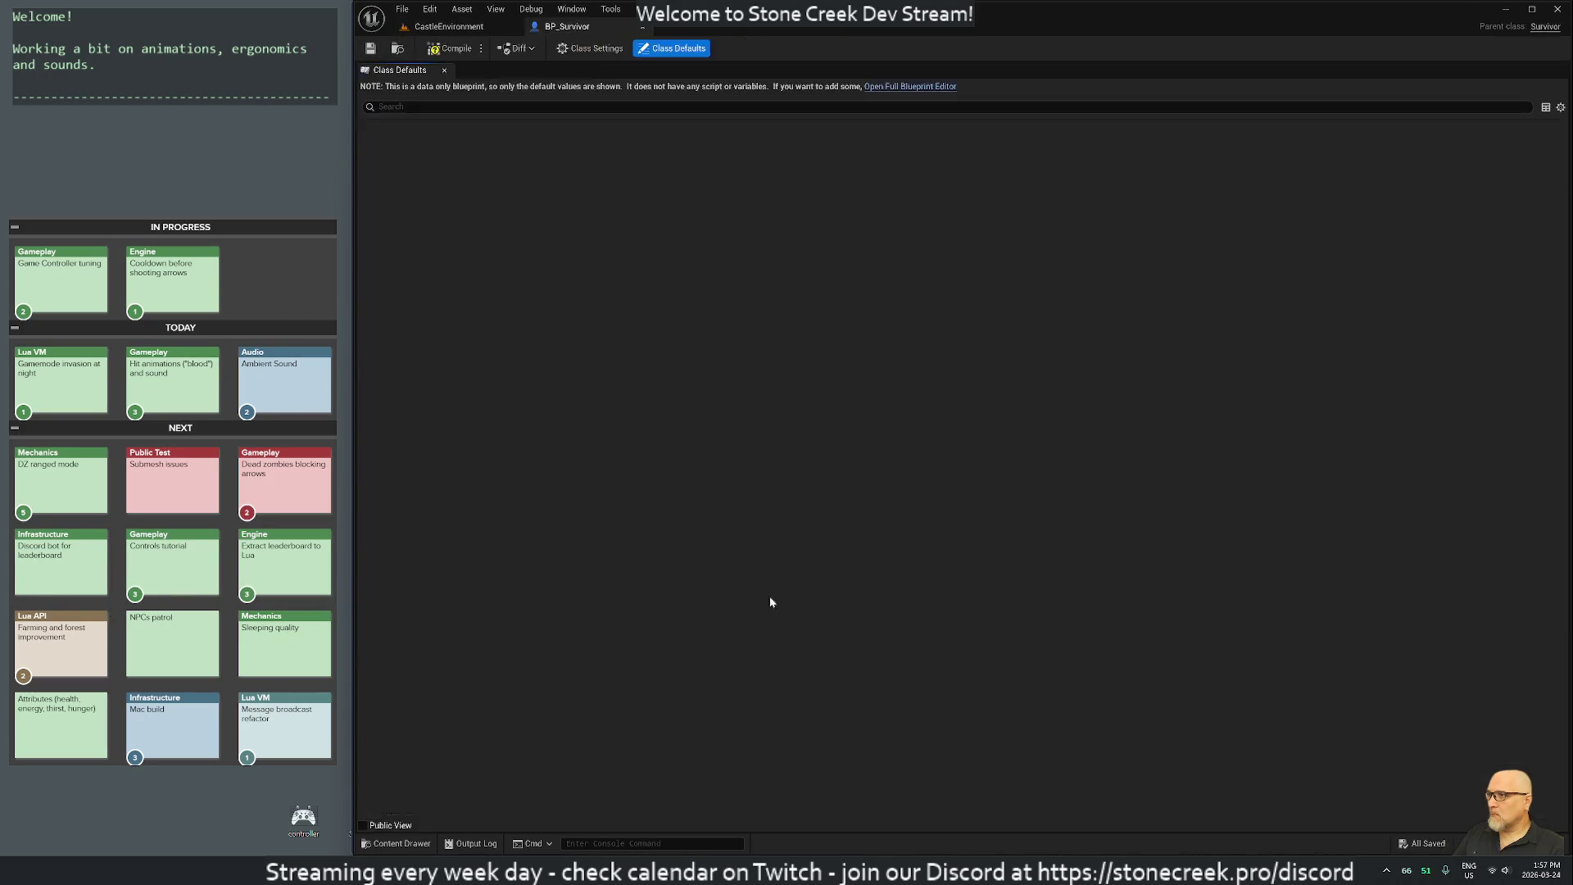
click(450, 51)
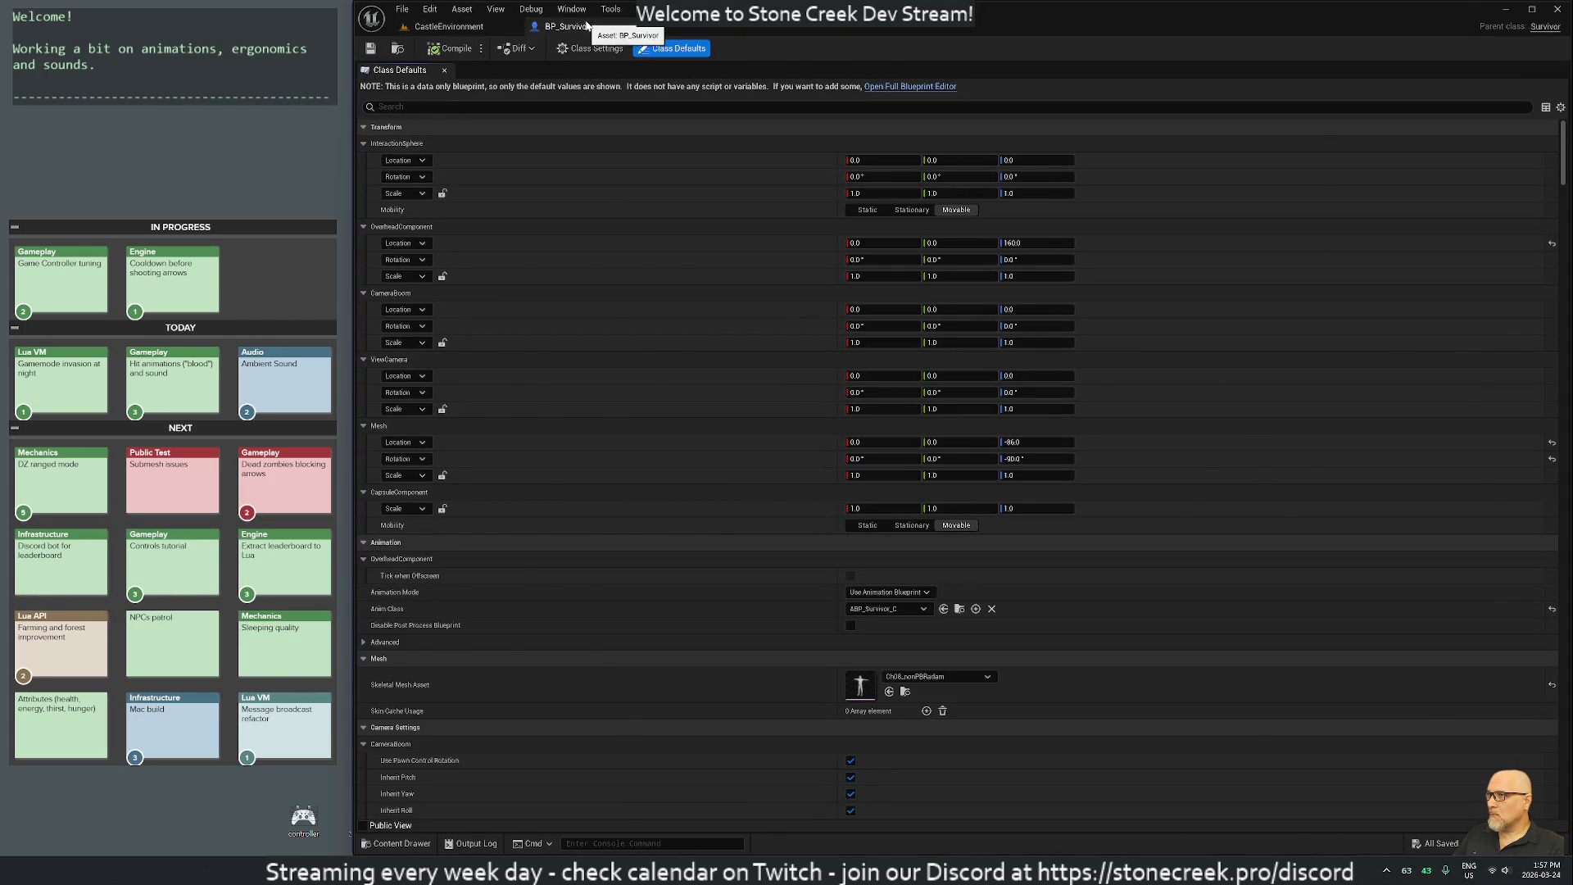
click(468, 31)
click(660, 48)
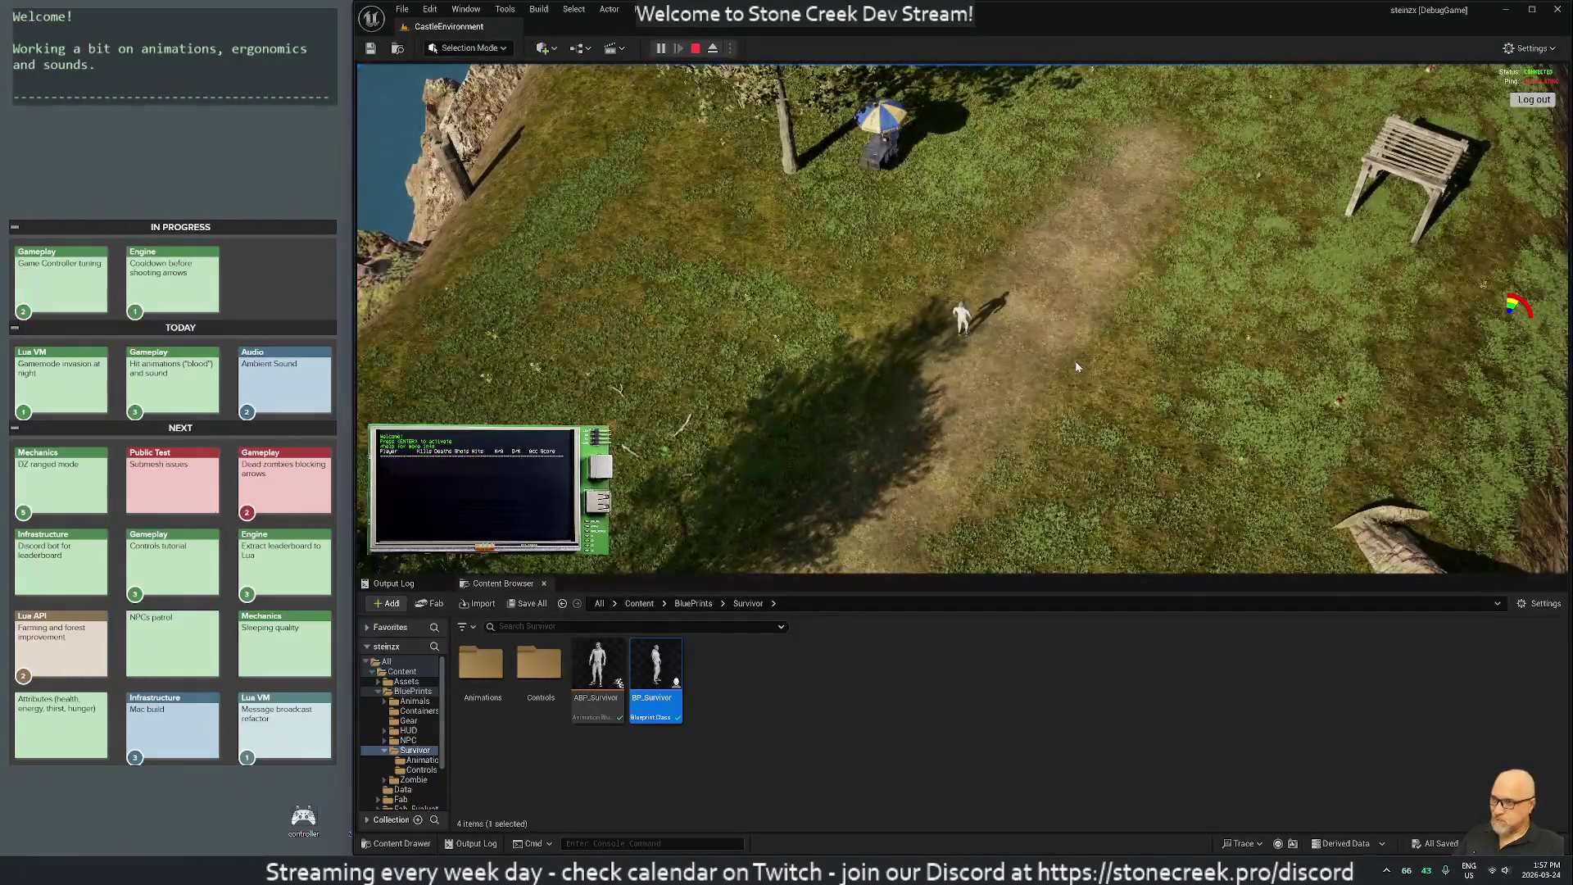
Watch the Output Log's repeated 'Missing implementation: autorun' warnings, stop play, and return to Controls assets.
scroll(1063, 357, down, 5)
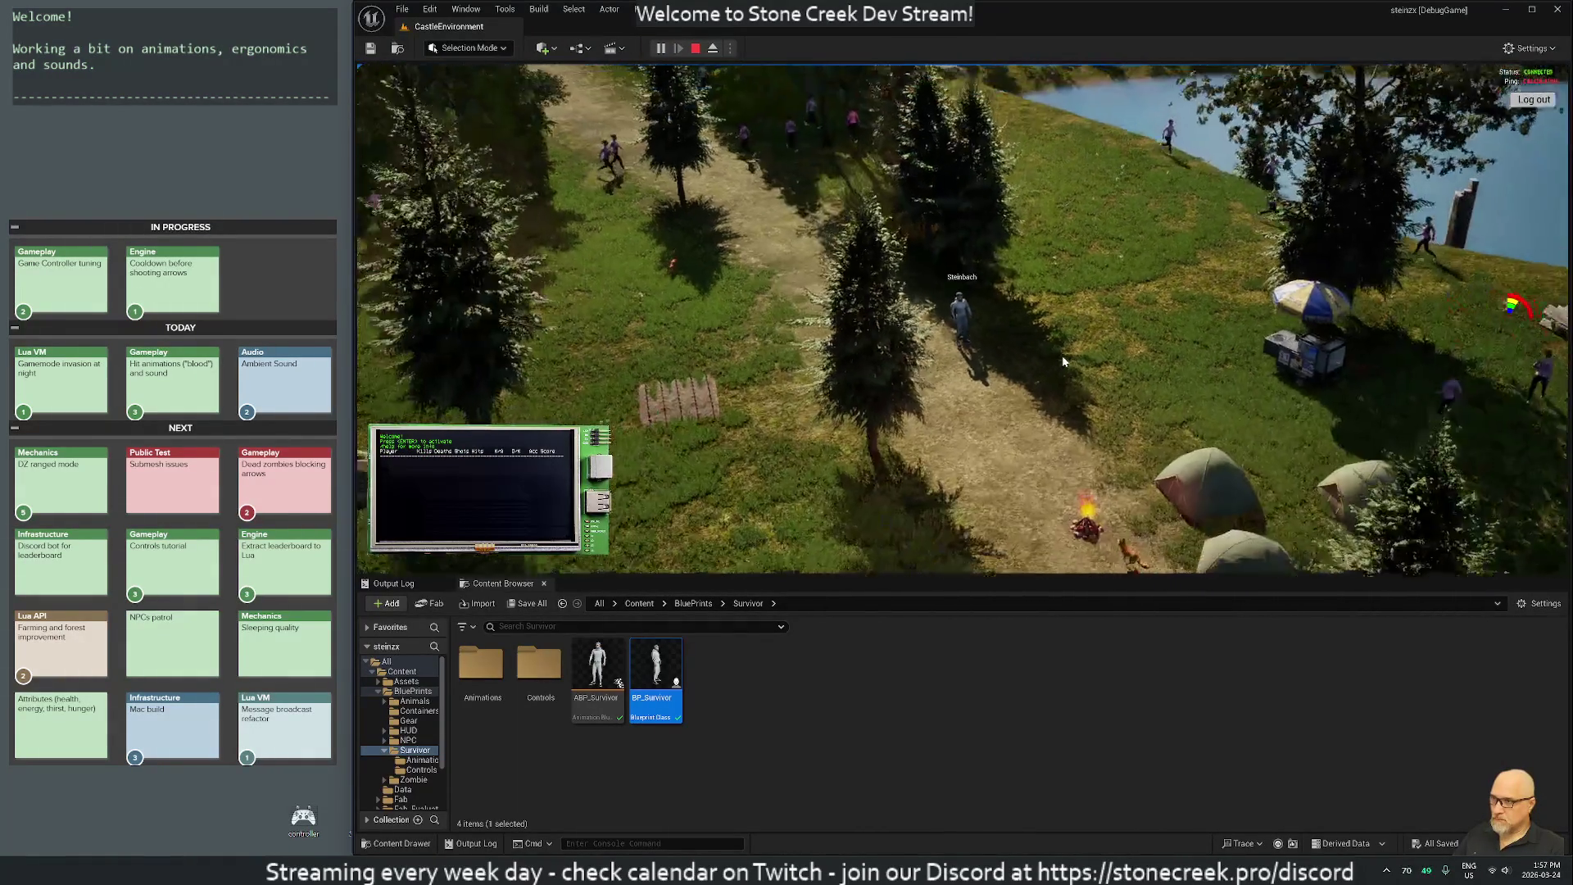
click(393, 583)
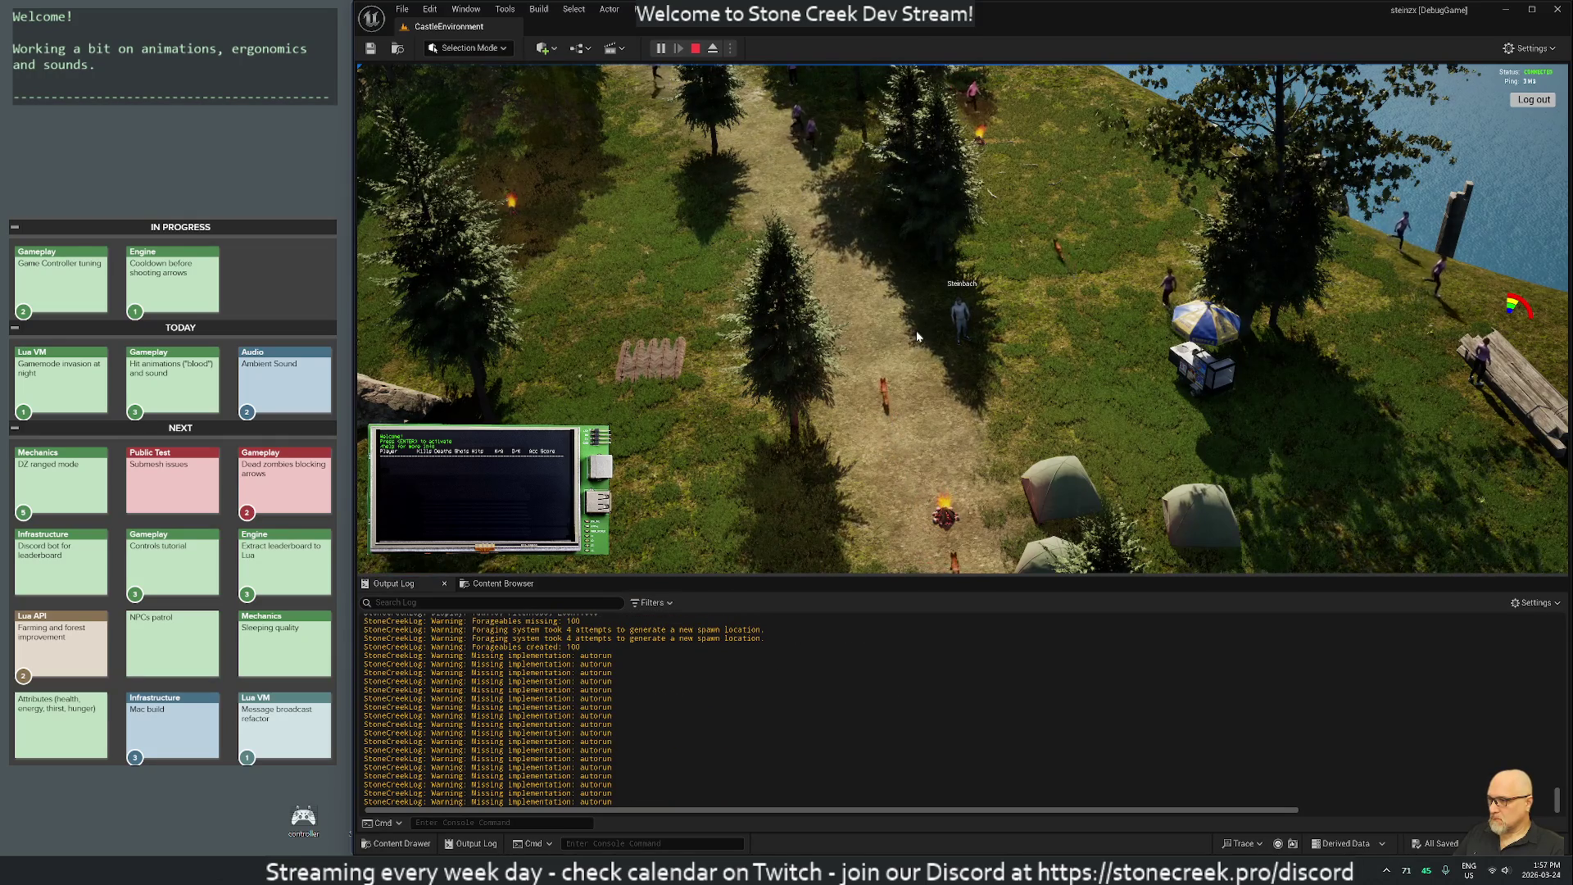
click(695, 49)
click(502, 582)
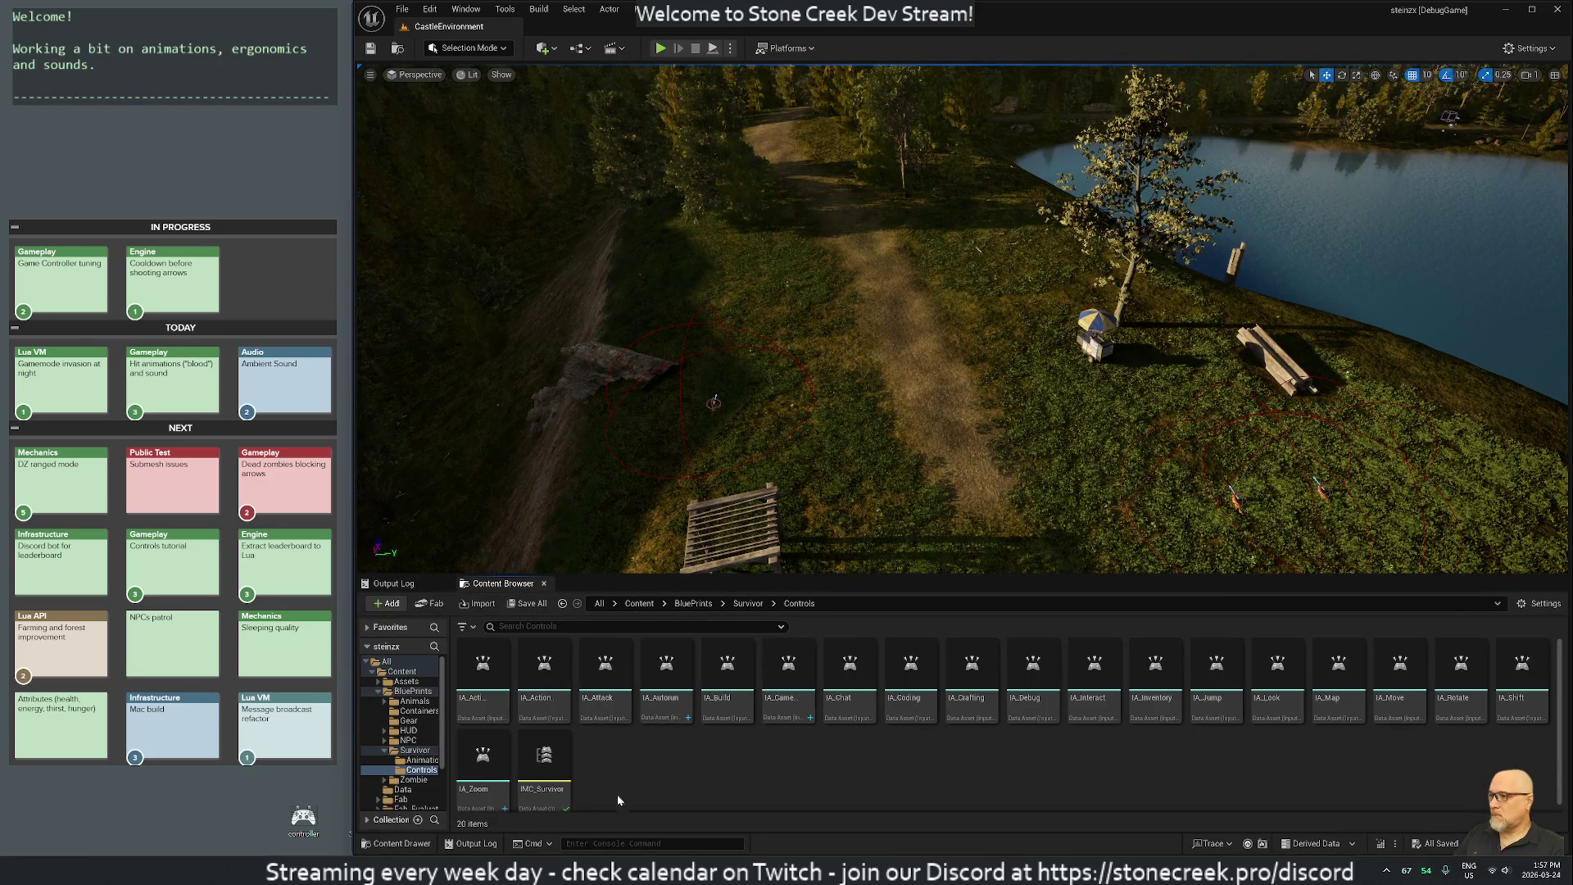
double_click(543, 758)
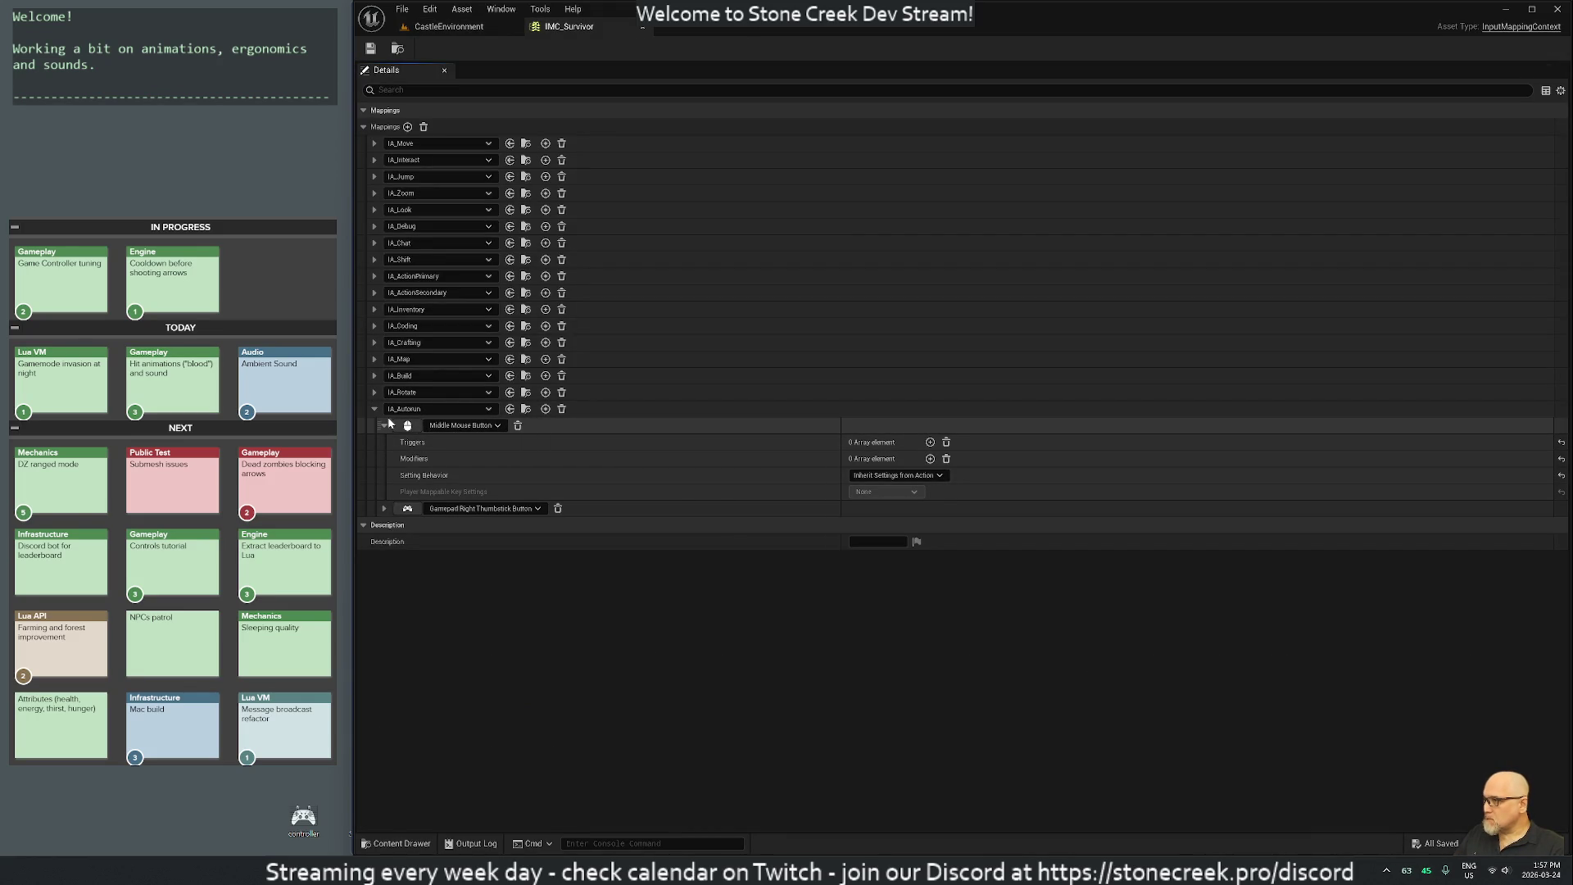
click(384, 426)
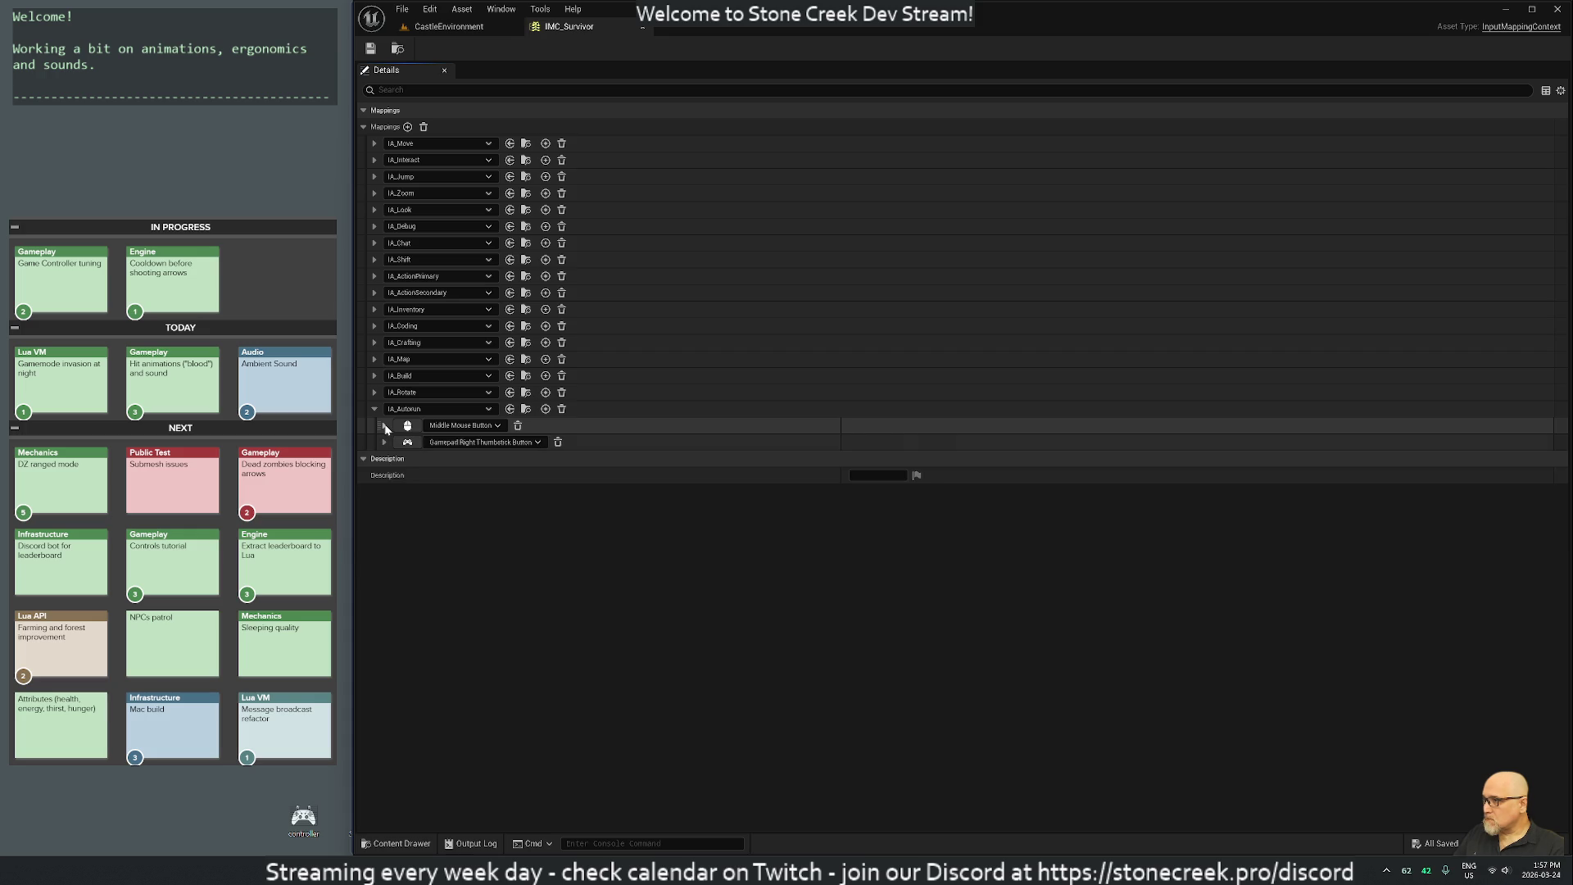
click(384, 426)
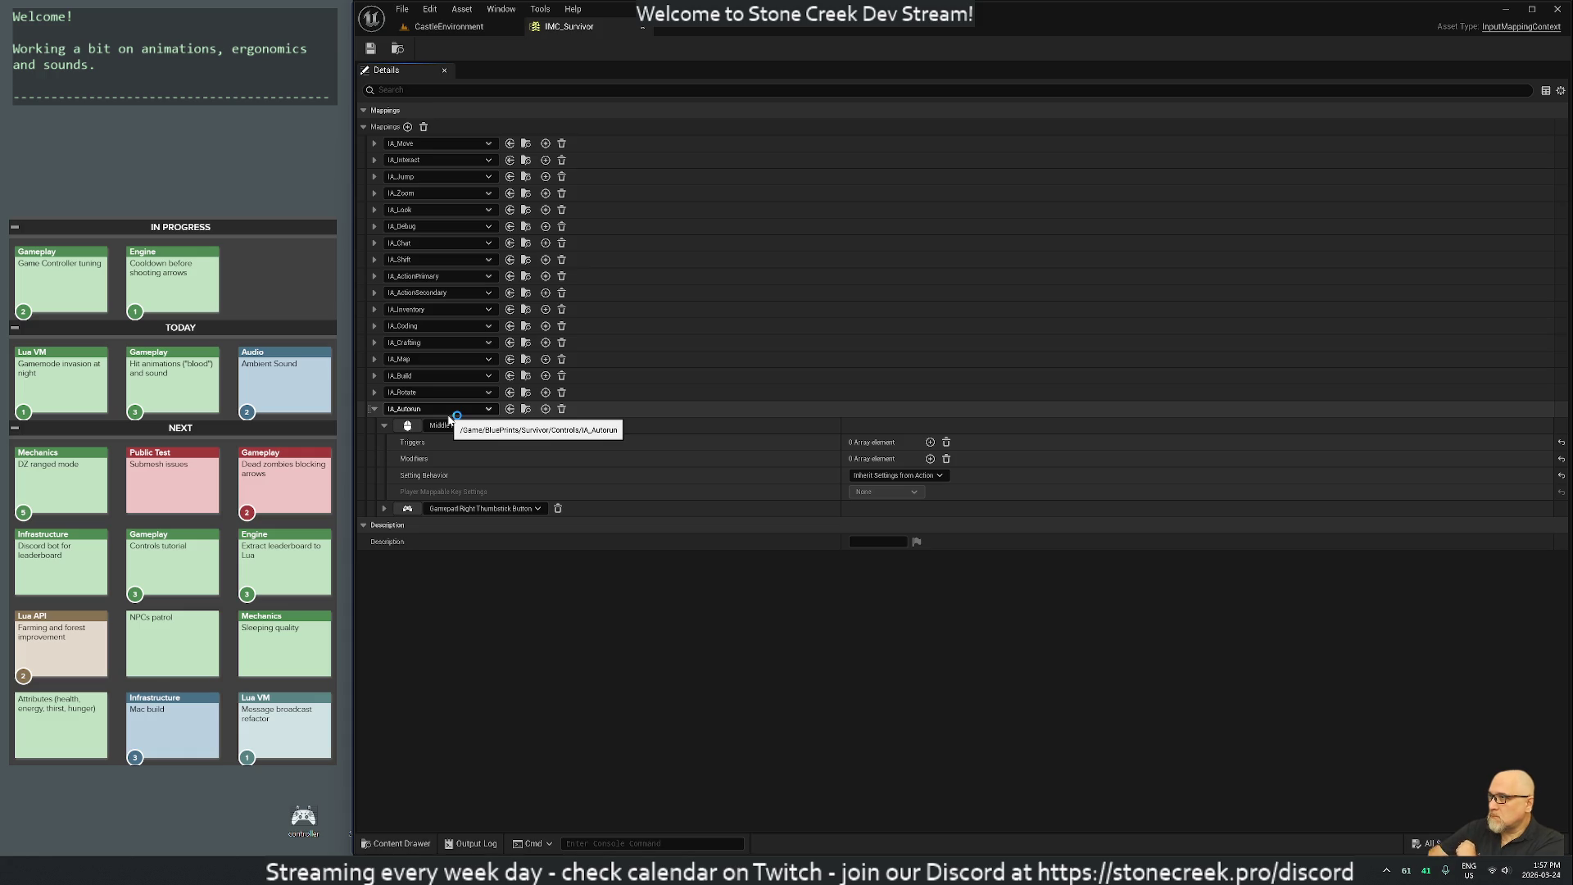
click(438, 30)
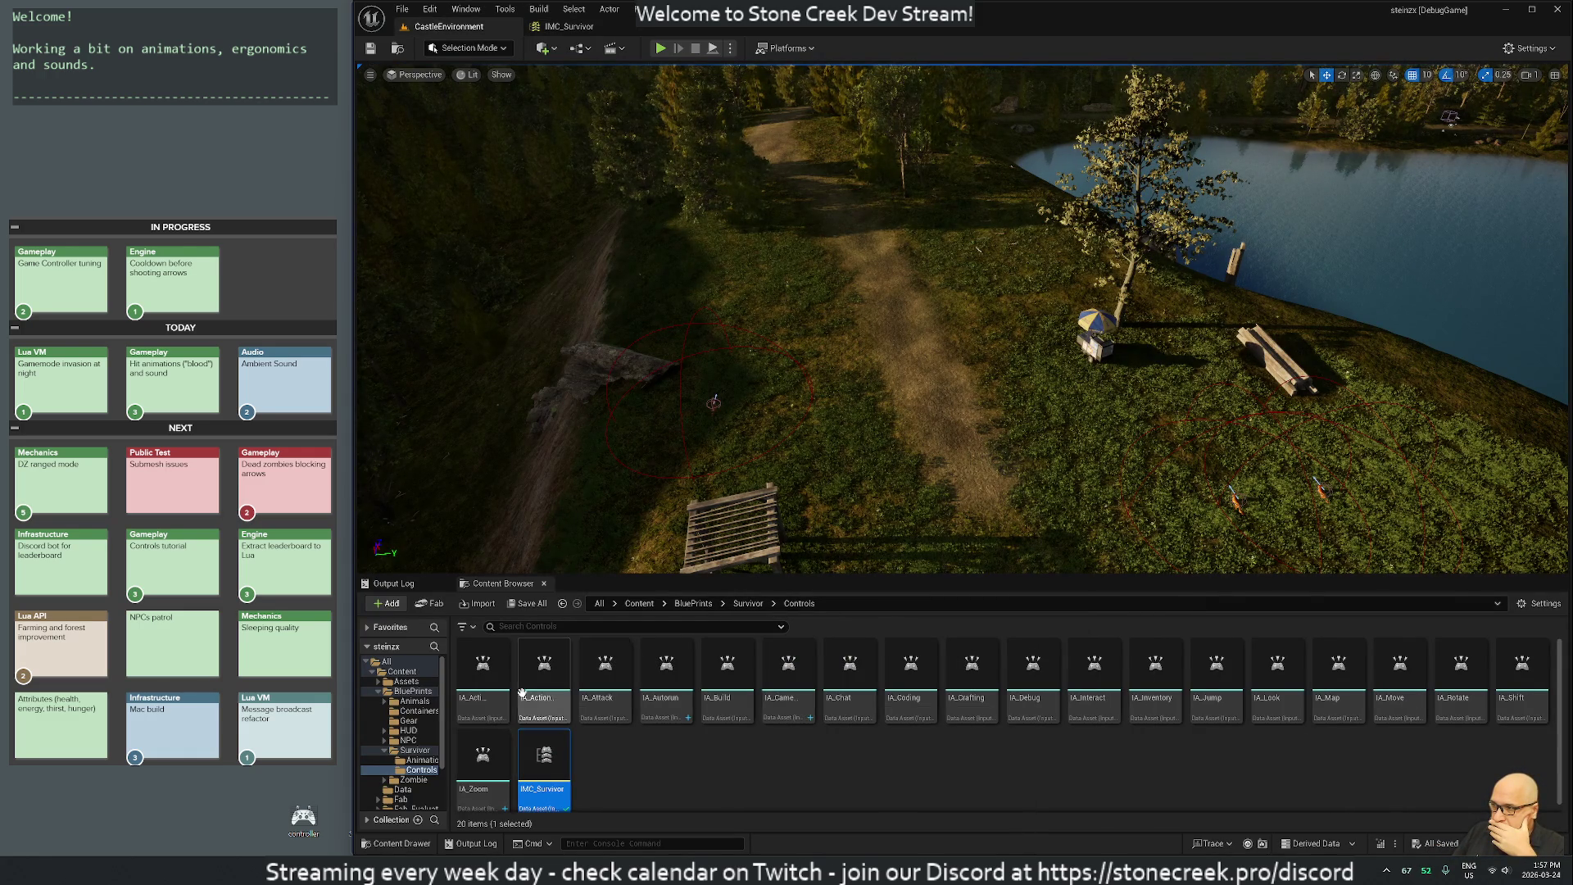
double_click(672, 682)
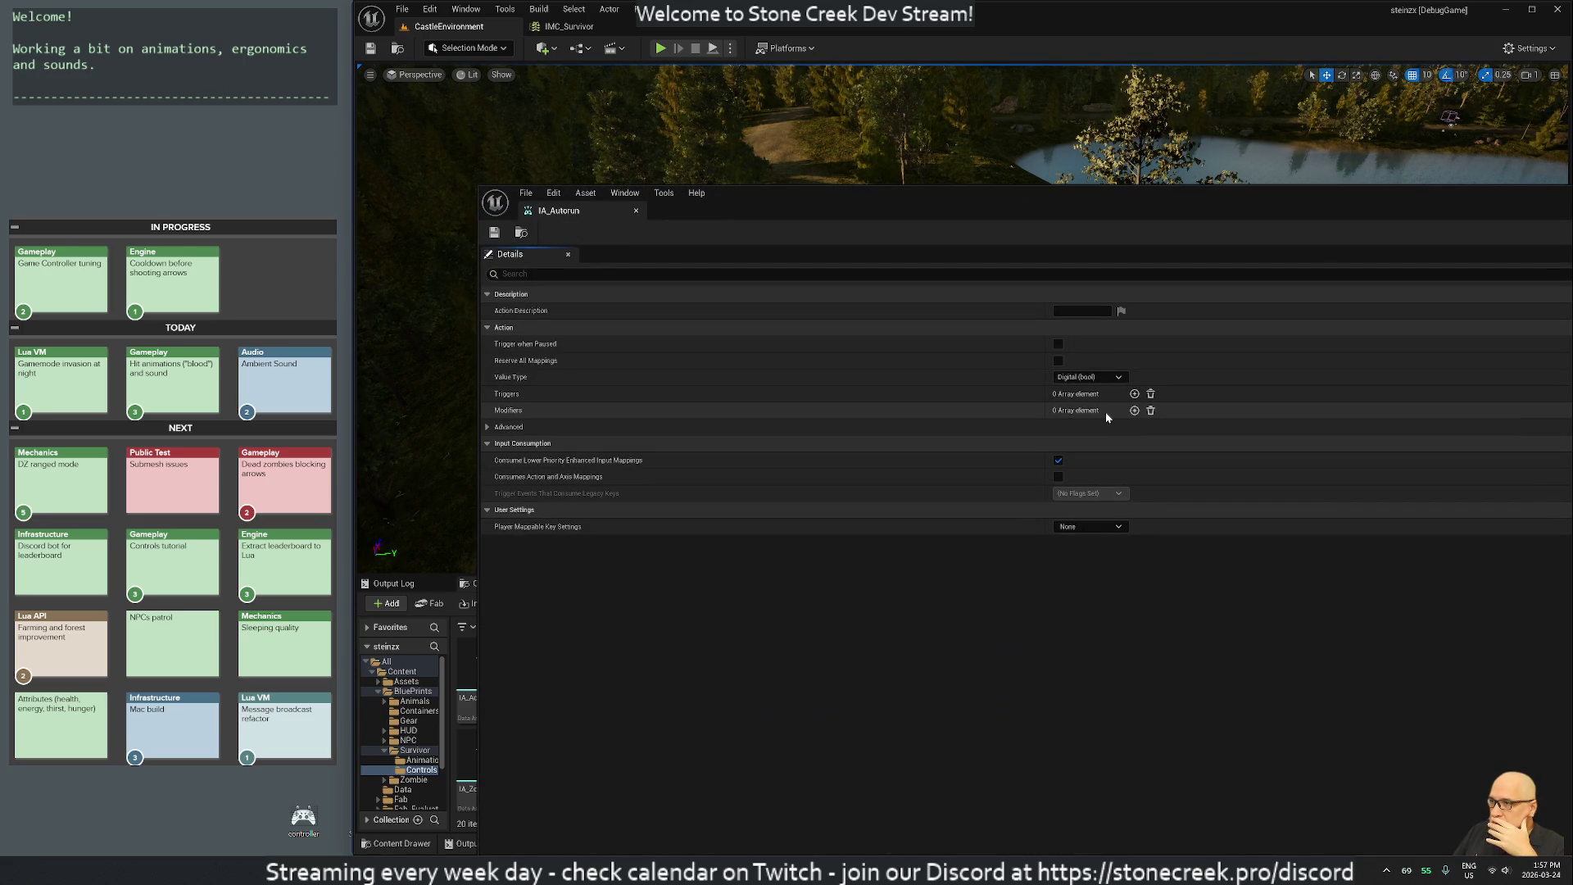
click(636, 212)
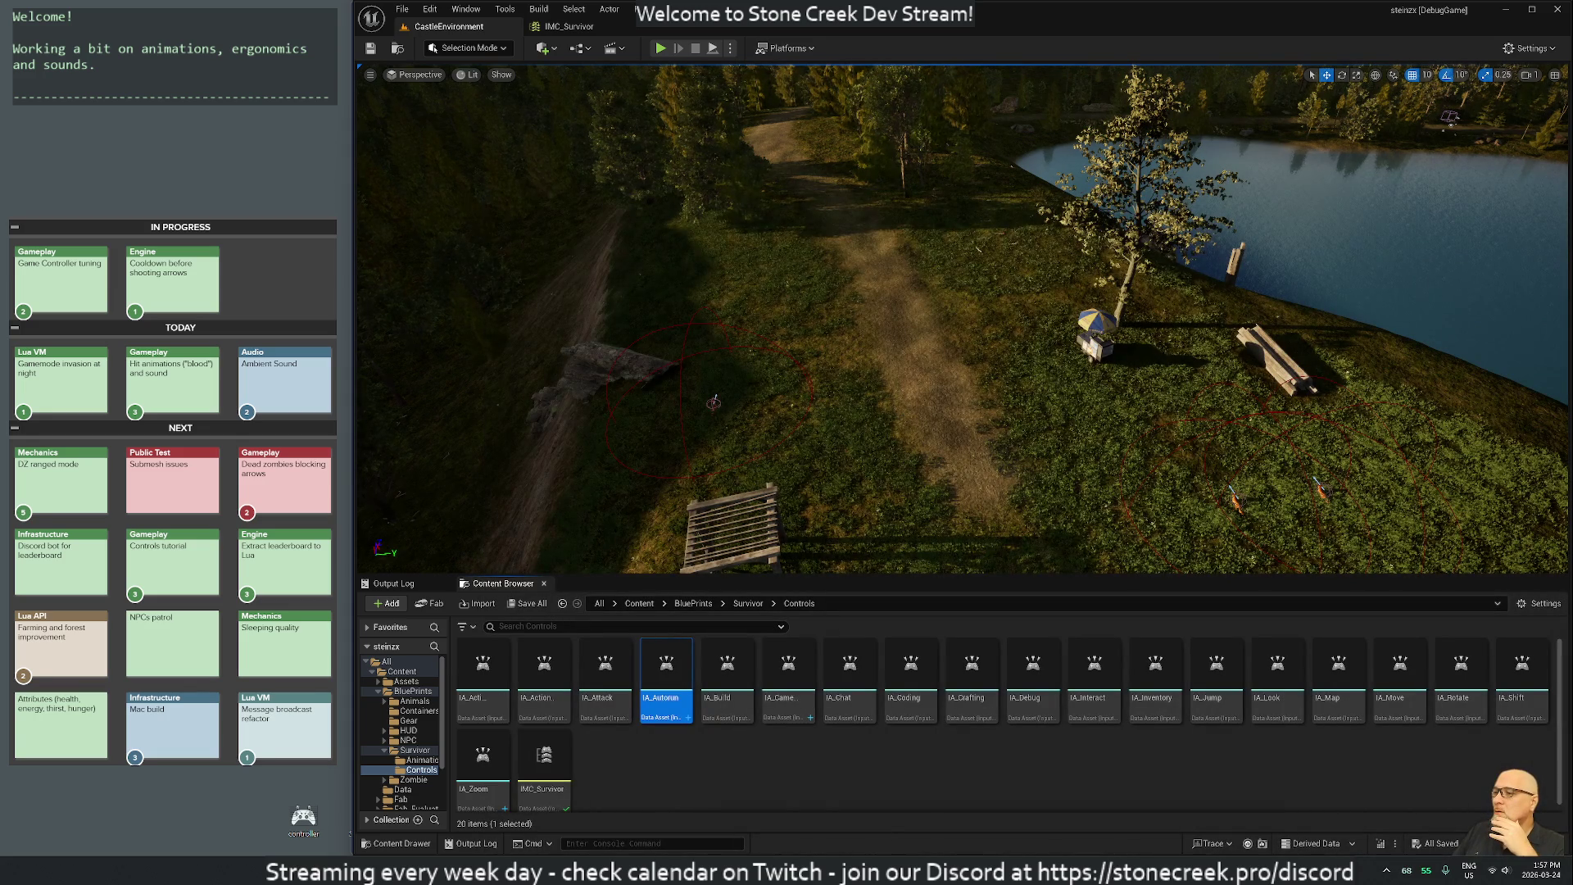
mouse_move(827, 870)
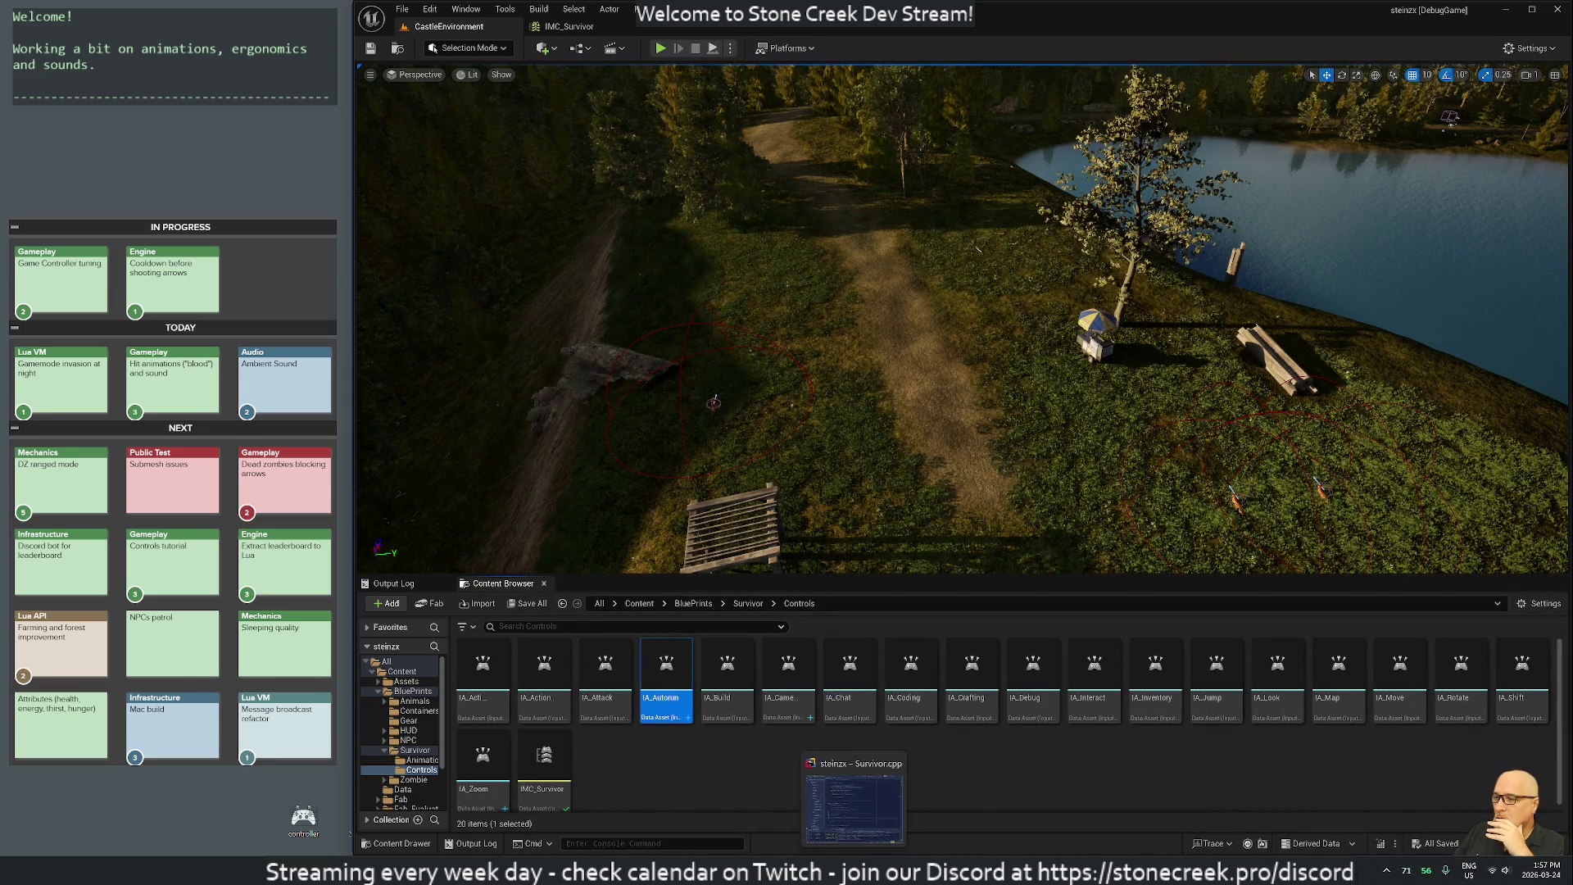
Change the AutorunAction binding on line 193 from ETriggerEvent::Triggered to ETriggerEvent::Started.
click(840, 870)
click(648, 422)
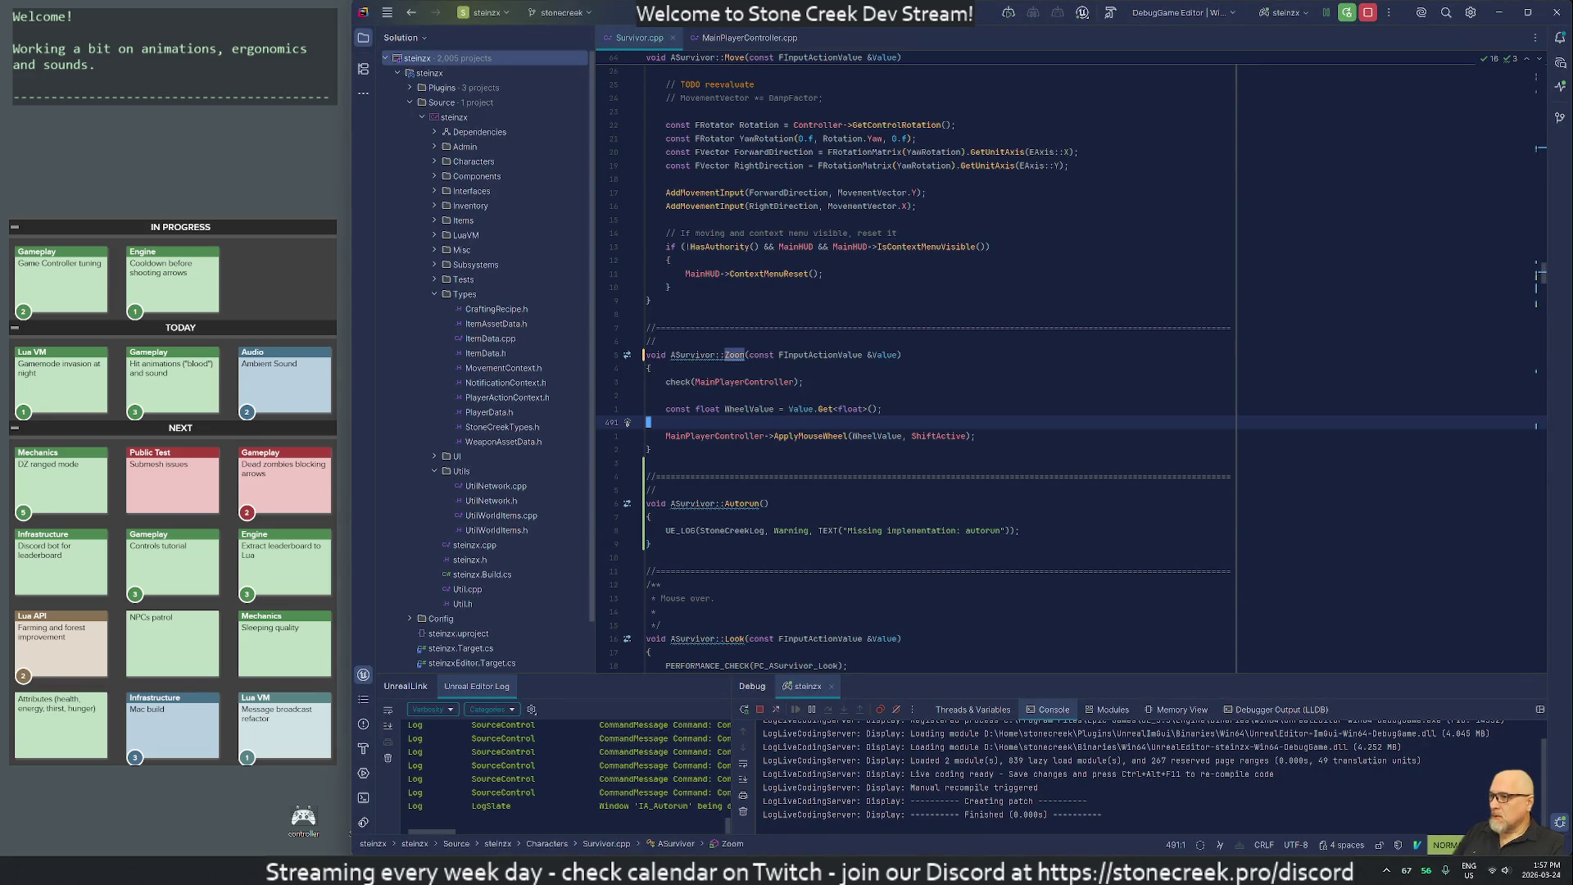
key(g)
key(n)
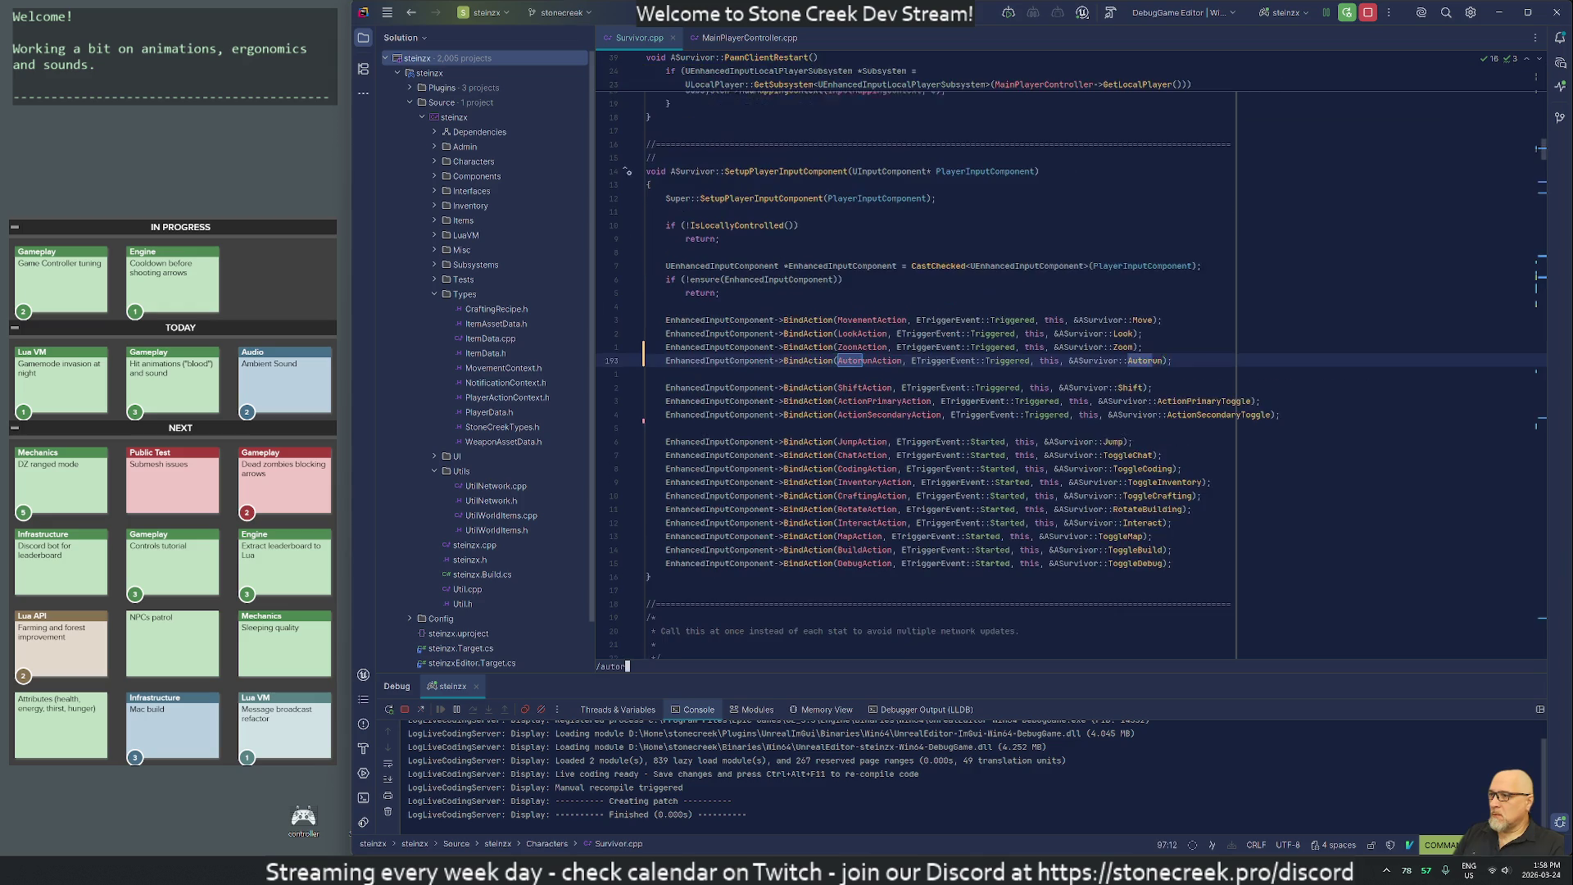
key(w)
key(w)
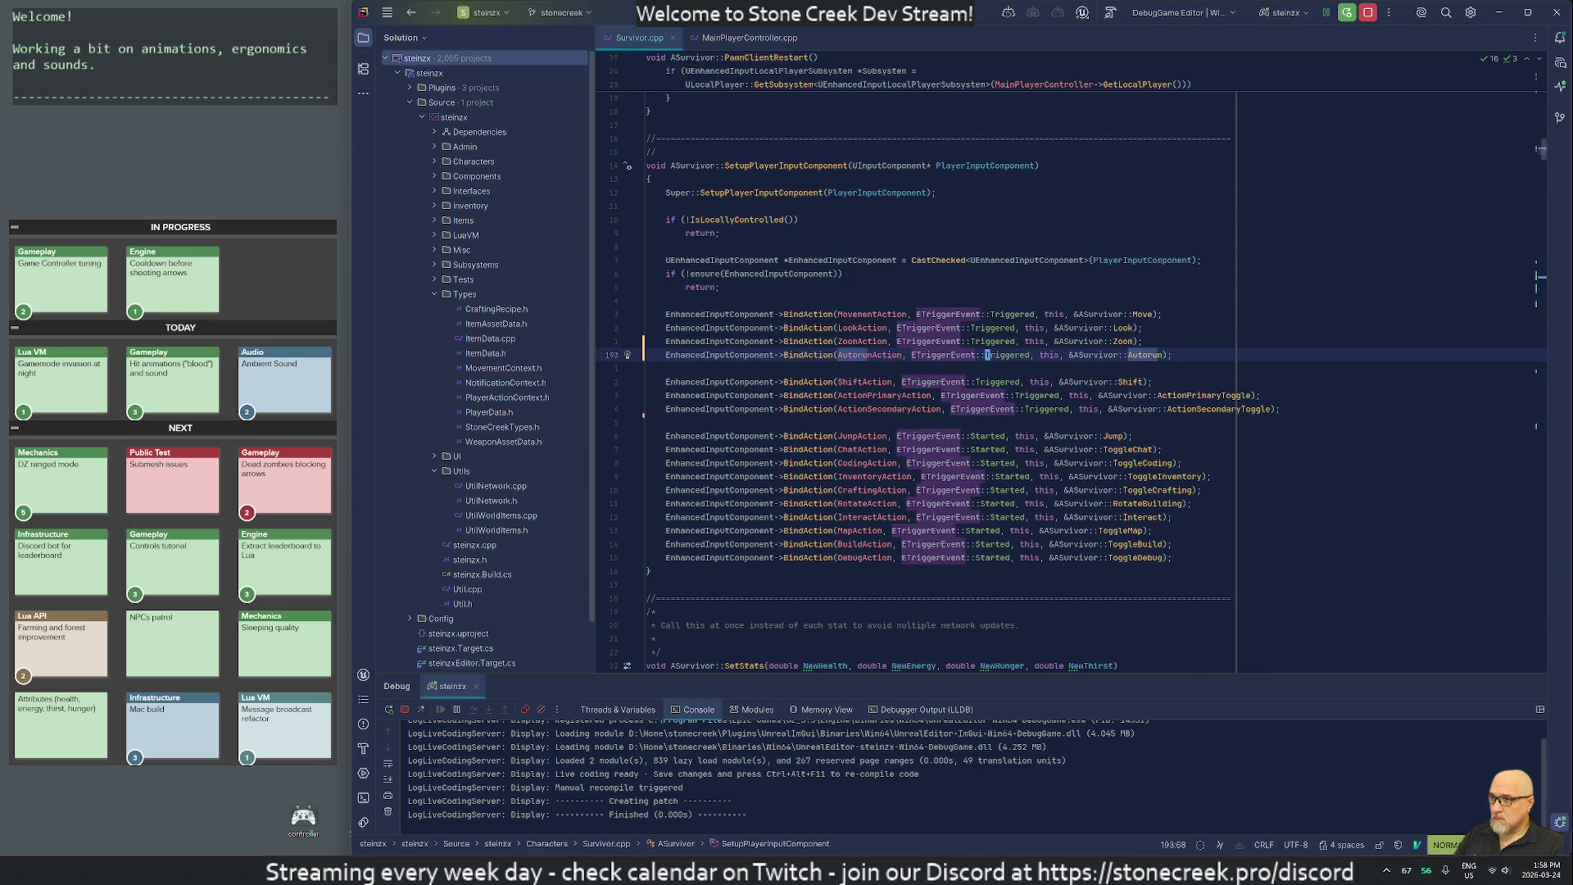
key(w)
key(w)
text(cw)
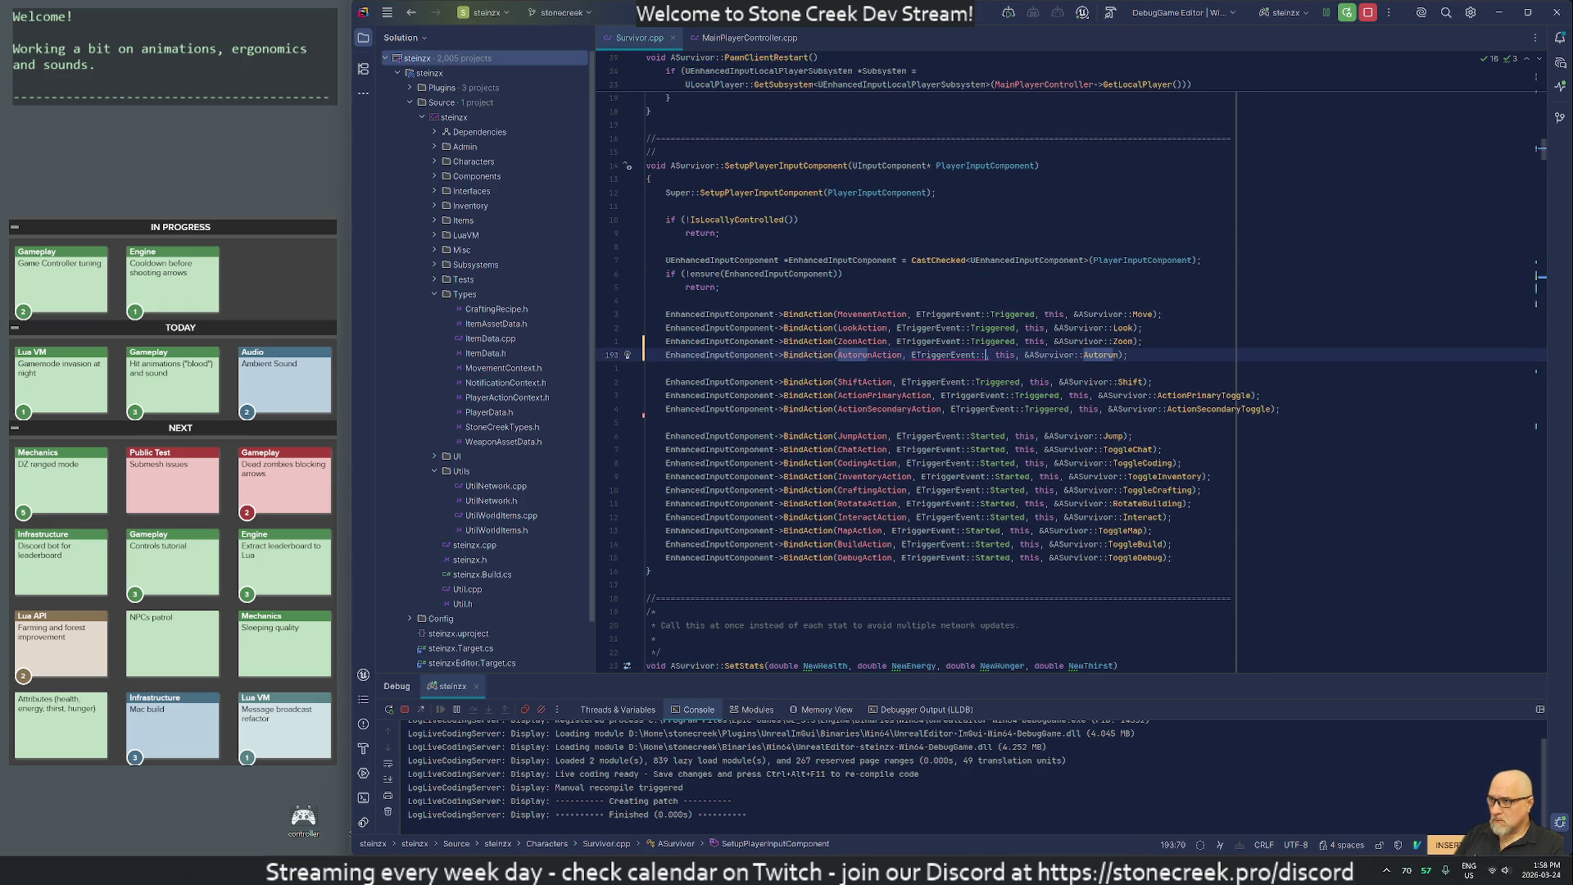
text(Started)
key(Escape)
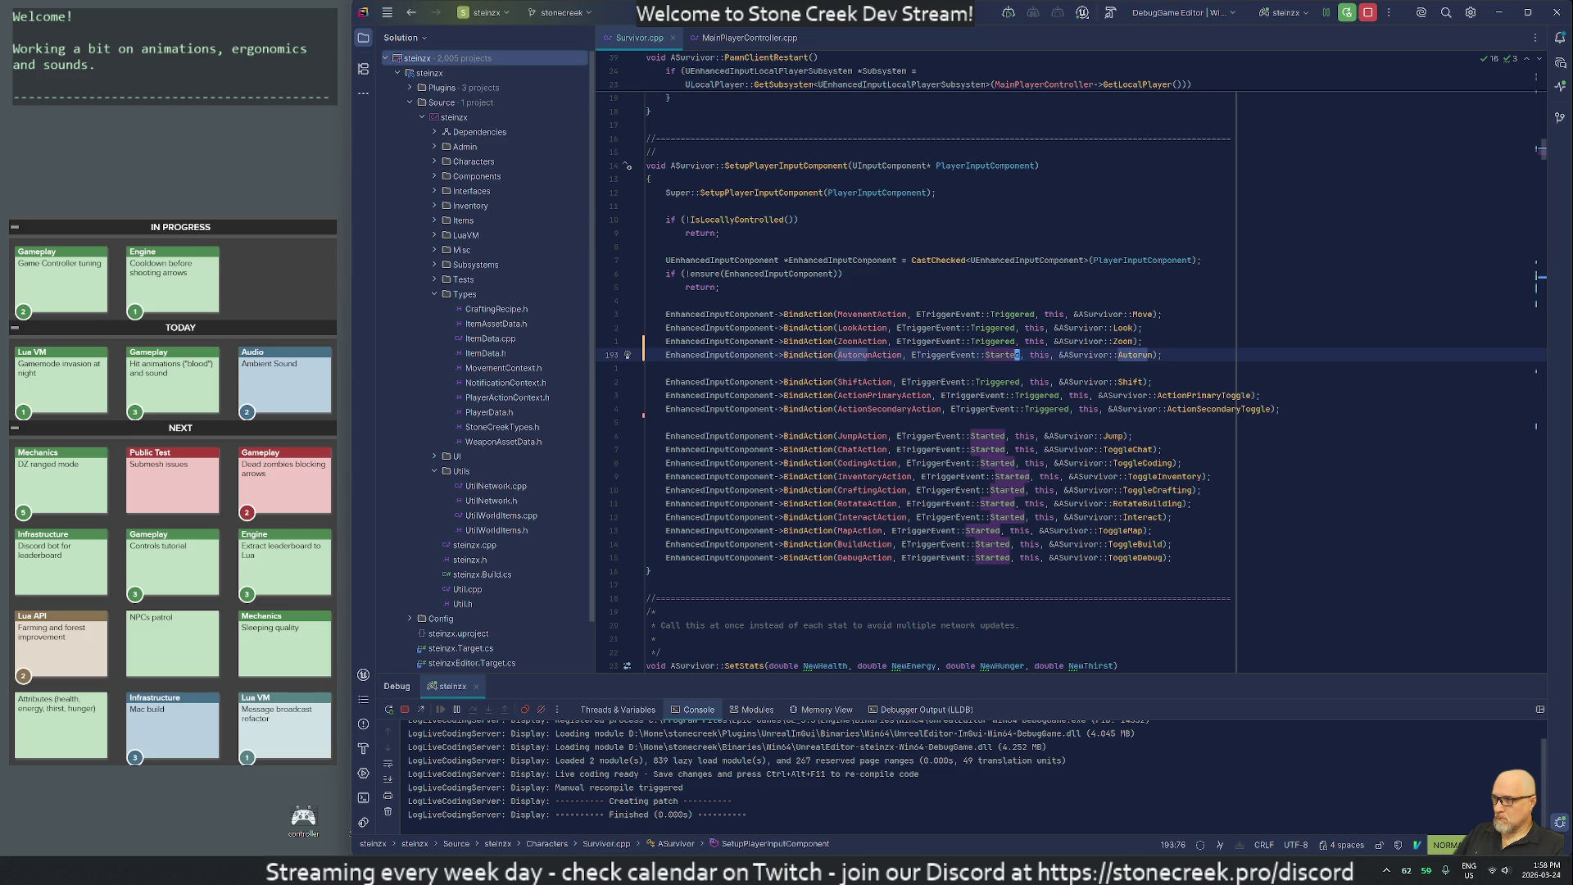
key(alt+Tab)
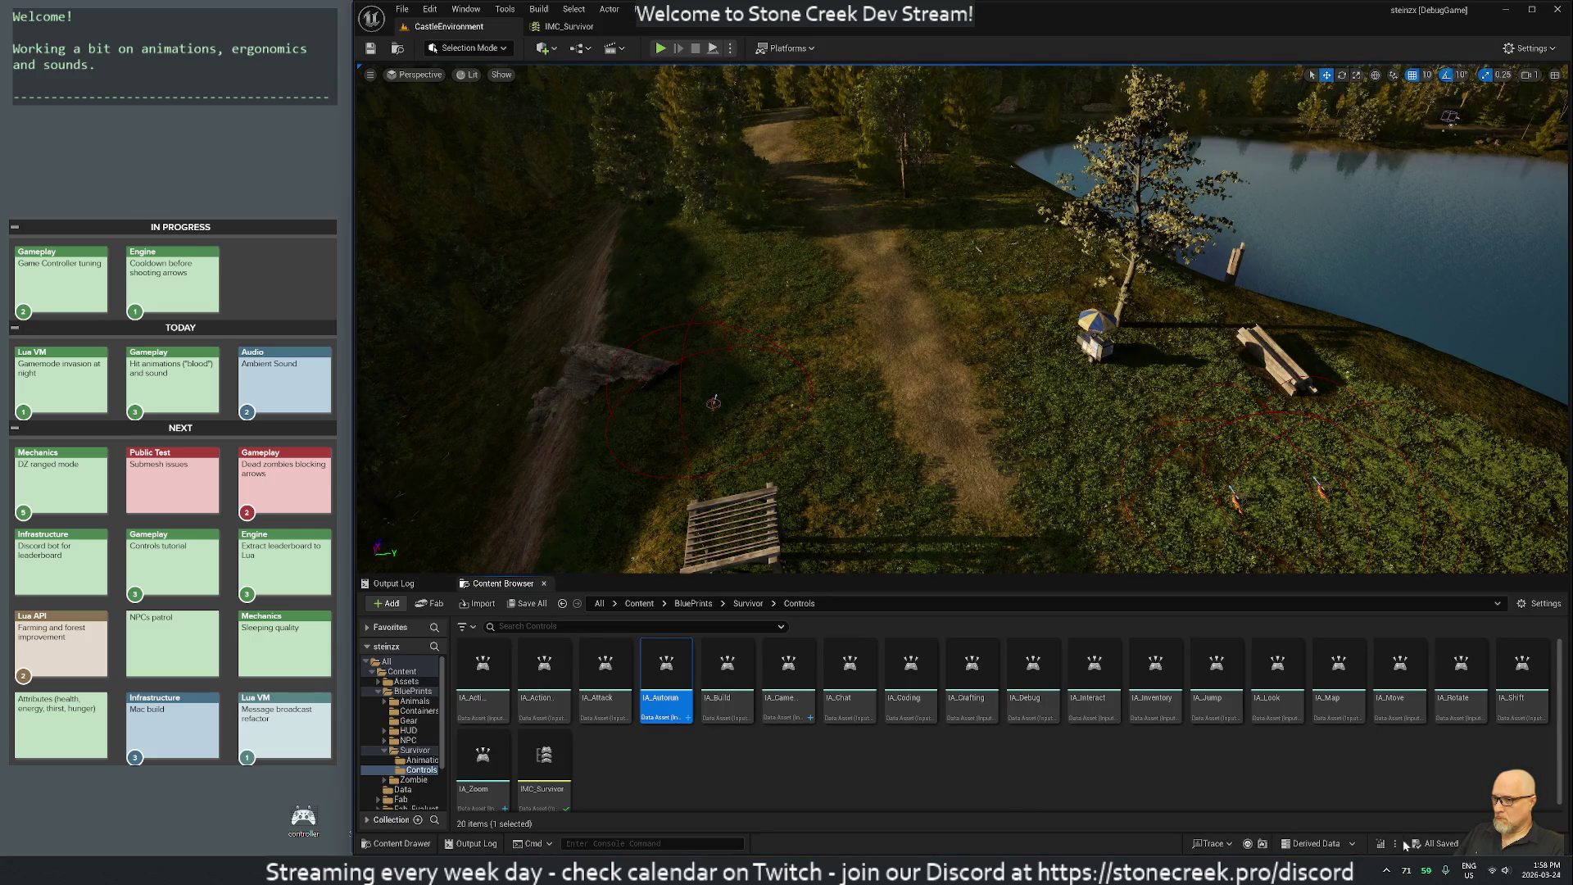
Recompile the Survivor code with Live Coding, then run a short play test with camera zoom and stop.
click(1382, 843)
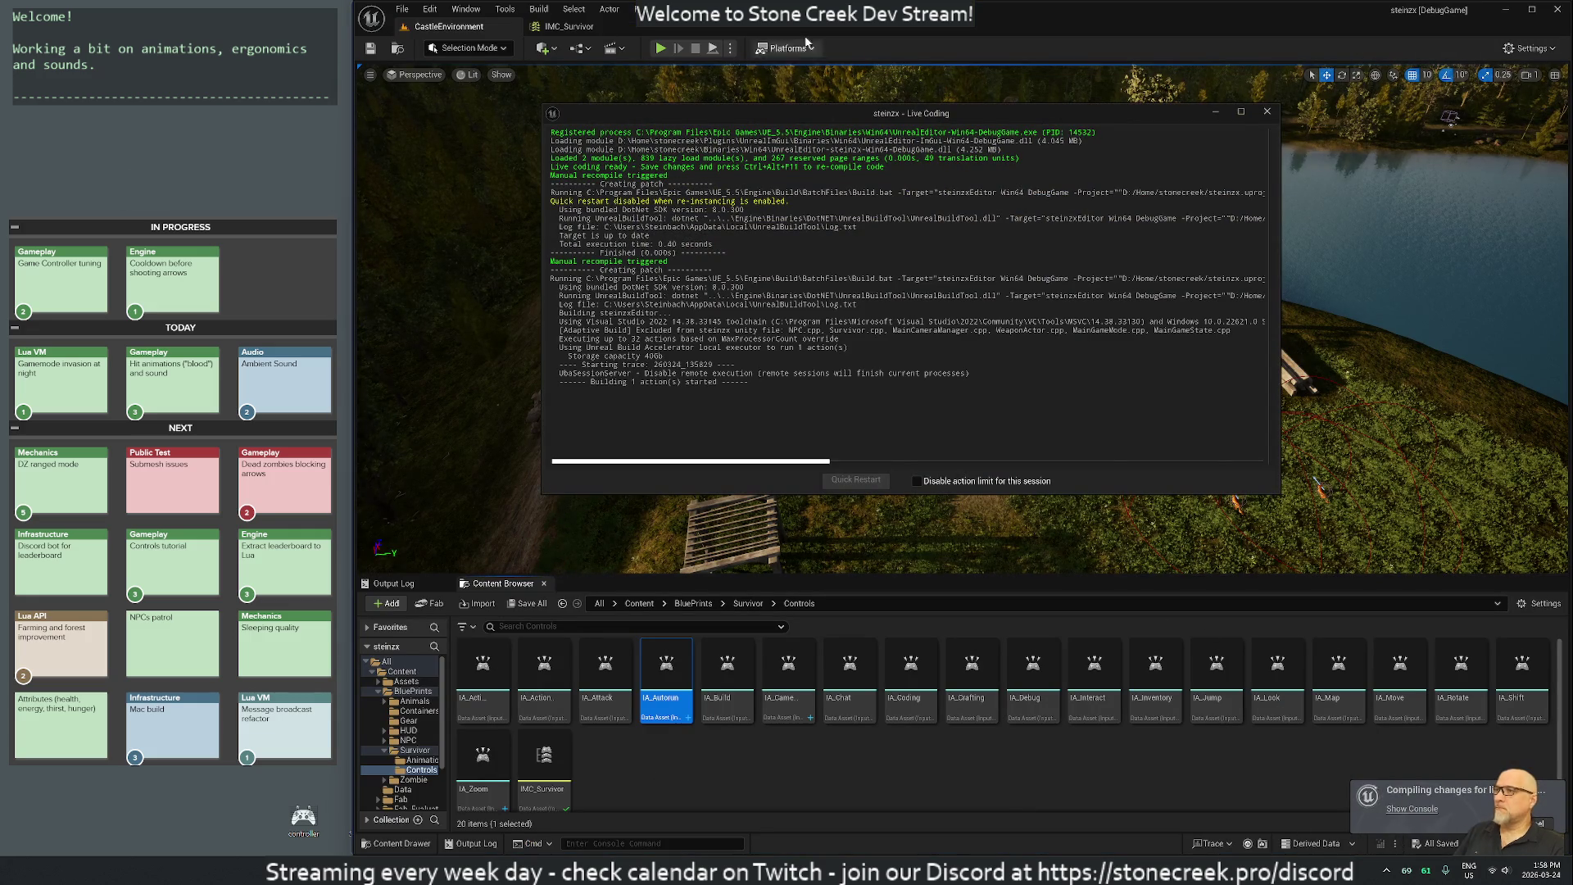
click(1267, 112)
click(662, 48)
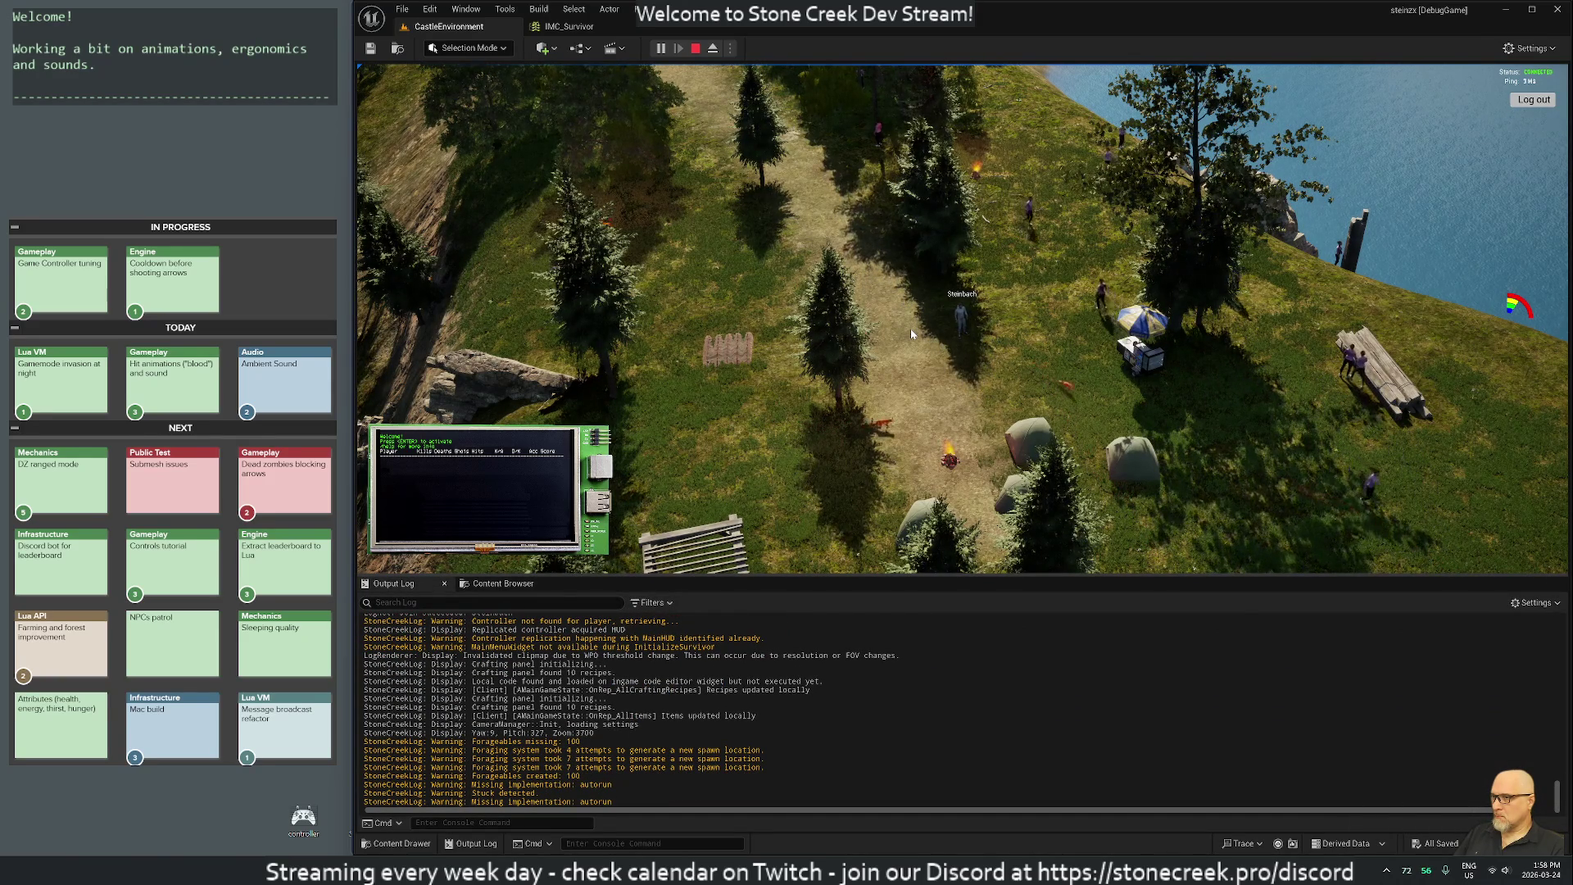
scroll(911, 334, up, 2)
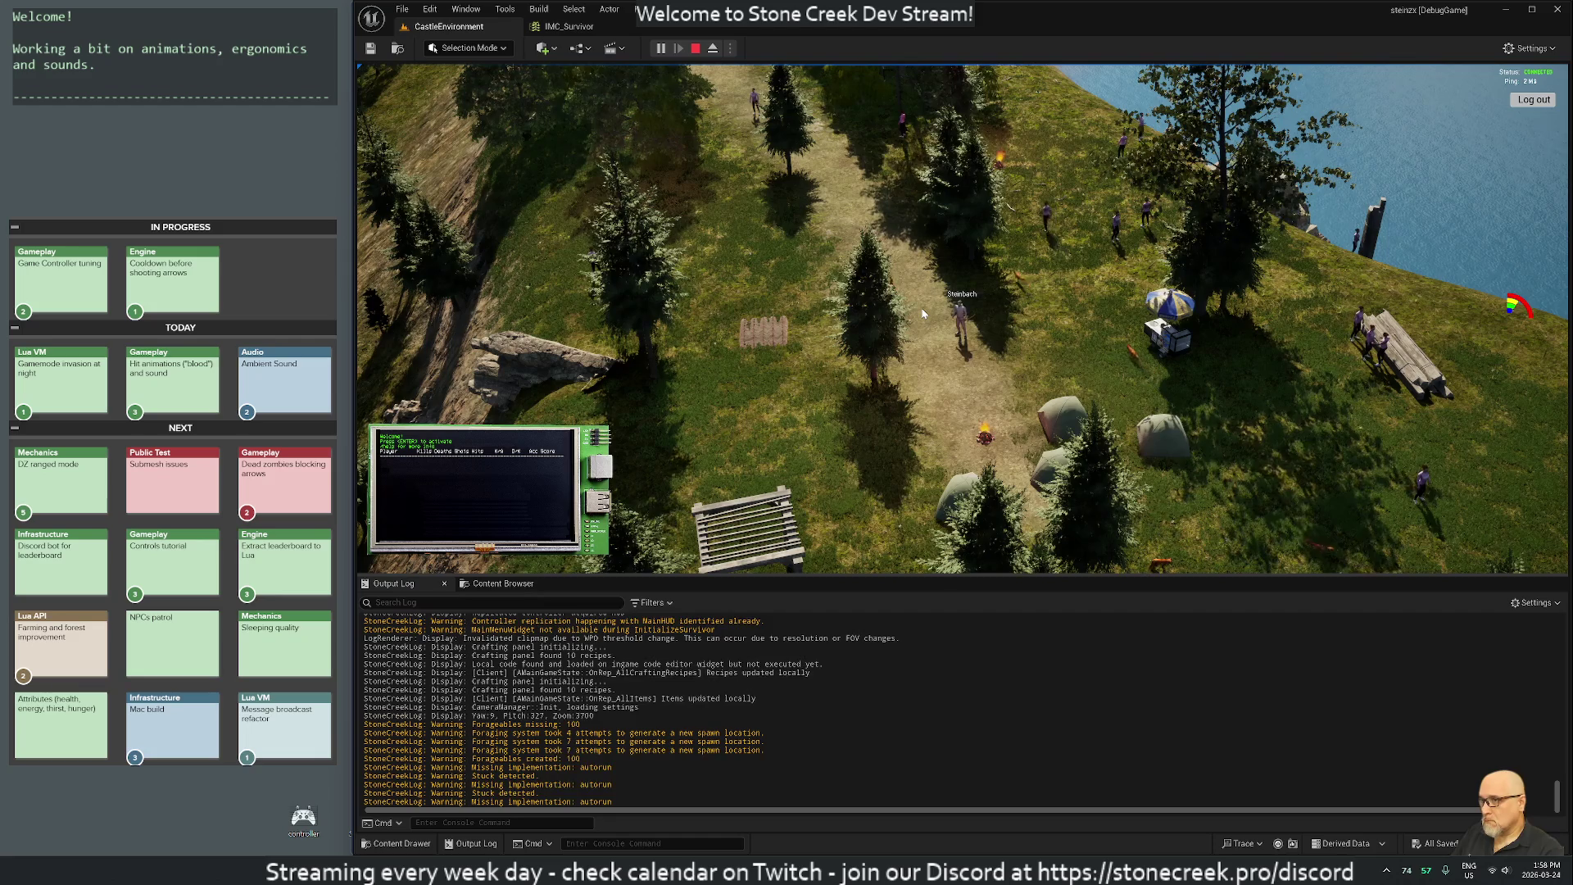
scroll(922, 313, up, 2)
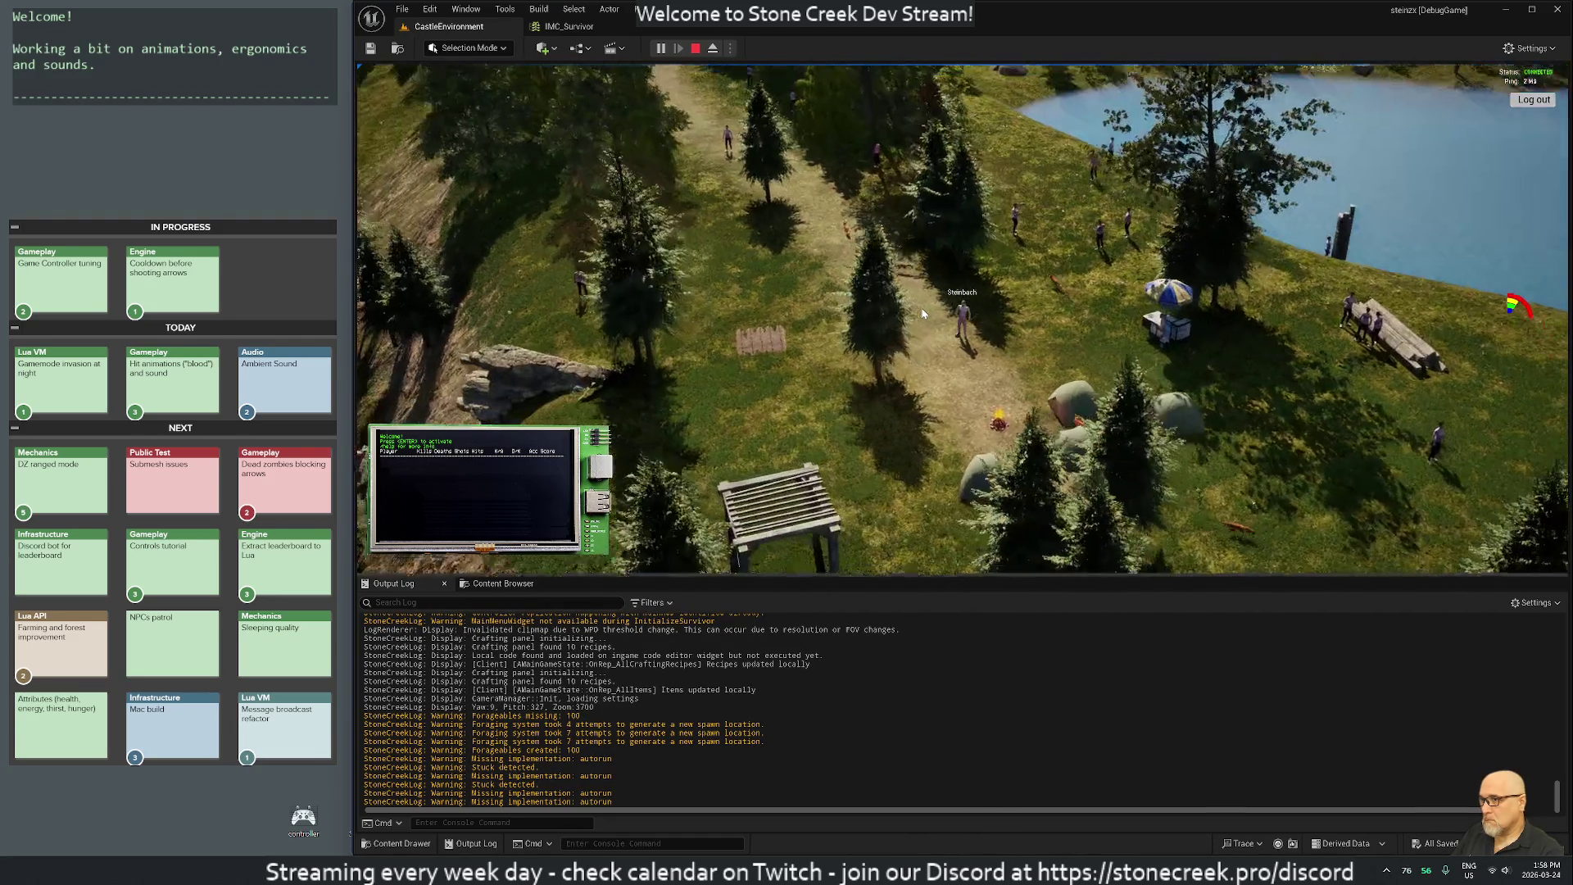
key(Escape)
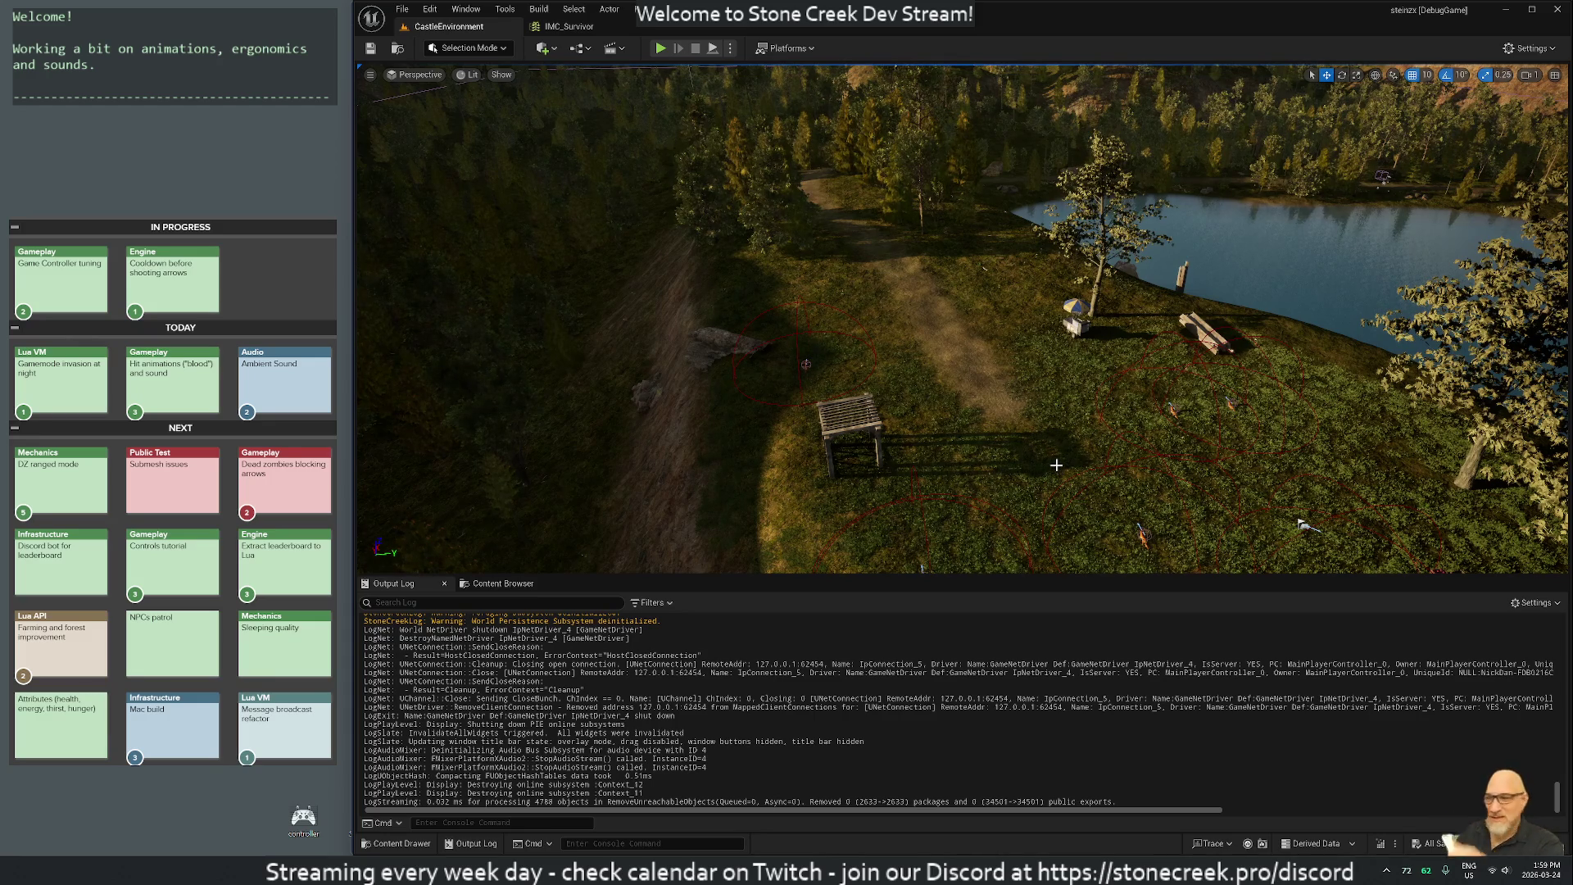
Start a new play session and walk the character south while zooming the camera.
drag(925, 402, 963, 478)
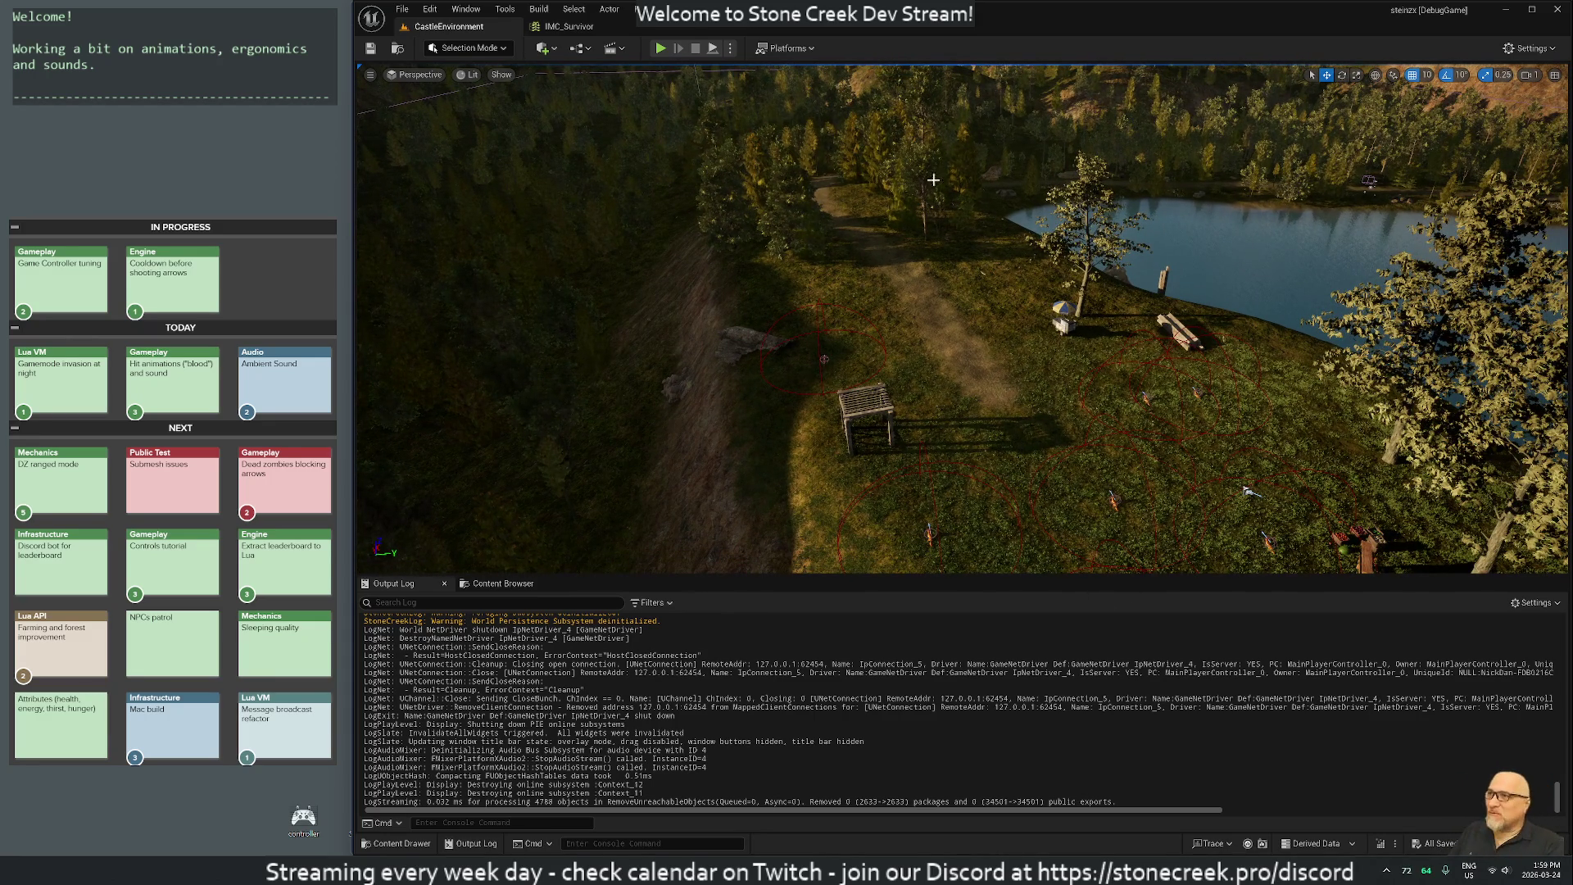
key(alt+p)
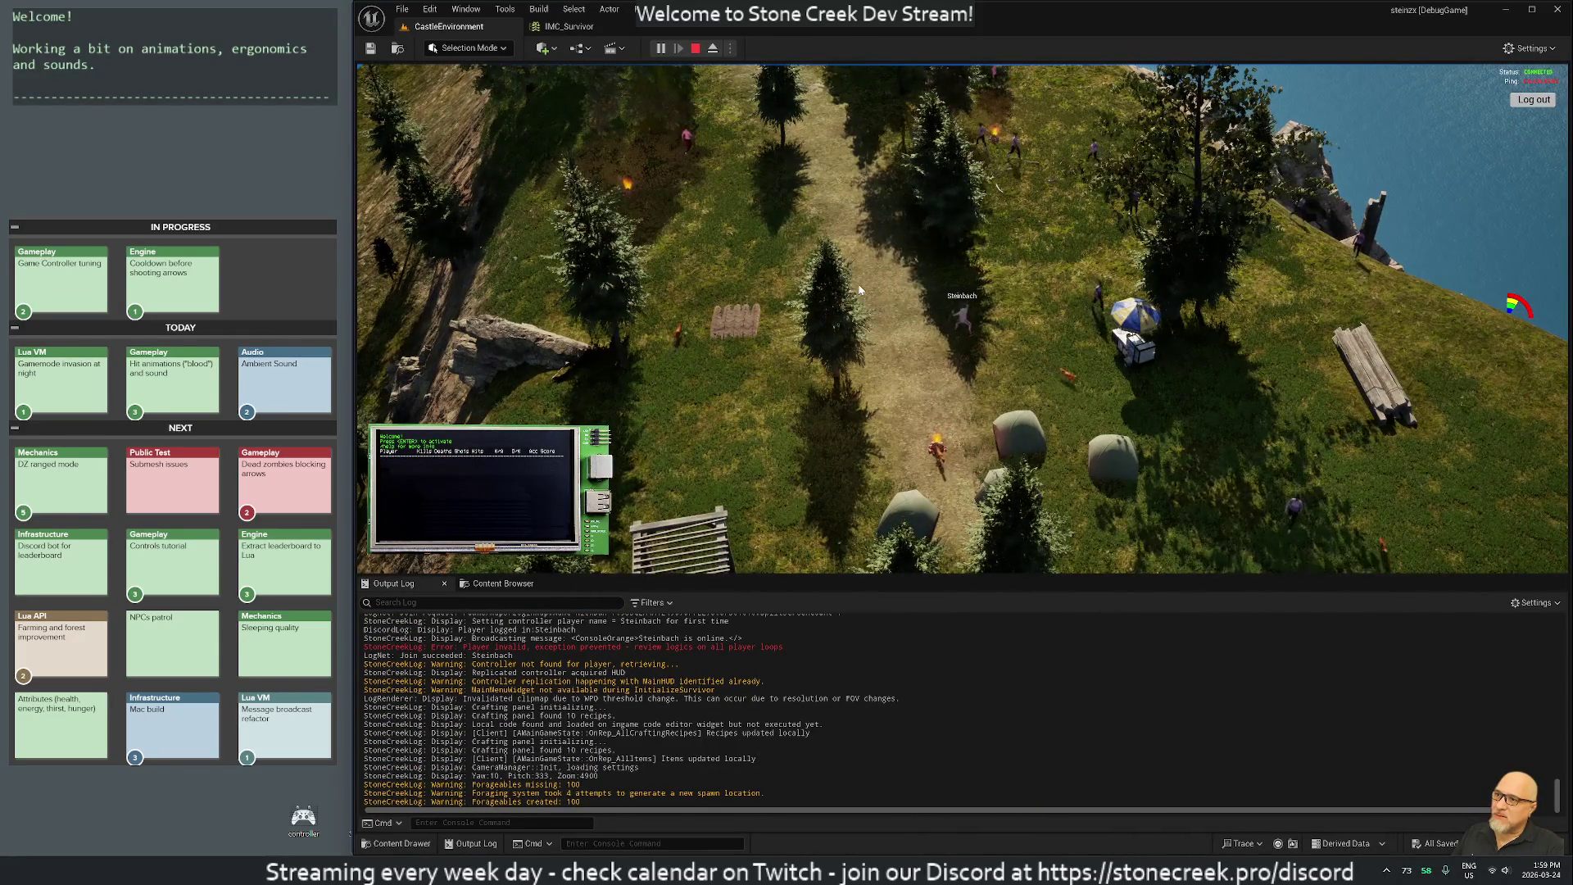
key(s)
scroll(1010, 348, up, 3)
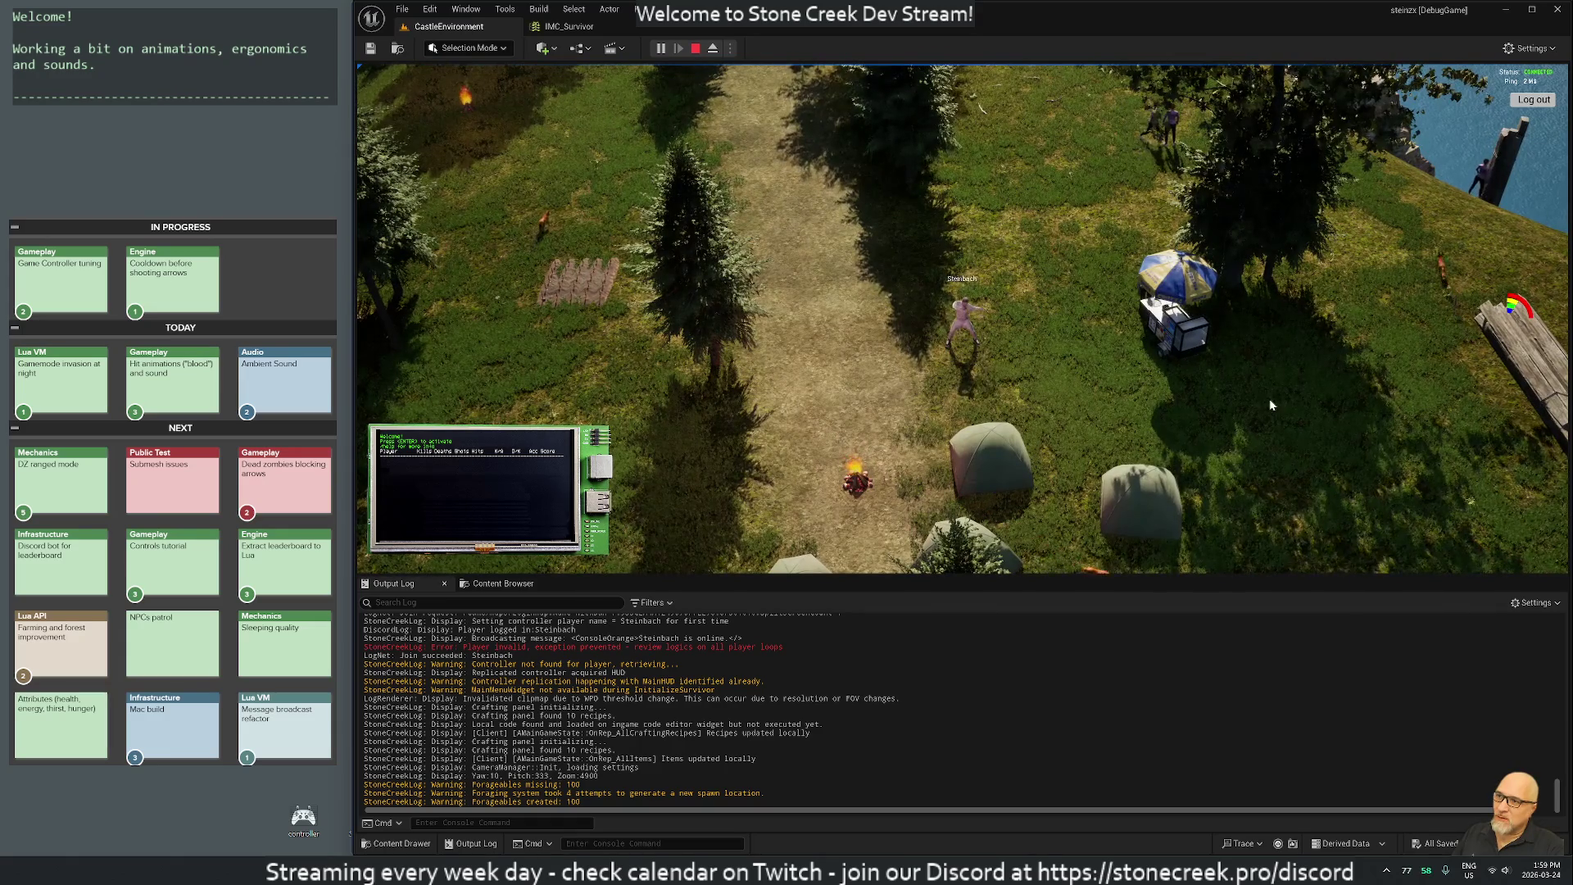
Fire six arrows at a spot in the field, then end the play session.
click(1270, 404)
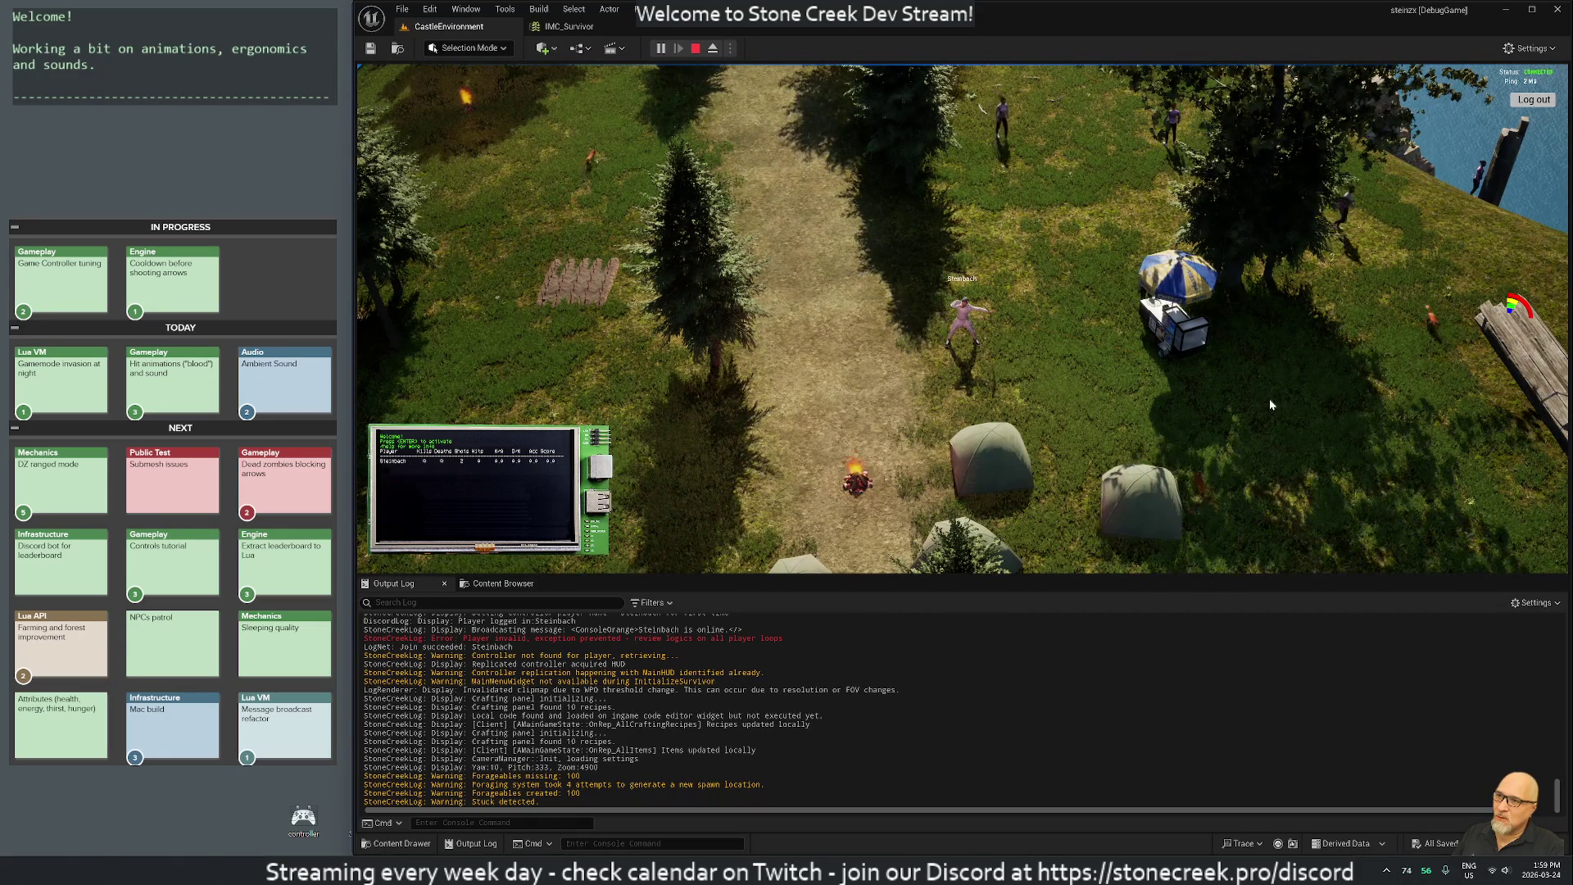
click(1270, 404)
click(1270, 405)
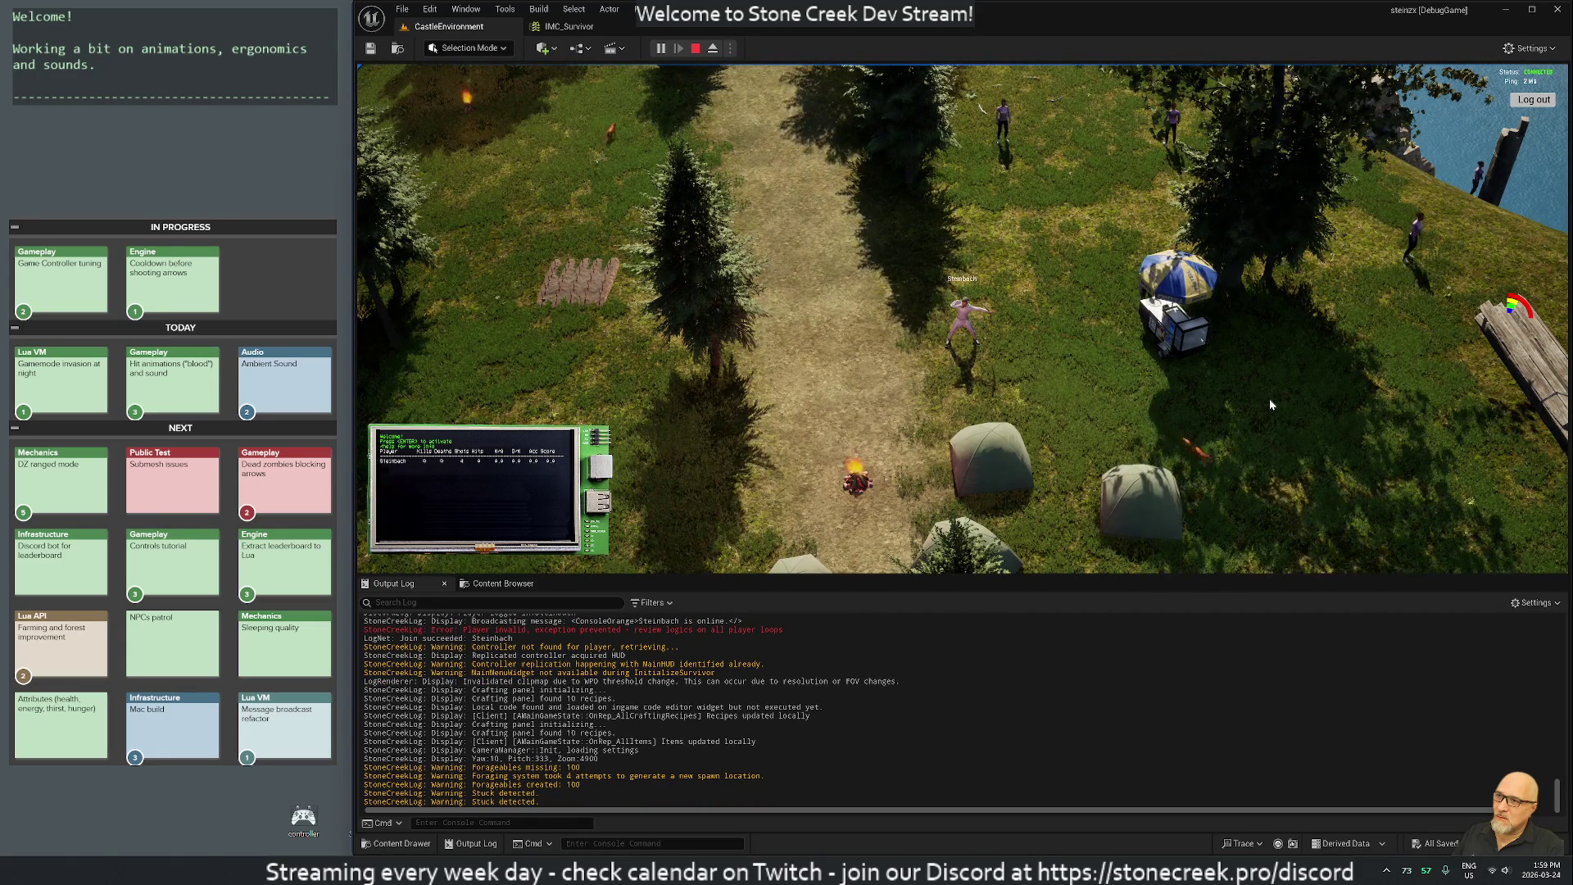
click(1271, 405)
click(1271, 404)
click(1271, 405)
click(1270, 404)
click(1270, 404)
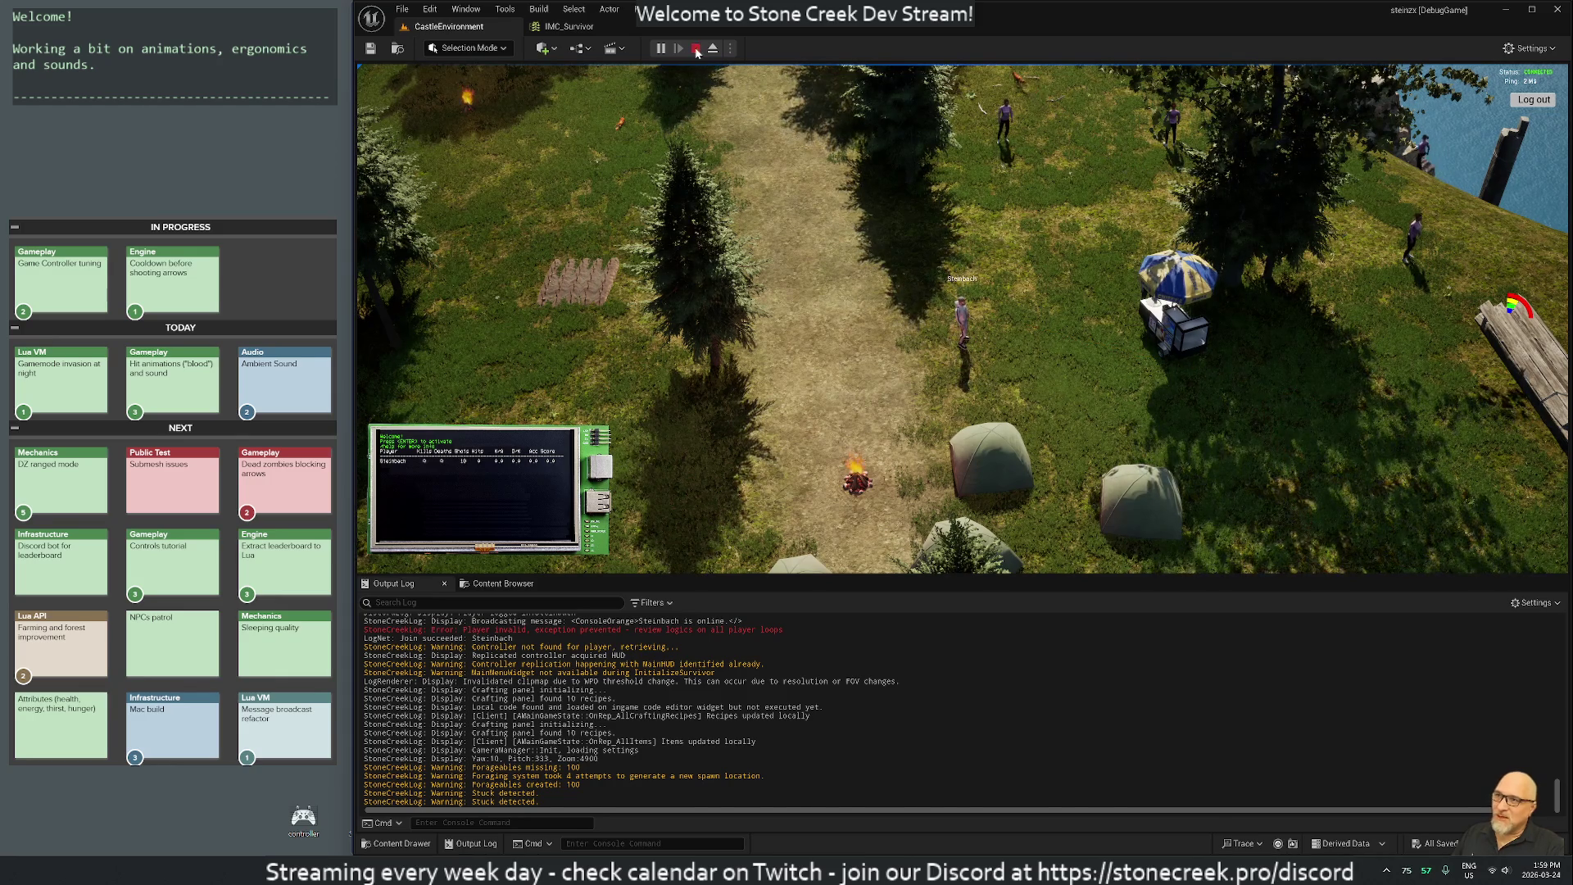
key(Escape)
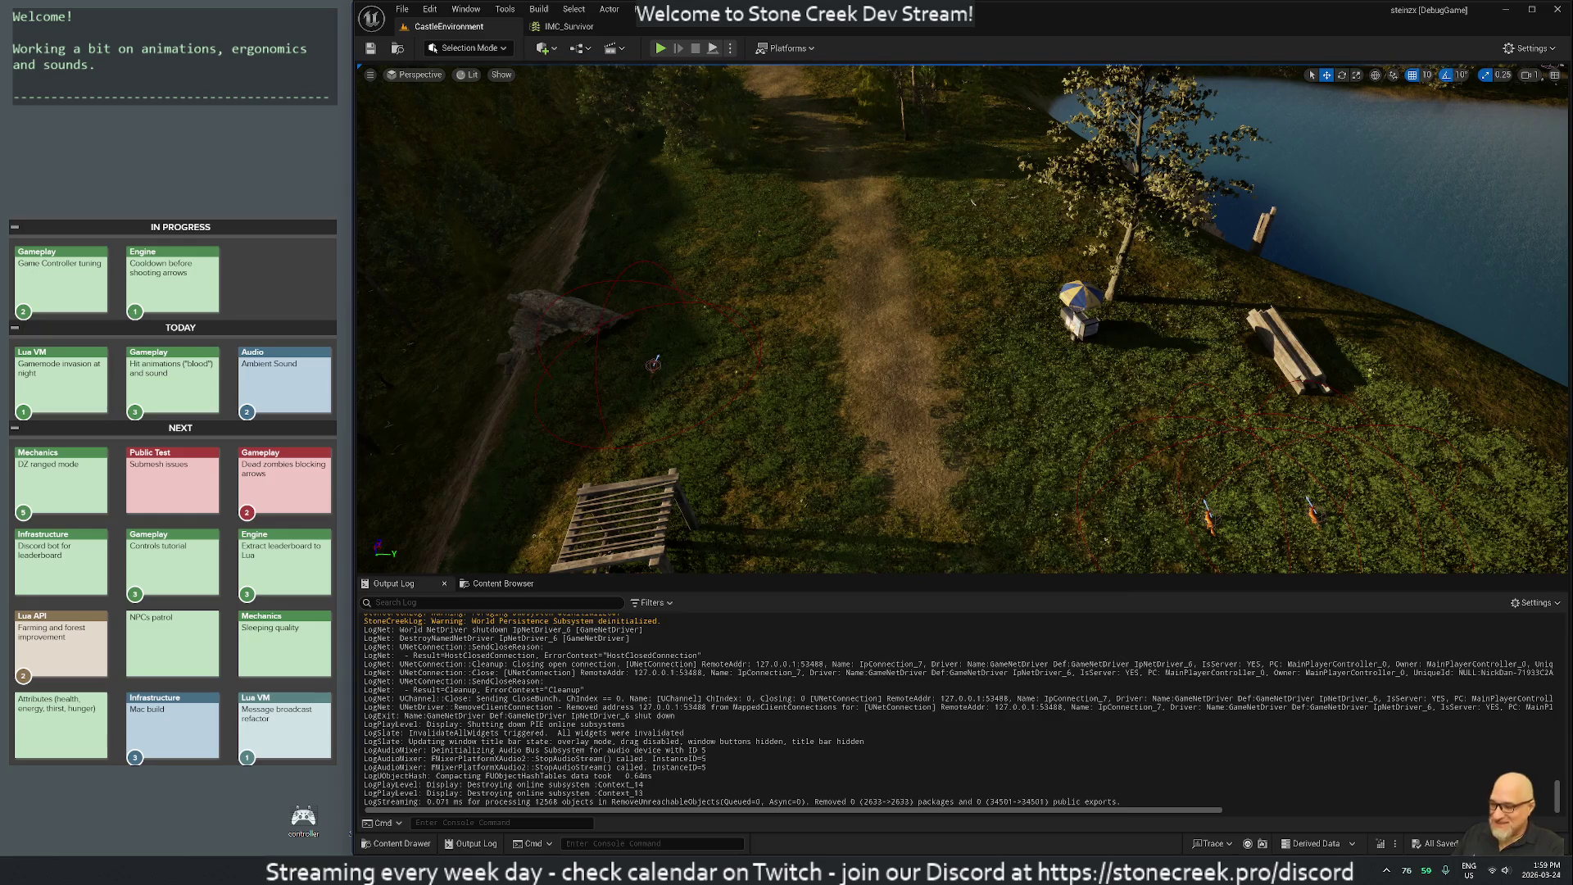
key(super)
Launch Cygwin Terminal and rerun ./countdown.sh 10 from the command history.
text(cygwin)
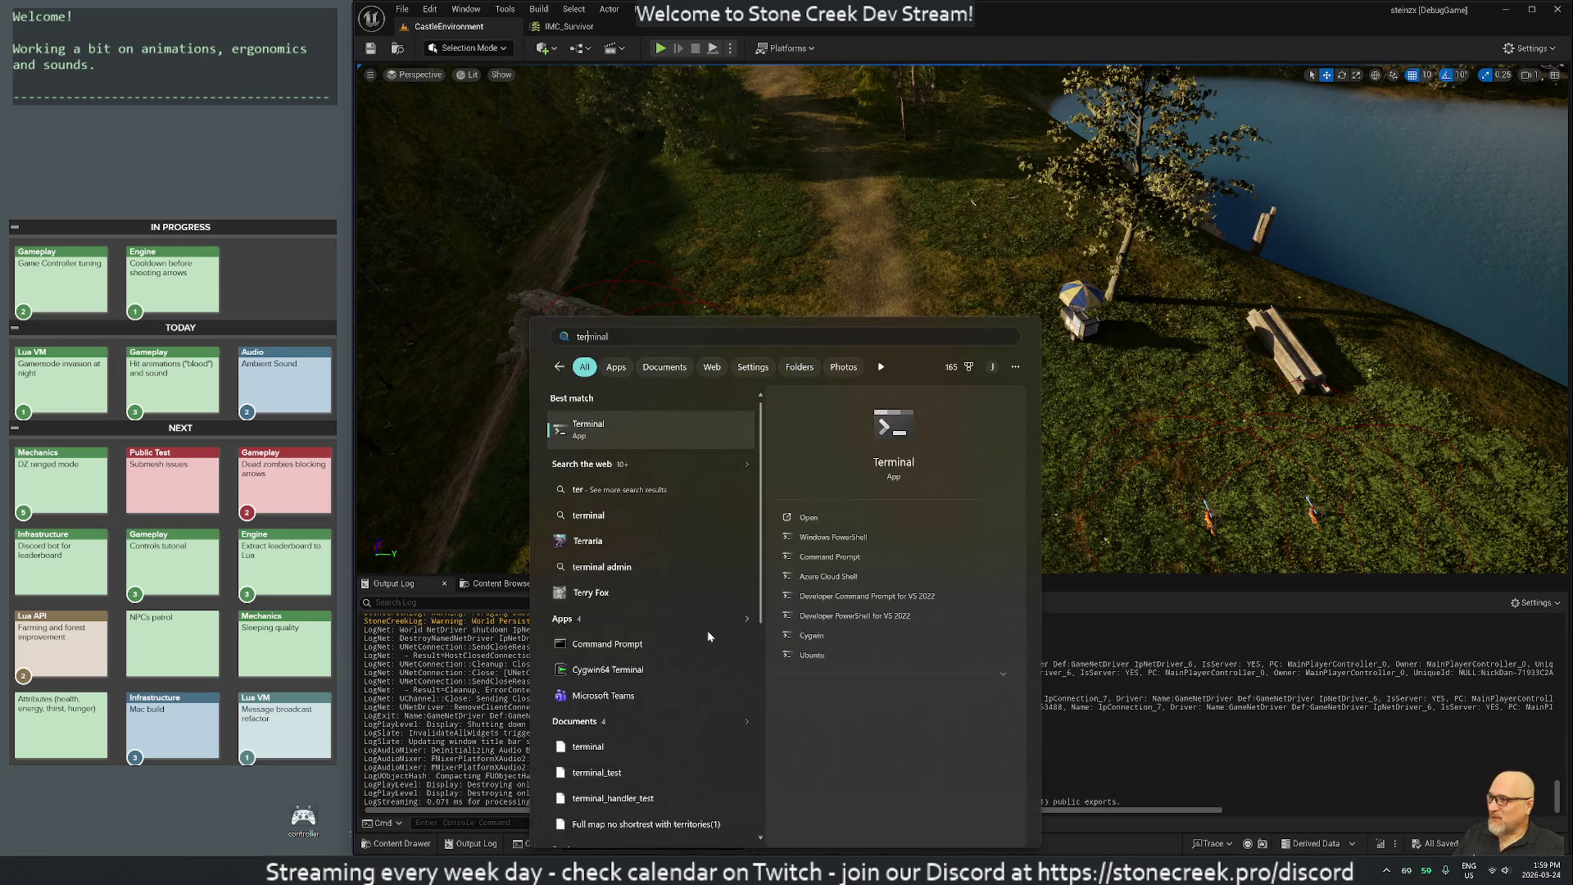
key(Return)
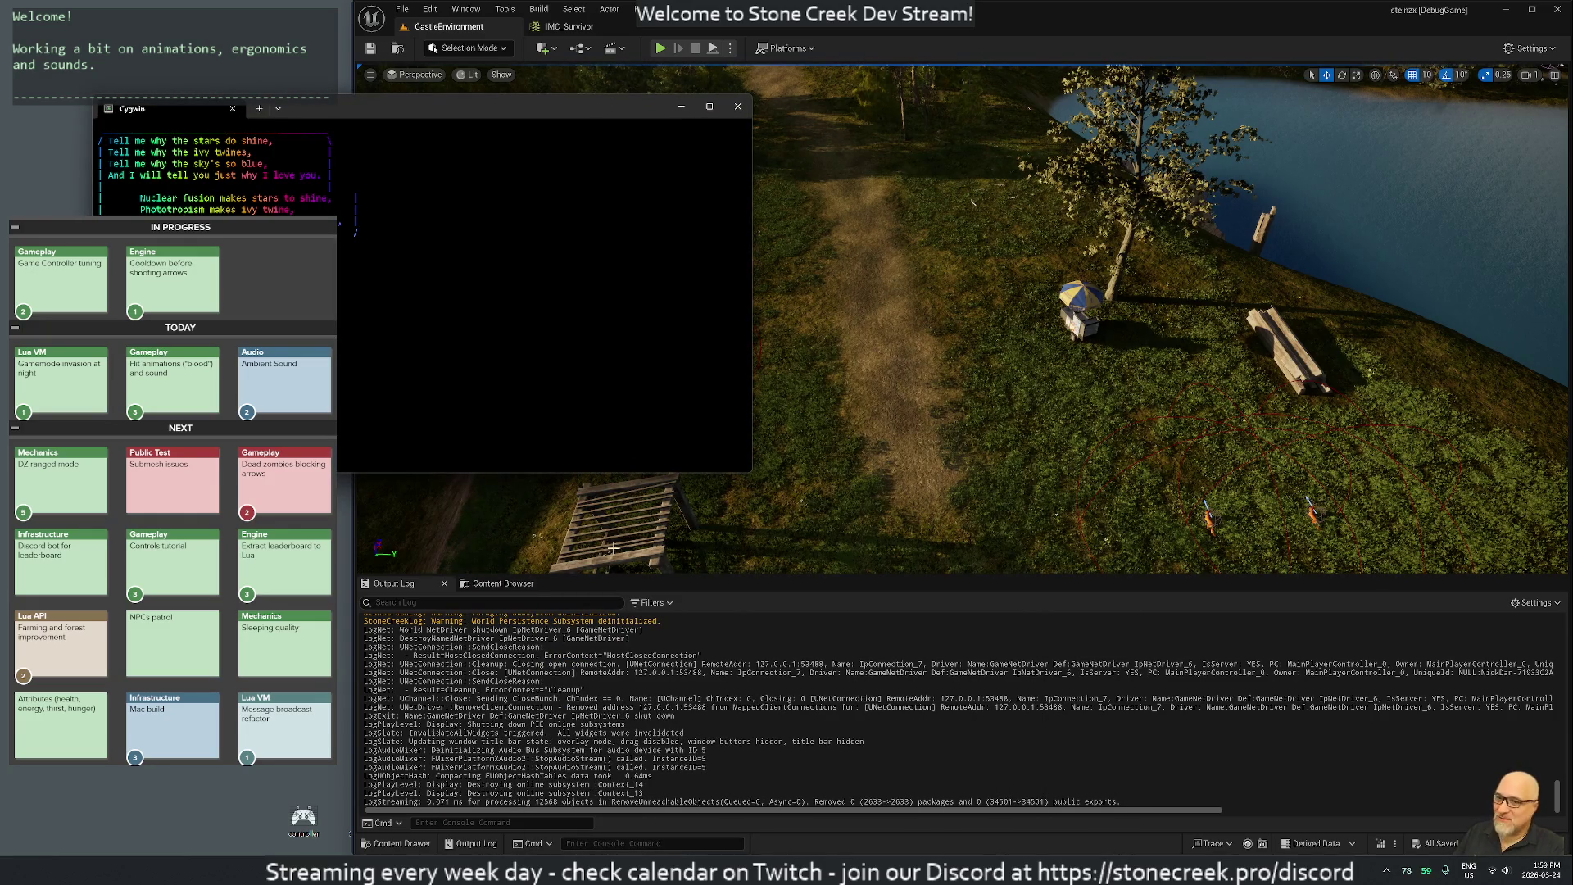
mouse_move(361, 112)
mouse_down()
mouse_move(625, 187)
mouse_move(825, 451)
mouse_move(802, 468)
mouse_up()
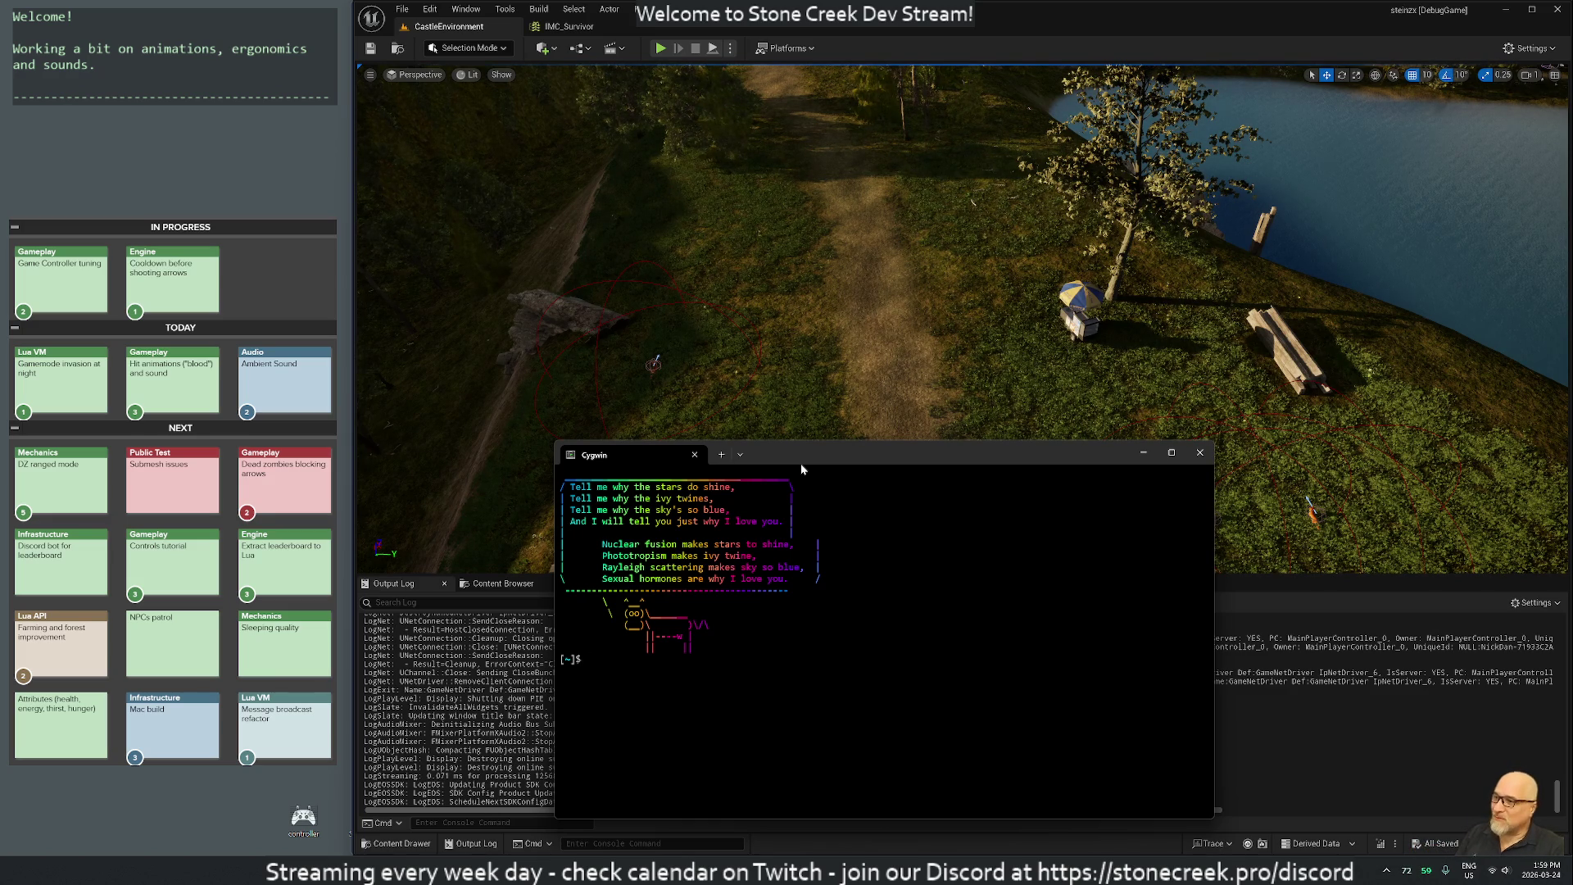
key(ctrl+r)
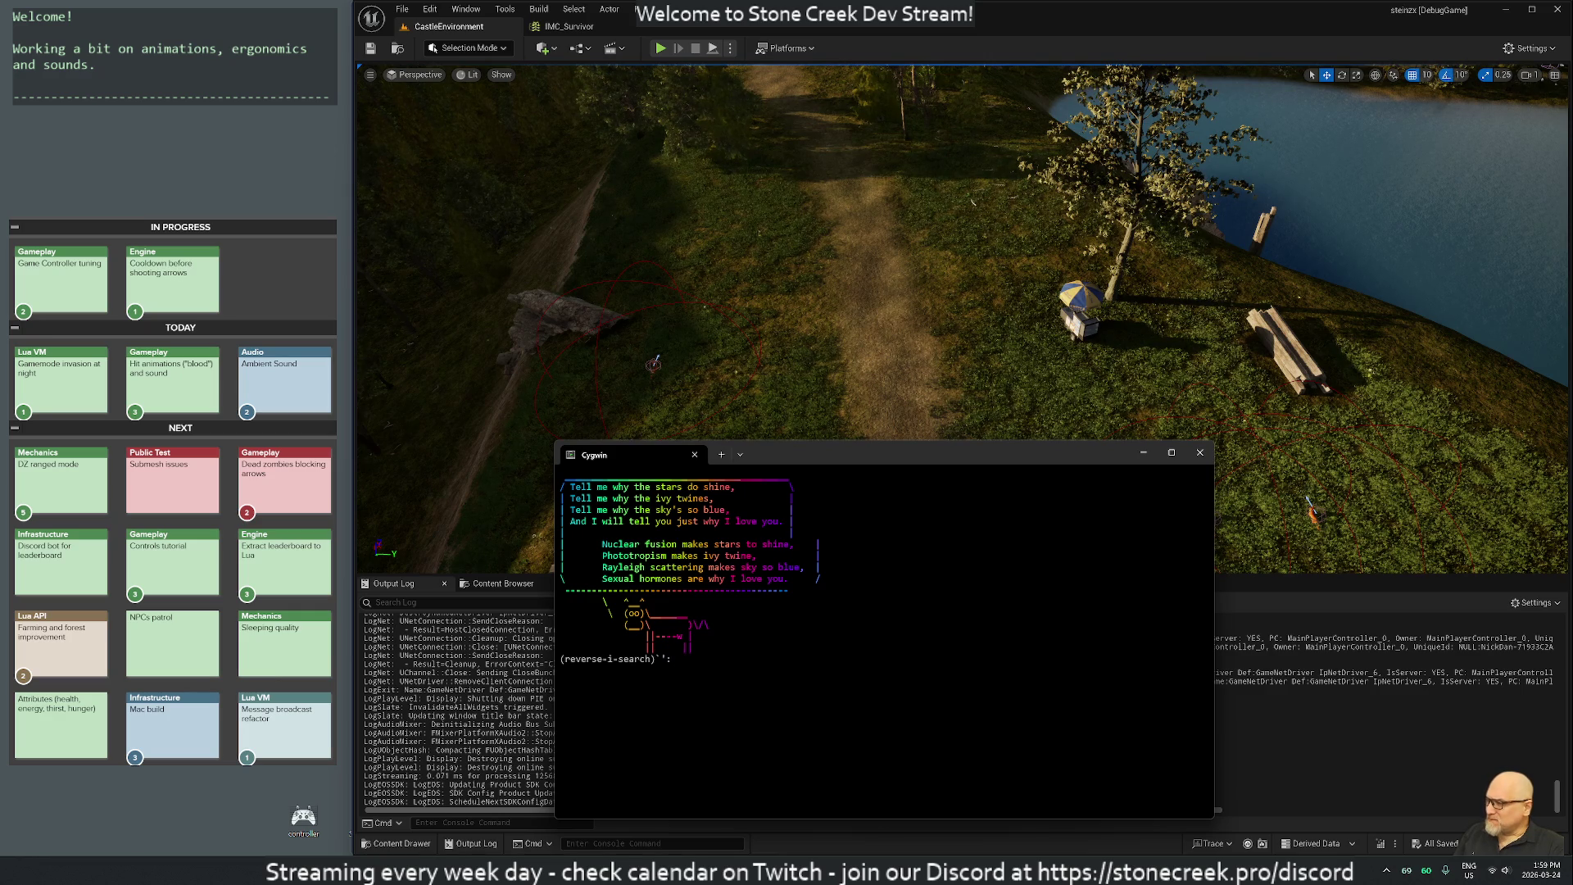
text(ool)
text(./countdown.sh 10)
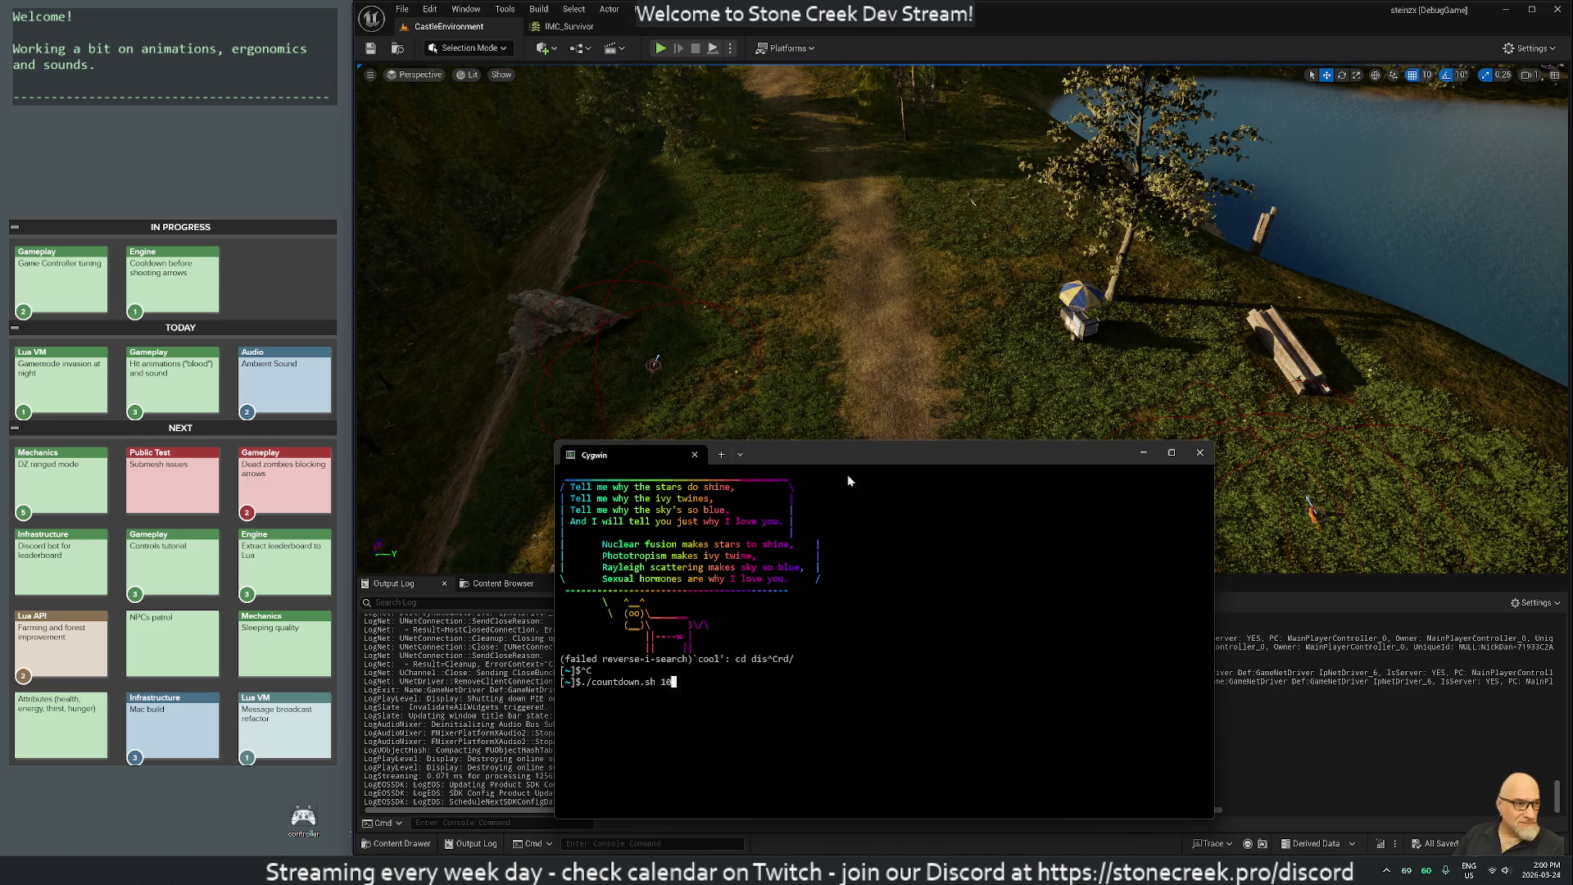
key(Return)
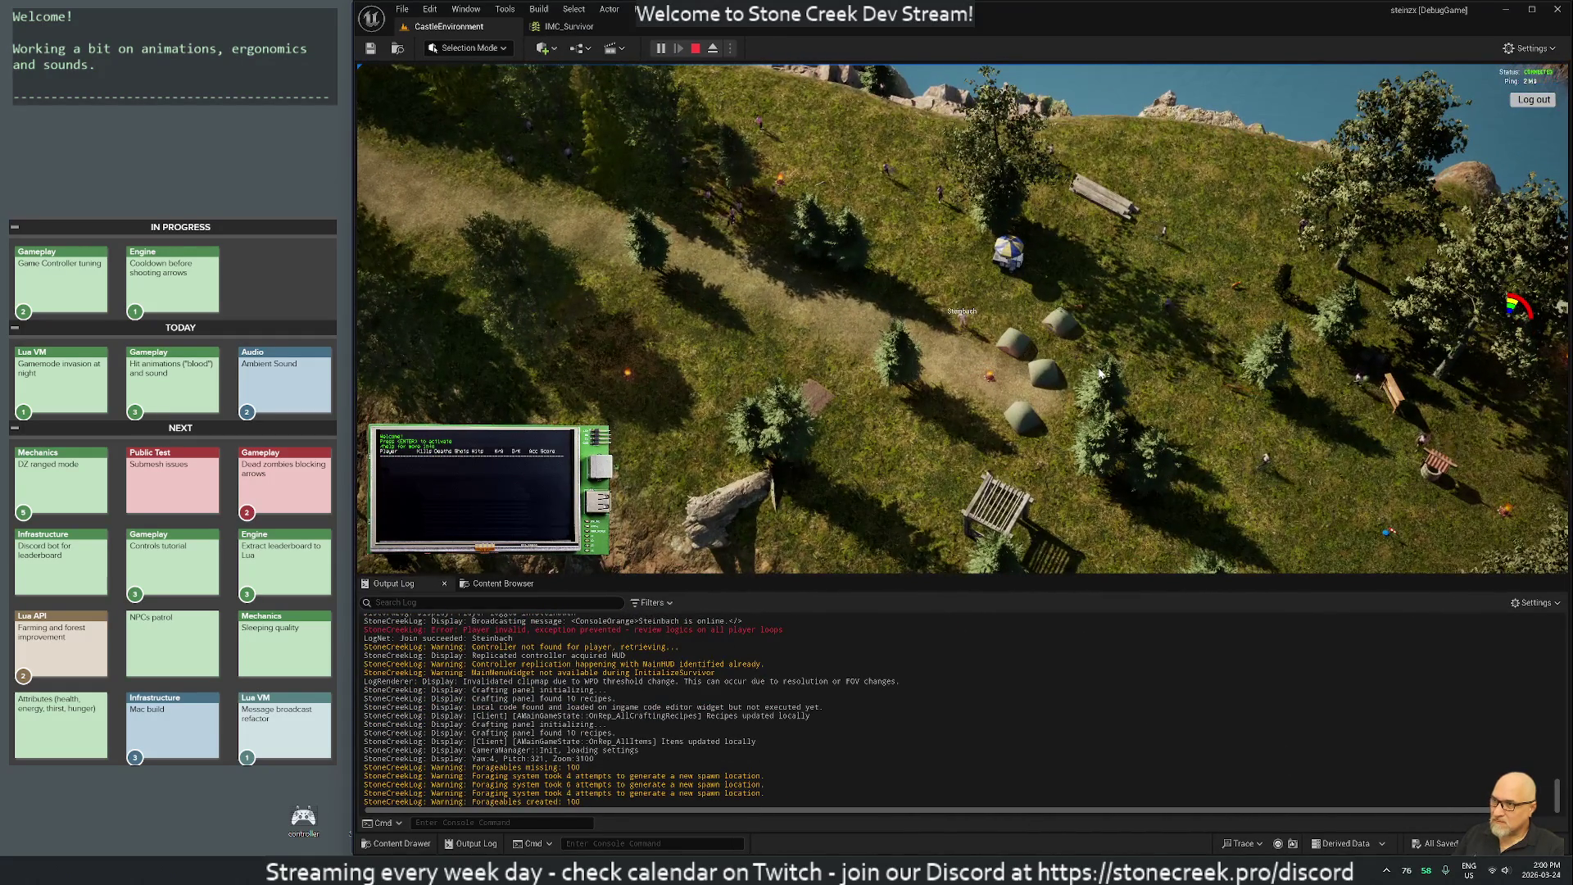
Switch the running game viewport to immersive full-window mode with F11.
key(F11)
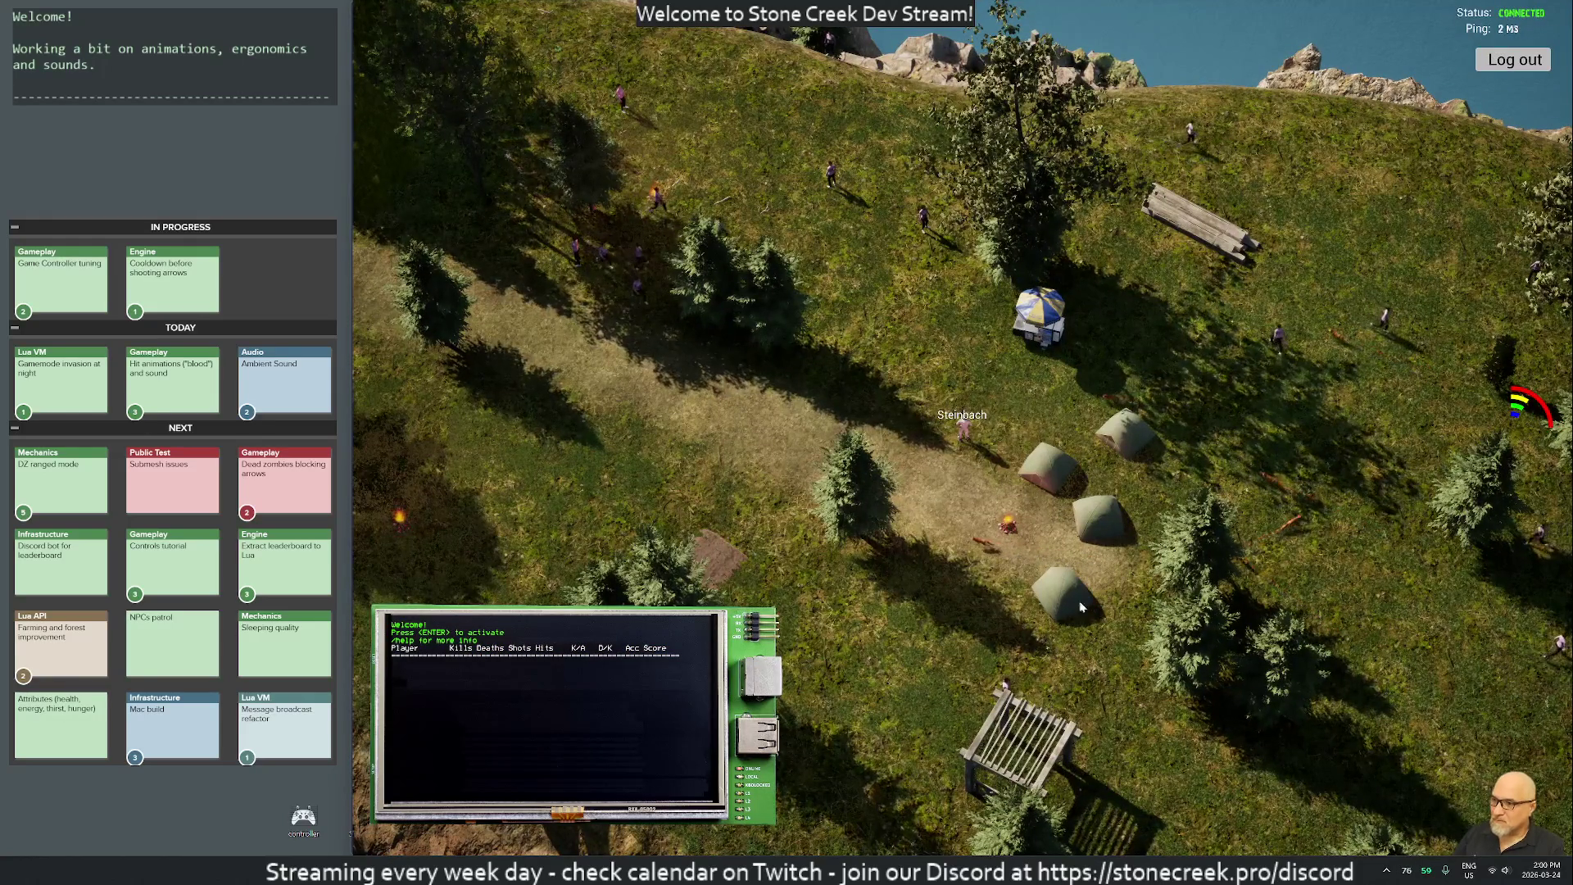
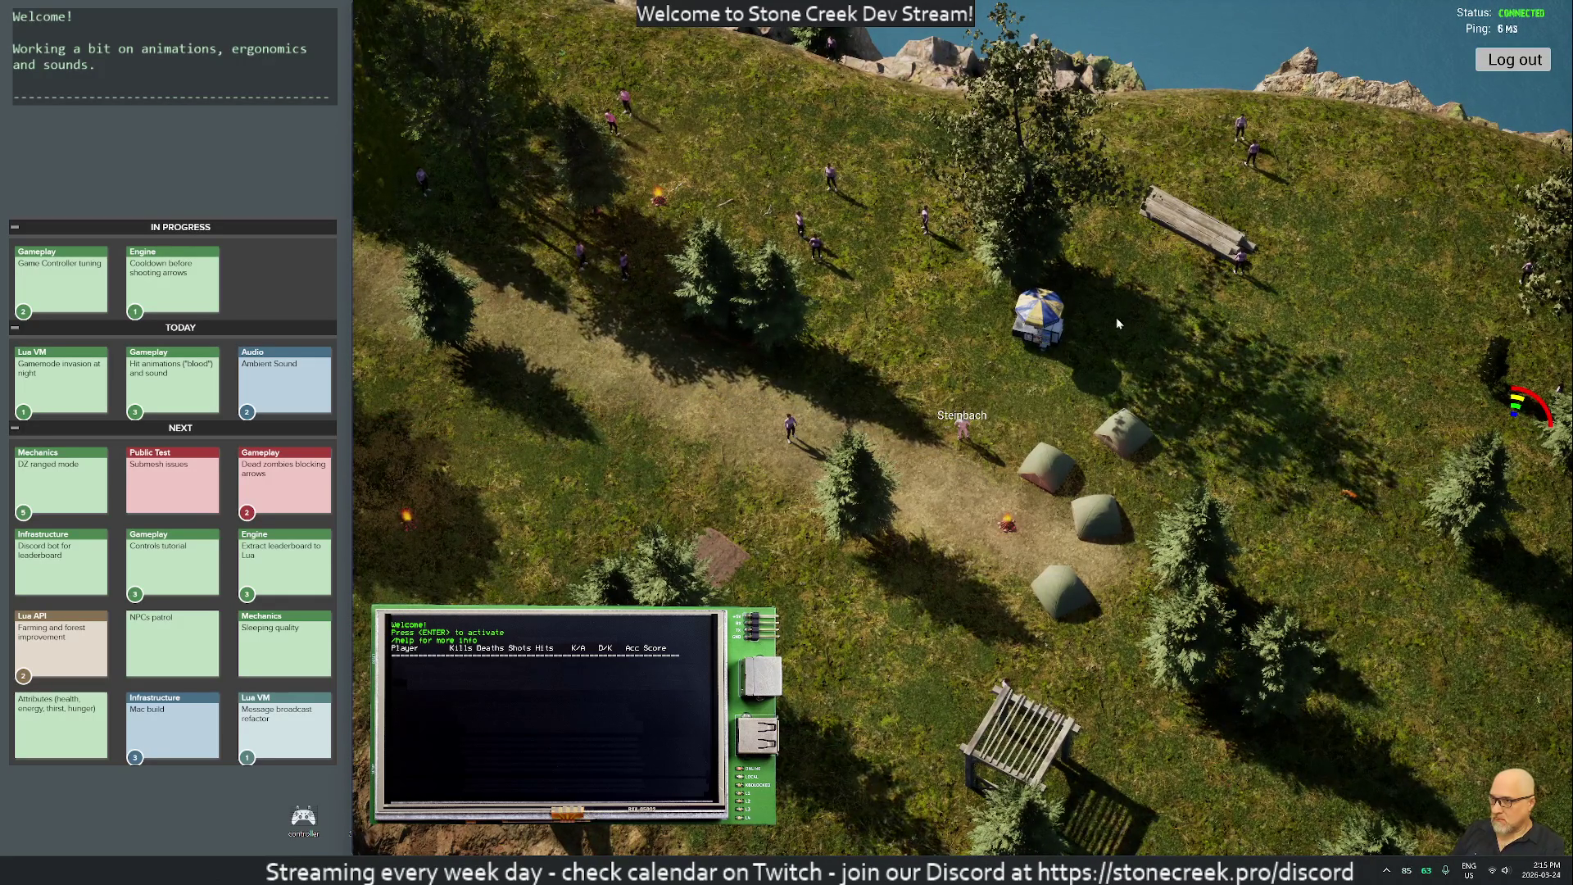
Stop the Play-In-Editor session, quit Unreal Editor, and launch the Stone Creek game client.
key(F11)
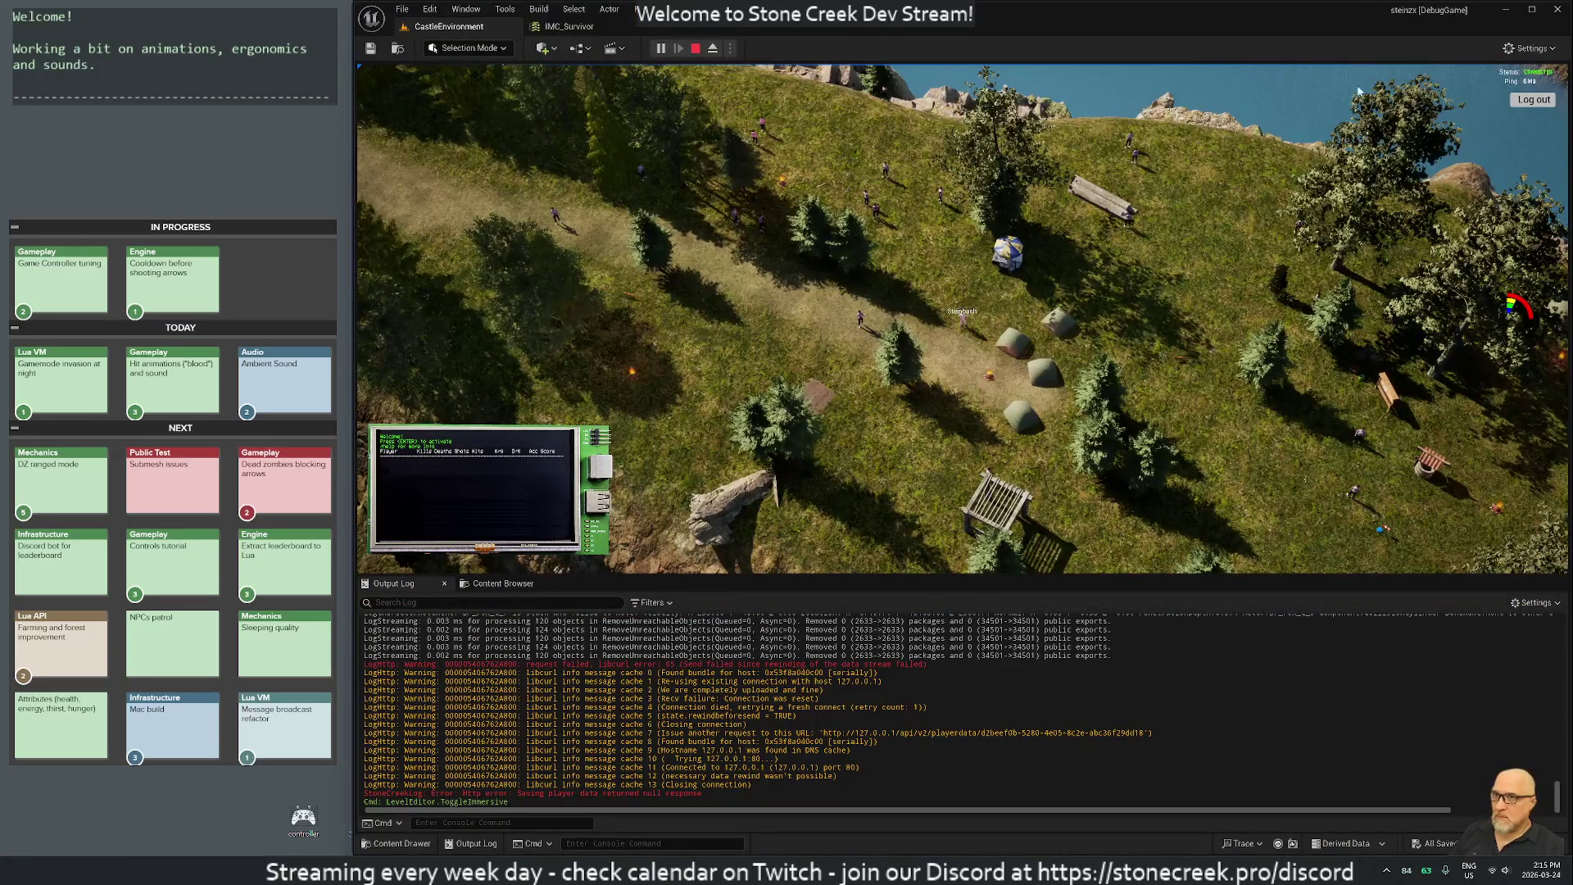
key(Escape)
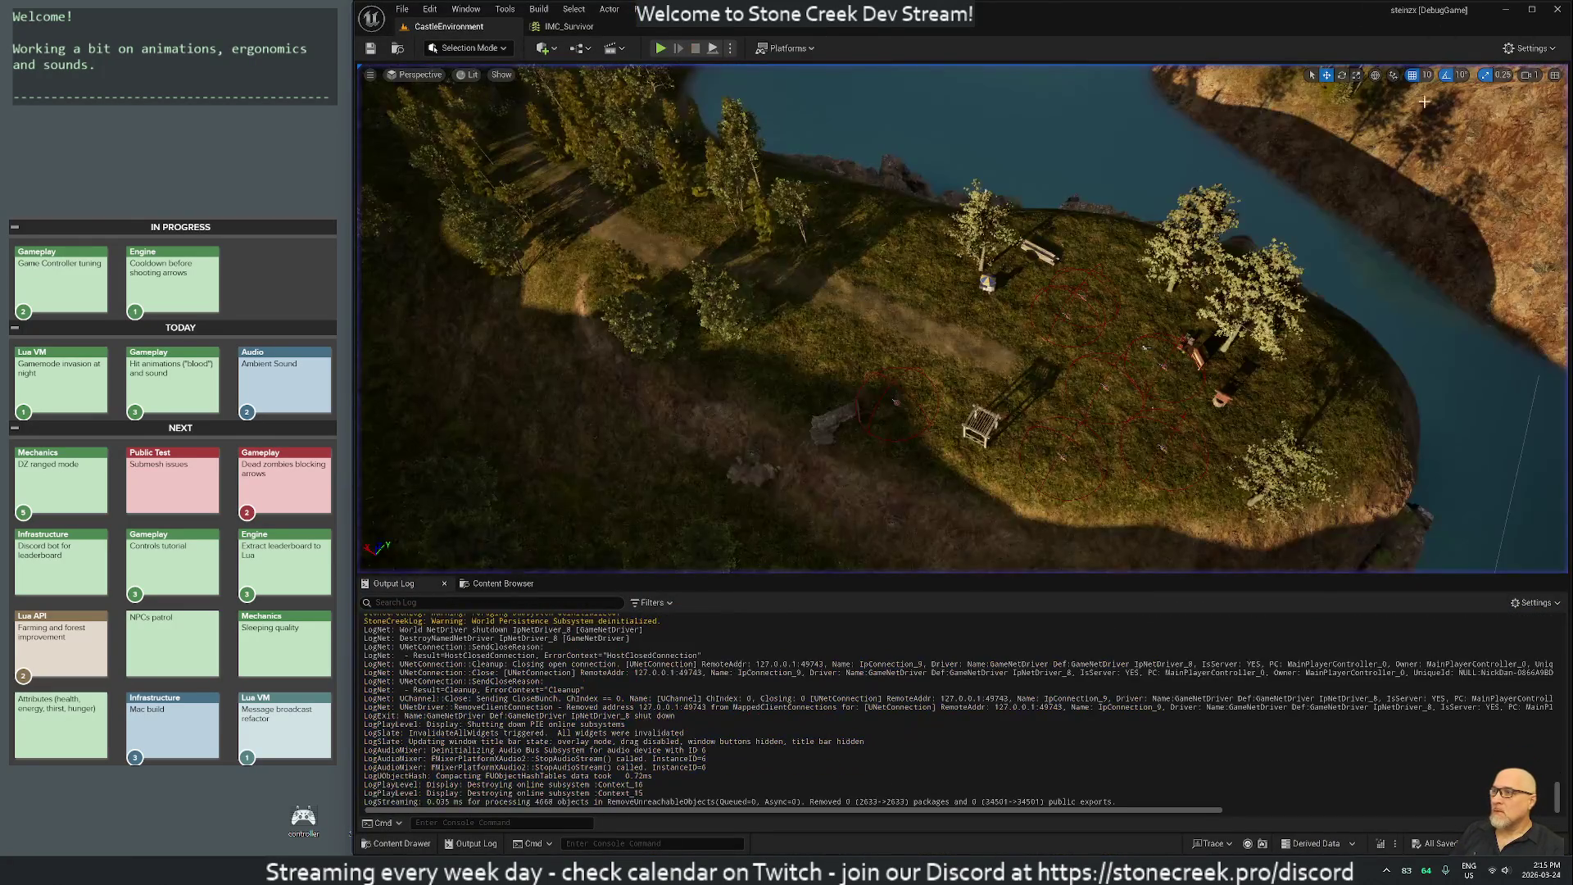
click(1554, 10)
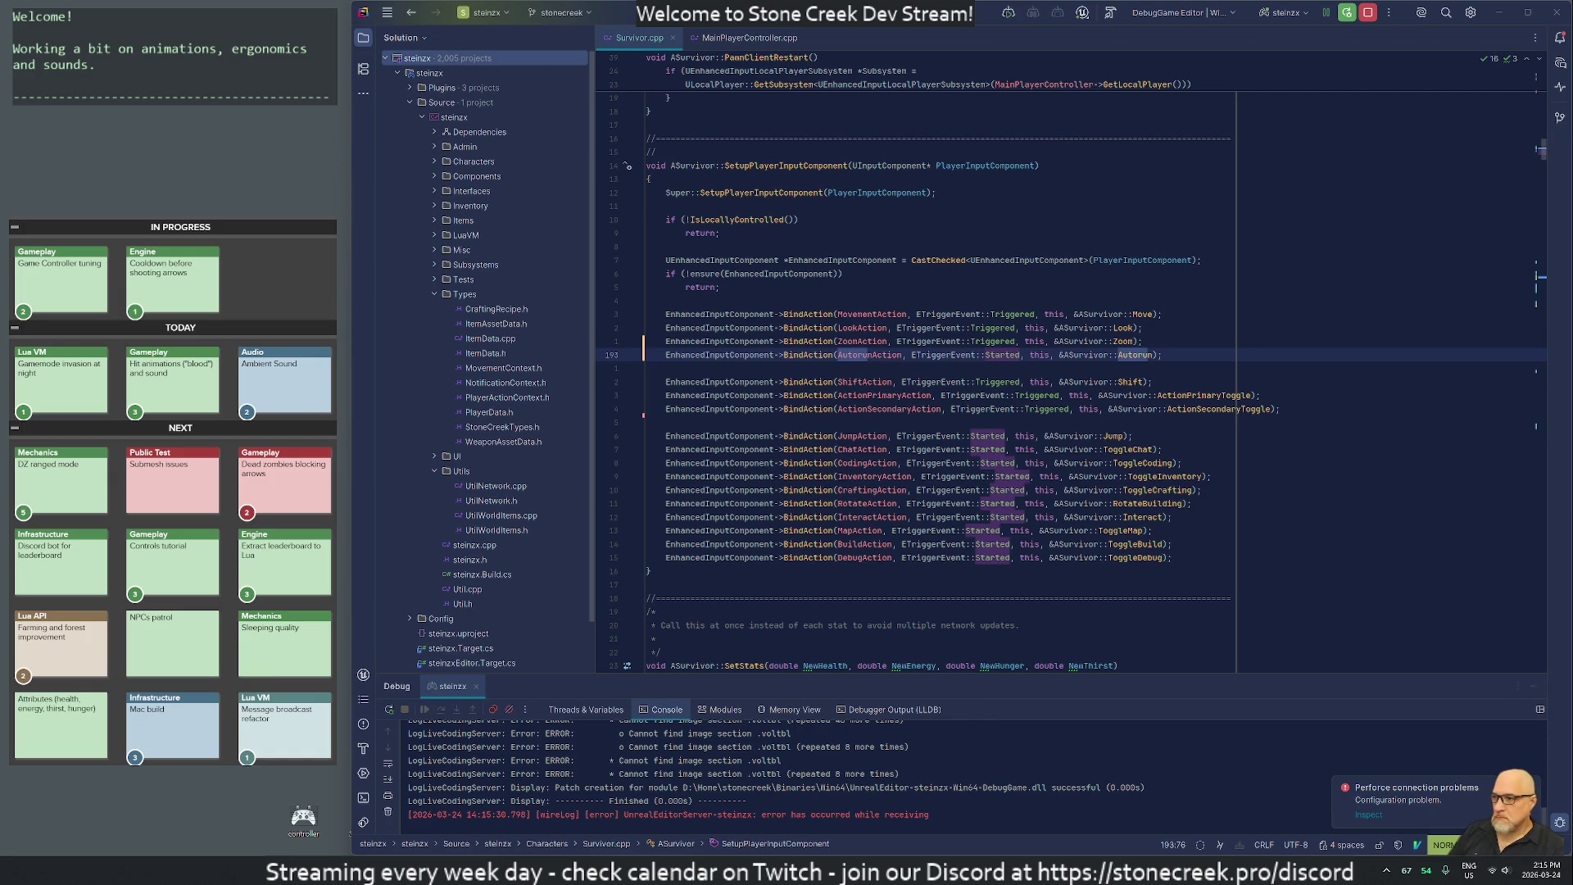
click(966, 506)
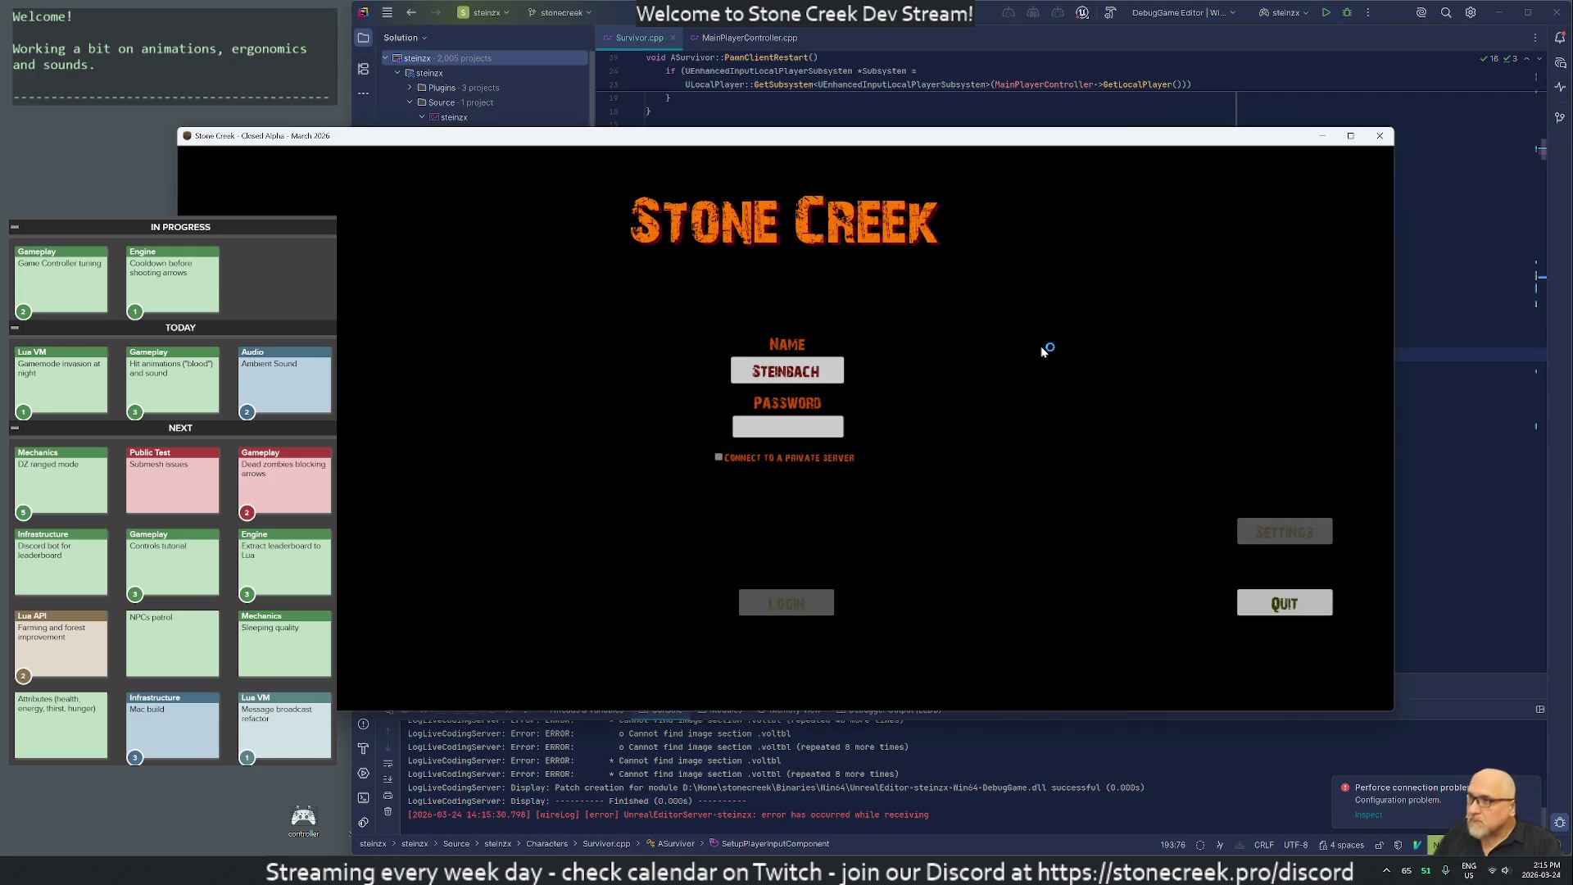
Log into Stone Creek with the account password, leaving the private-server option off.
mouse_move(318, 136)
mouse_down()
mouse_move(520, 139)
mouse_move(483, 135)
mouse_up()
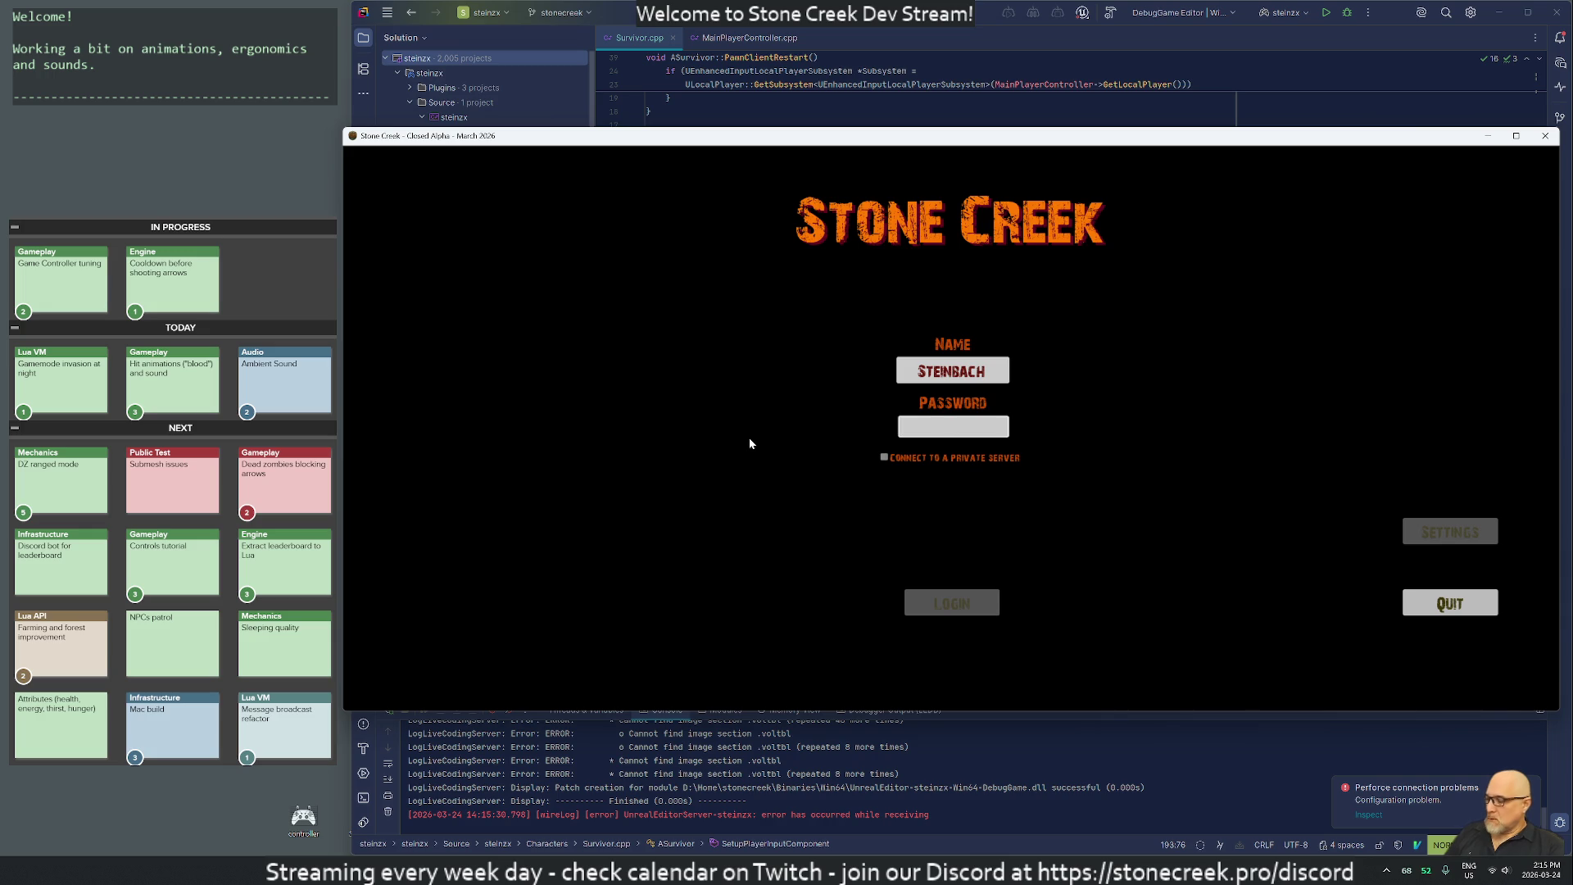
text(********)
click(885, 458)
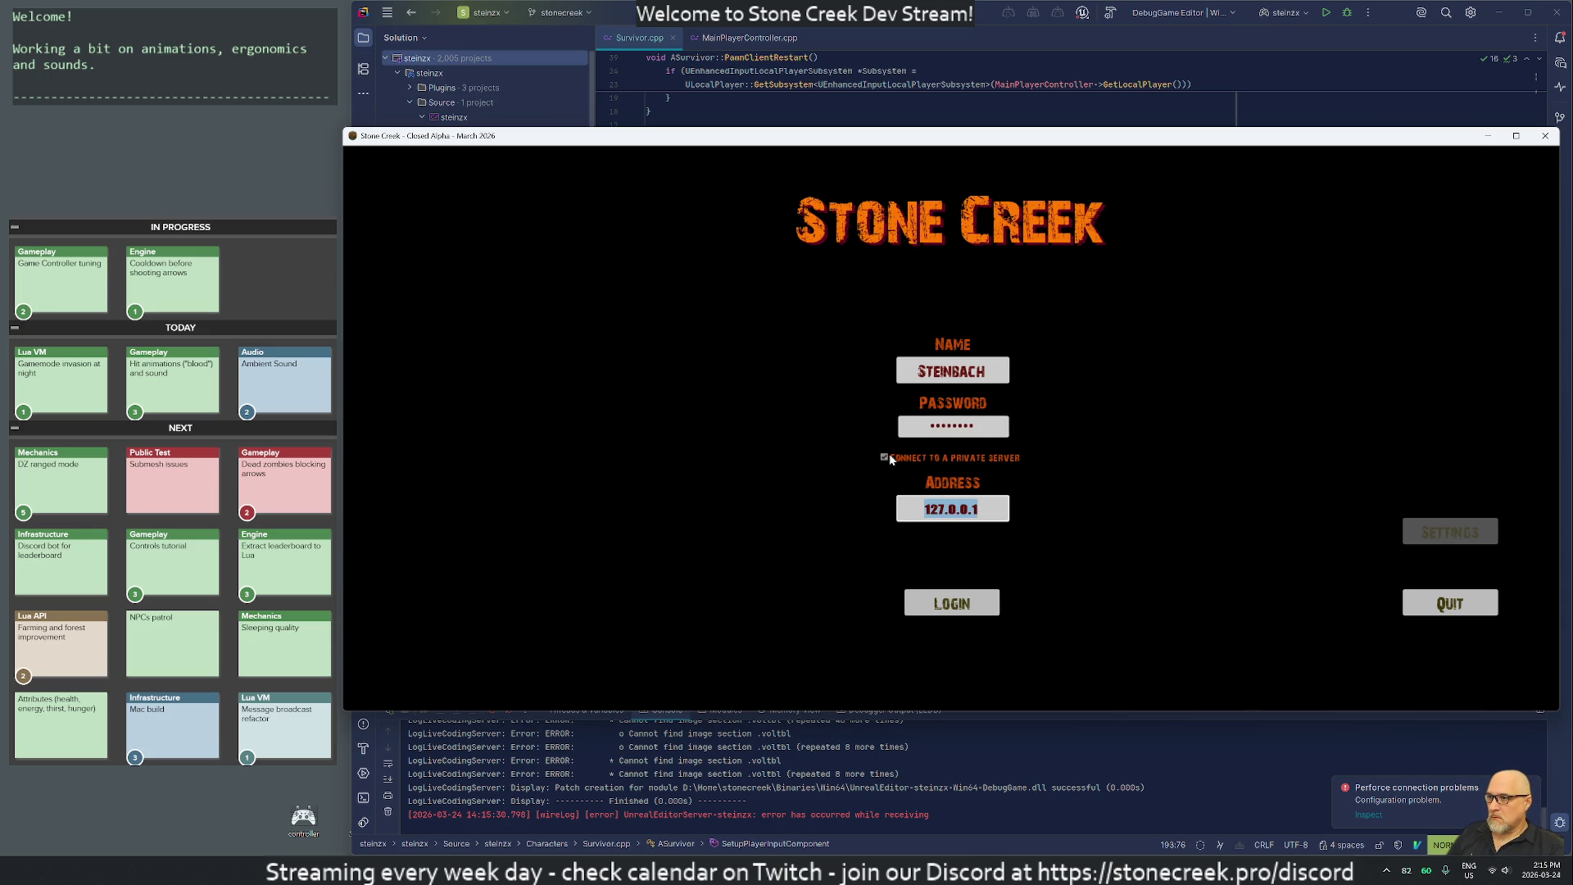
click(886, 459)
click(938, 594)
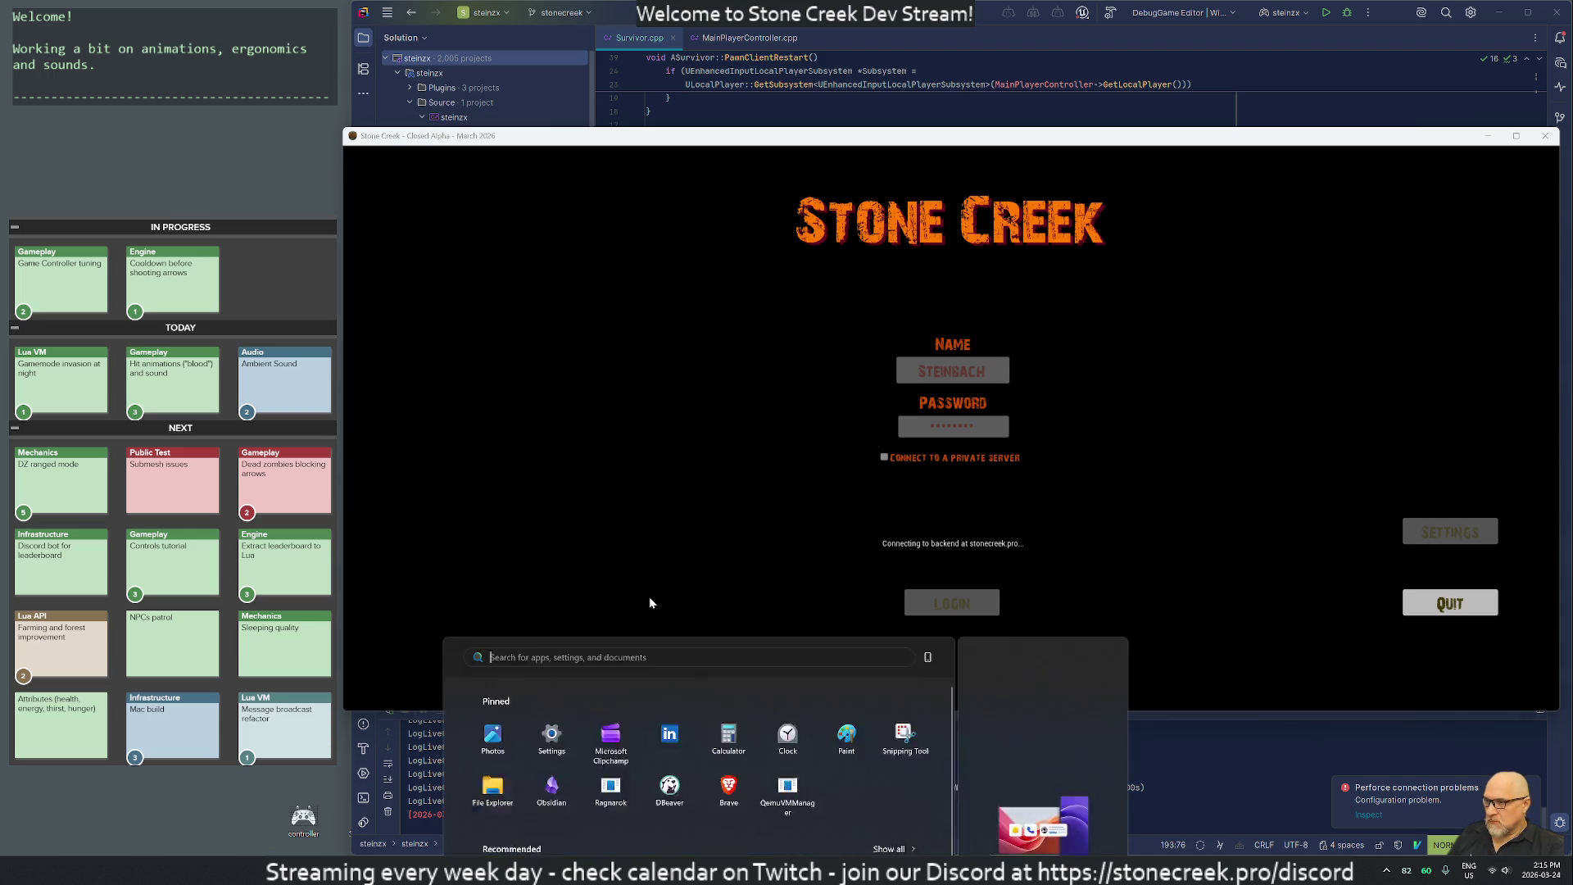
Launch Windows Terminal and run ssh sc from a fresh prompt.
key(super)
text(ter)
key(Return)
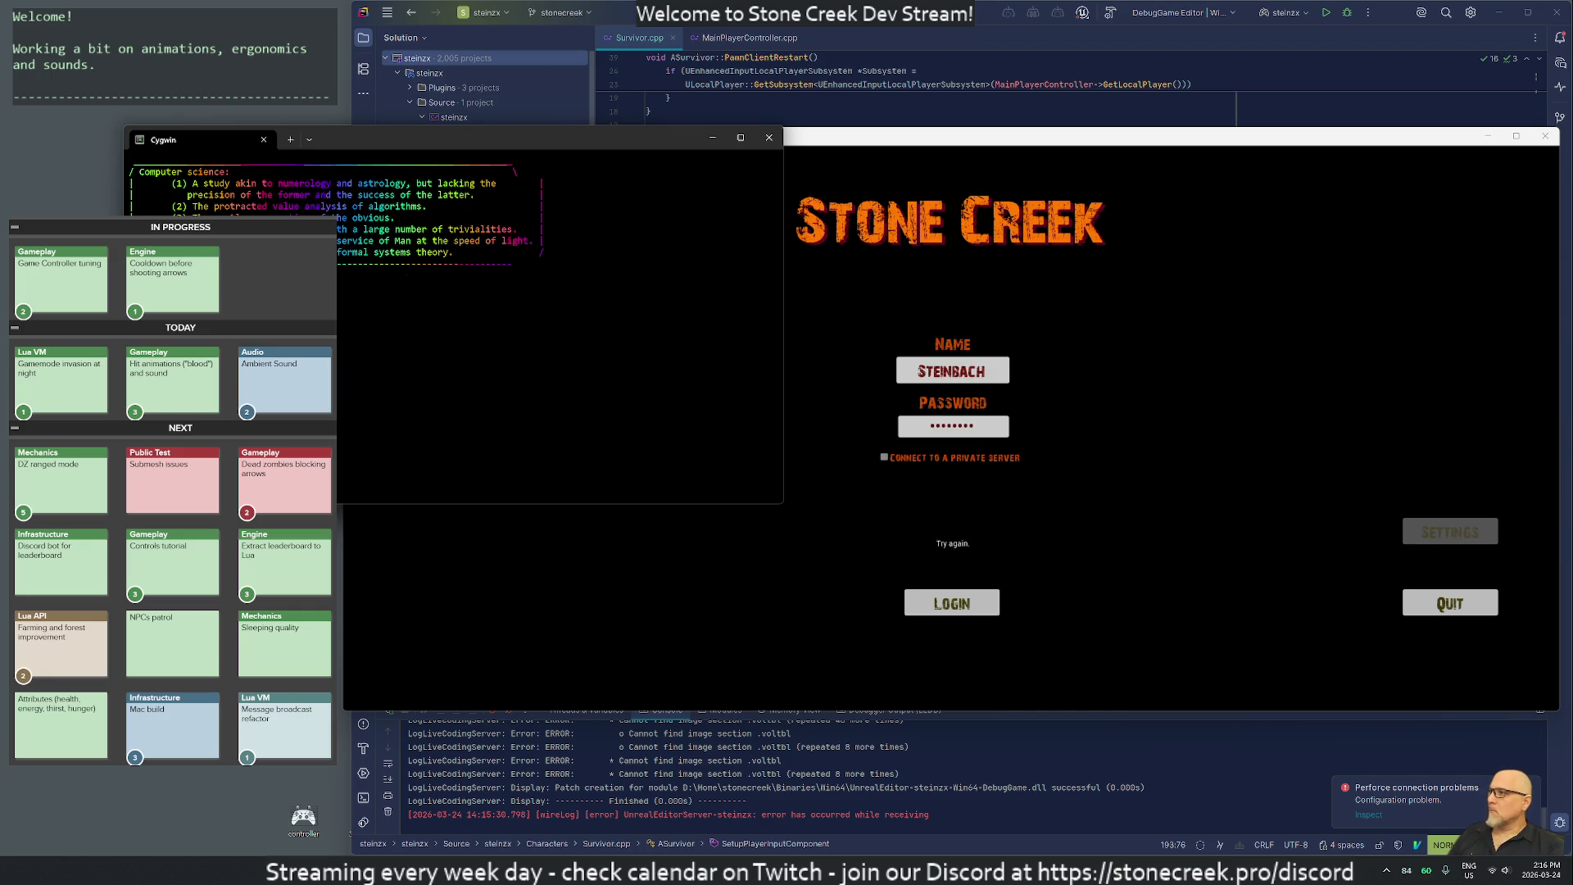
mouse_move(375, 133)
mouse_down()
mouse_move(573, 149)
mouse_move(663, 95)
mouse_up()
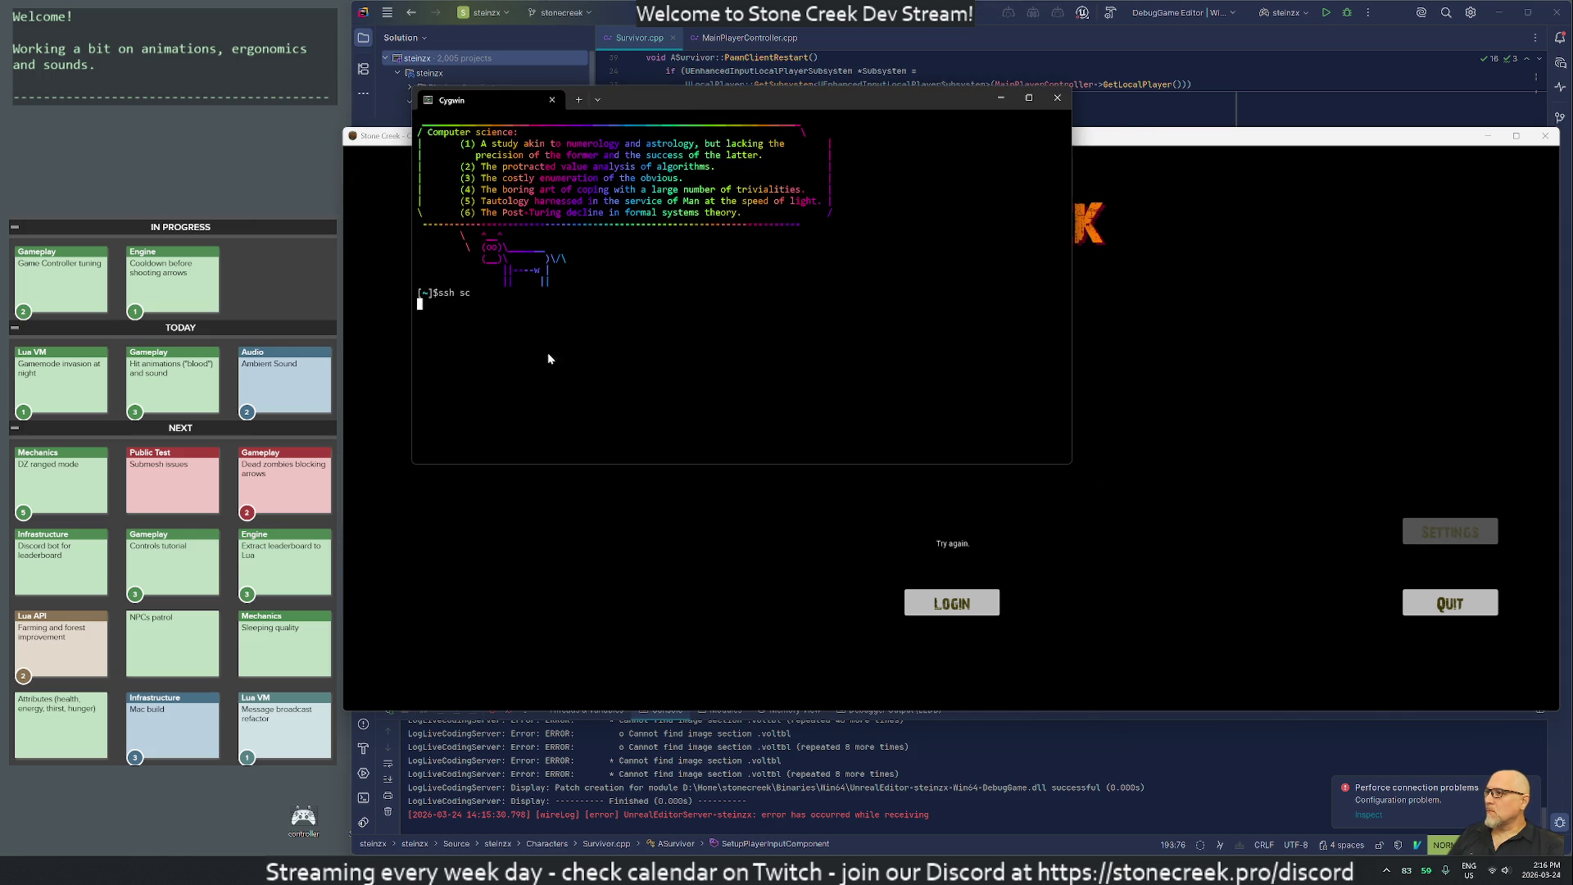
key(ctrl+c)
key(ctrl+c)
key(ctrl+c)
key(Return)
text(ssh sc)
key(Return)
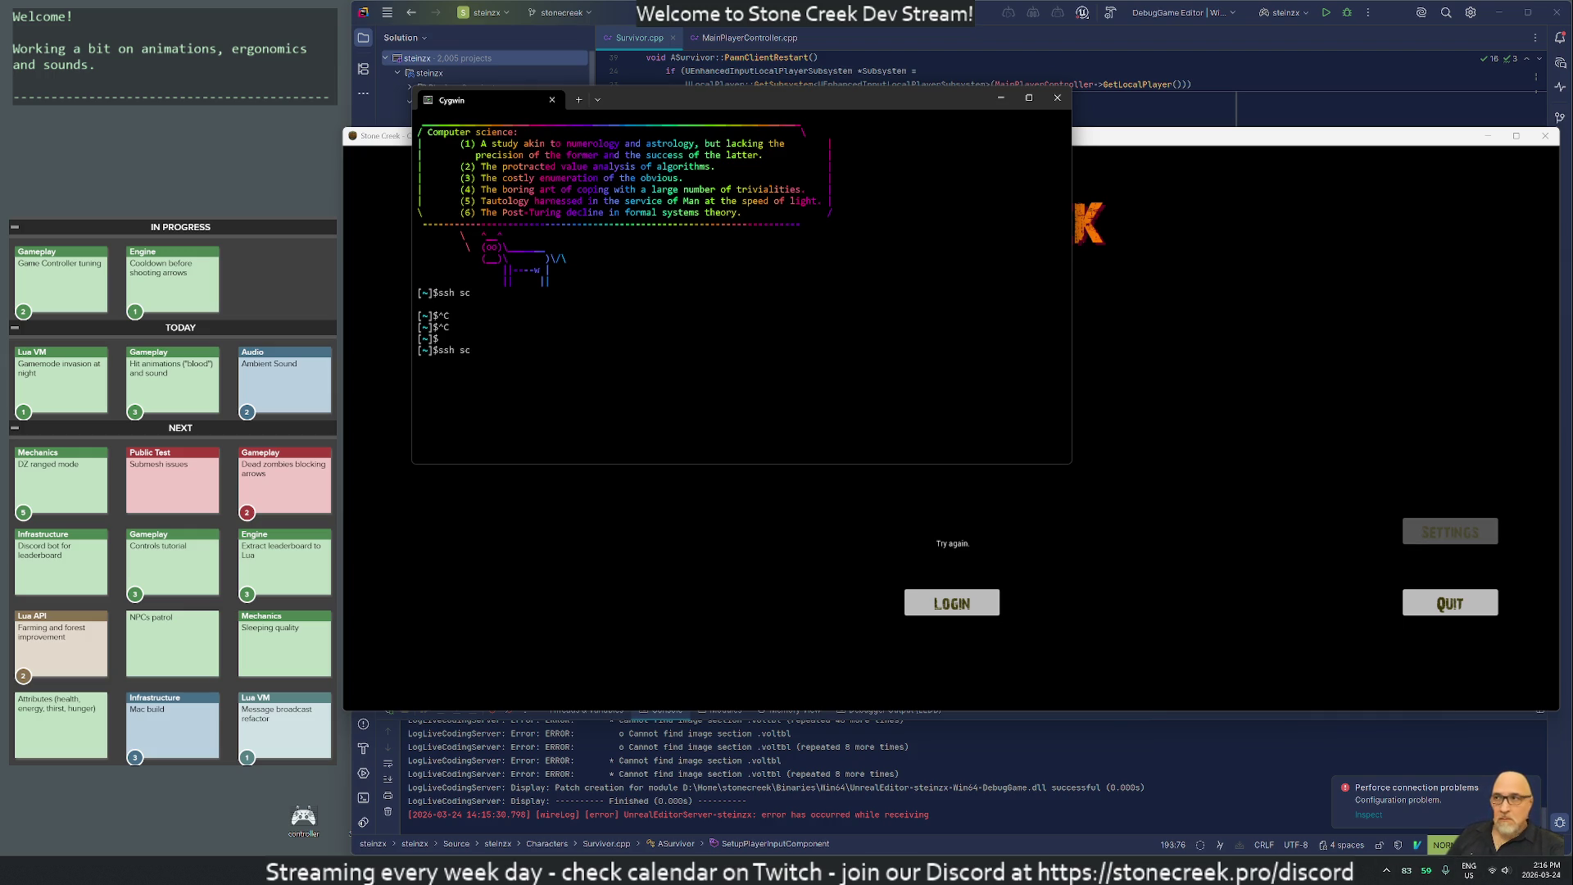
In a new Cygwin tab, log into sd over ssh, then exit and close the tab.
click(597, 99)
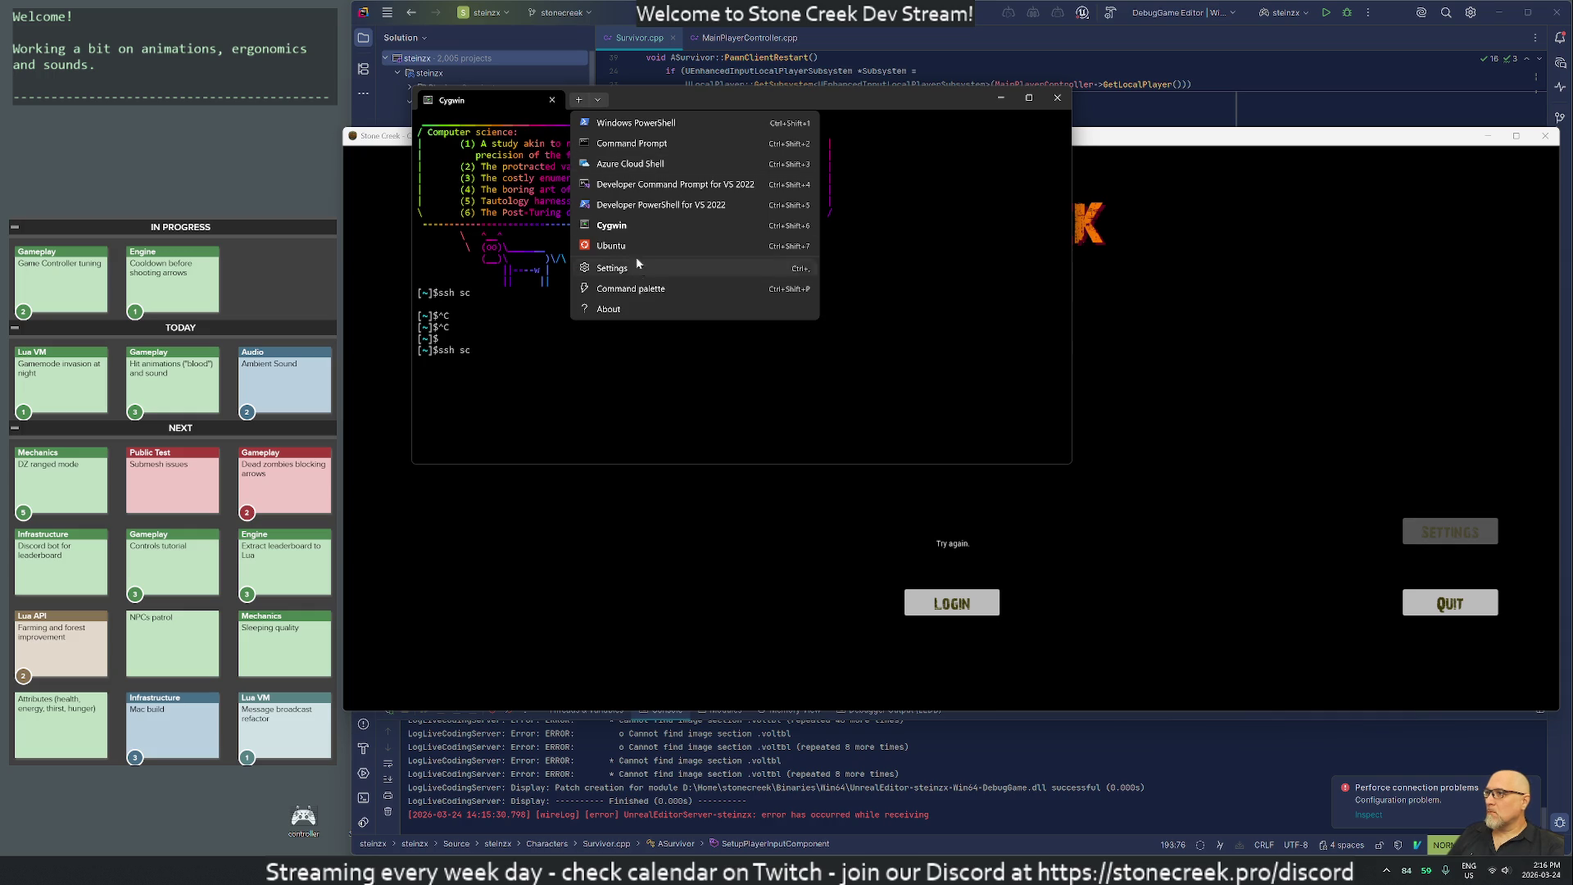
click(631, 233)
text(ssh sd)
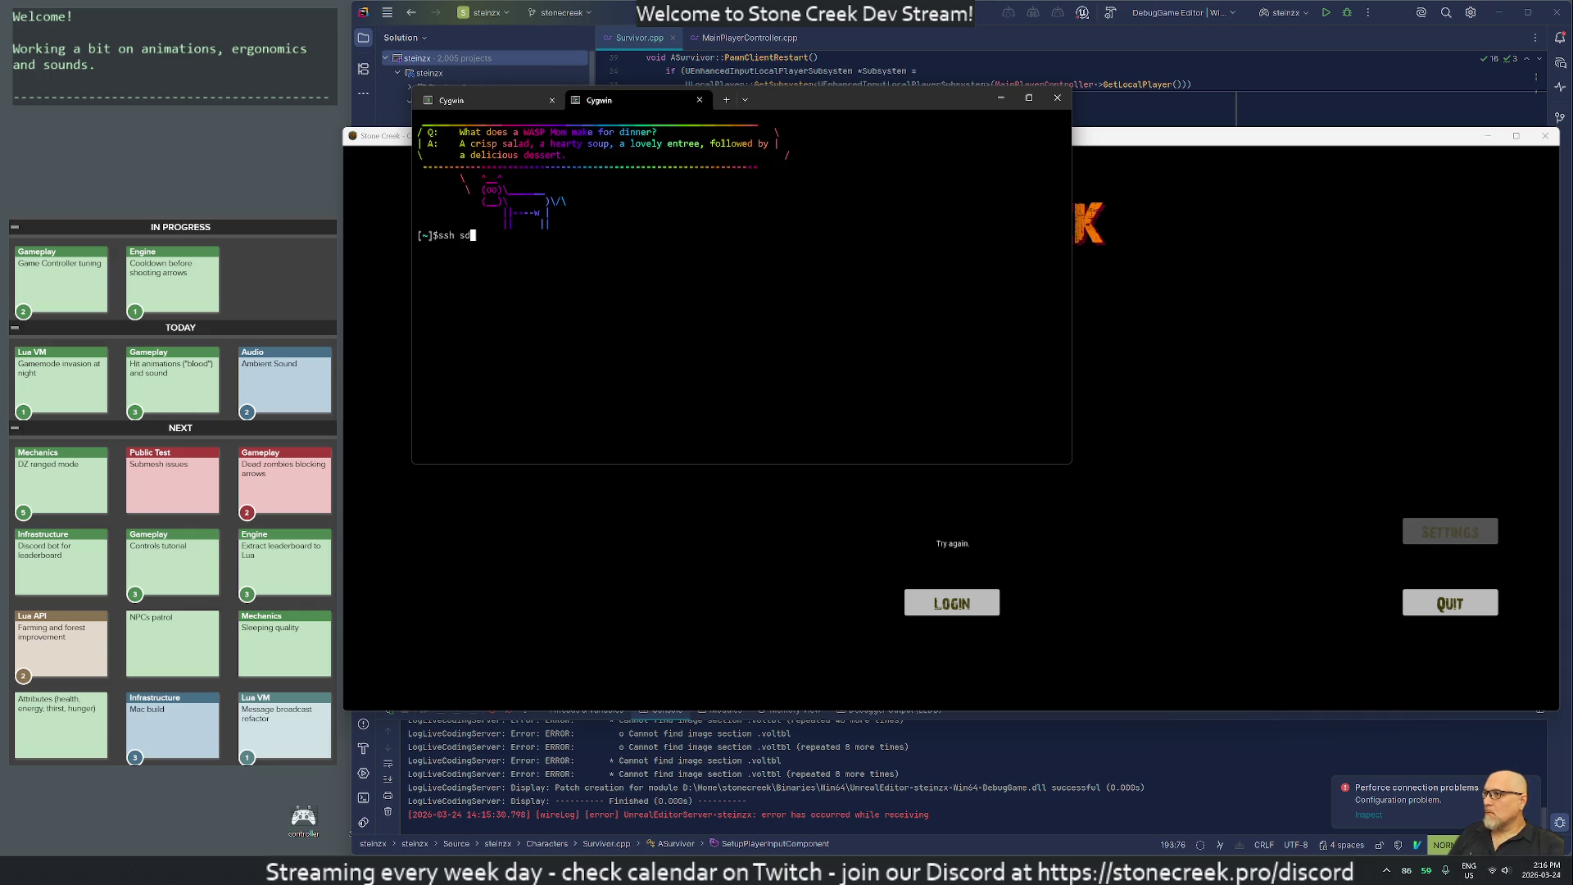
key(Return)
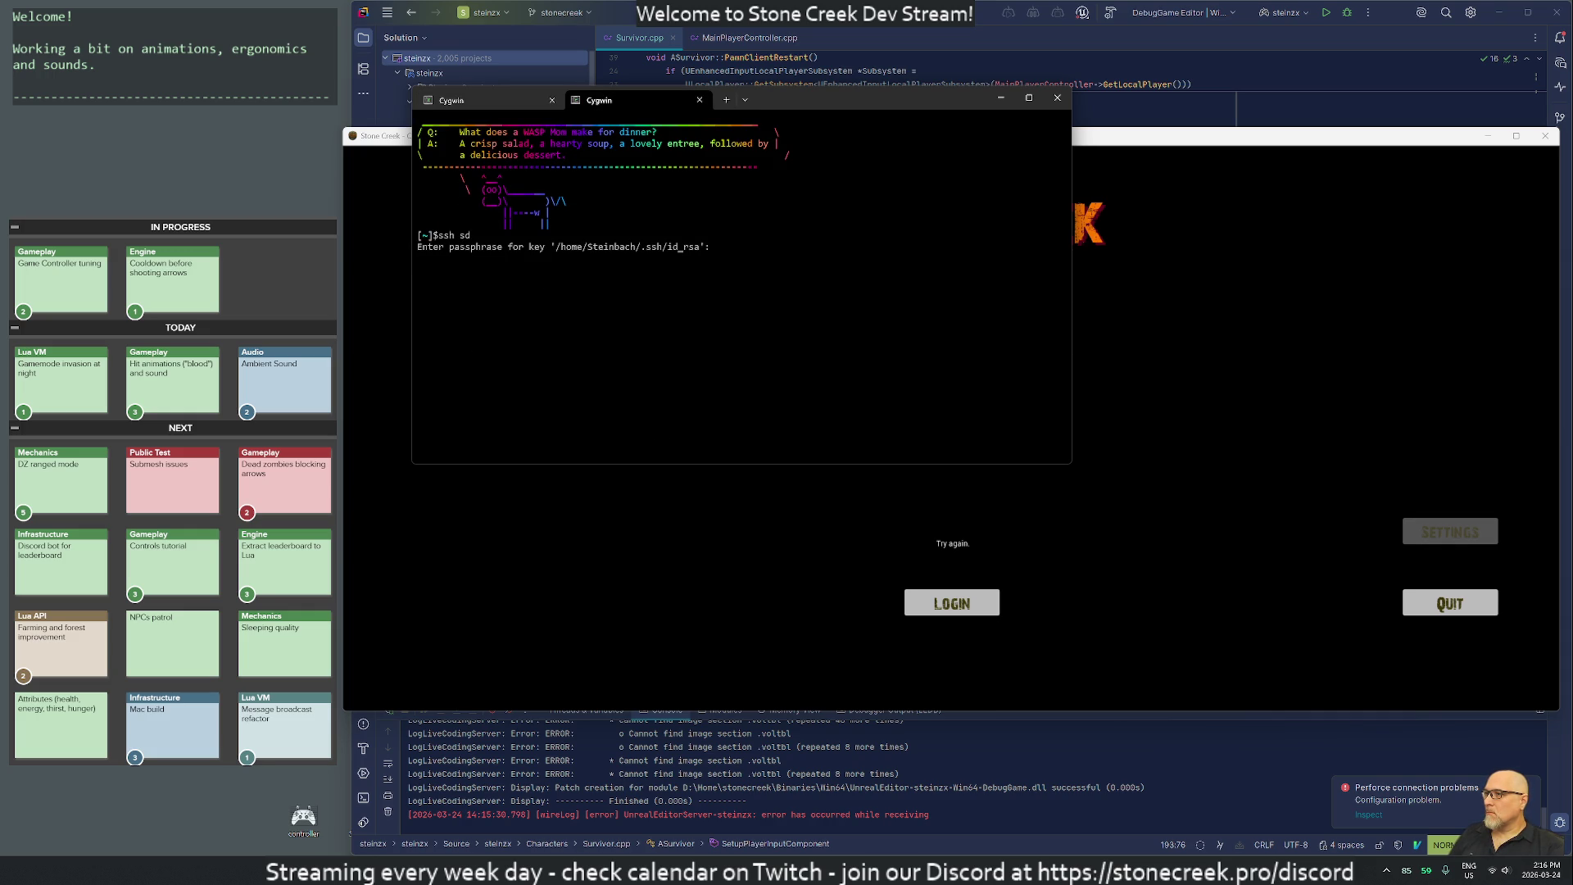
key(Return)
text(xit)
key(Return)
text(exit)
key(Return)
Rerun ssh sc and launch Discord while the connection hangs.
key(Up)
key(Return)
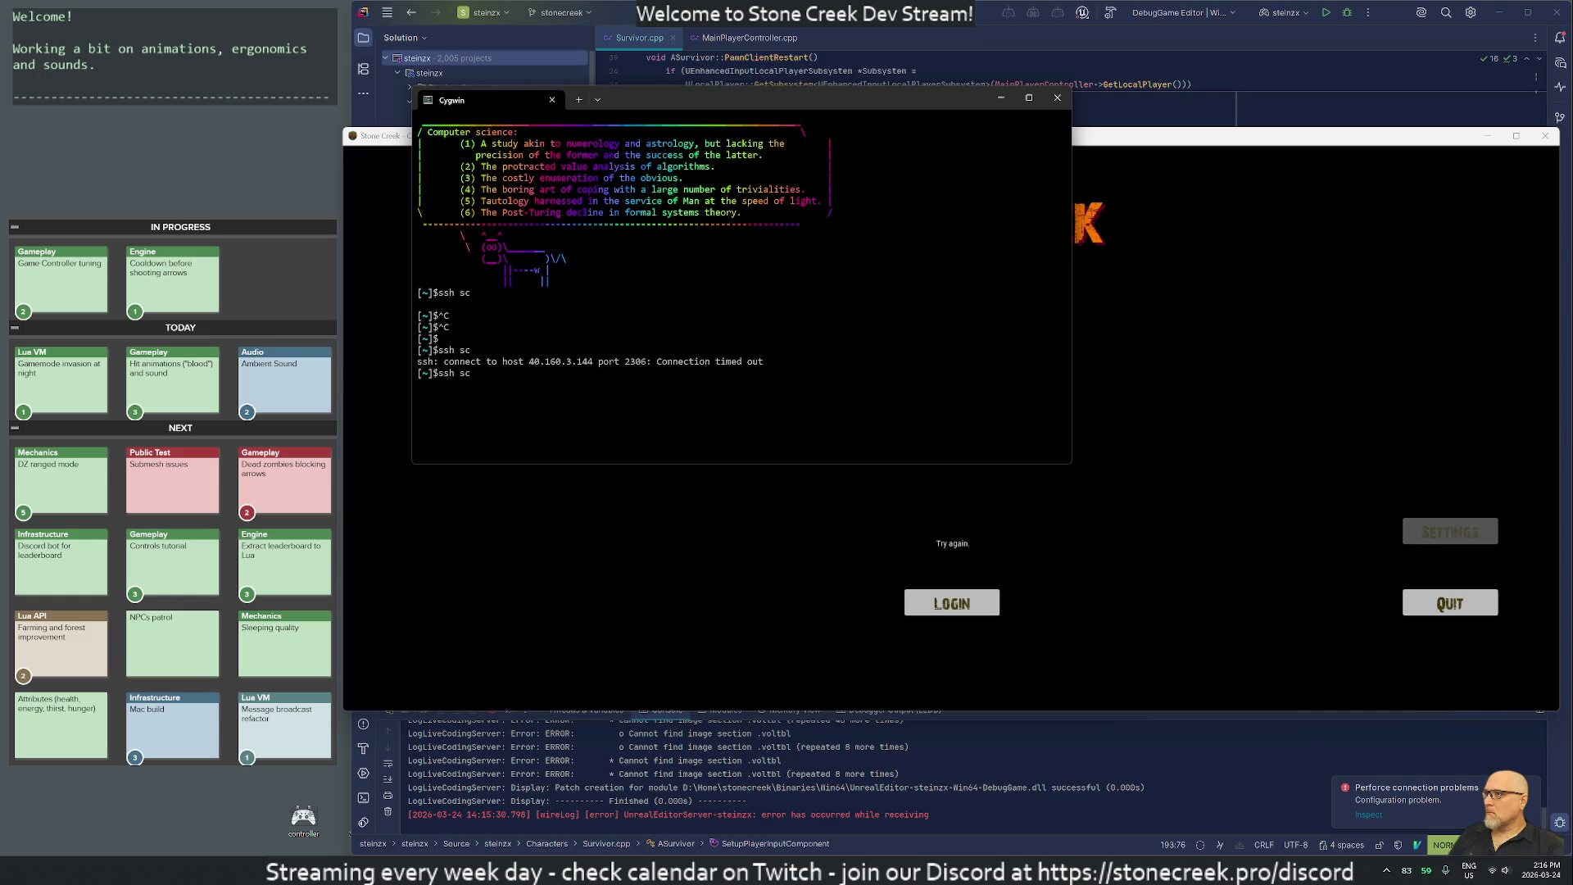
key(super)
text(discord)
click(653, 440)
Abort the hanging ssh and print ~/.ssh/config, showing host sc at 40.160.3.144.
key(ctrl+c)
text(cat ~/)
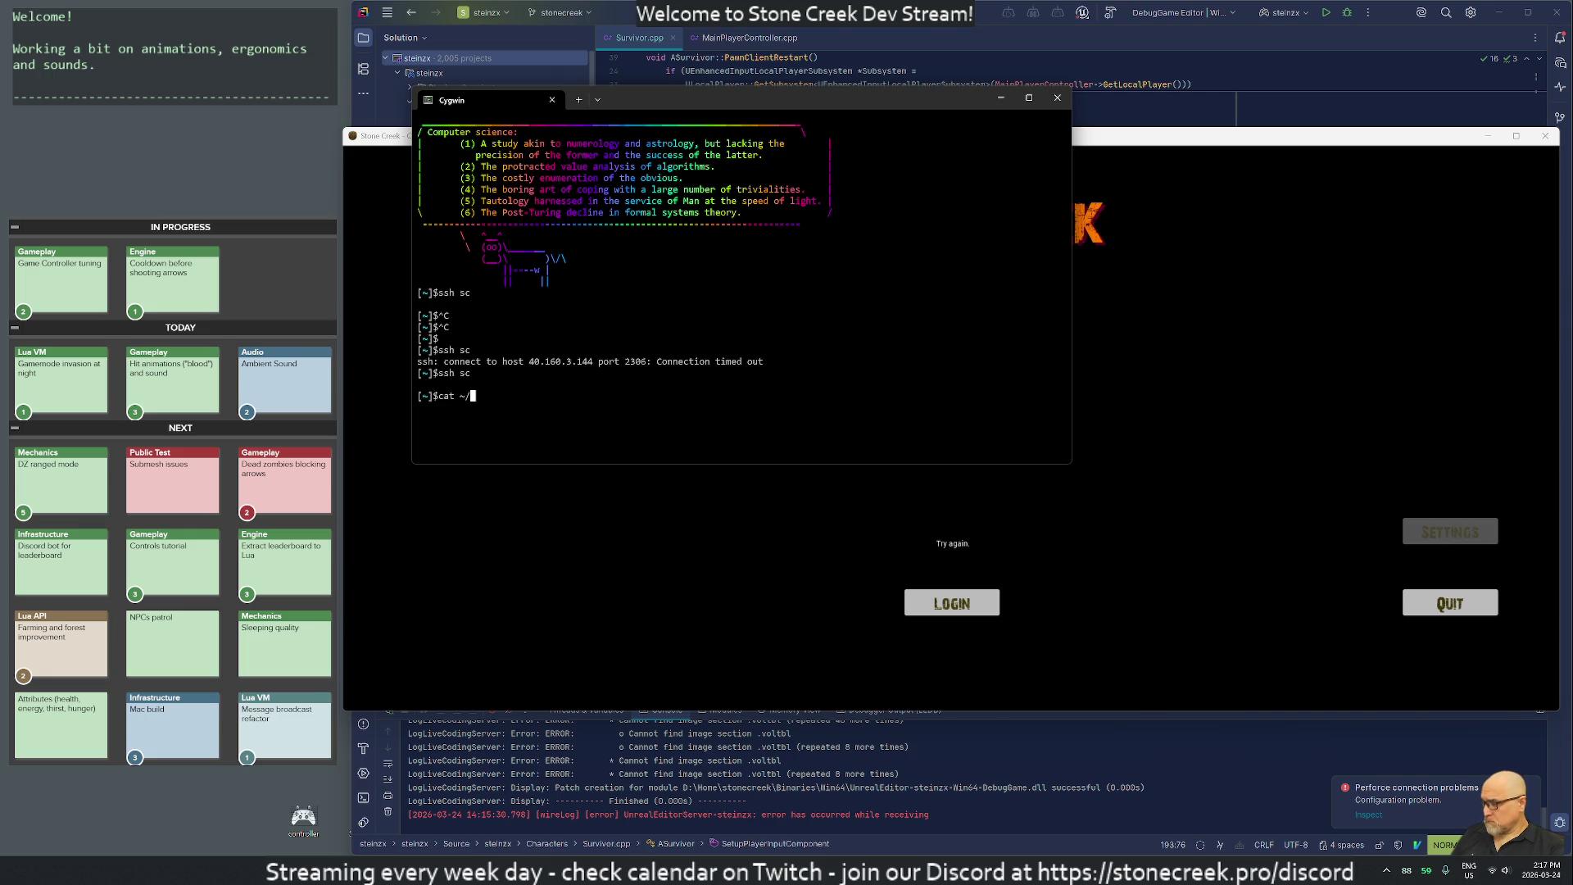
text(.ssh/config)
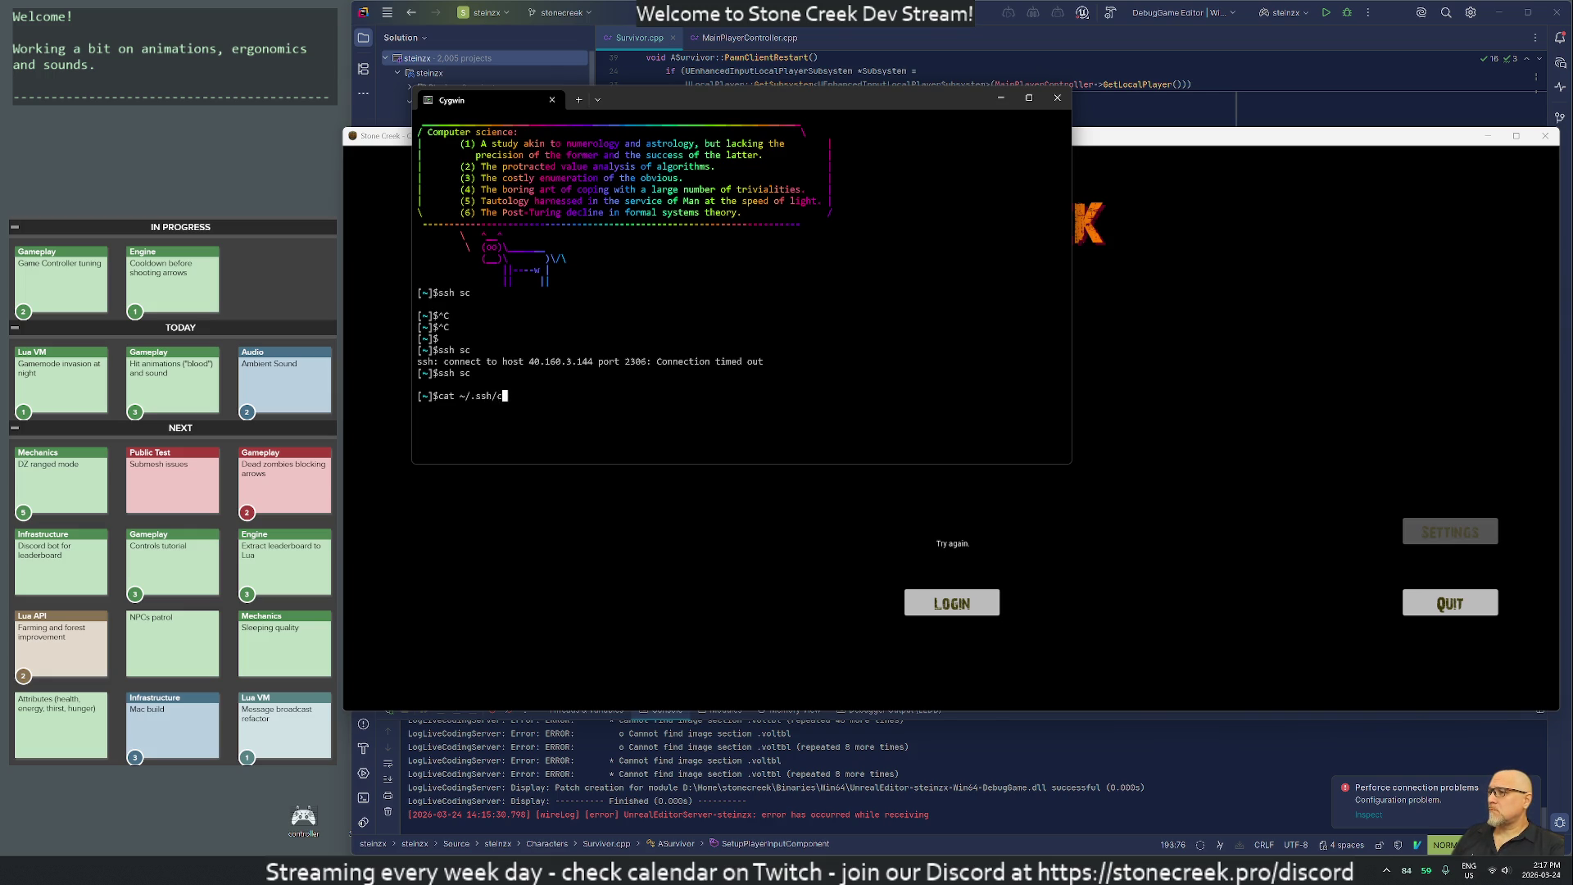
key(Return)
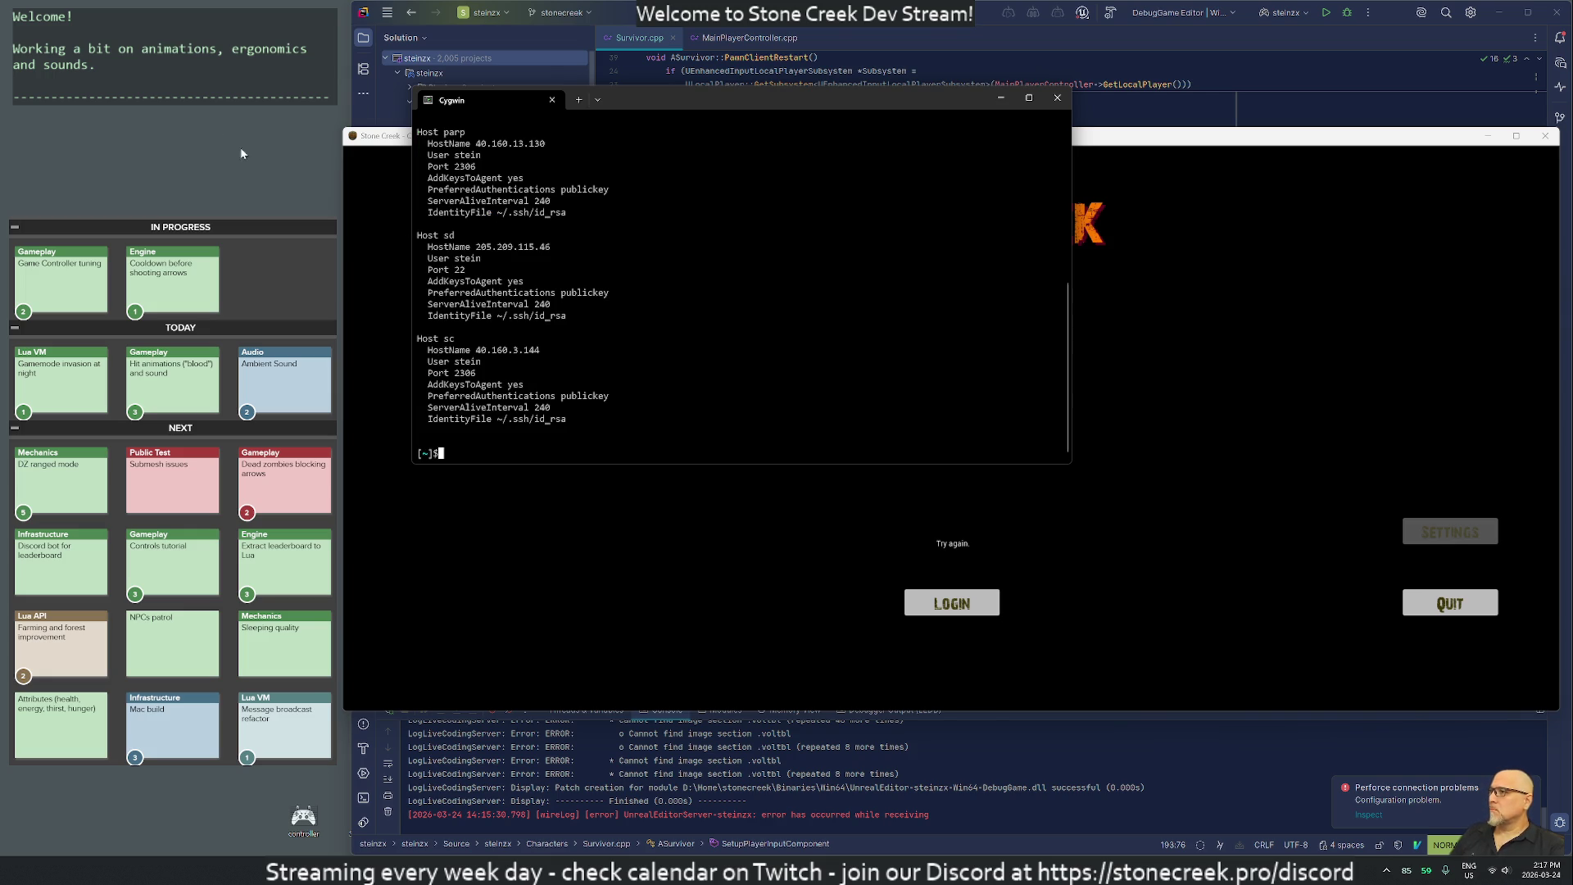
Copy the sc address 40.160.3.144, log into sd over ssh, and ping that address from there.
drag(475, 350, 542, 351)
key(ctrl+c)
text(ssh s)
text(d)
key(Return)
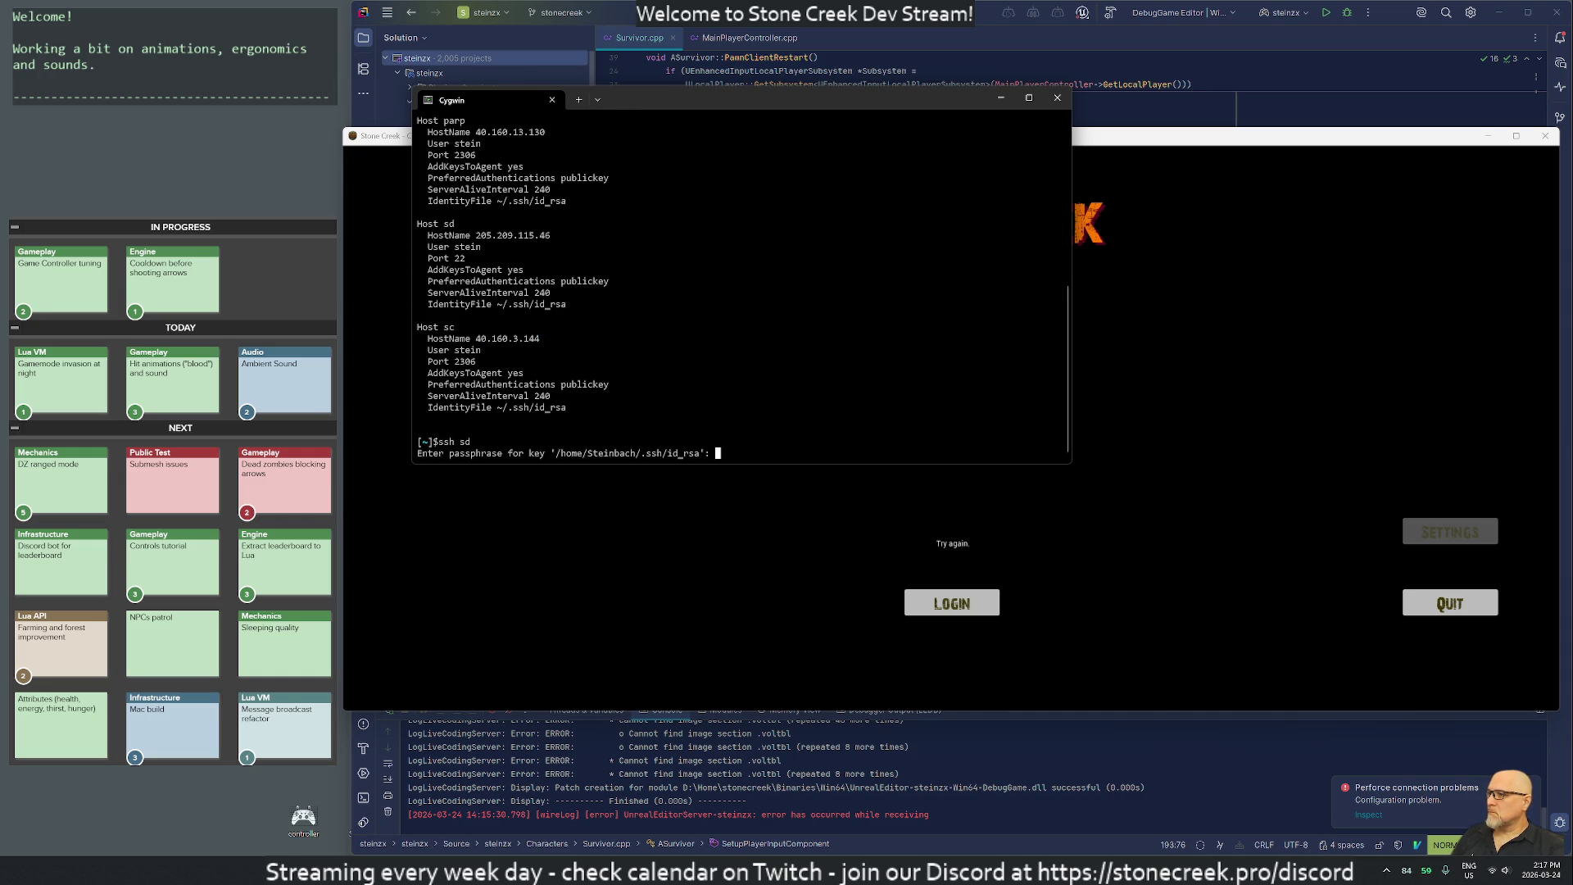
key(Return)
text(ping 40.160.3.144)
key(Return)
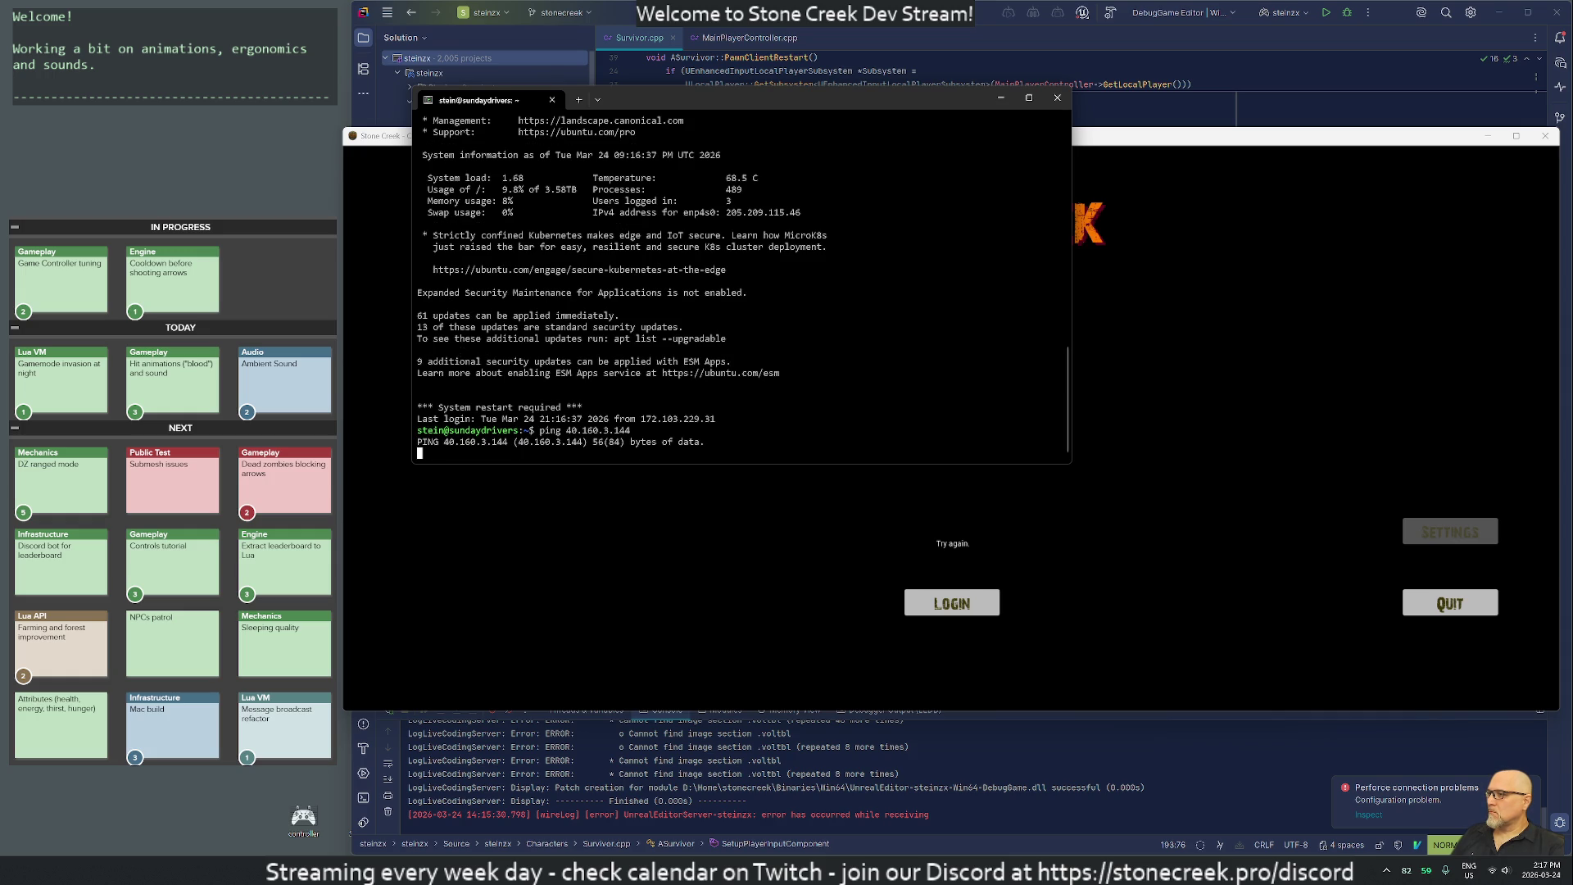
From sd, ping stonecreek.pro until it shows no replies, then stop it.
key(ctrl+c)
text(ping )
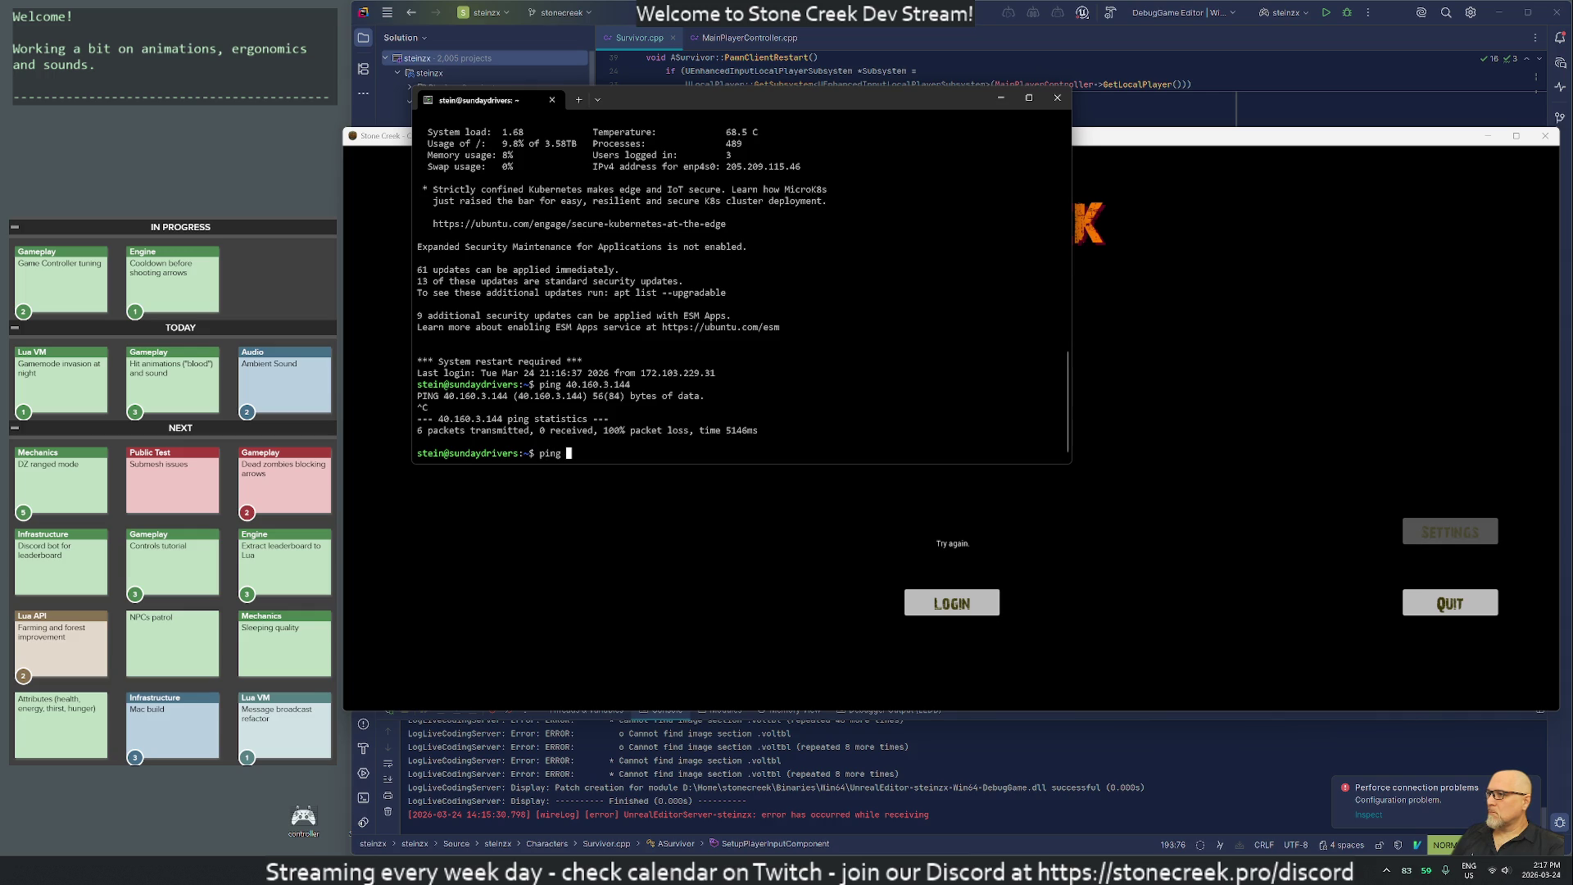
text(stonecreek.pr)
text(o)
key(Return)
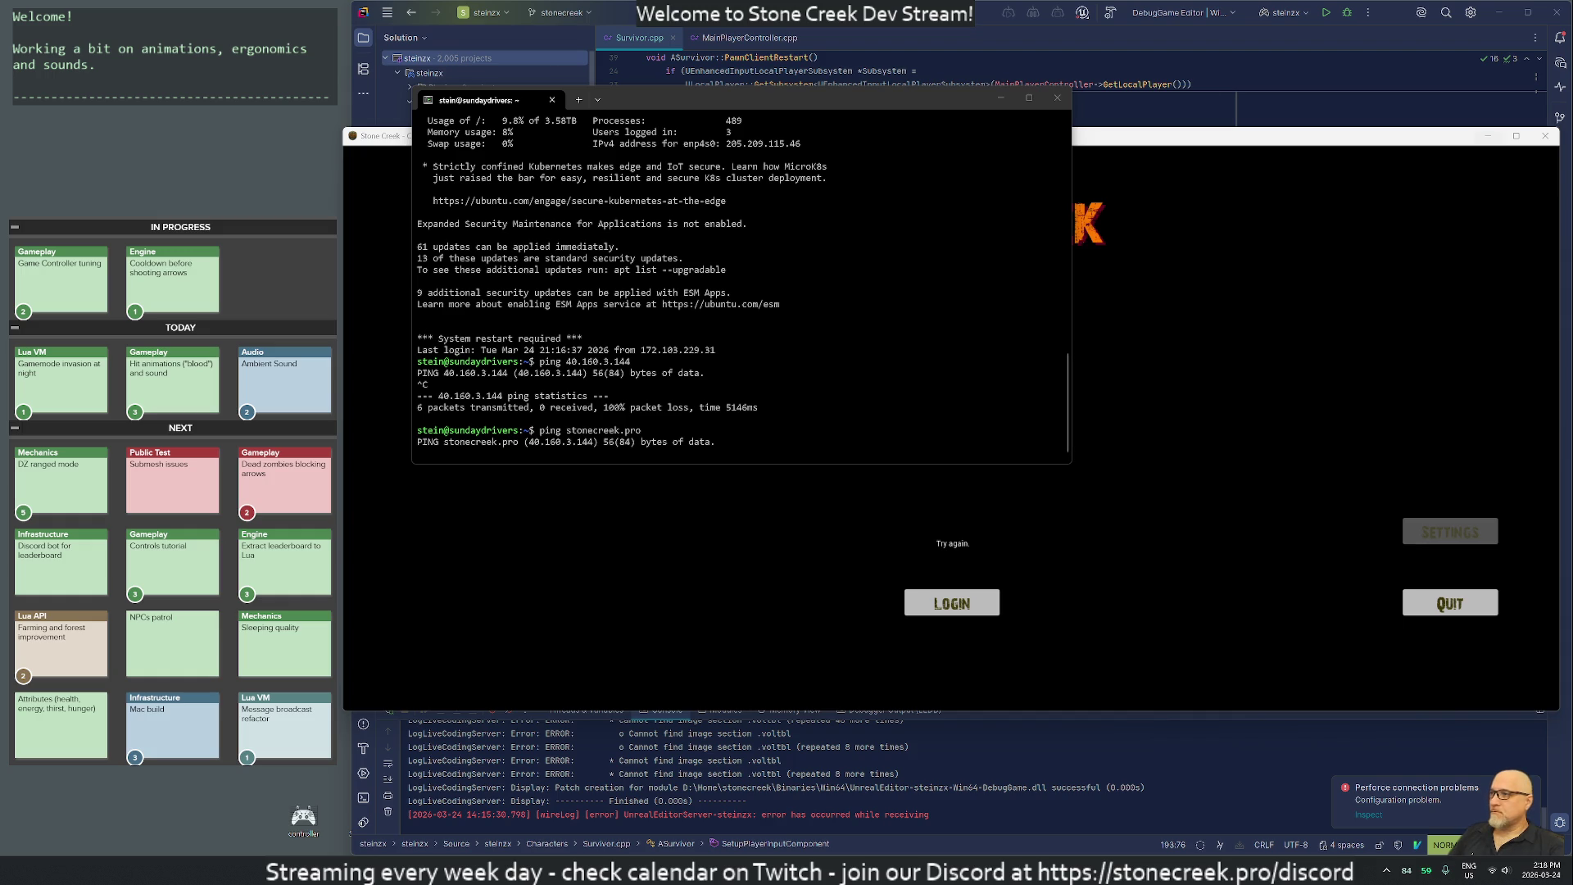
mouse_move(666, 103)
mouse_down()
mouse_move(731, 101)
mouse_move(713, 87)
mouse_up()
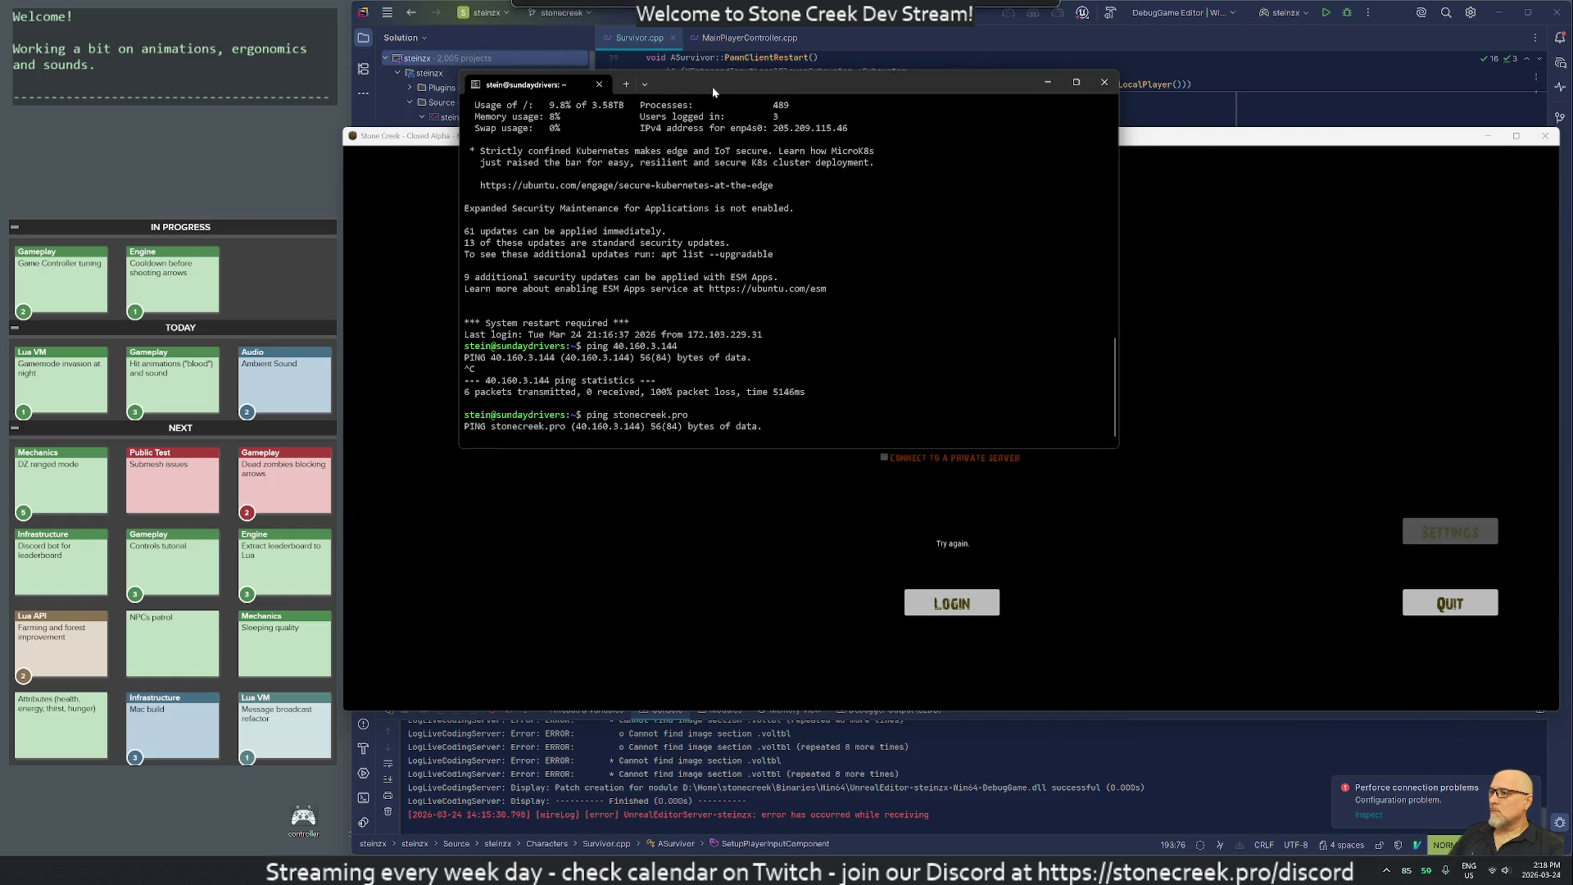
key(ctrl+c)
key(ctrl+c)
key(ctrl+c)
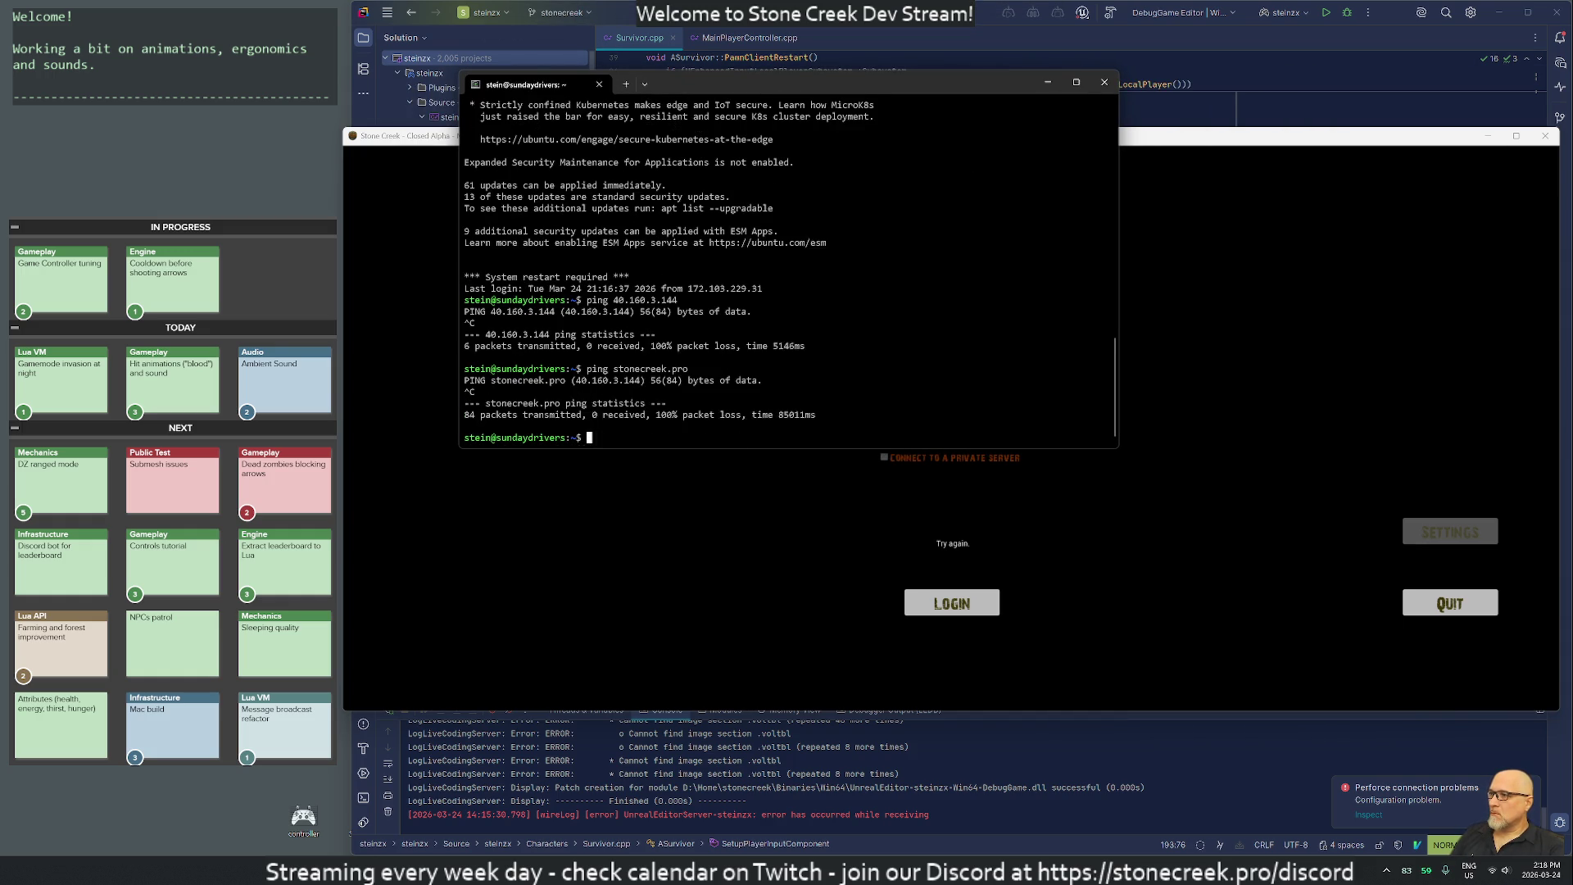
Log out of sd and ping 40.160.3.144 from the local machine.
text(exit)
key(Return)
key(Up)
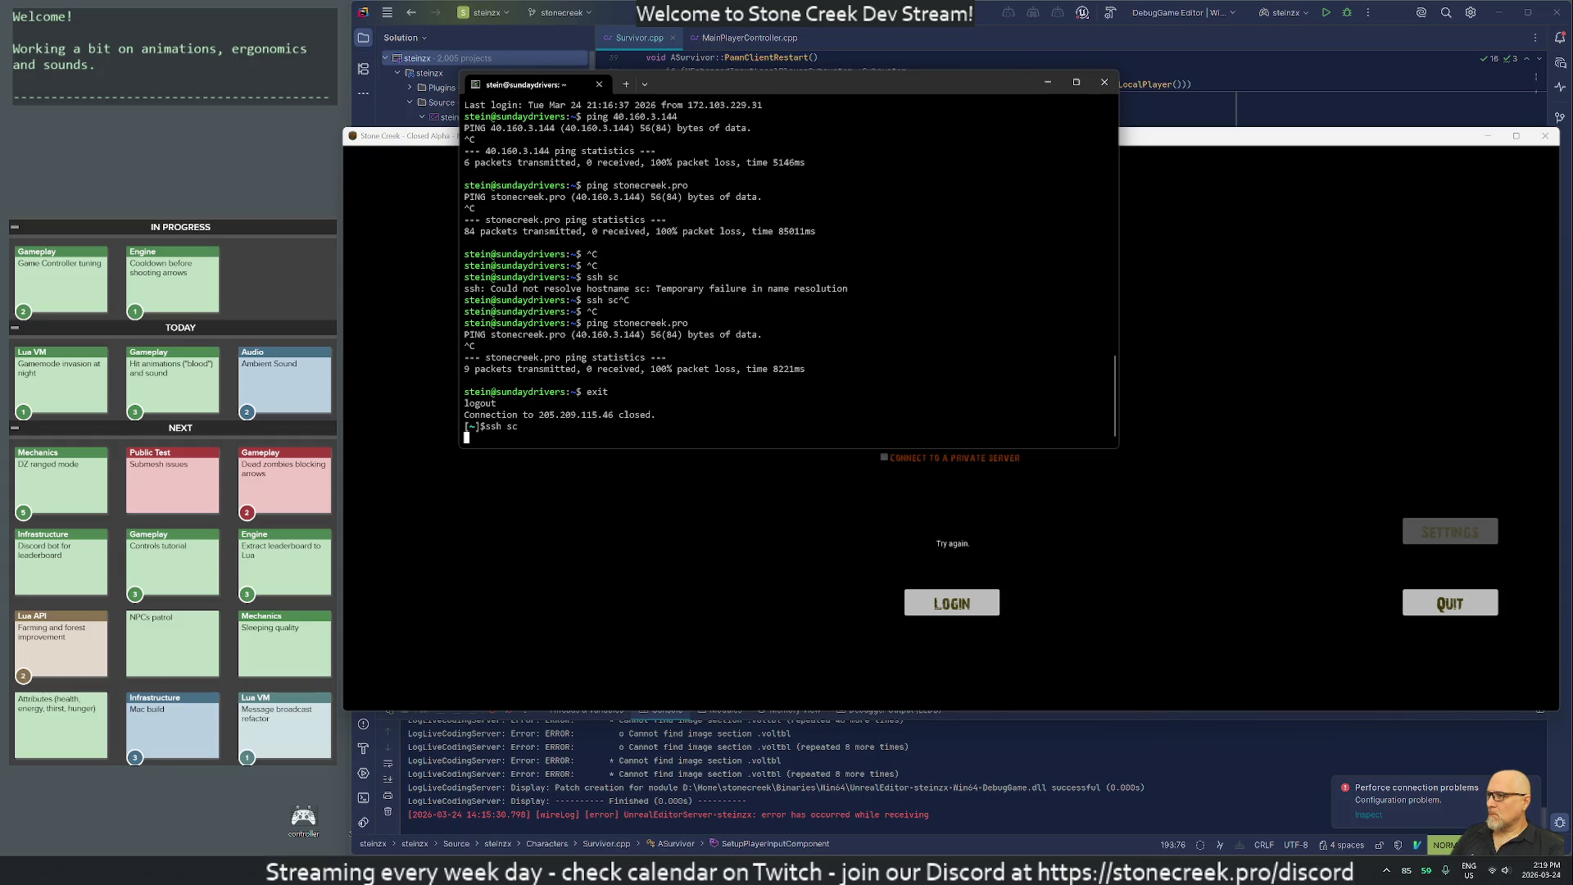
key(ctrl+c)
text(ping 40.160.3.144)
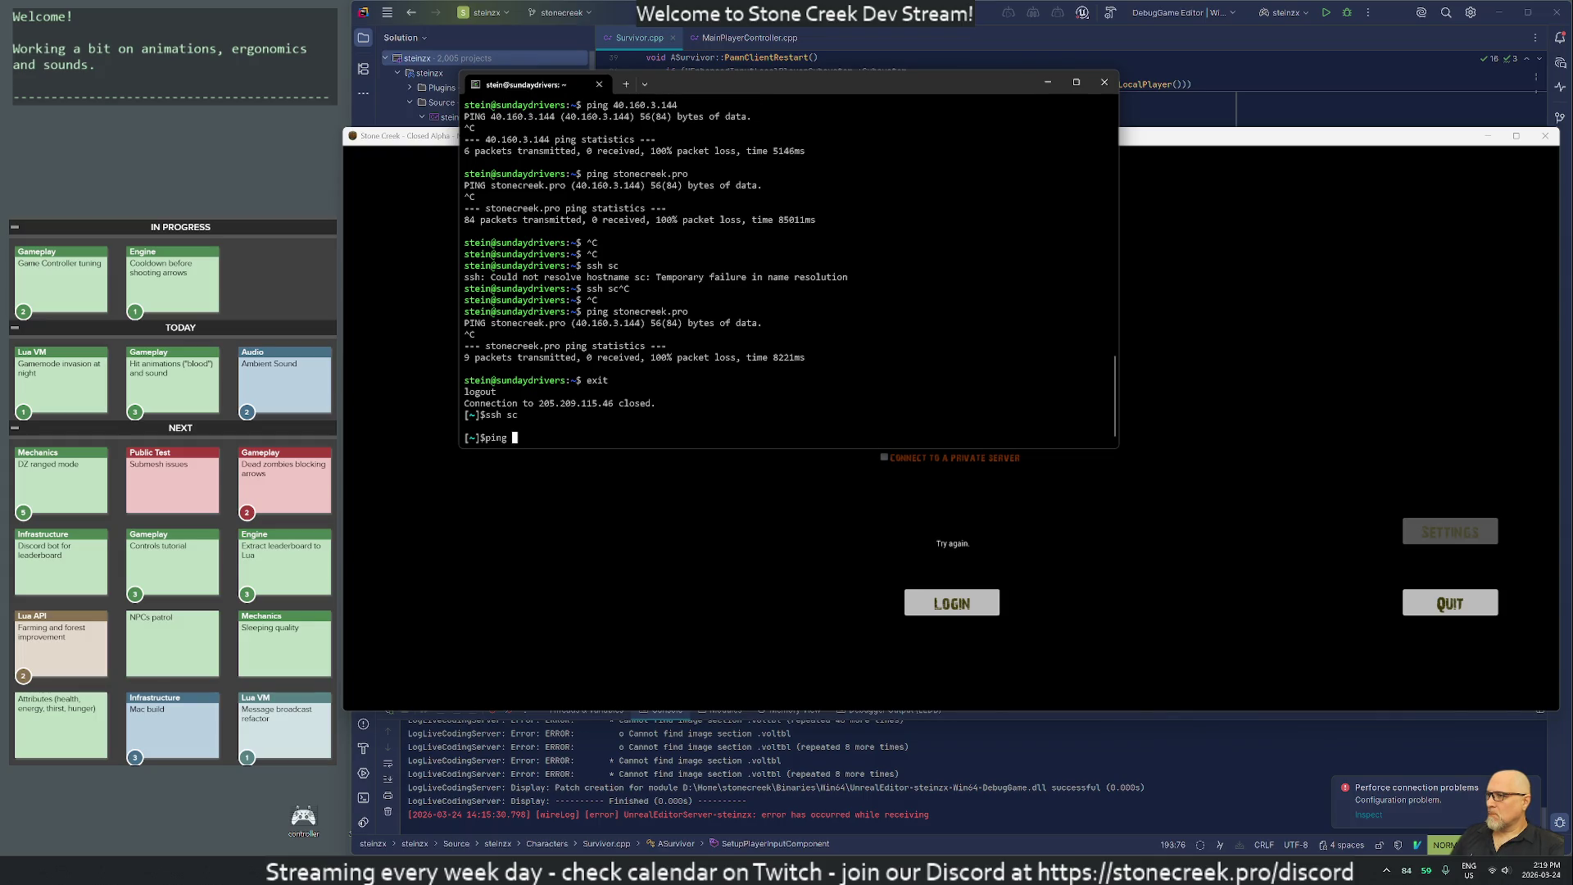
key(Return)
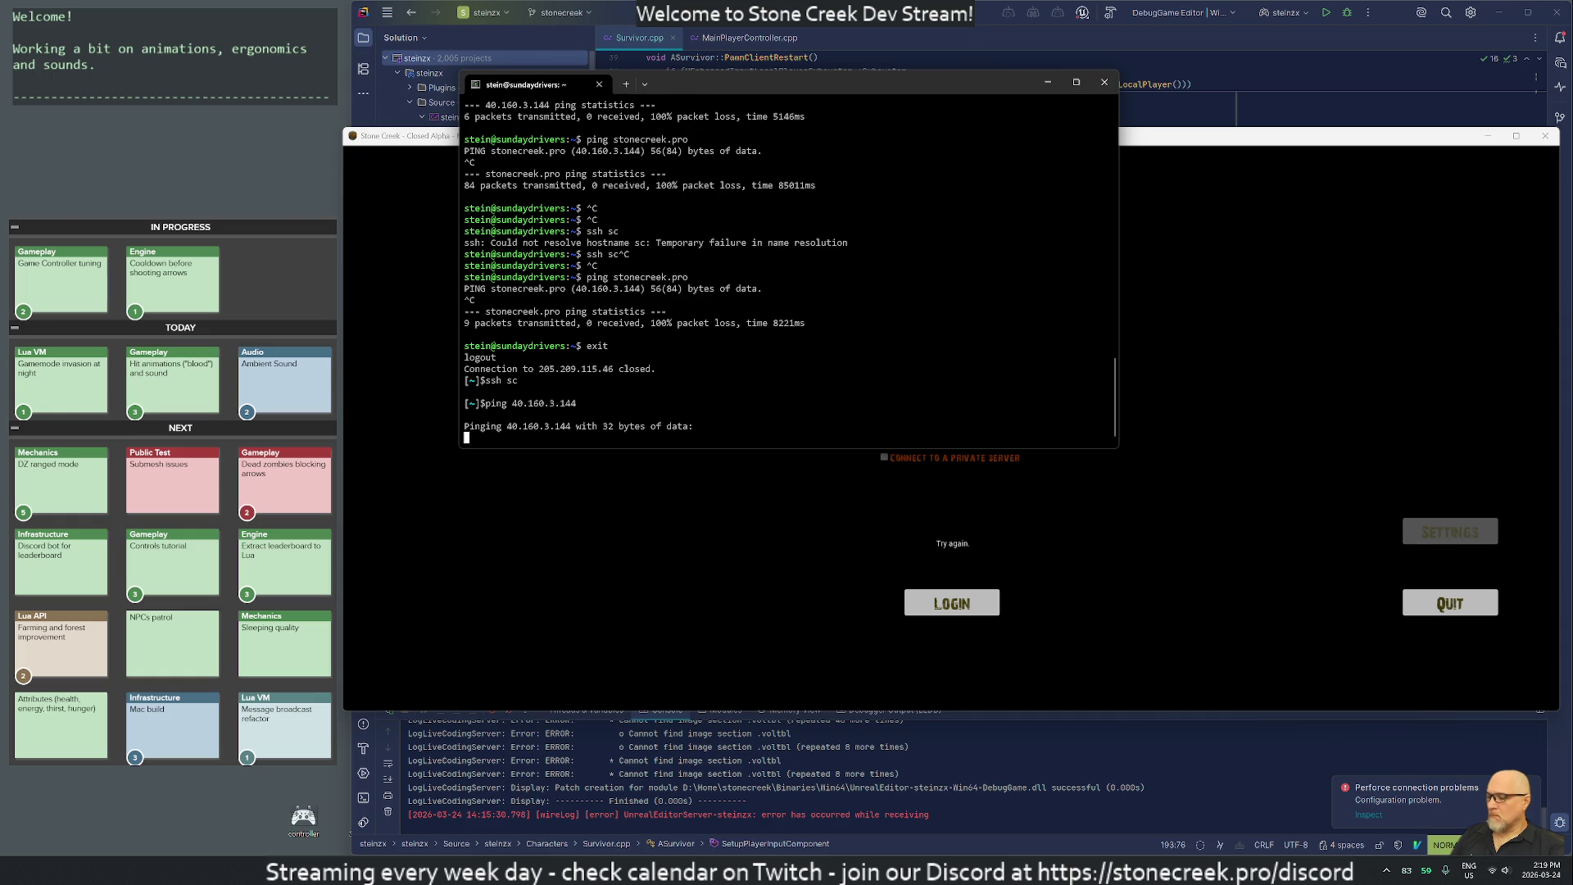
key(super)
Launch Postman, send the /api/v2/login request under Production, and close Postman after the timeout.
text(pos)
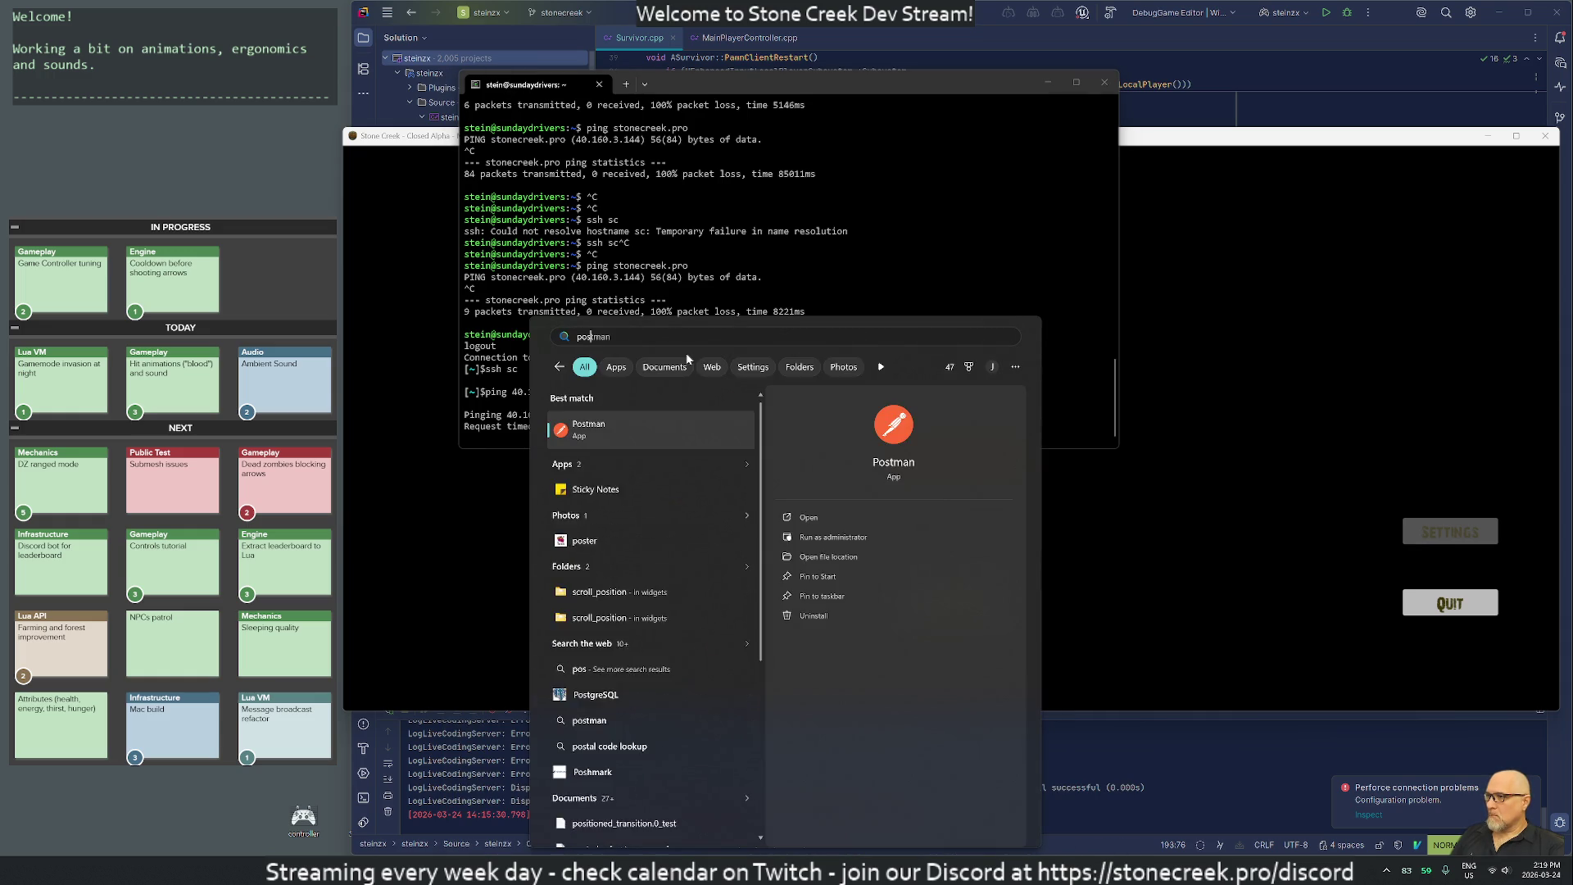
key(Return)
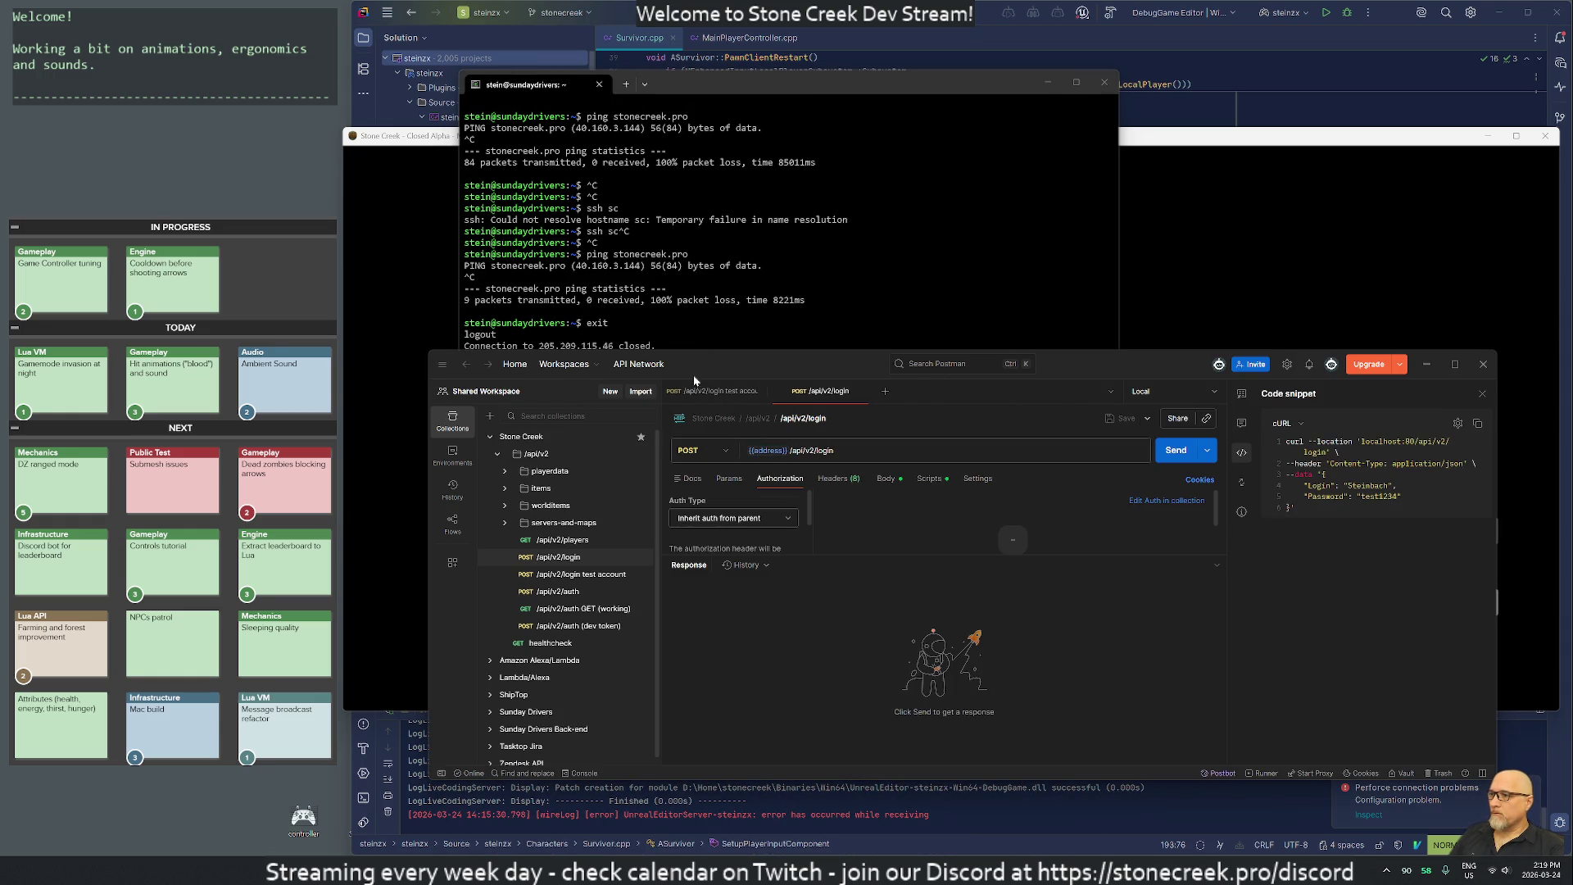
drag(815, 369, 793, 168)
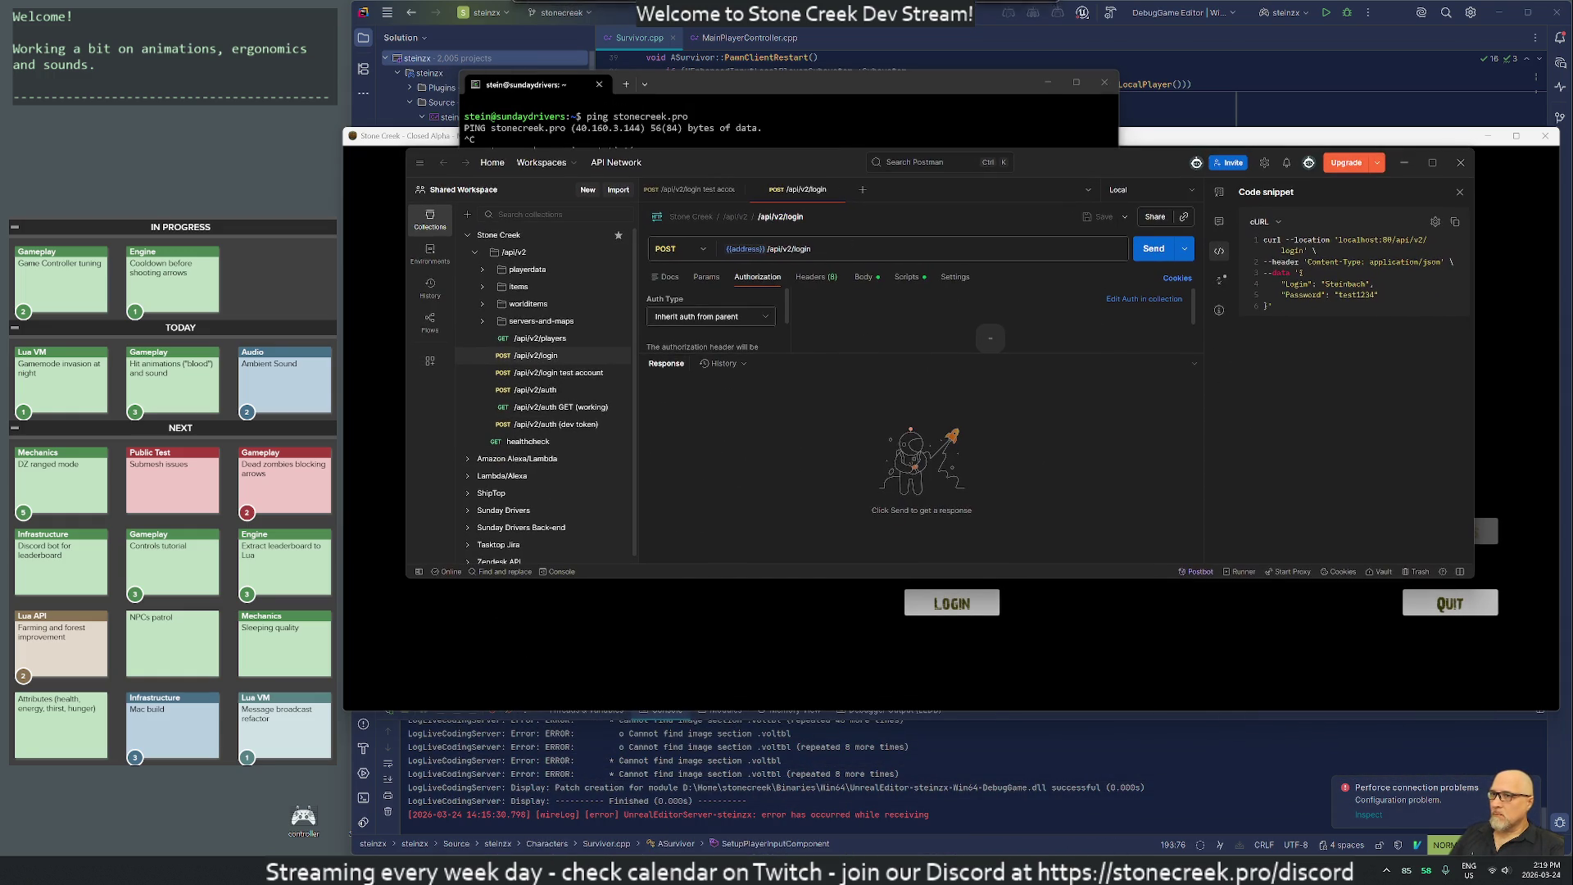
click(1125, 190)
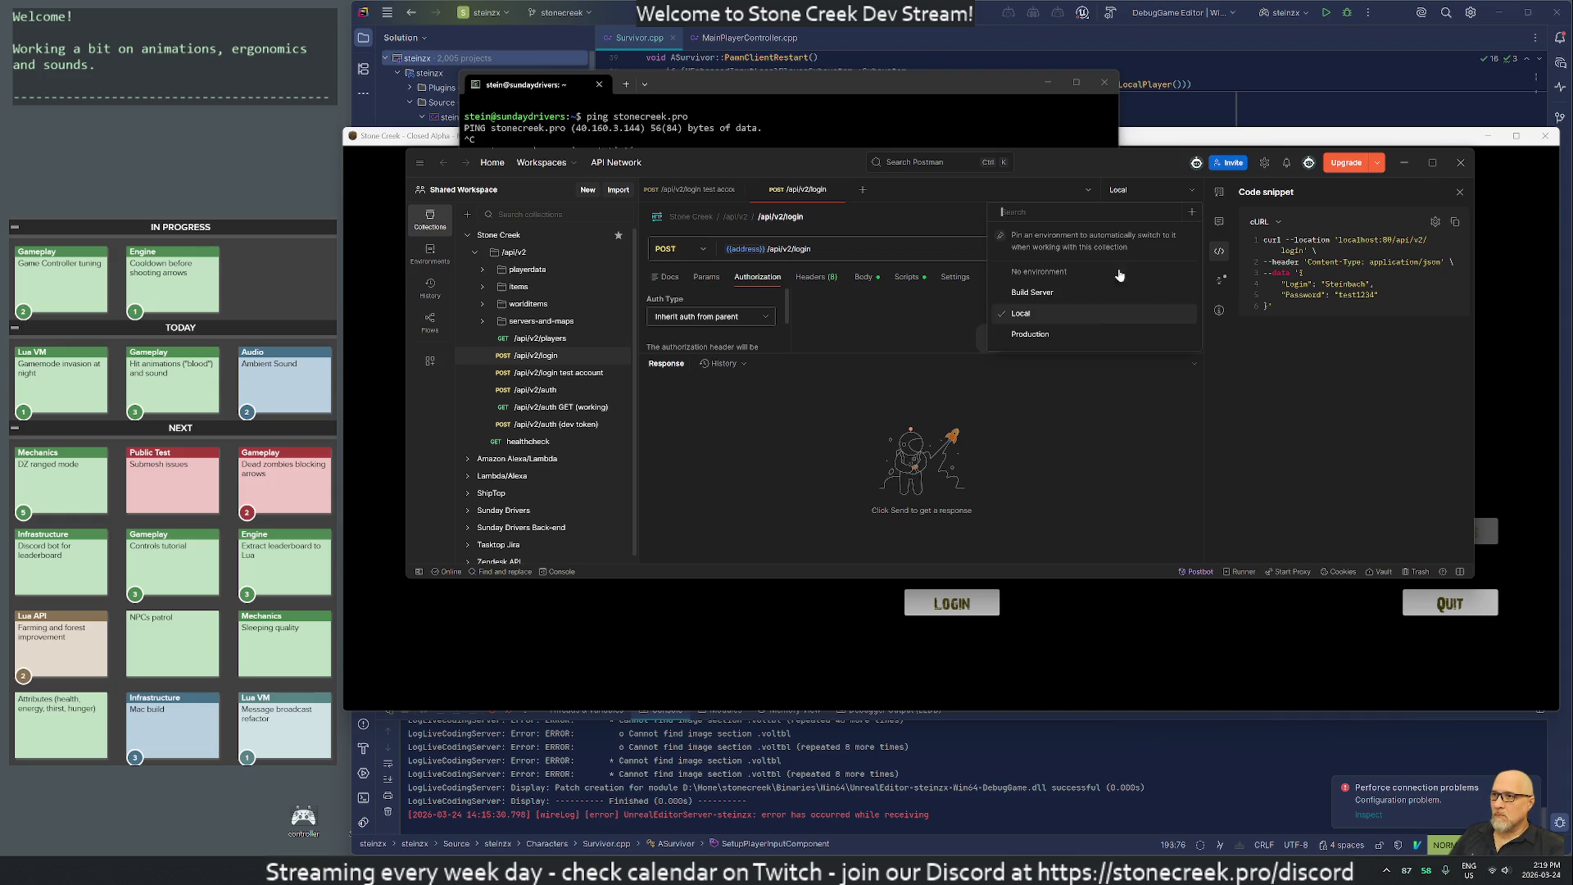
click(1080, 332)
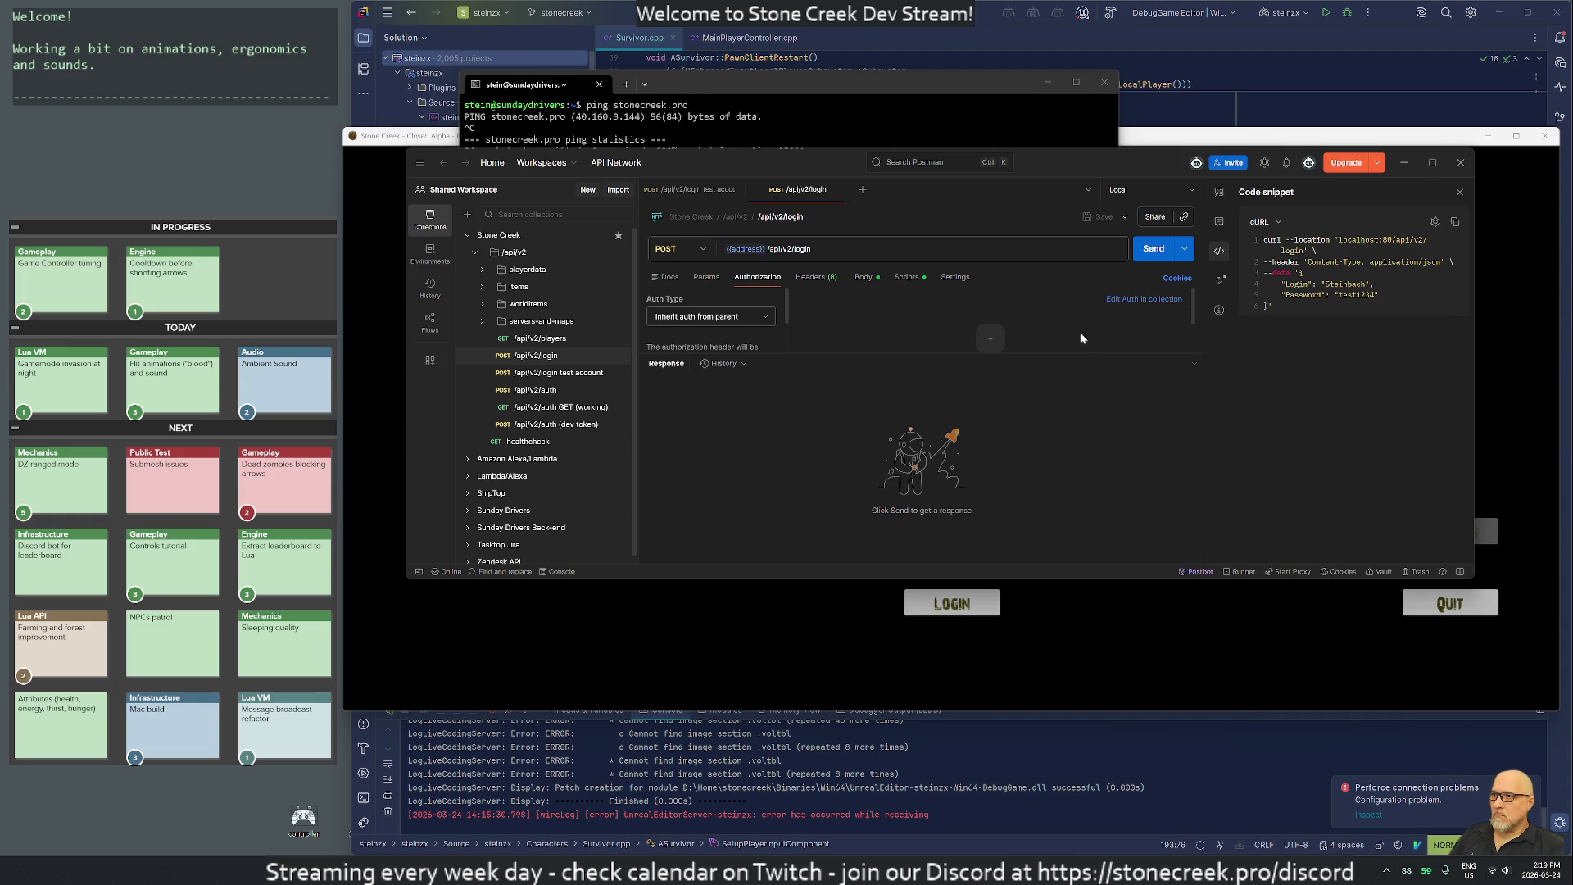
click(1155, 250)
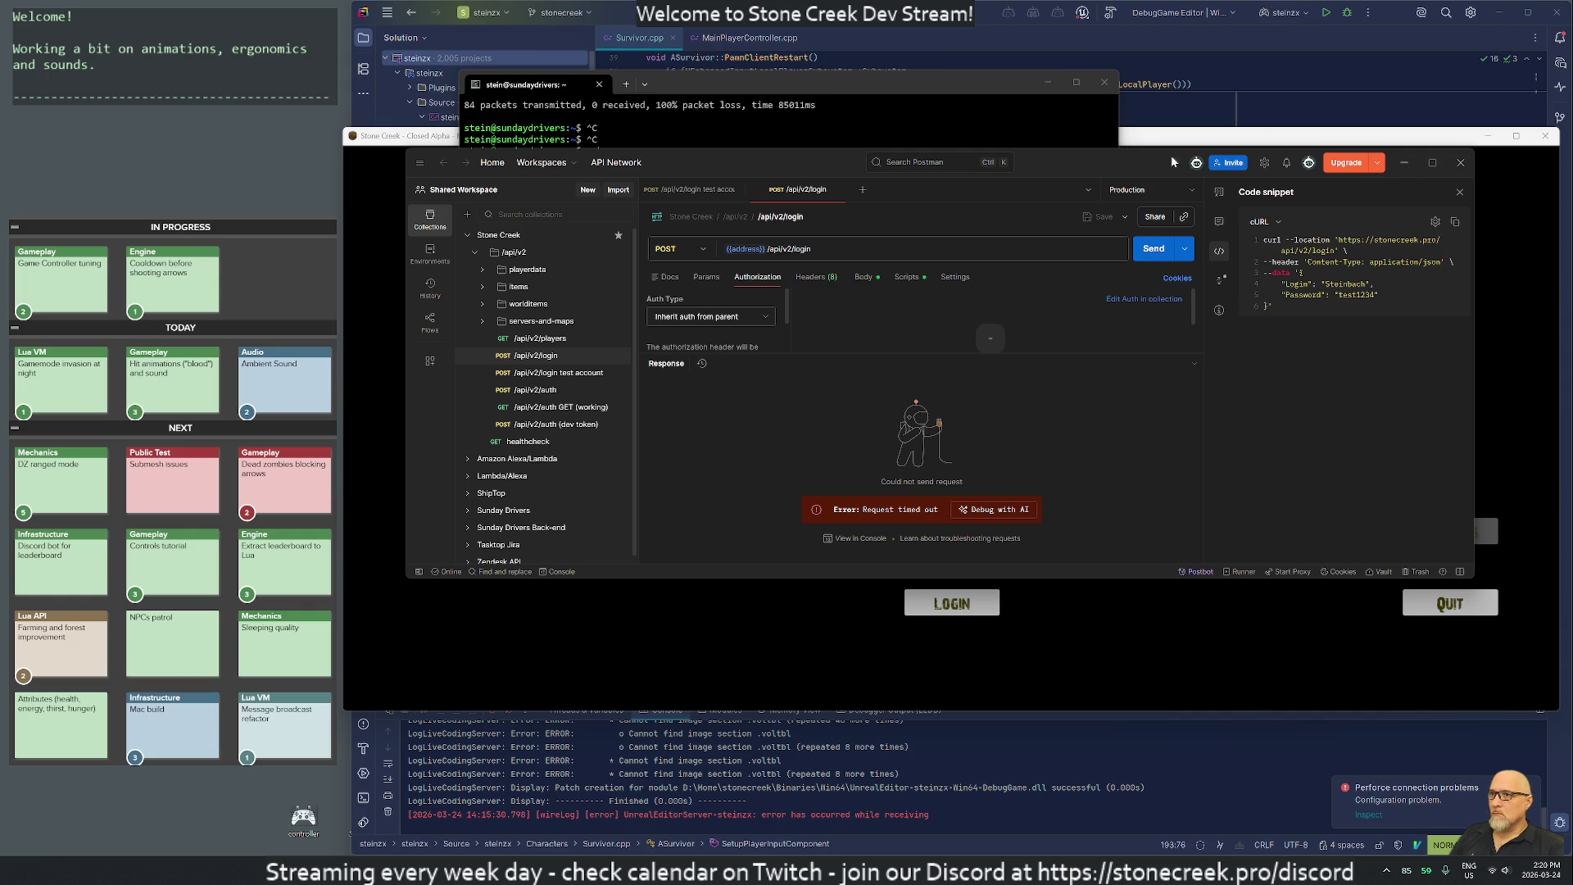
click(1432, 163)
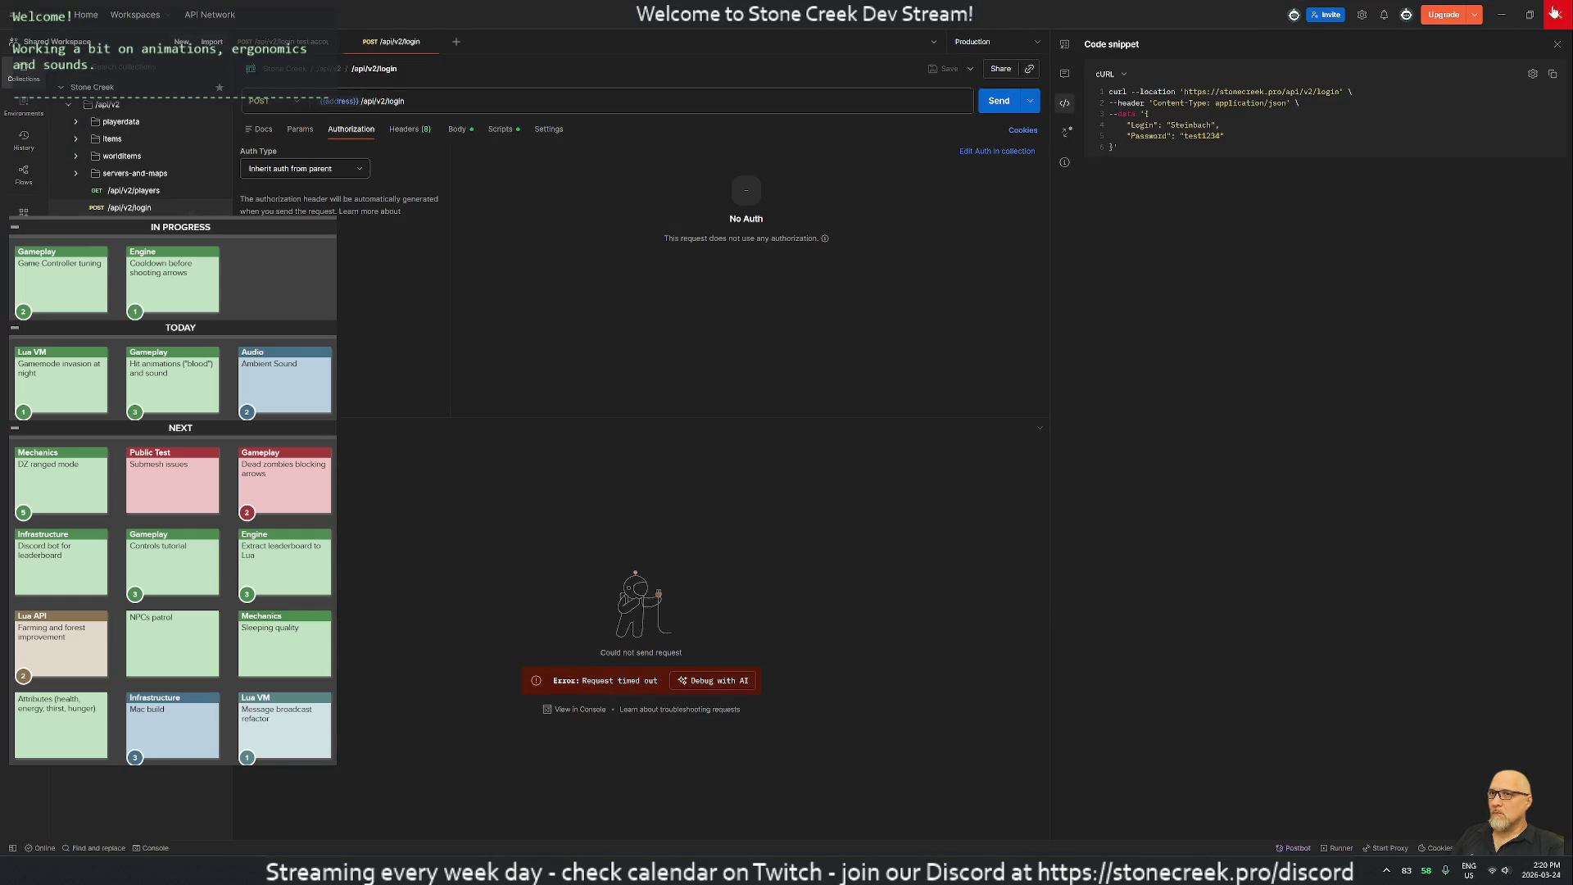
click(1552, 23)
drag(897, 84, 967, 219)
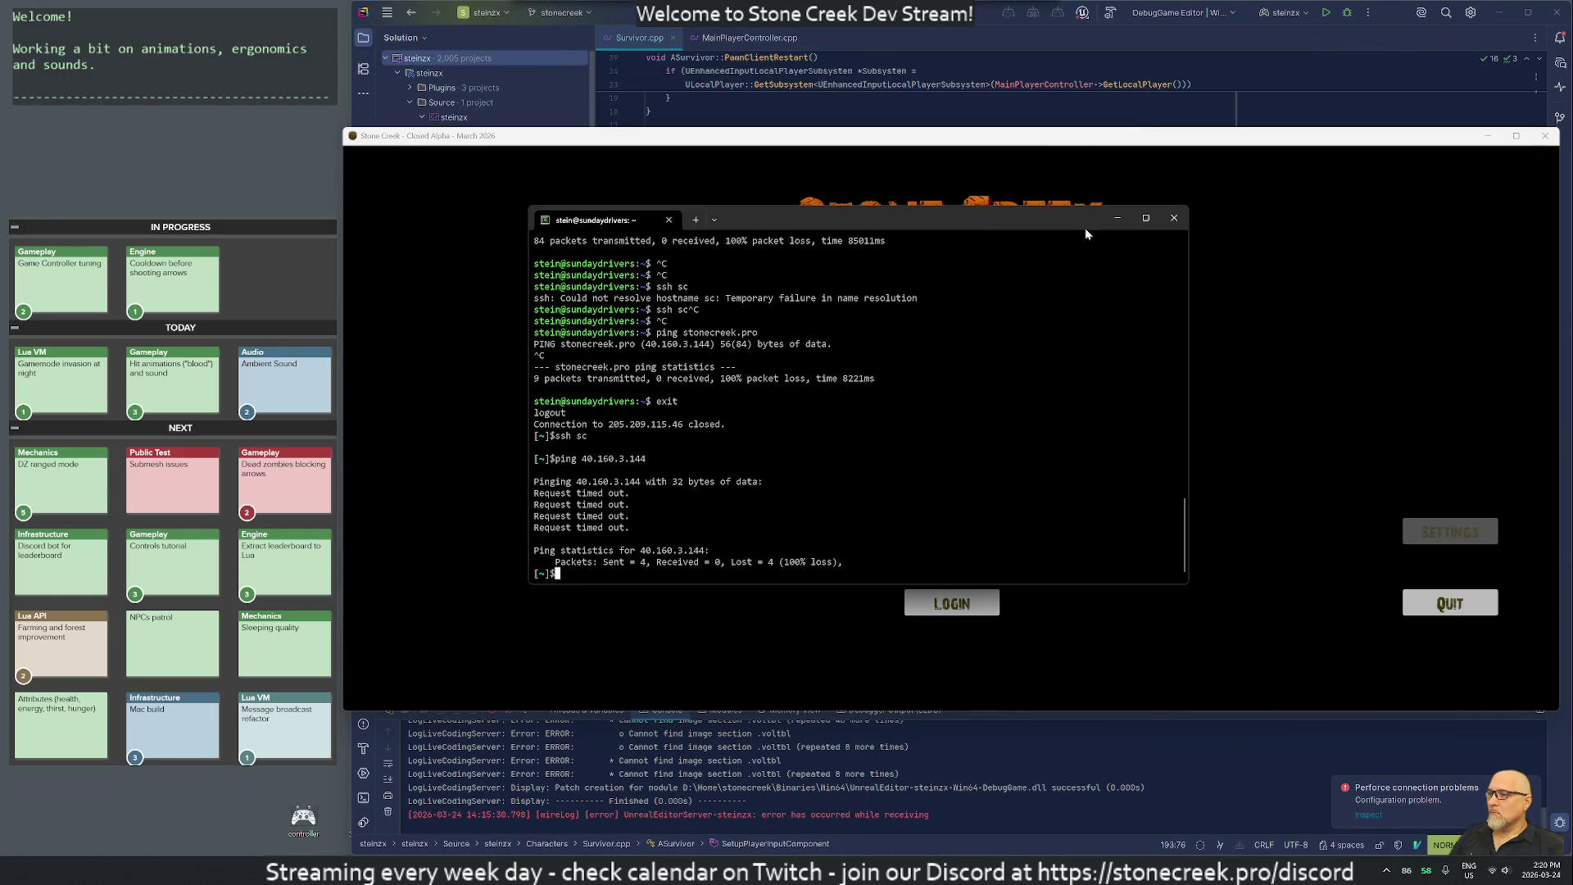
Close Windows Terminal, revealing the Stone Creek login's 'Try again.' message.
click(1175, 218)
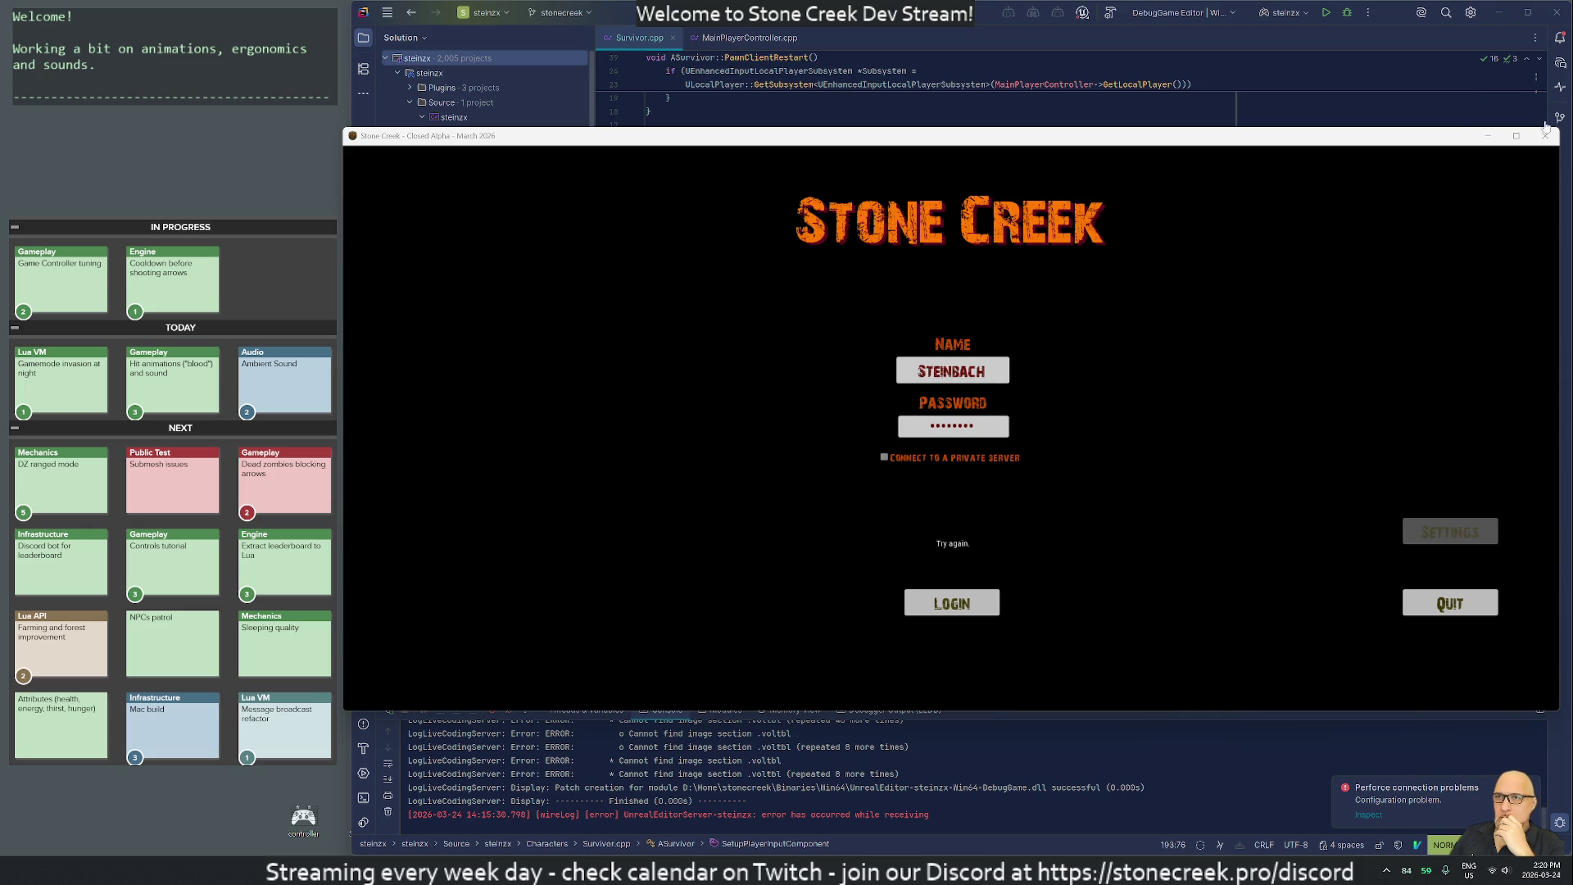
Switch from the game client to Rider showing Survivor.cpp's SetupPlayerInputComponent bindings.
key(alt+Tab)
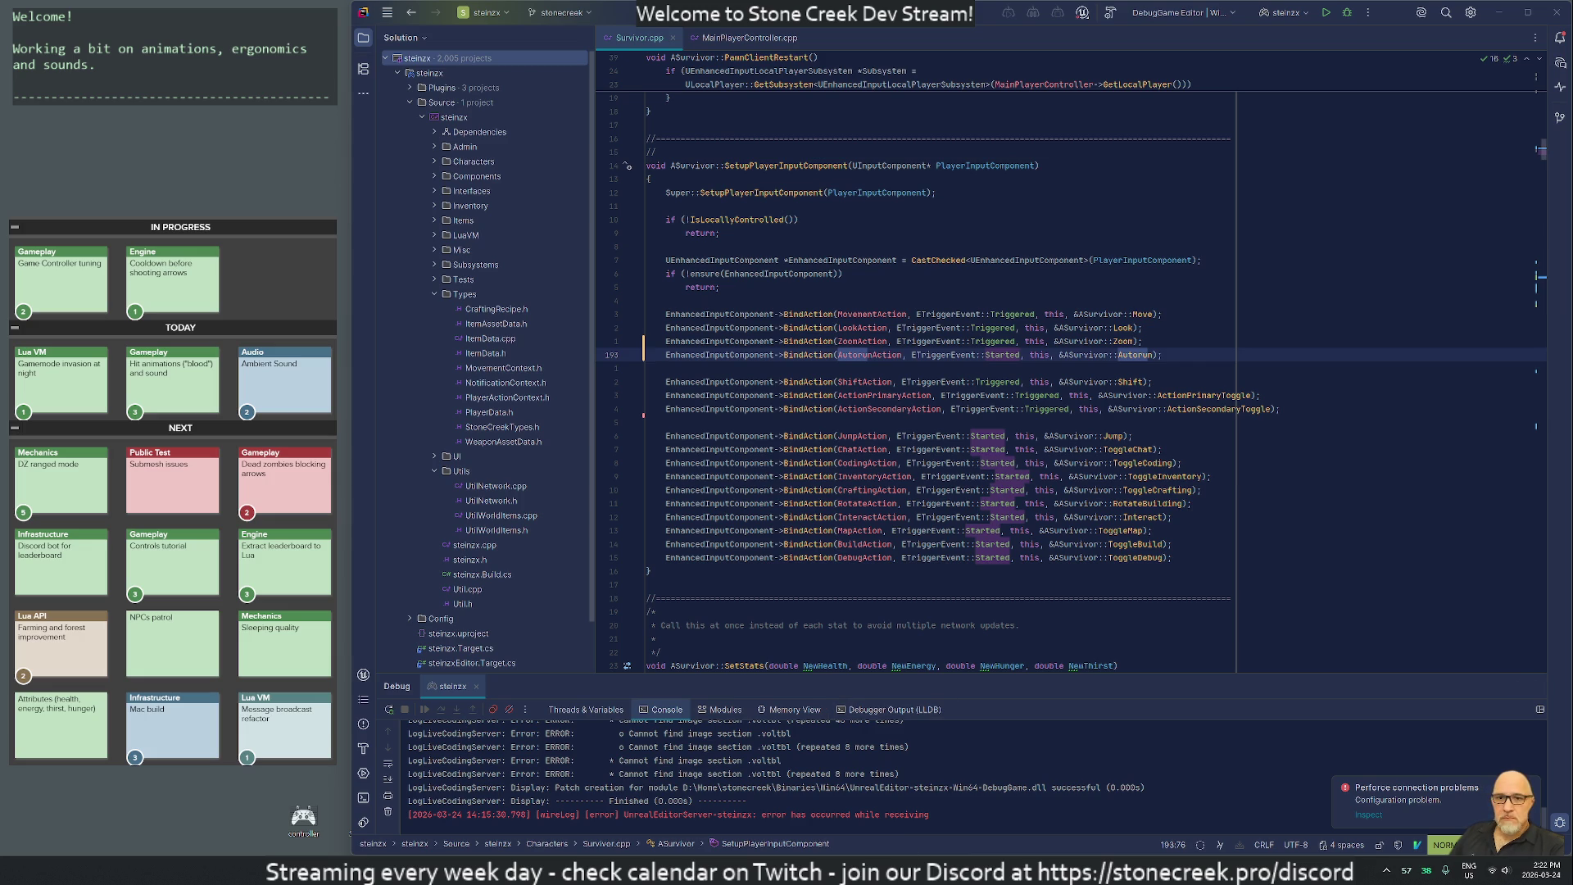
Ping stonecreek.pro from the Cygwin terminal, losing all 4 packets.
key(alt+Tab)
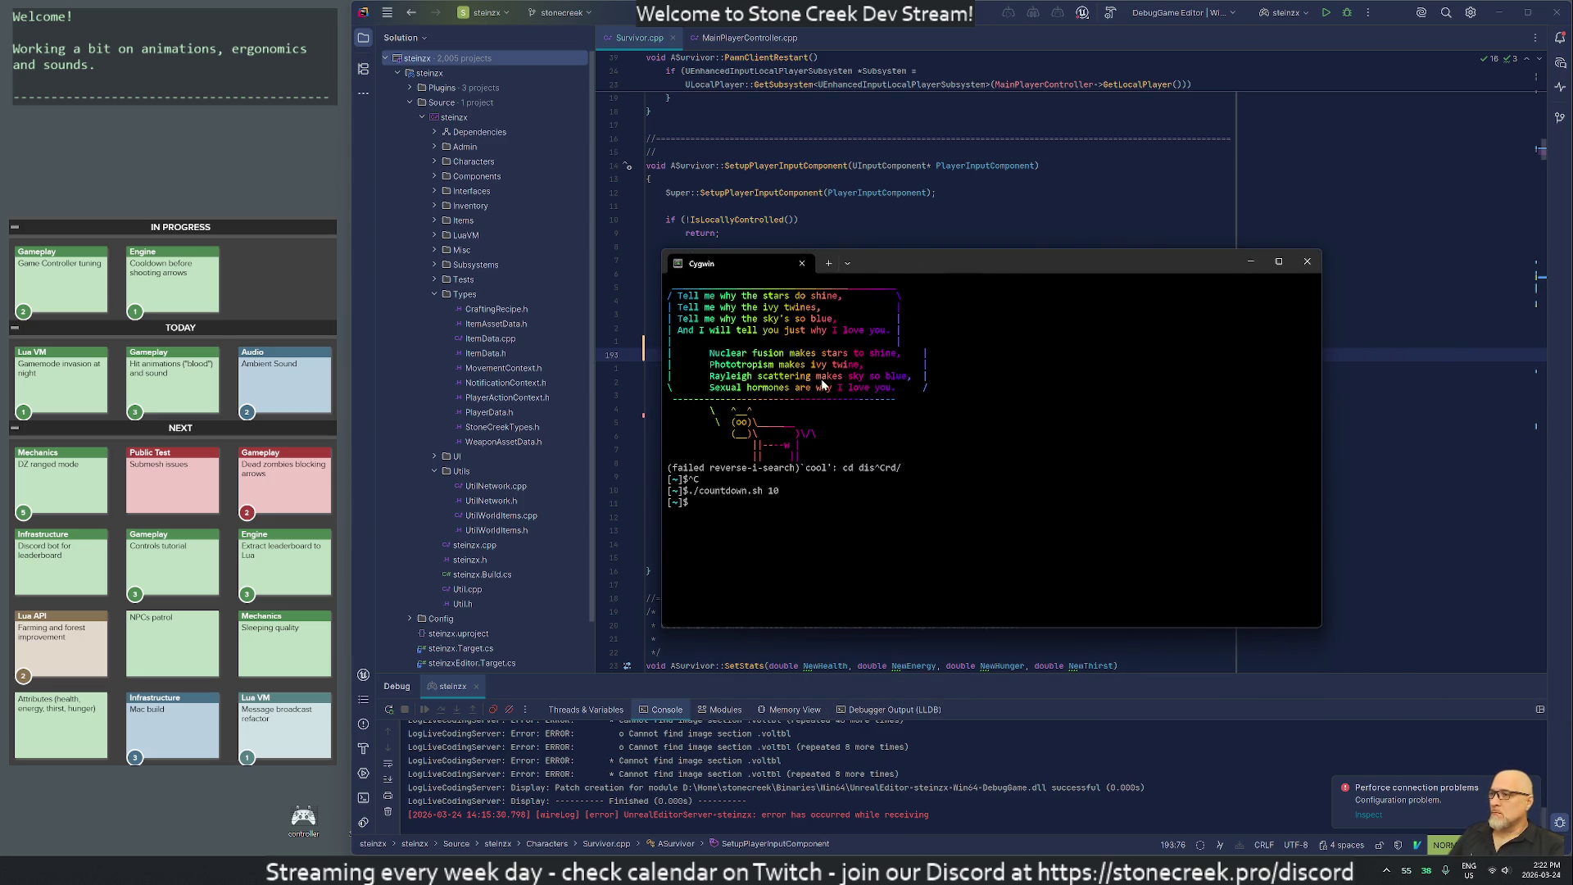
text(ping )
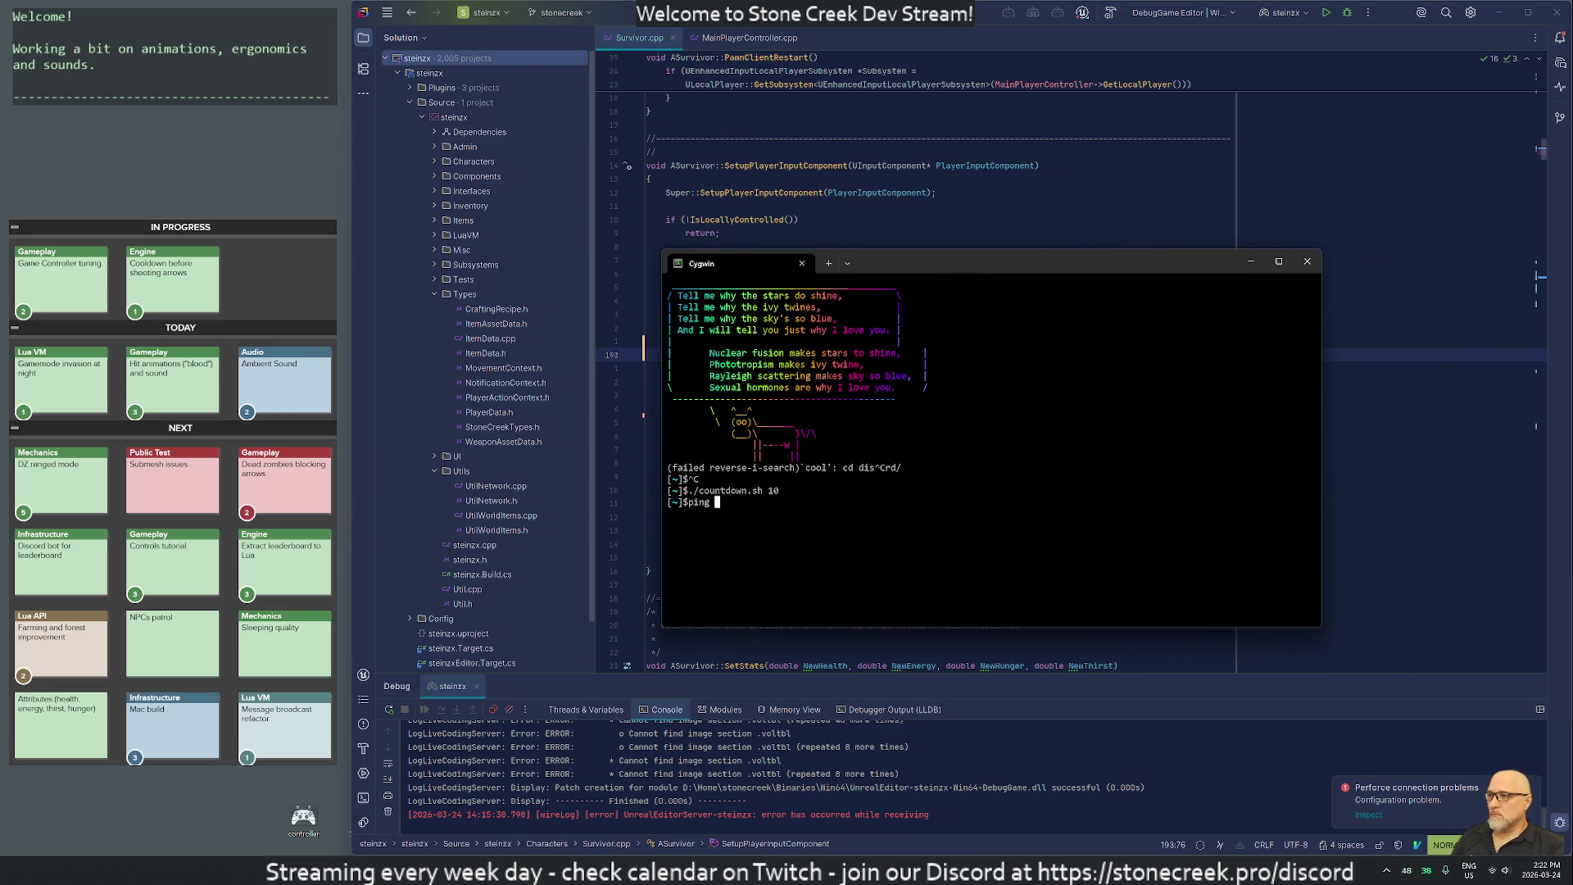
text(stonecreek.pro)
key(Return)
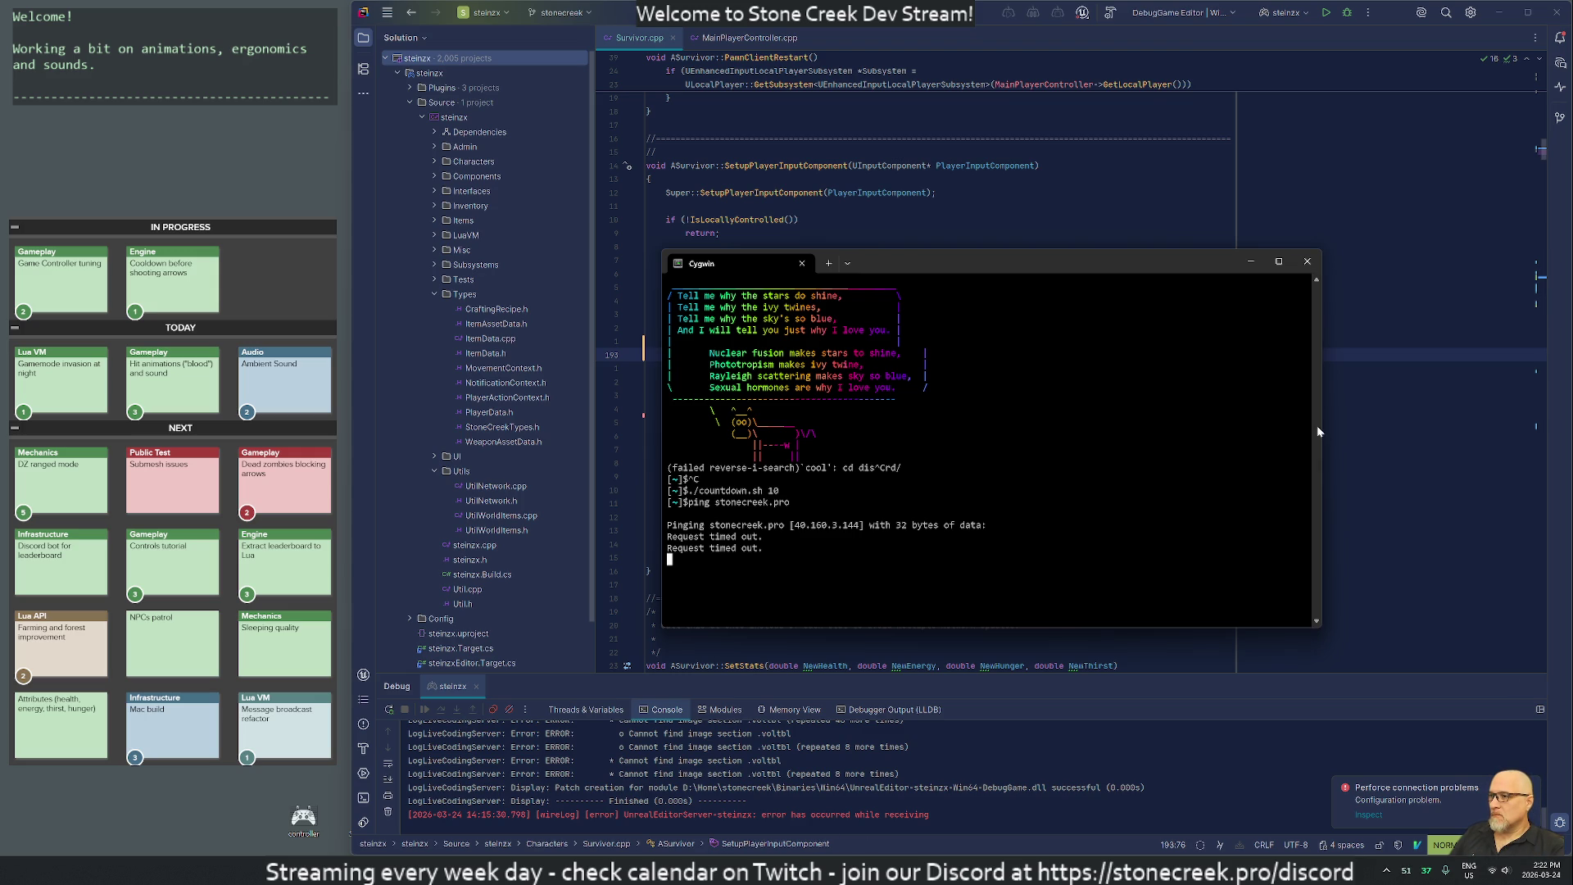
mouse_move(1138, 268)
mouse_down()
mouse_move(955, 318)
mouse_move(962, 358)
mouse_up()
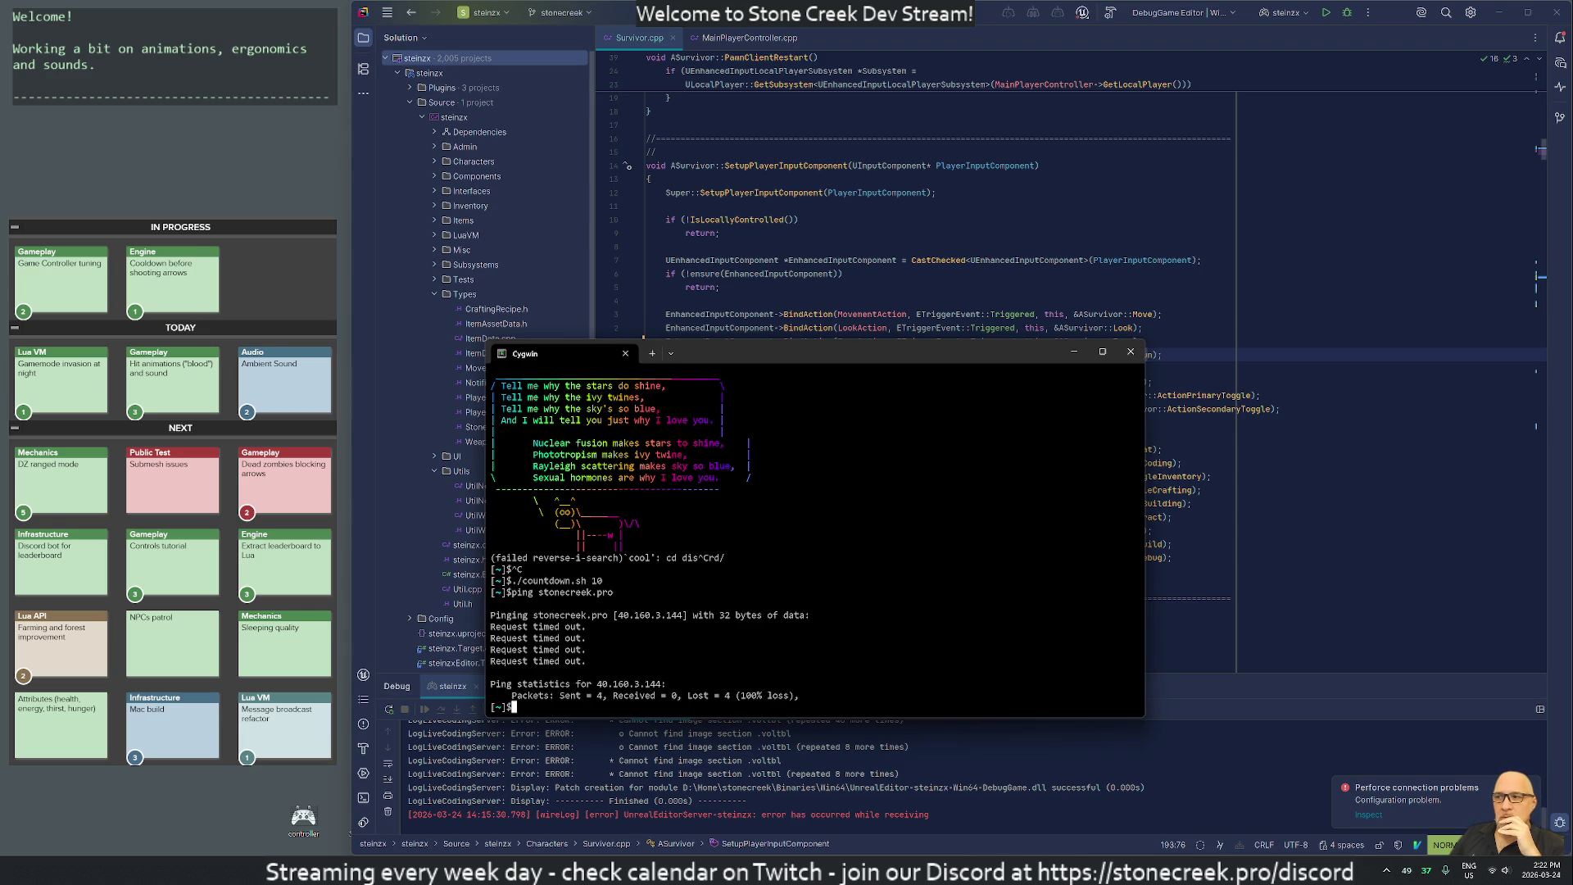
Launch Postman, opening the /api/v2/login request.
key(super)
text(pos)
key(Return)
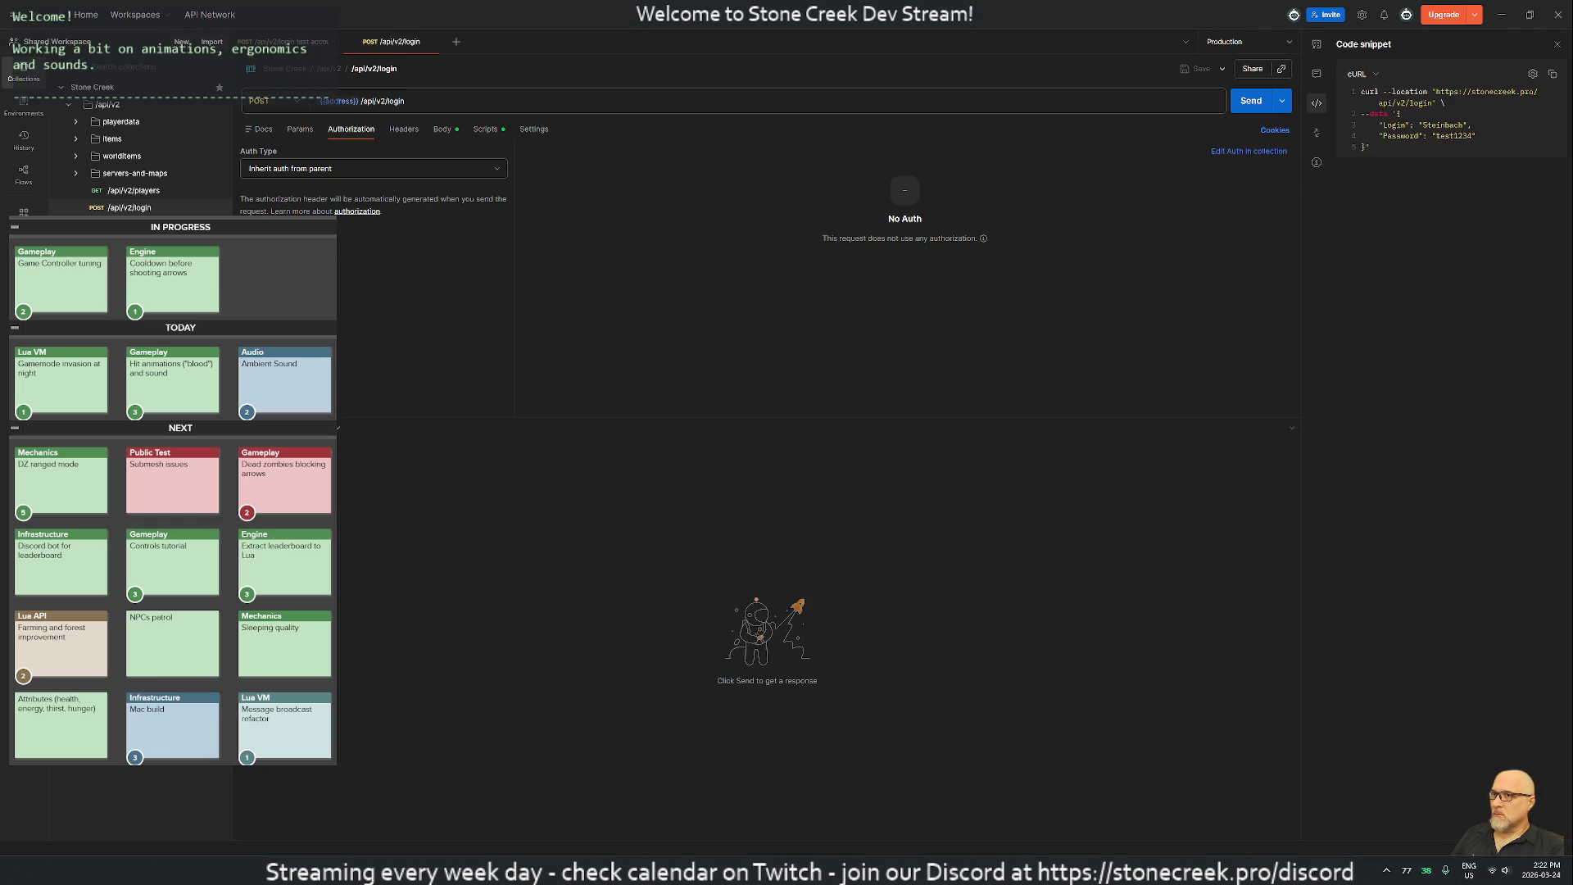
Copy Postman's cURL login snippet and run it on the parp server, cancelling when it hangs.
click(1552, 74)
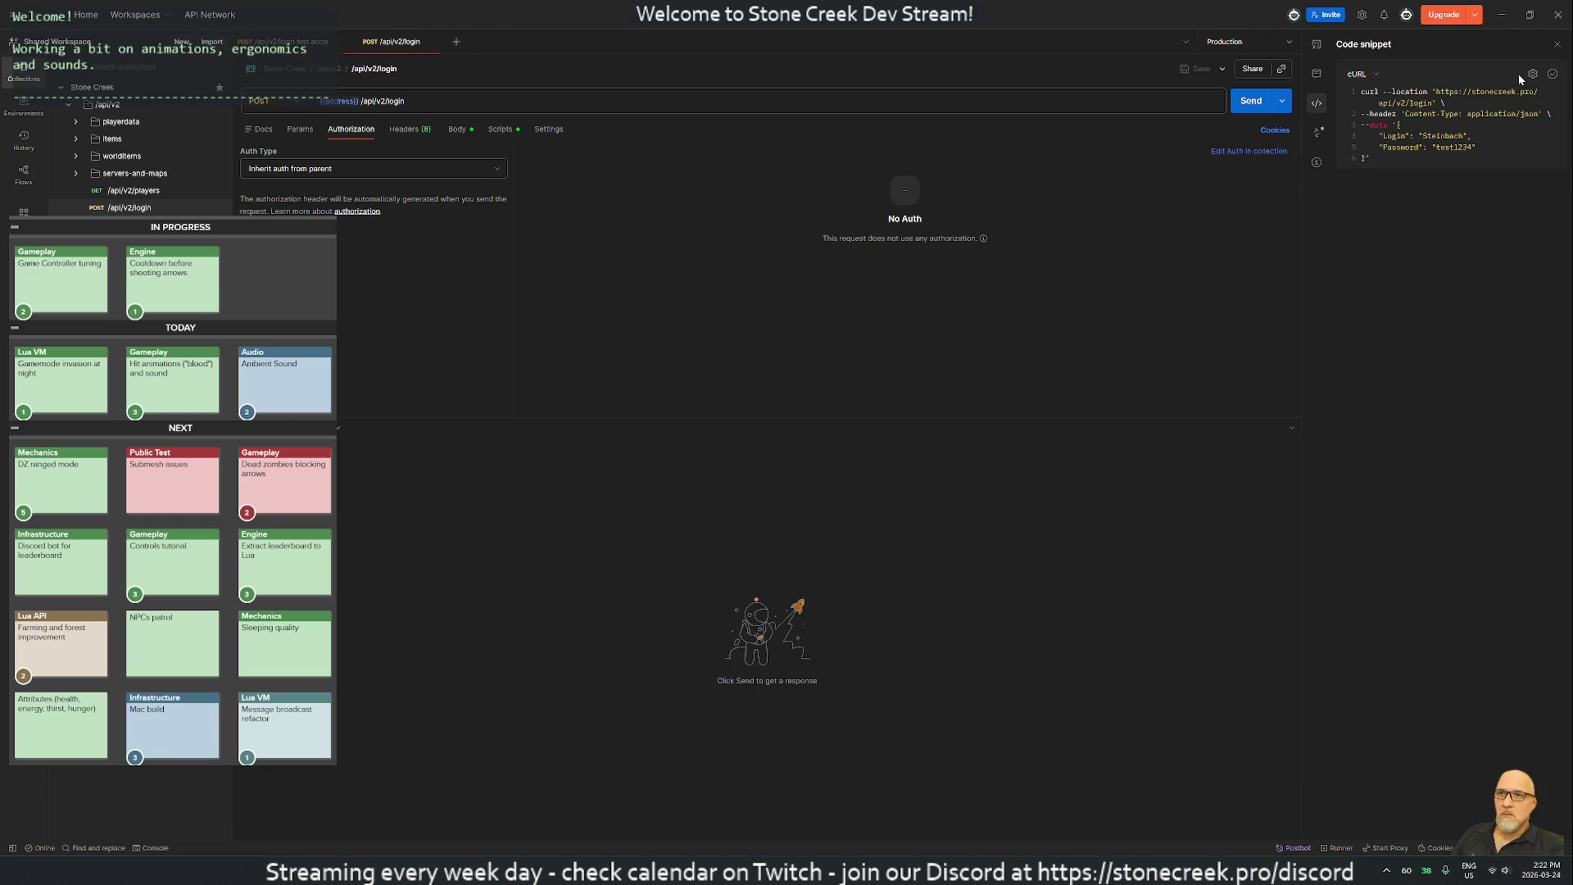
click(1560, 14)
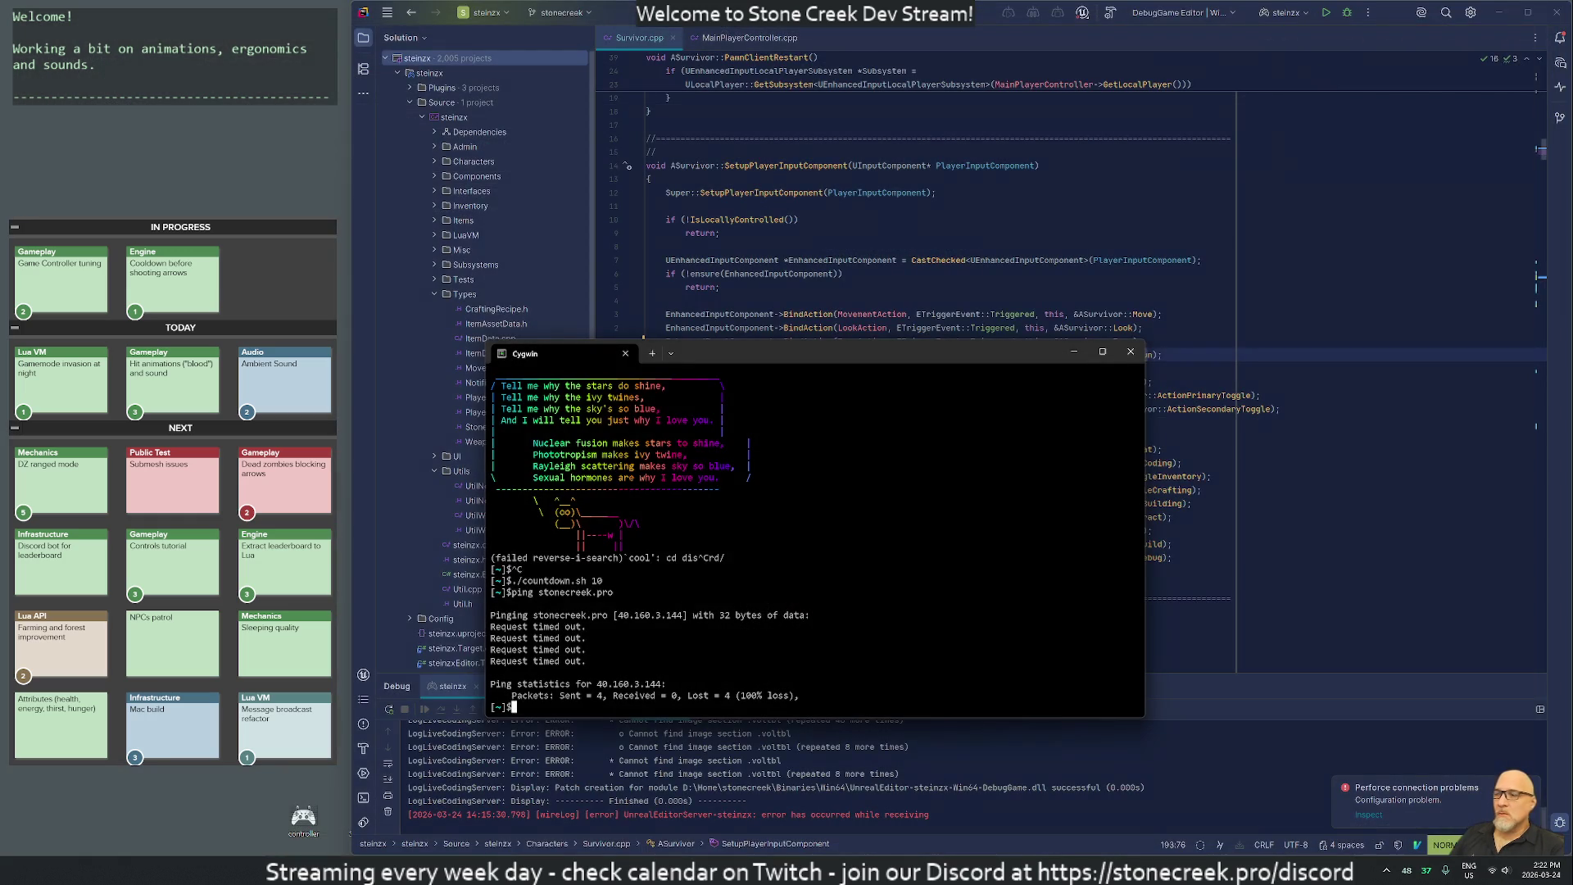
text(ssh parp)
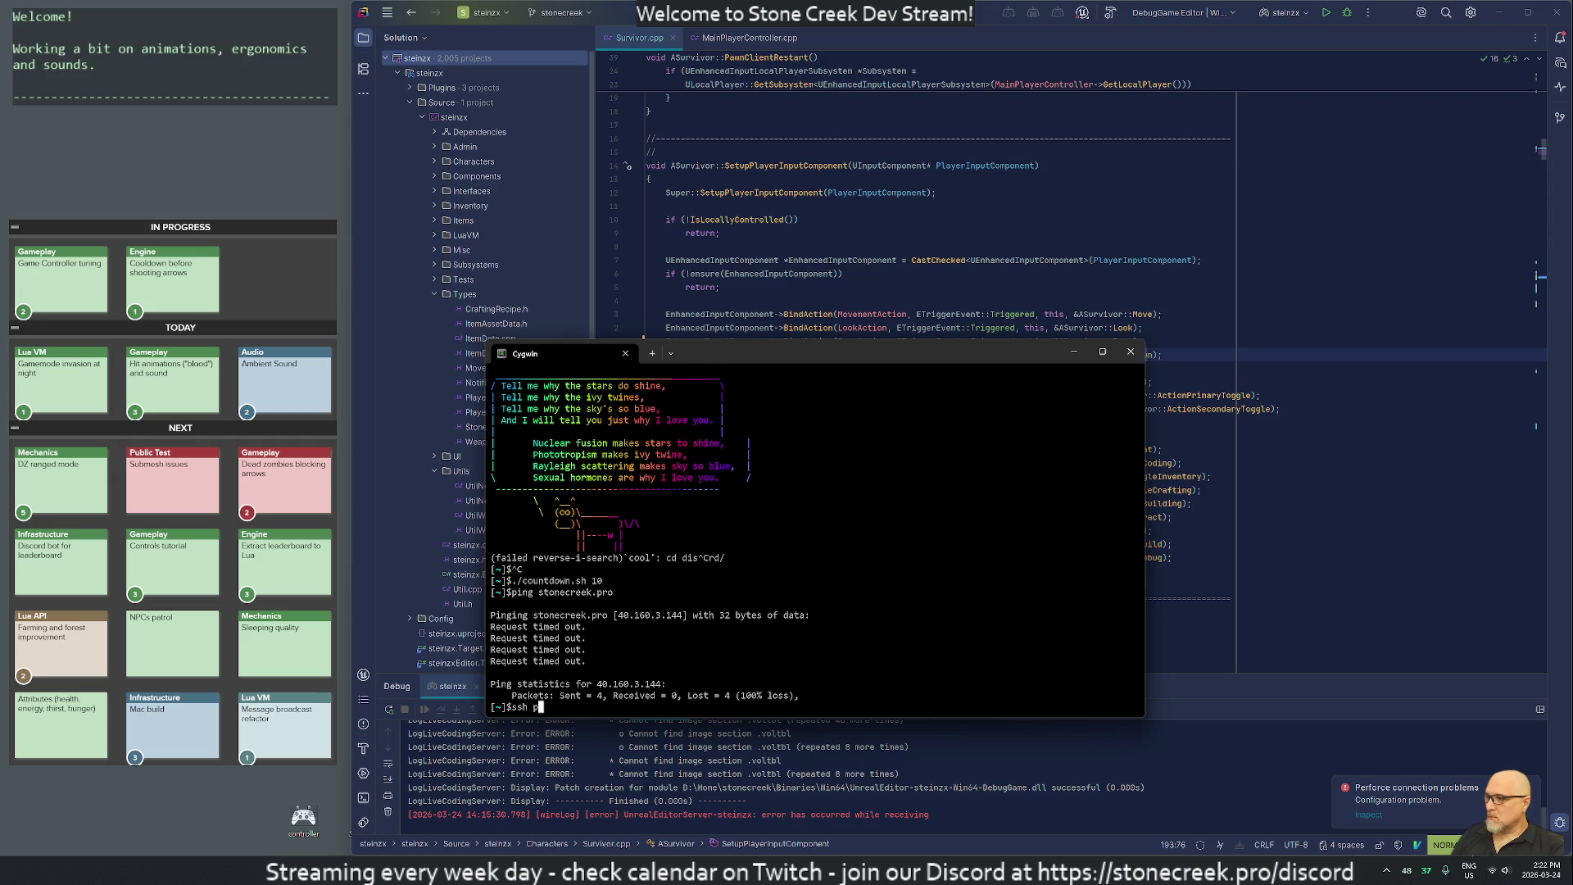
key(Return)
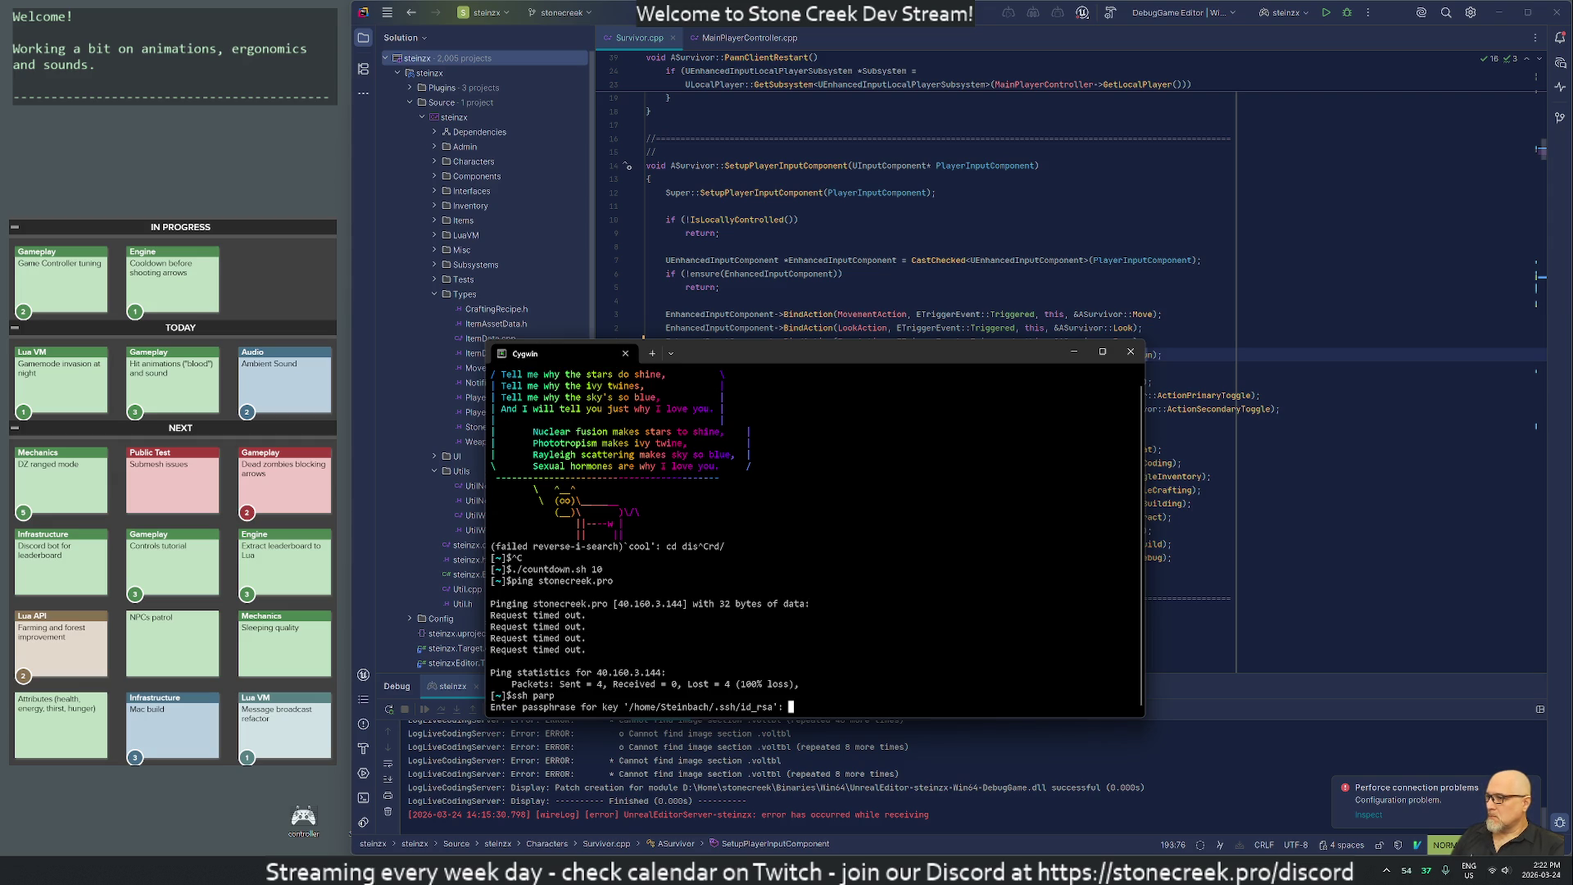
key(Return)
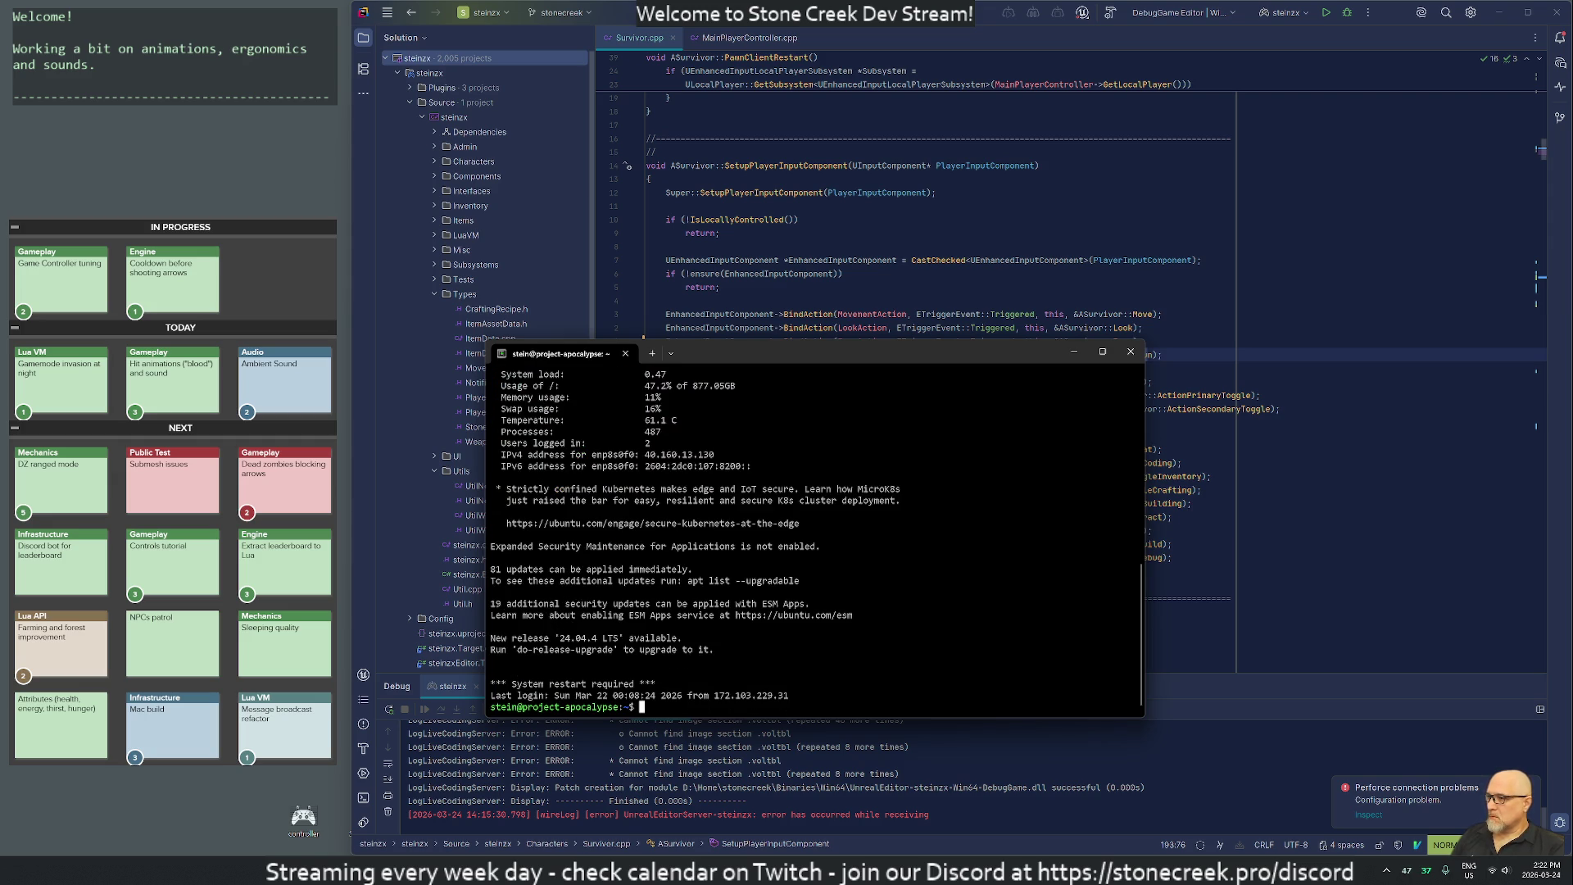
key(ctrl+v)
key(Return)
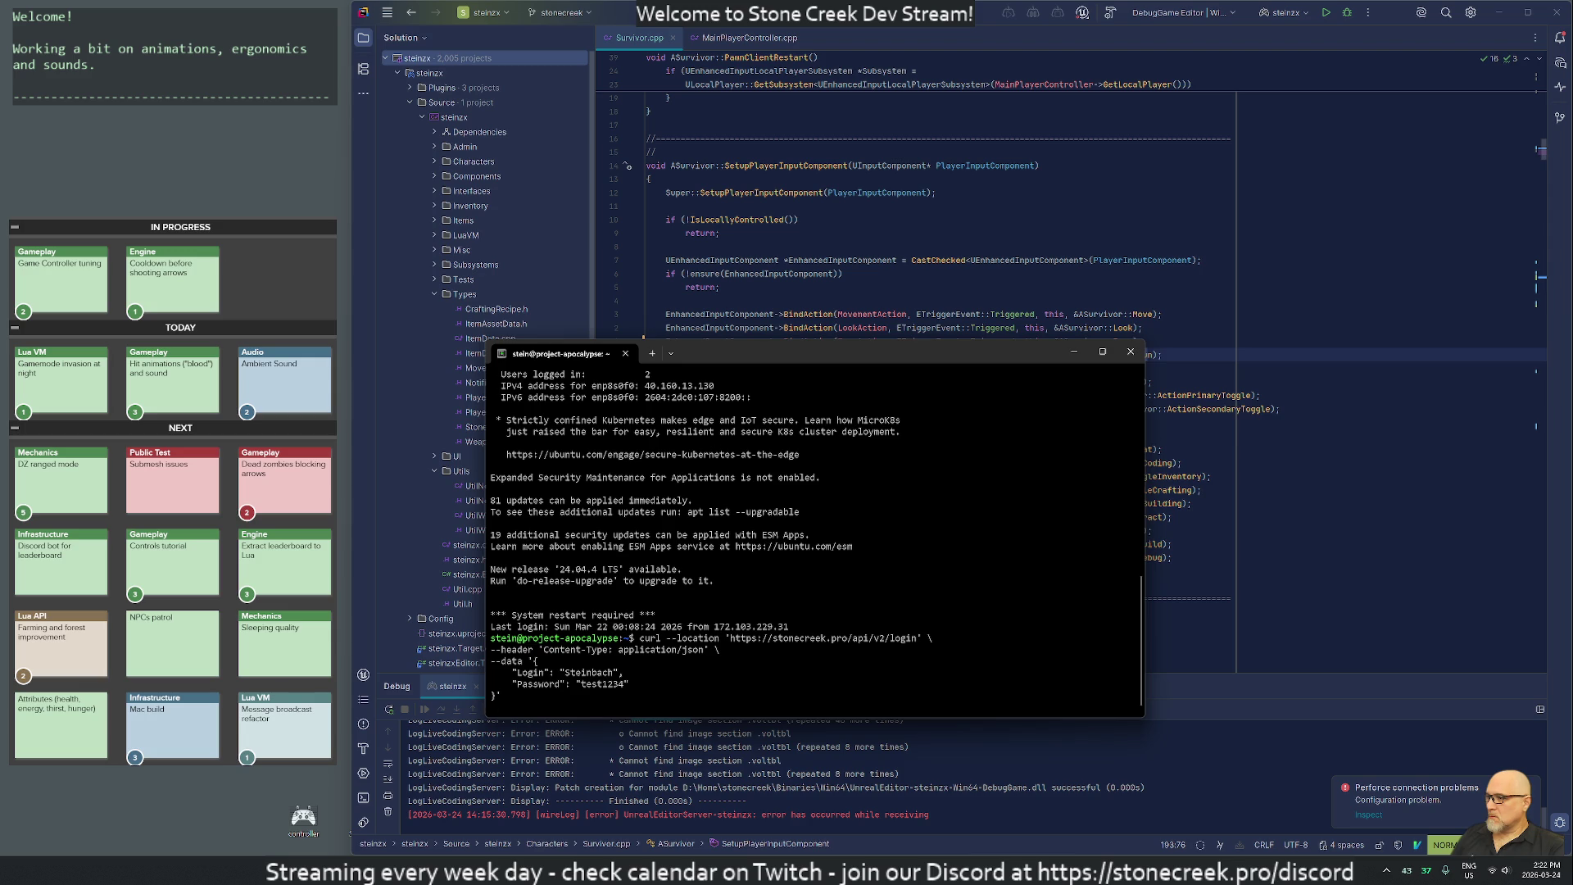
key(ctrl+c)
Log out, clear the screen, abandon a second parp login, and ping stonecreek.pro locally.
text(exit)
key(Return)
text(cls)
key(Return)
text(ssh parp)
key(Return)
key(ctrl+c)
text(ping stonecreek.pro)
key(Return)
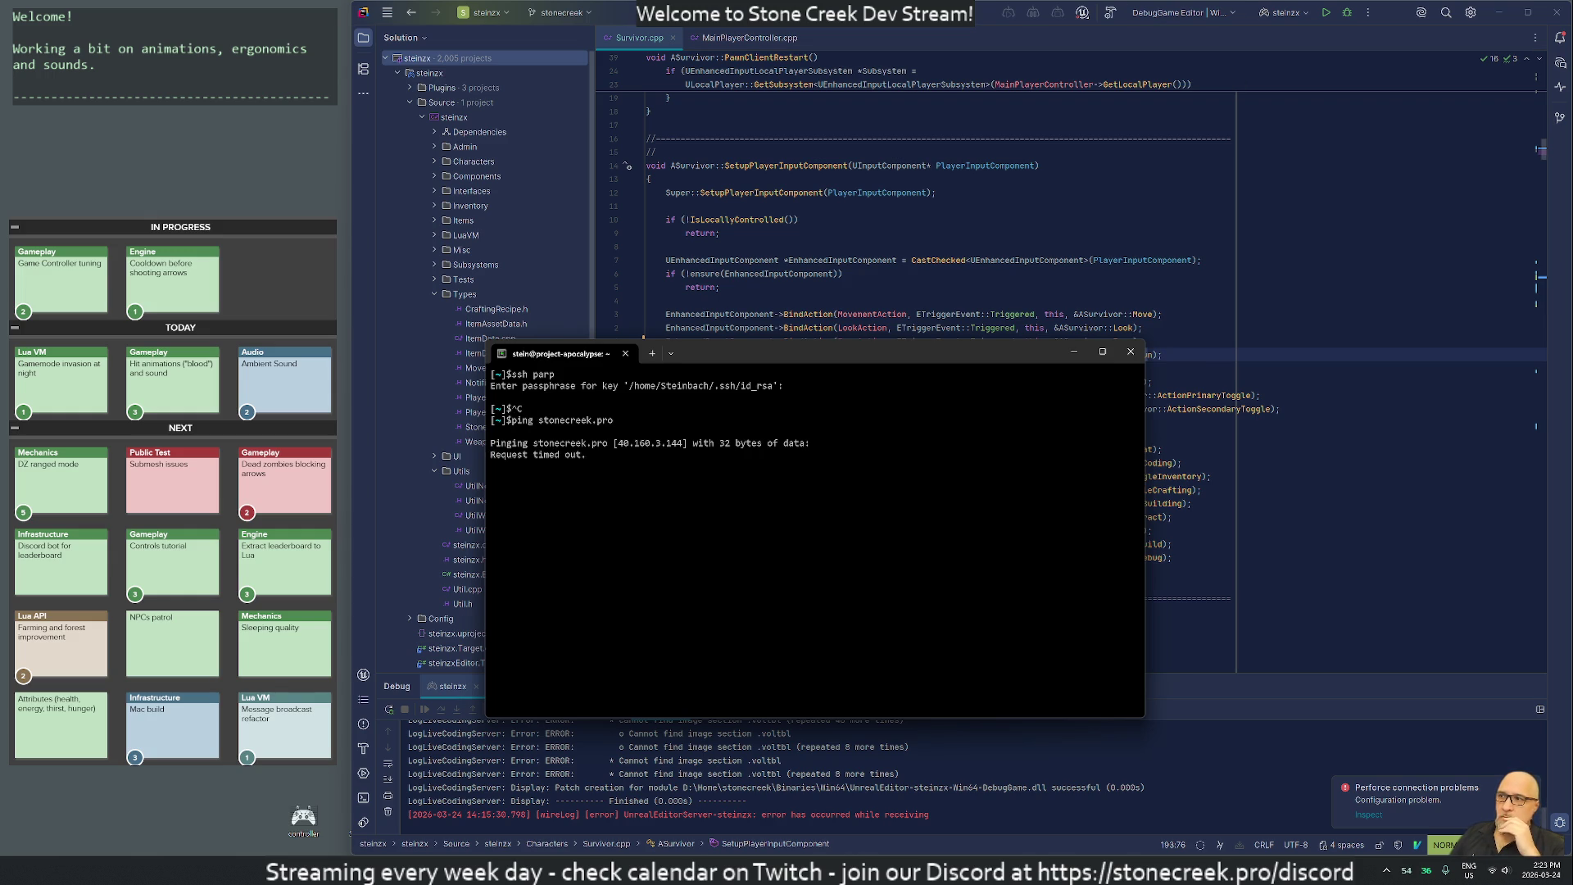
Rerun the ping to stonecreek.pro in the terminal, then stop it.
key(alt+Tab)
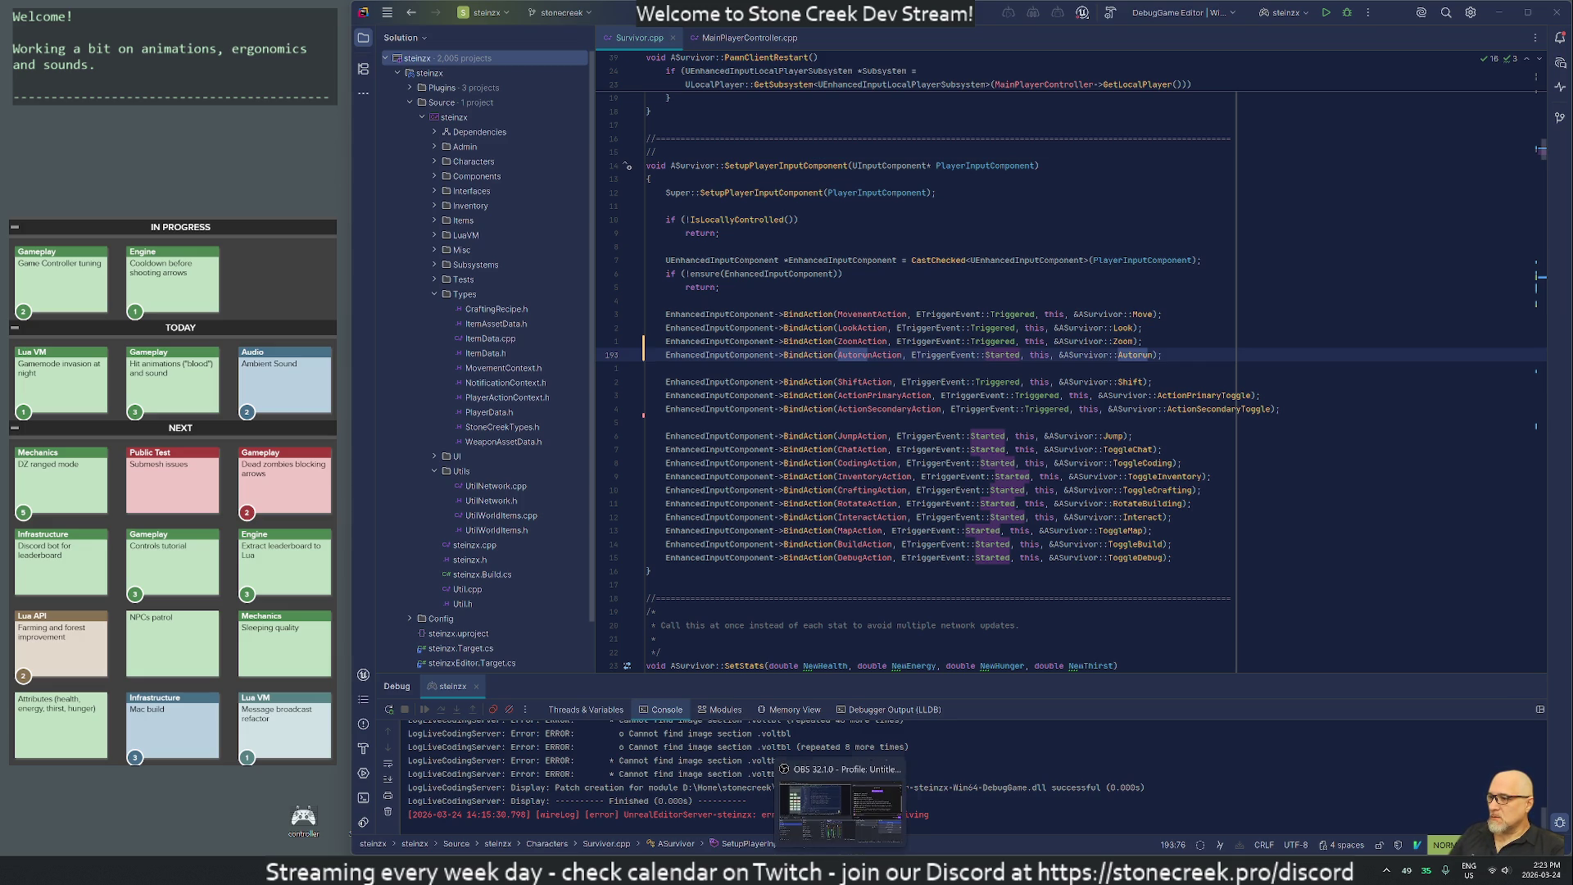
key(alt+Tab)
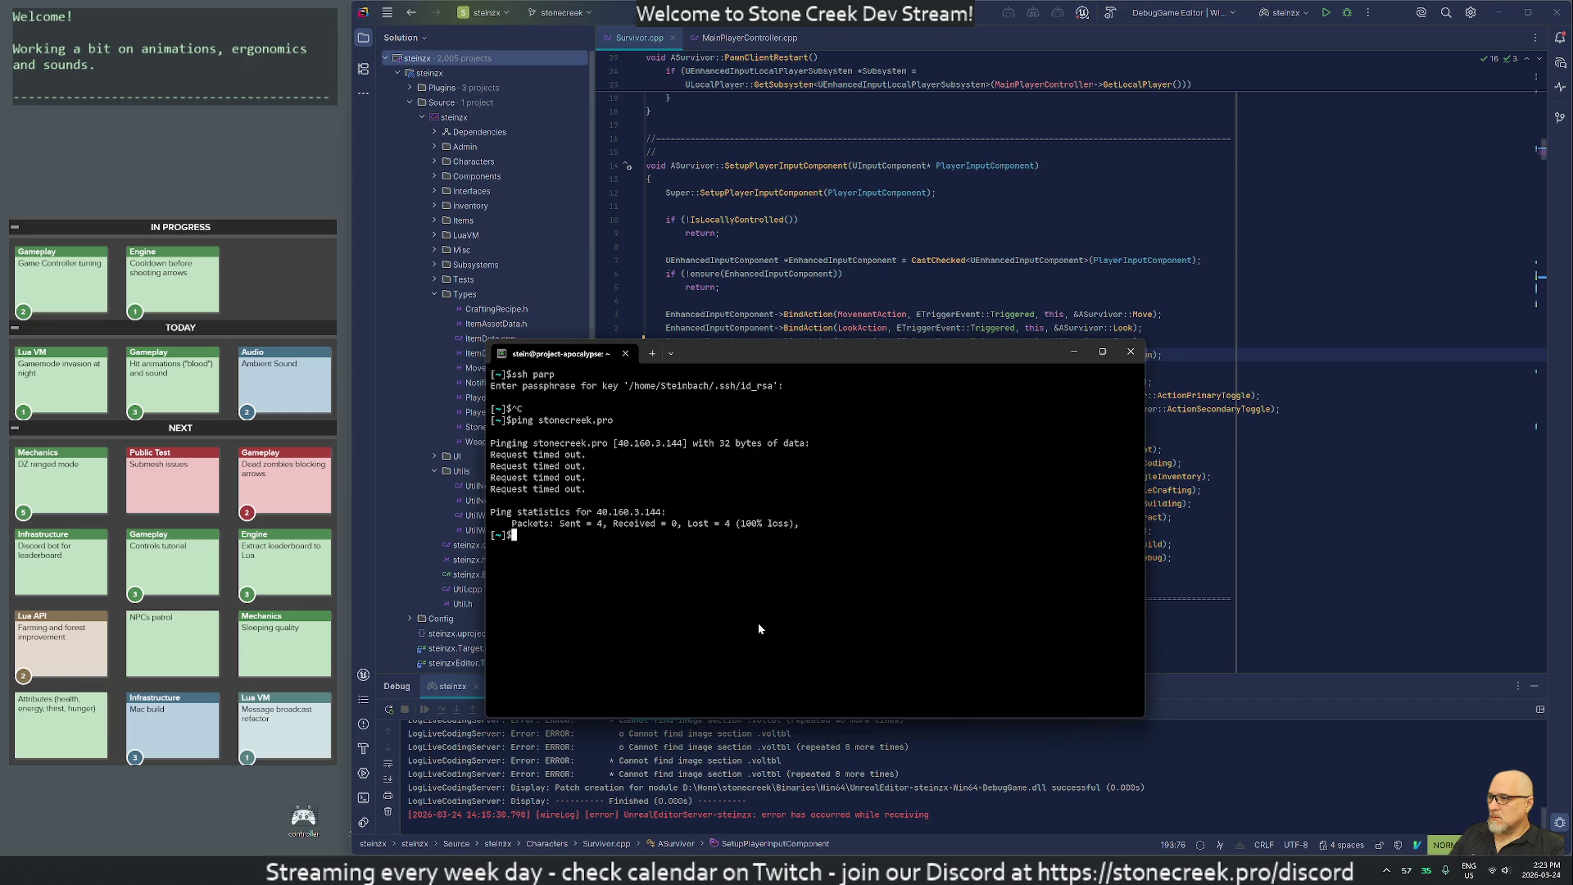
key(Up)
key(Return)
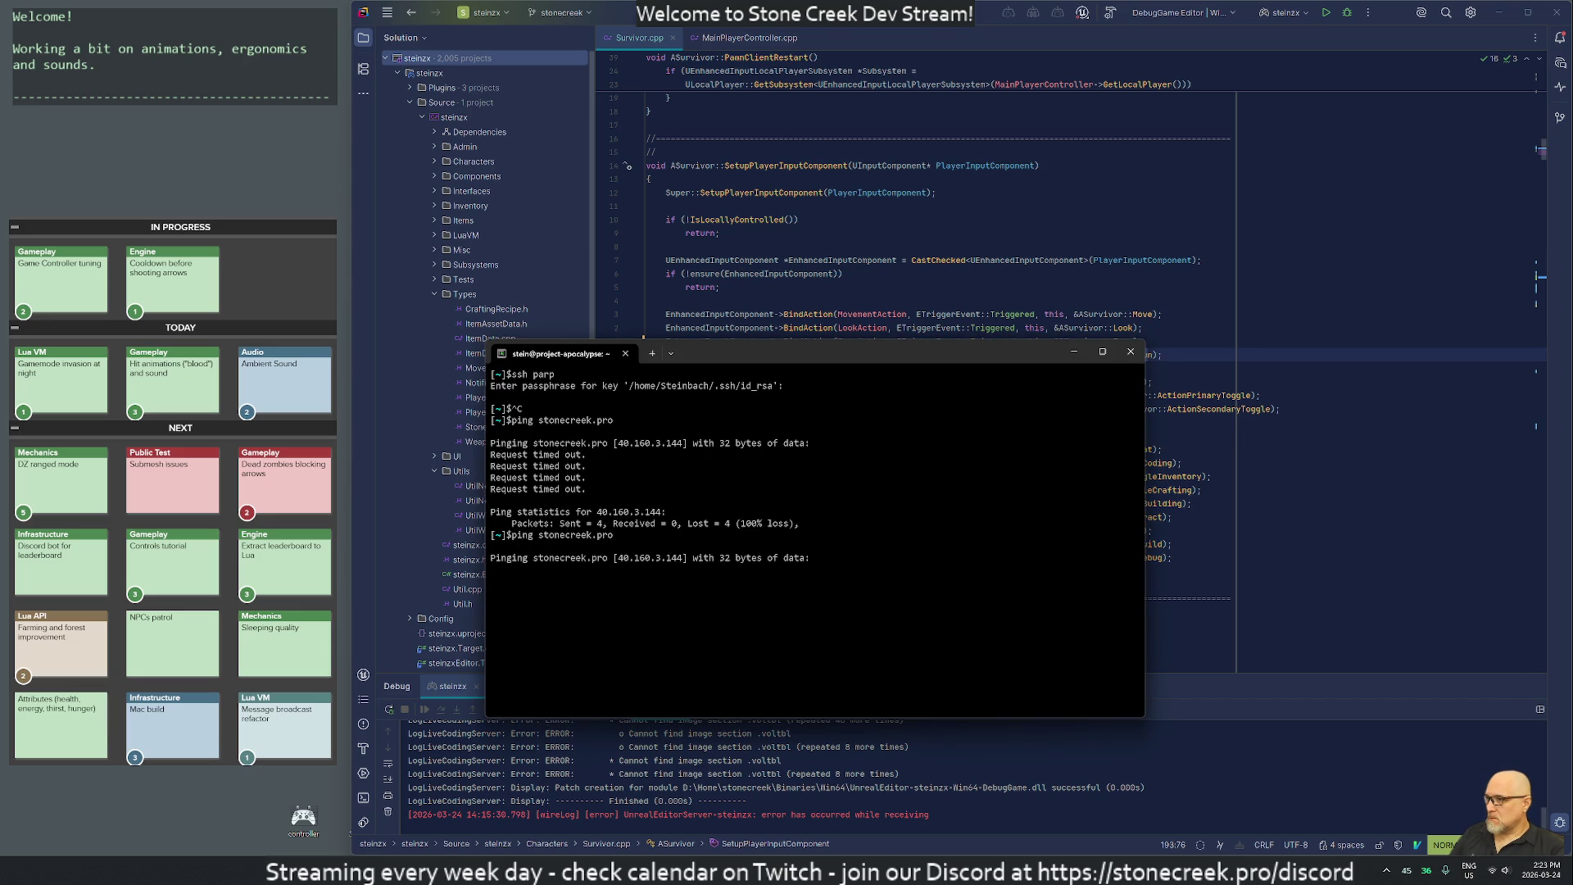
key(ctrl+c)
Try connecting to the sc server with 'ssh sc' and abort the hanging attempt.
text(ssh sc)
key(Return)
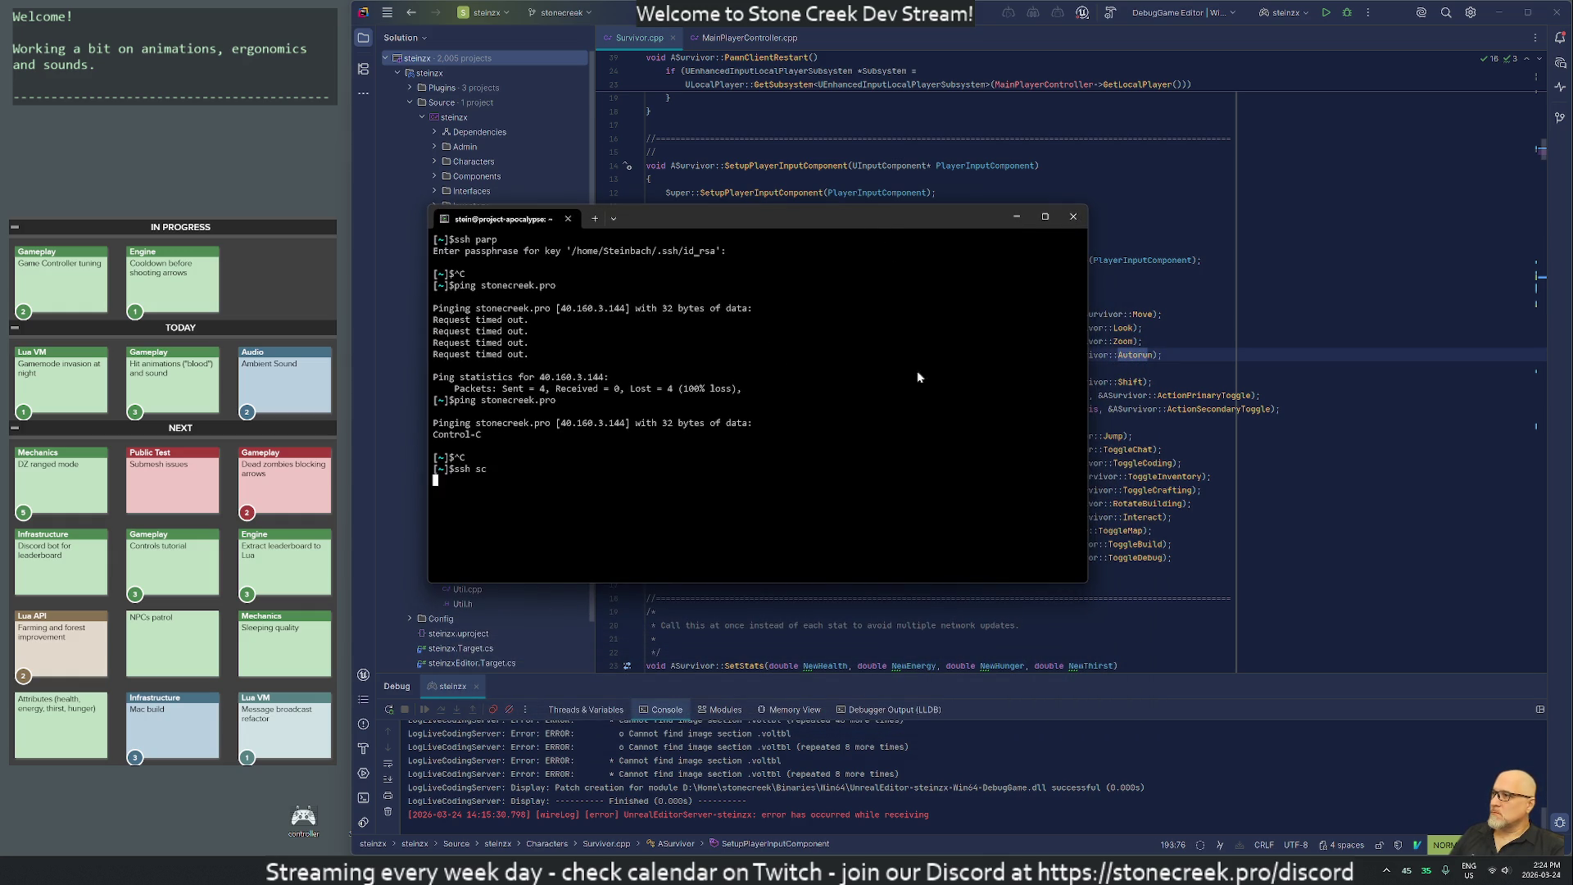
key(ctrl+c)
Start a continuous 'ping -t' to stonecreek.pro and shrink the terminal window.
key(Up)
key(Up)
key(Home)
key(Right)
key(Right)
key(Right)
text(-t)
key(Return)
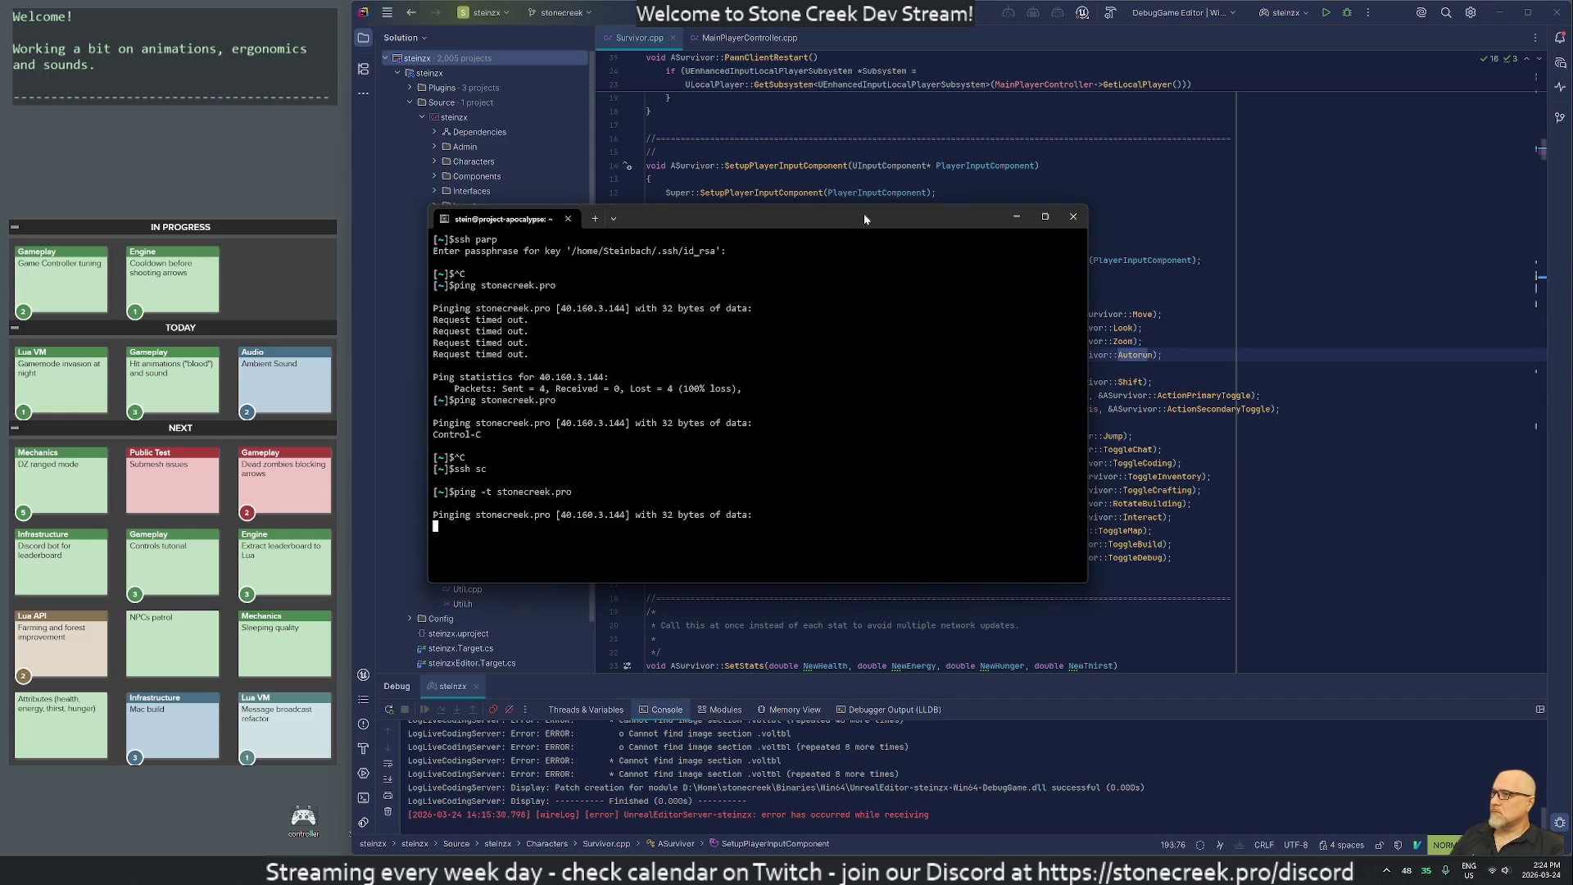
mouse_move(863, 216)
mouse_down()
mouse_move(875, 491)
mouse_move(573, 474)
mouse_move(460, 443)
mouse_up()
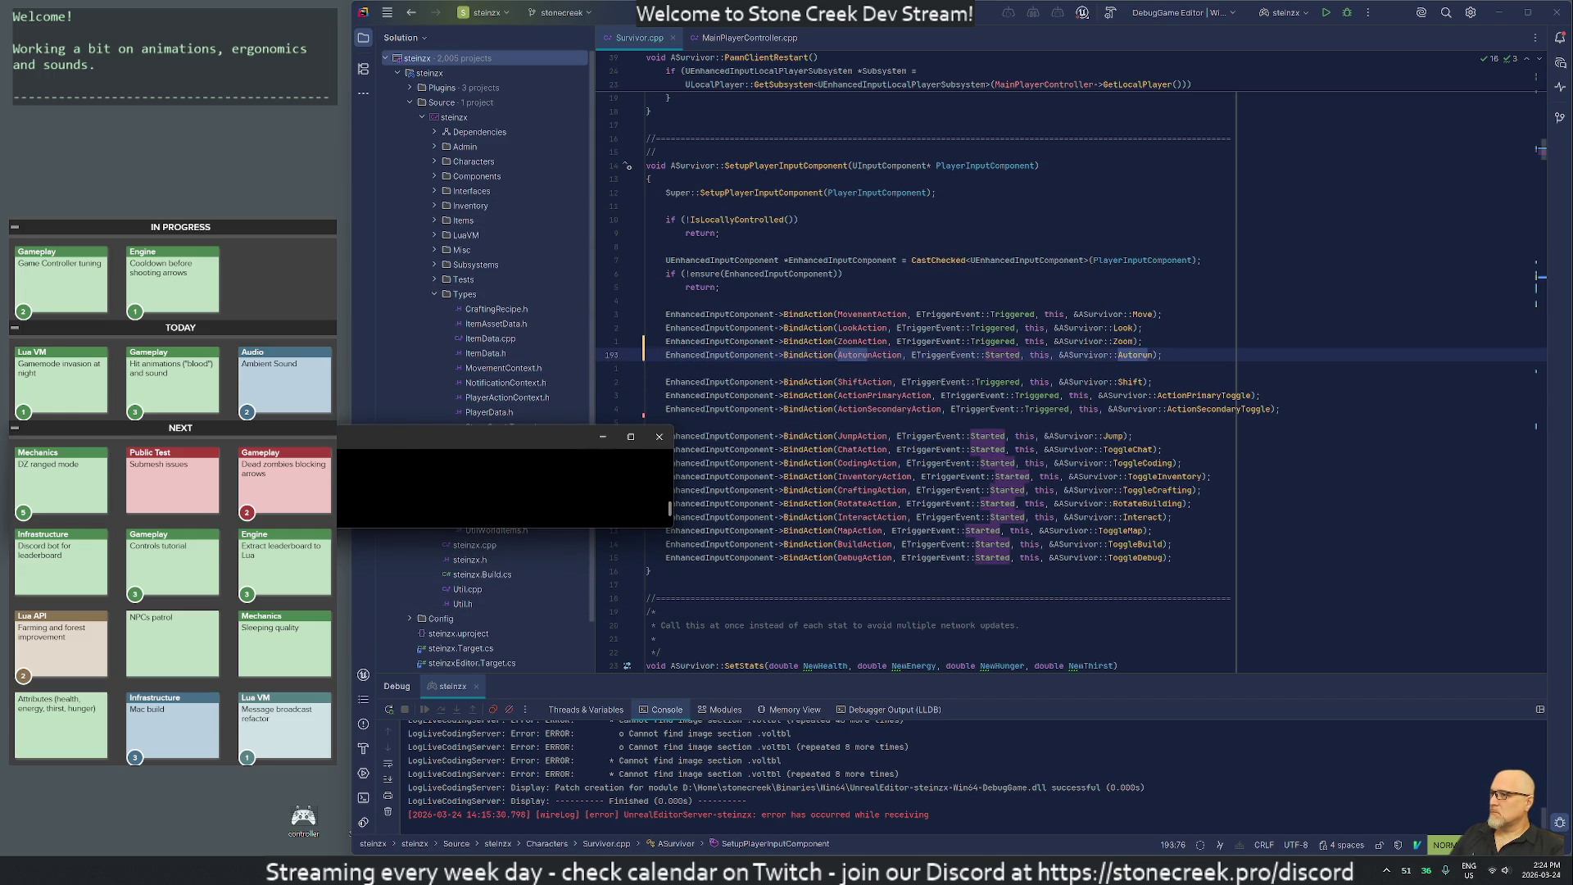
Try several terminal sizes, settling on a short window showing only four ping lines.
drag(673, 480, 341, 479)
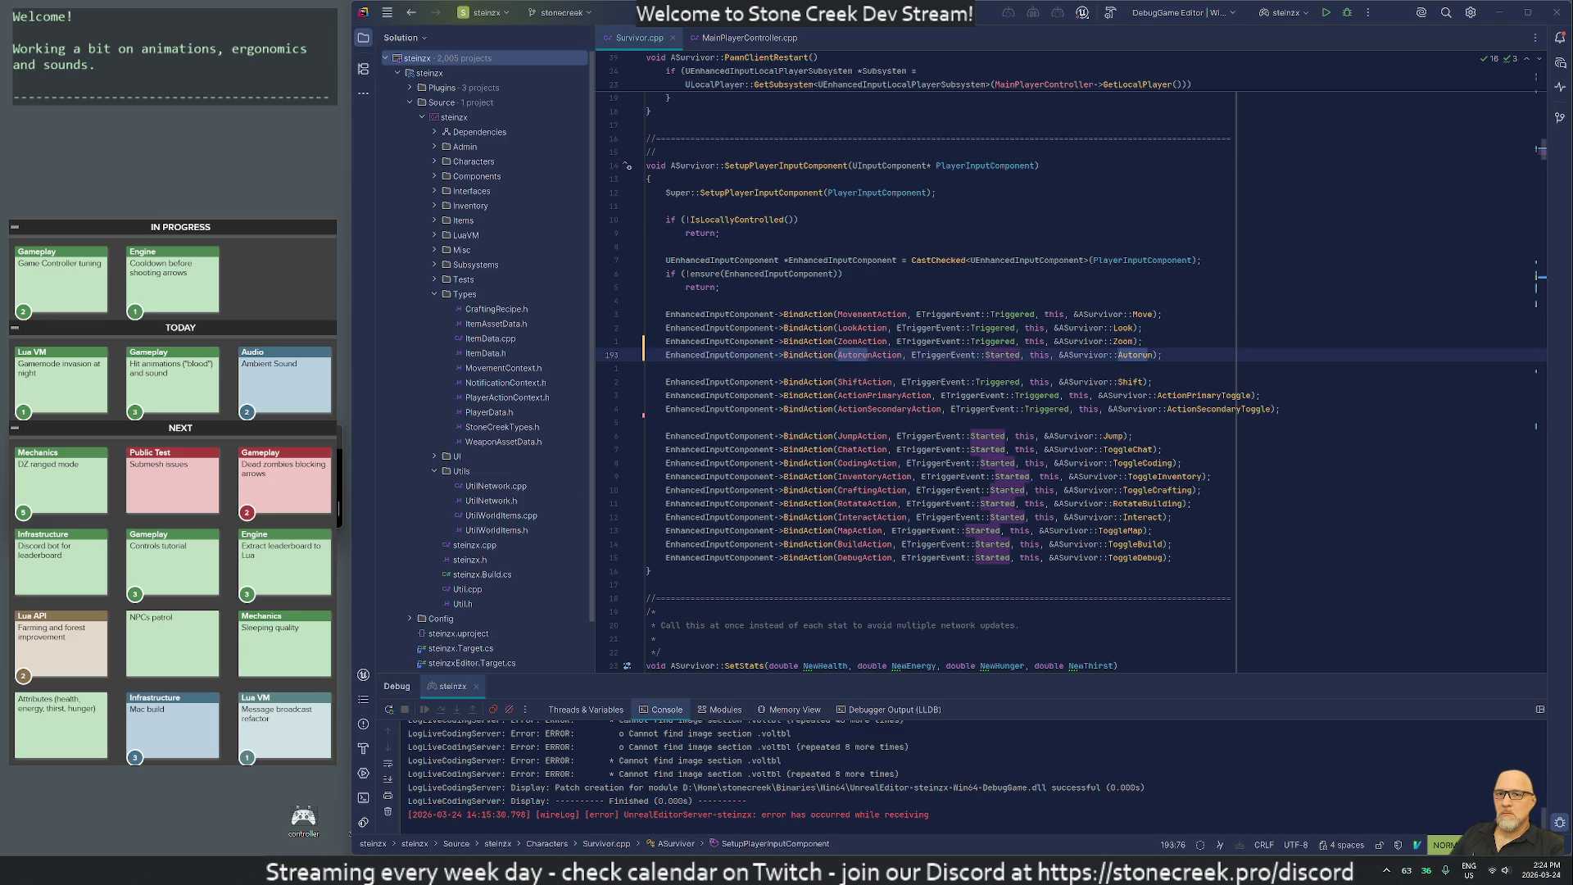
drag(339, 433, 227, 134)
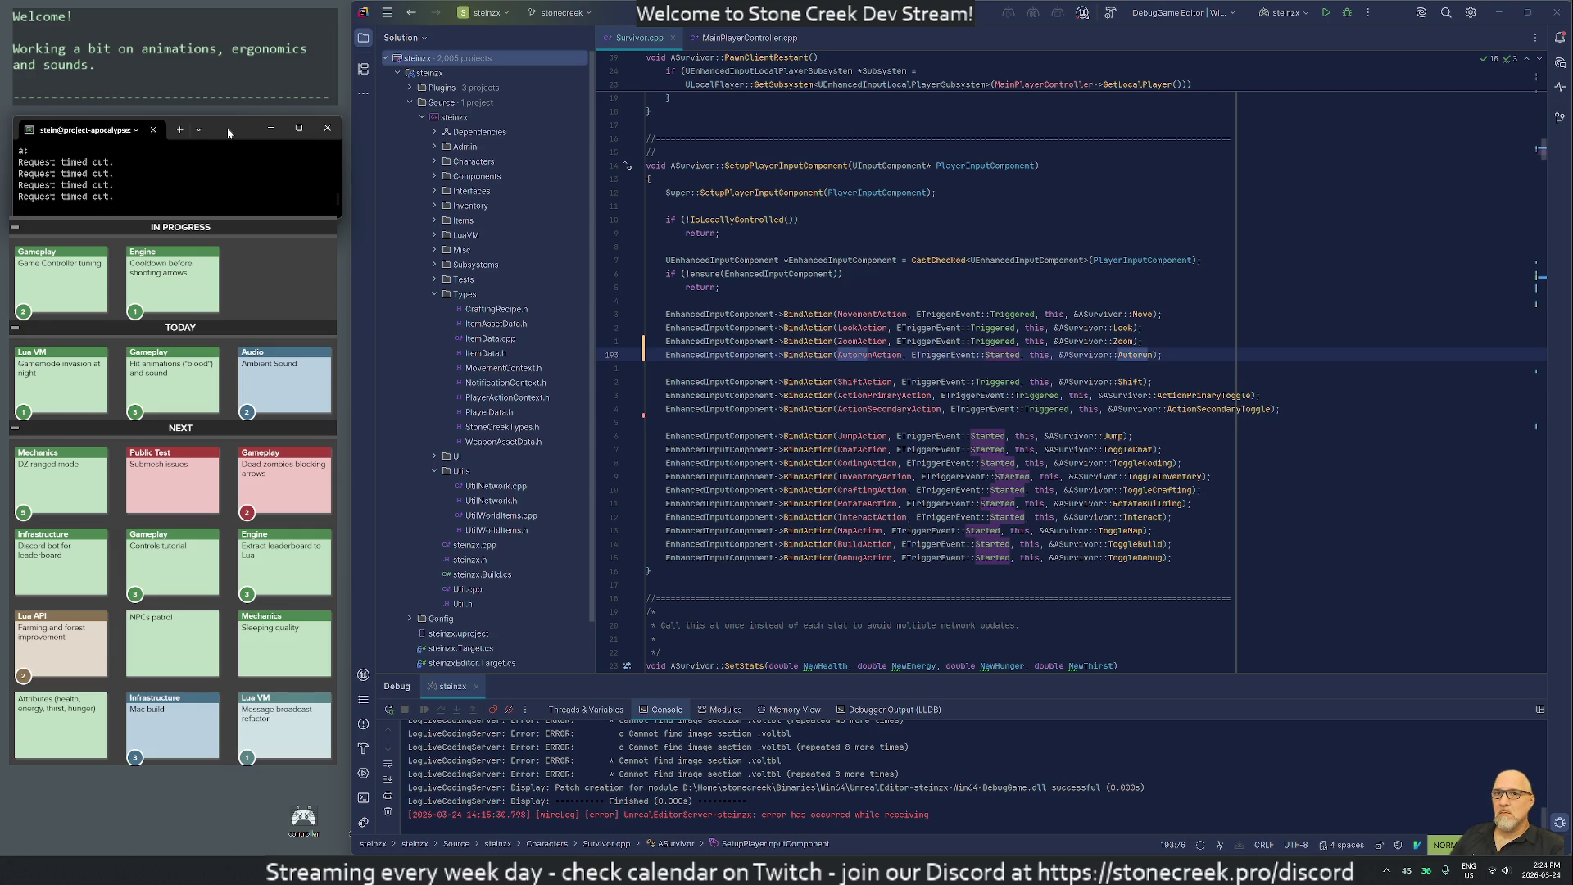
drag(228, 133, 228, 125)
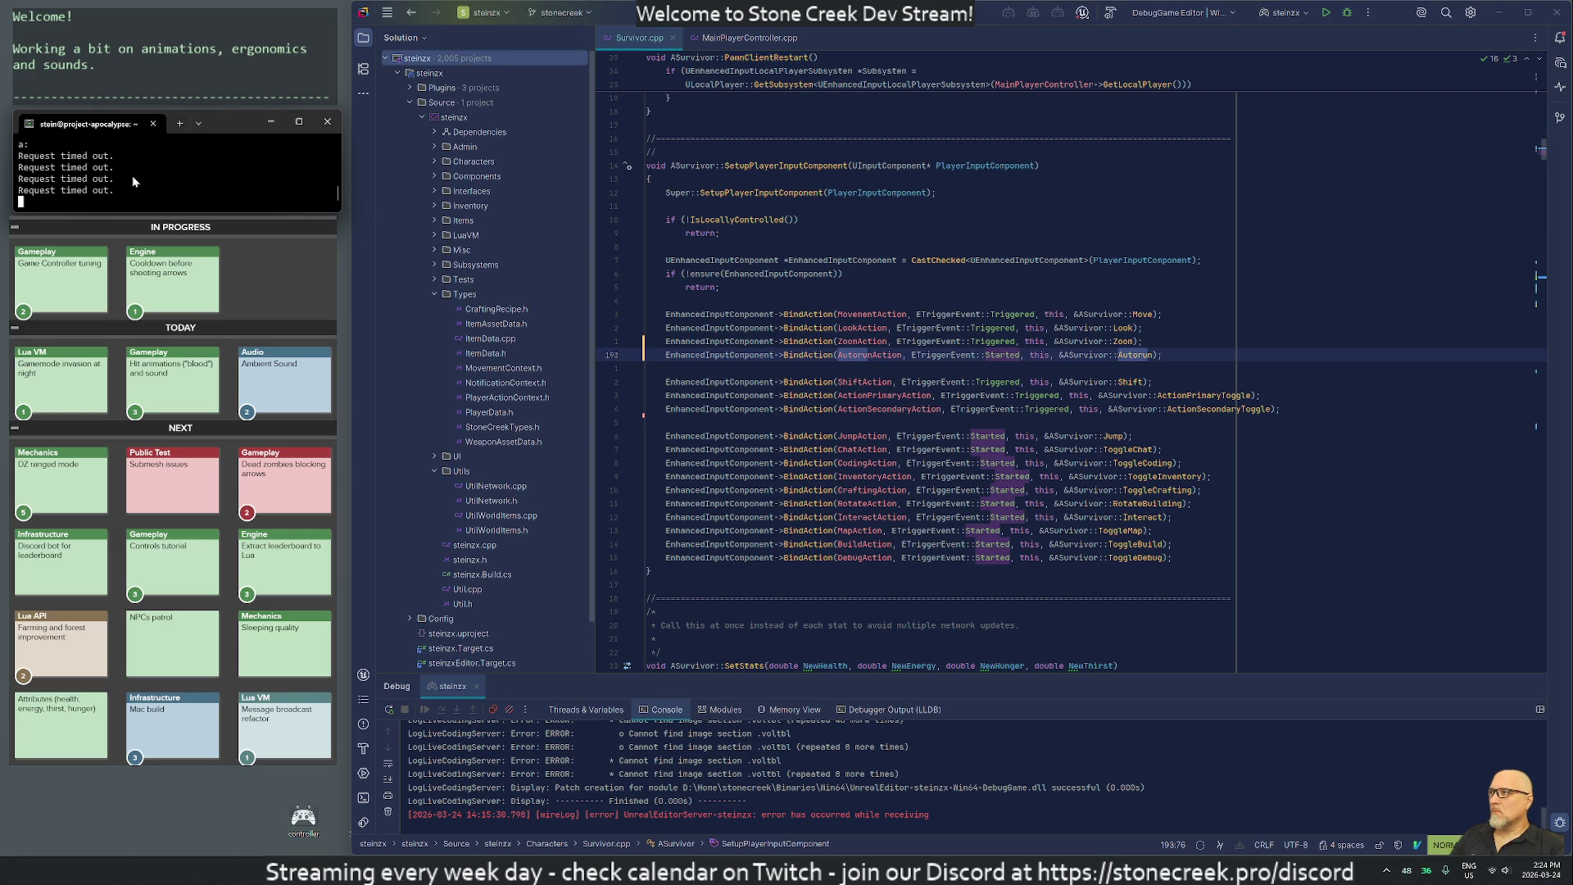
mouse_move(342, 156)
mouse_down()
mouse_move(774, 167)
mouse_move(428, 176)
mouse_move(342, 195)
mouse_up()
drag(221, 210, 221, 510)
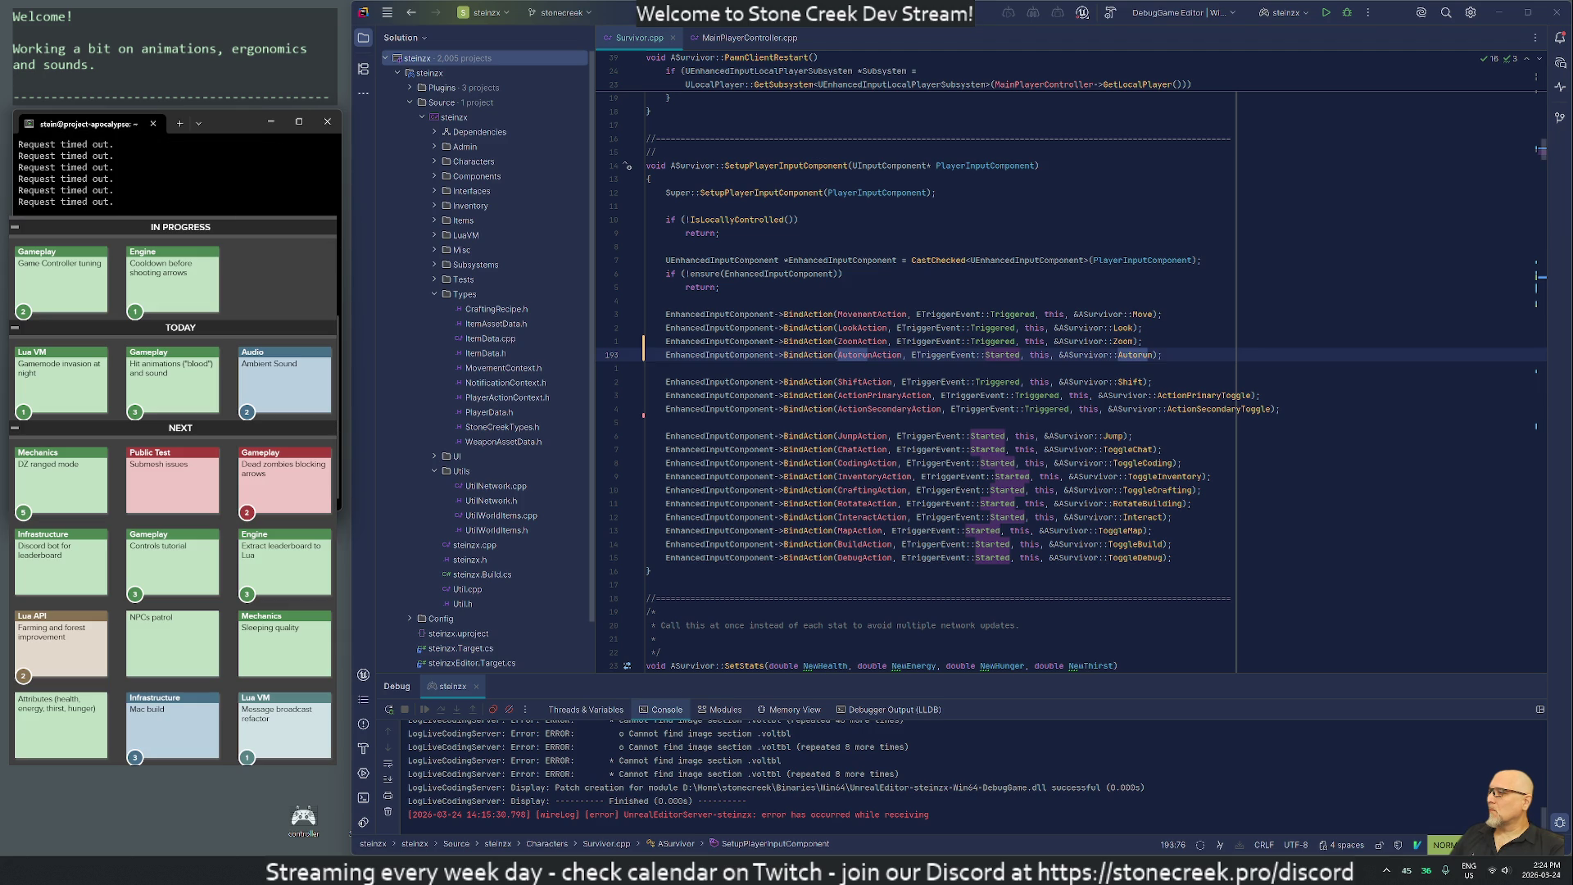
drag(221, 508, 221, 217)
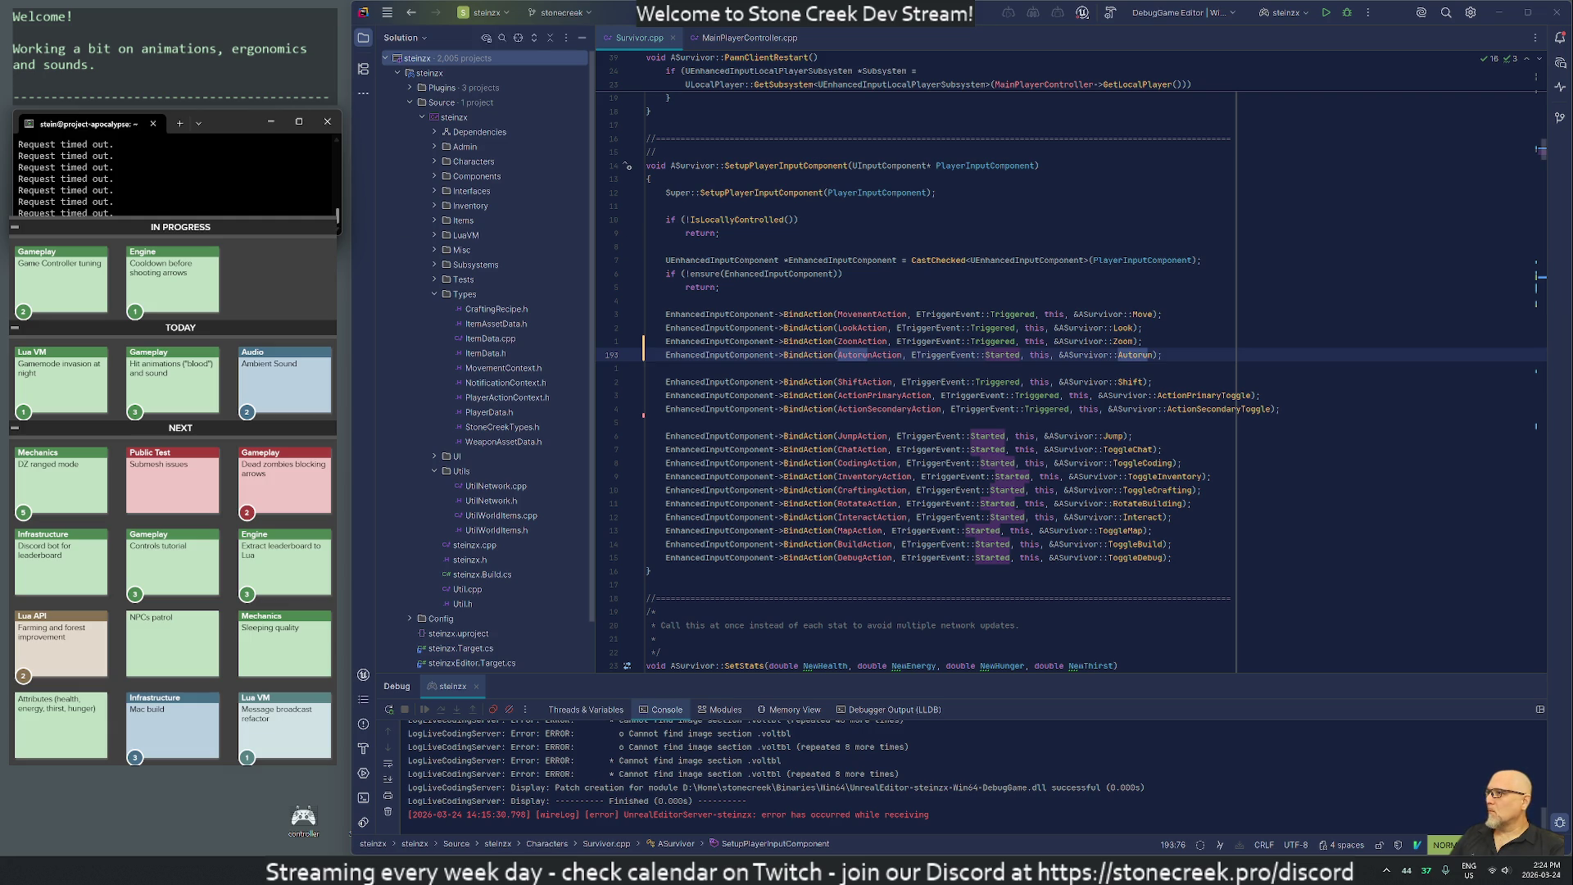
drag(273, 219, 274, 203)
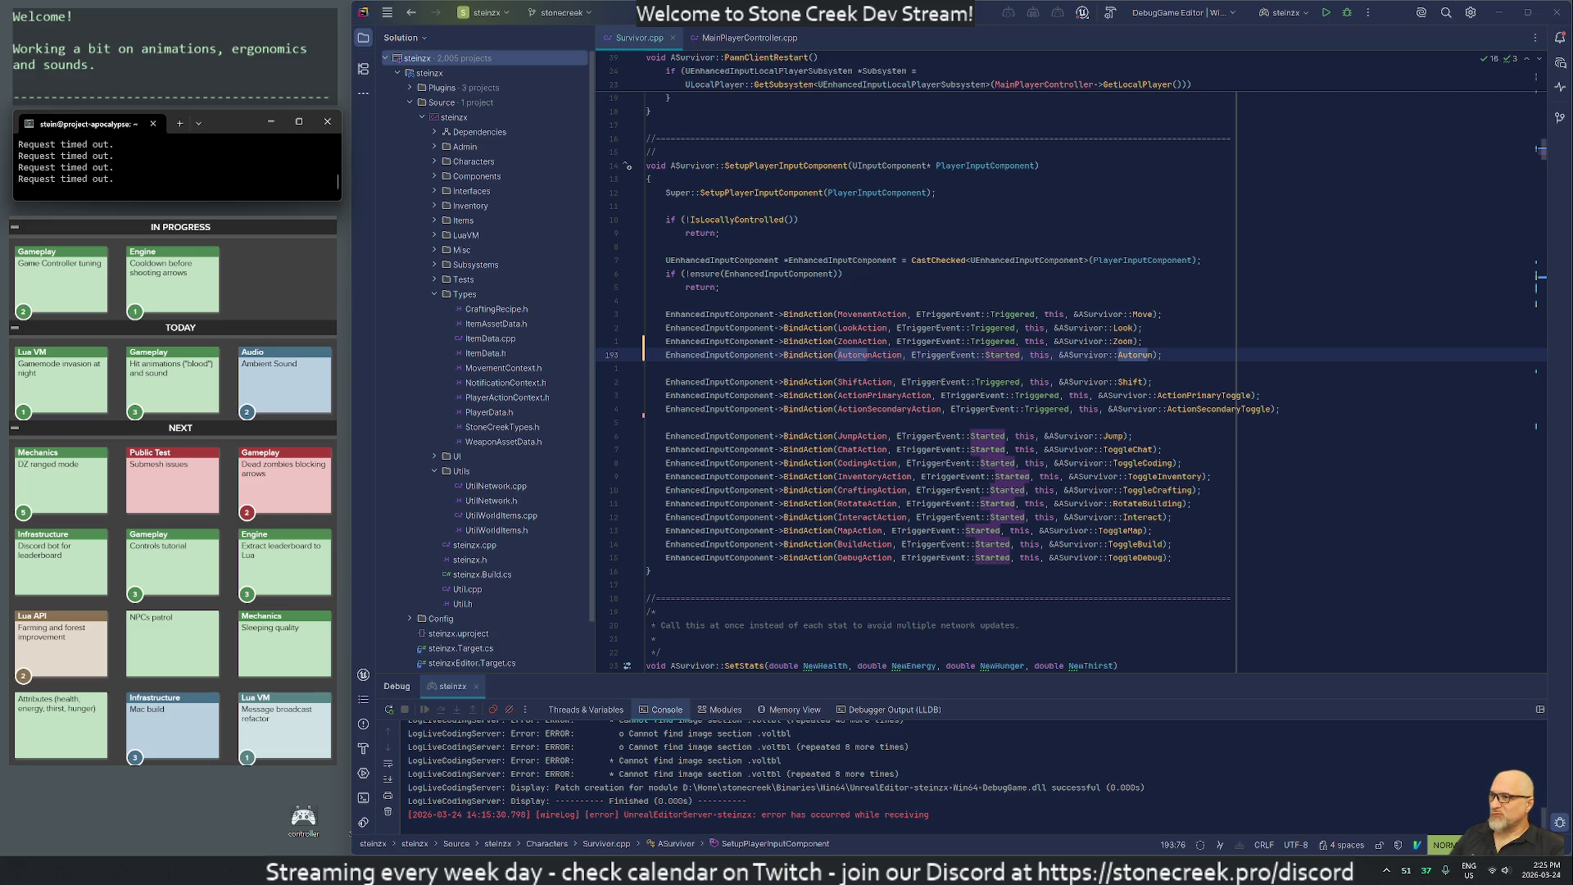
click(1135, 355)
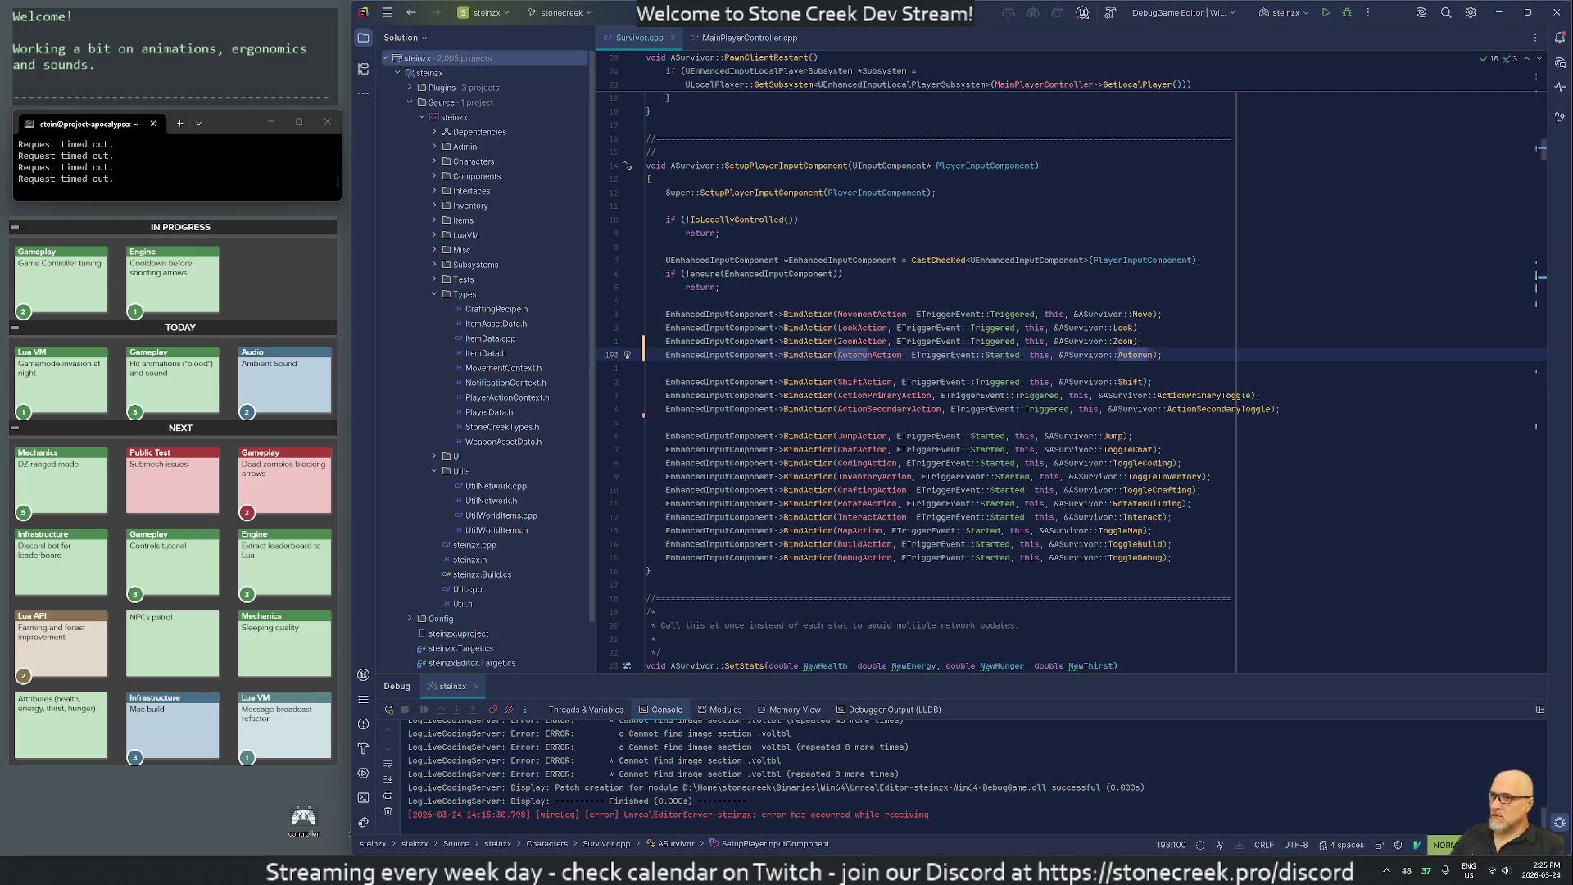
Jump to the ASurvivor::Move definition and open the Survivor.h header.
key(k)
key(k)
key(g)
key(d)
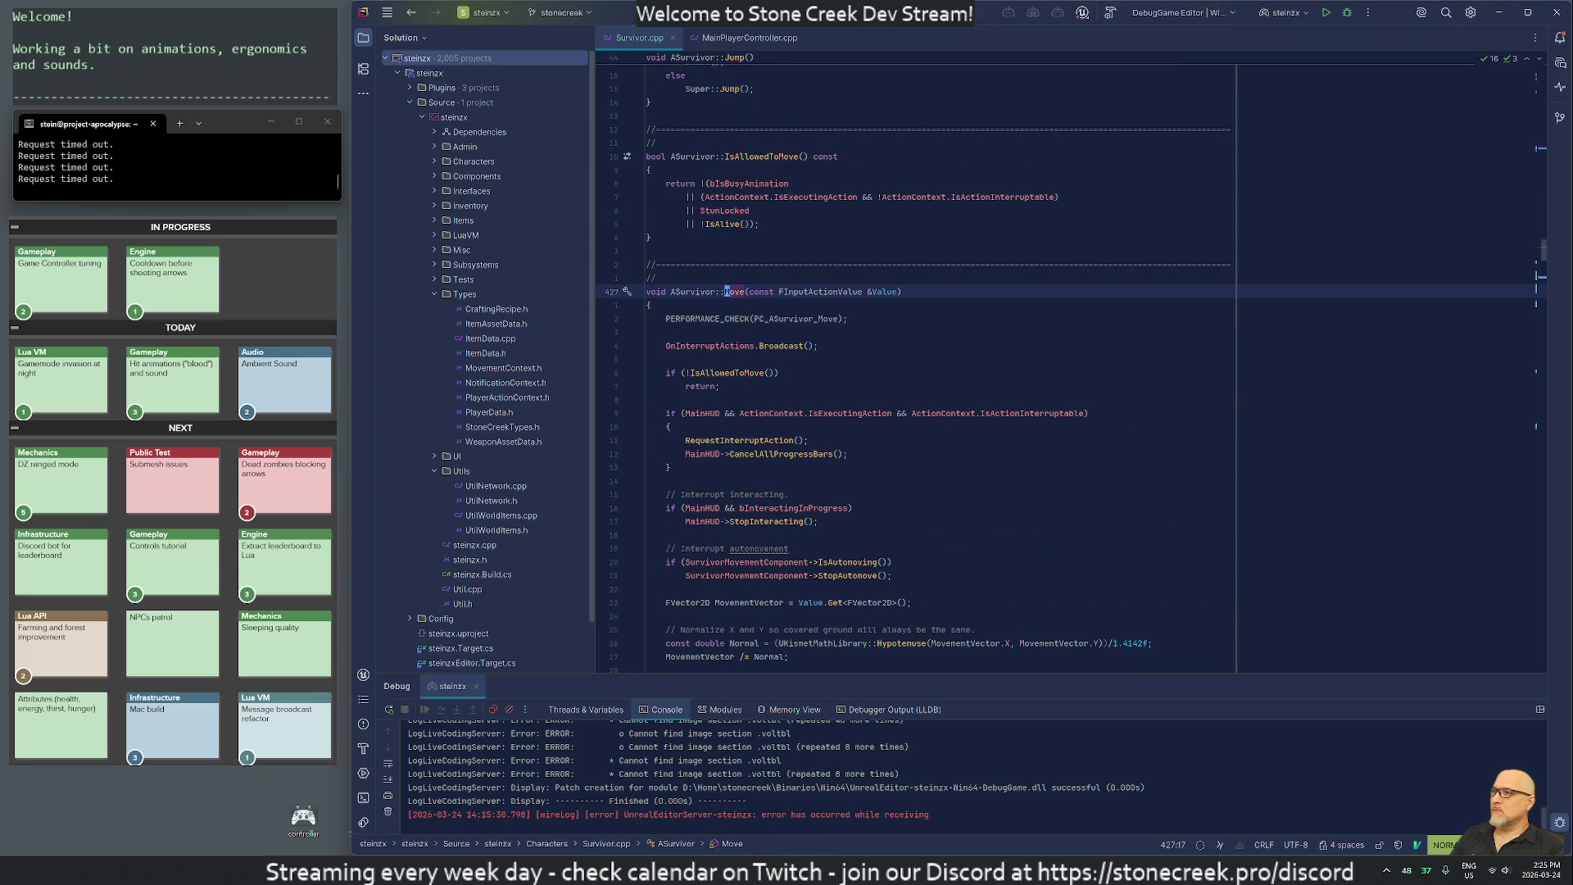
key(j)
key(j)
key(j)
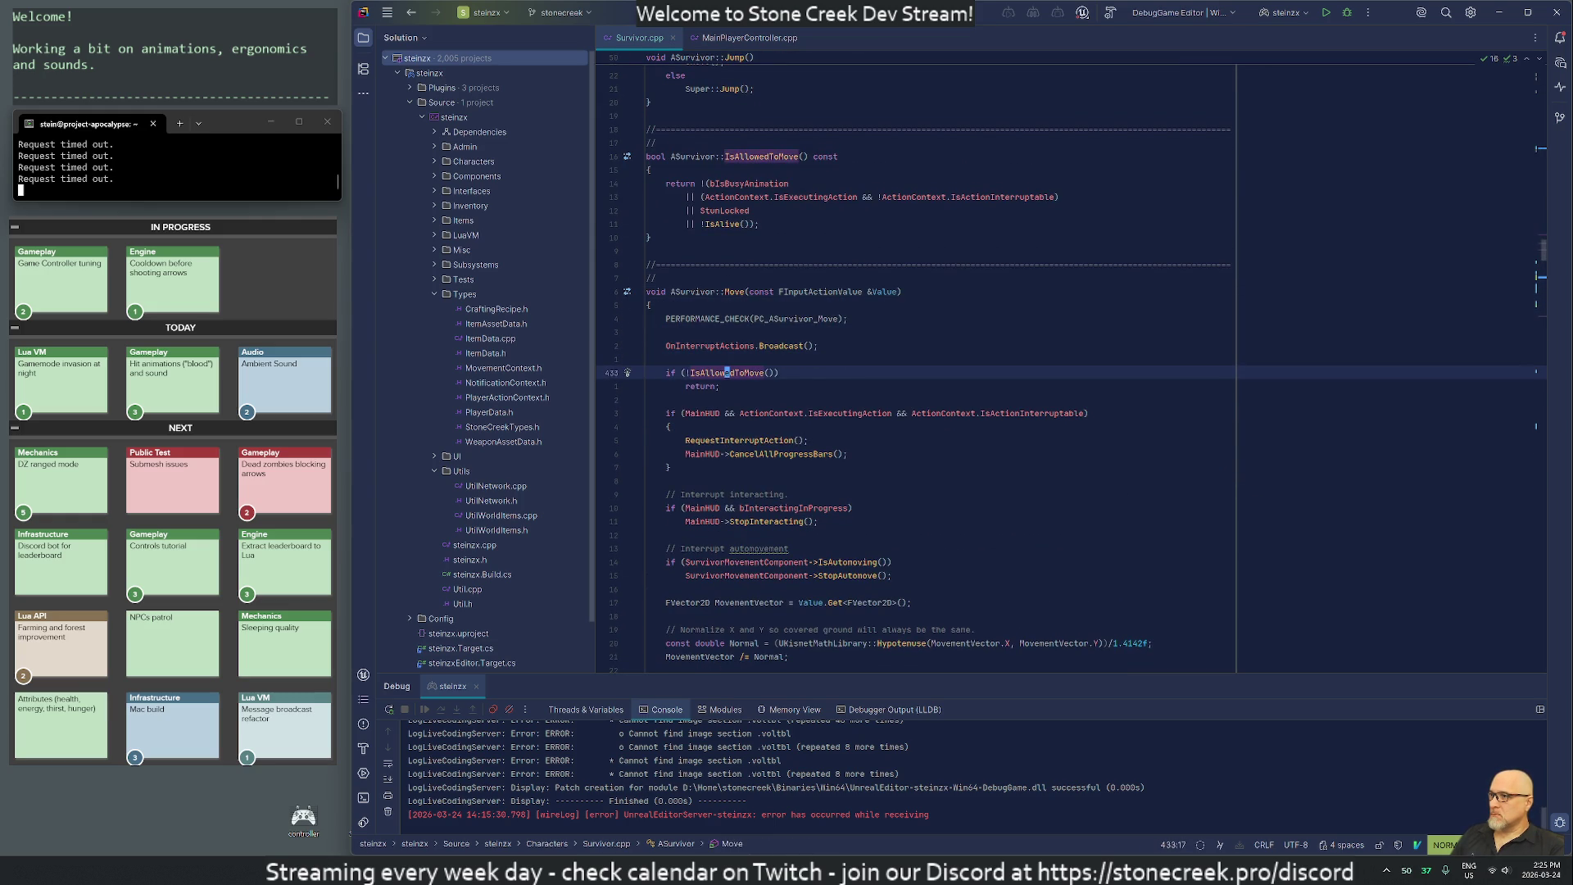
key(j)
key(j)
key(j)
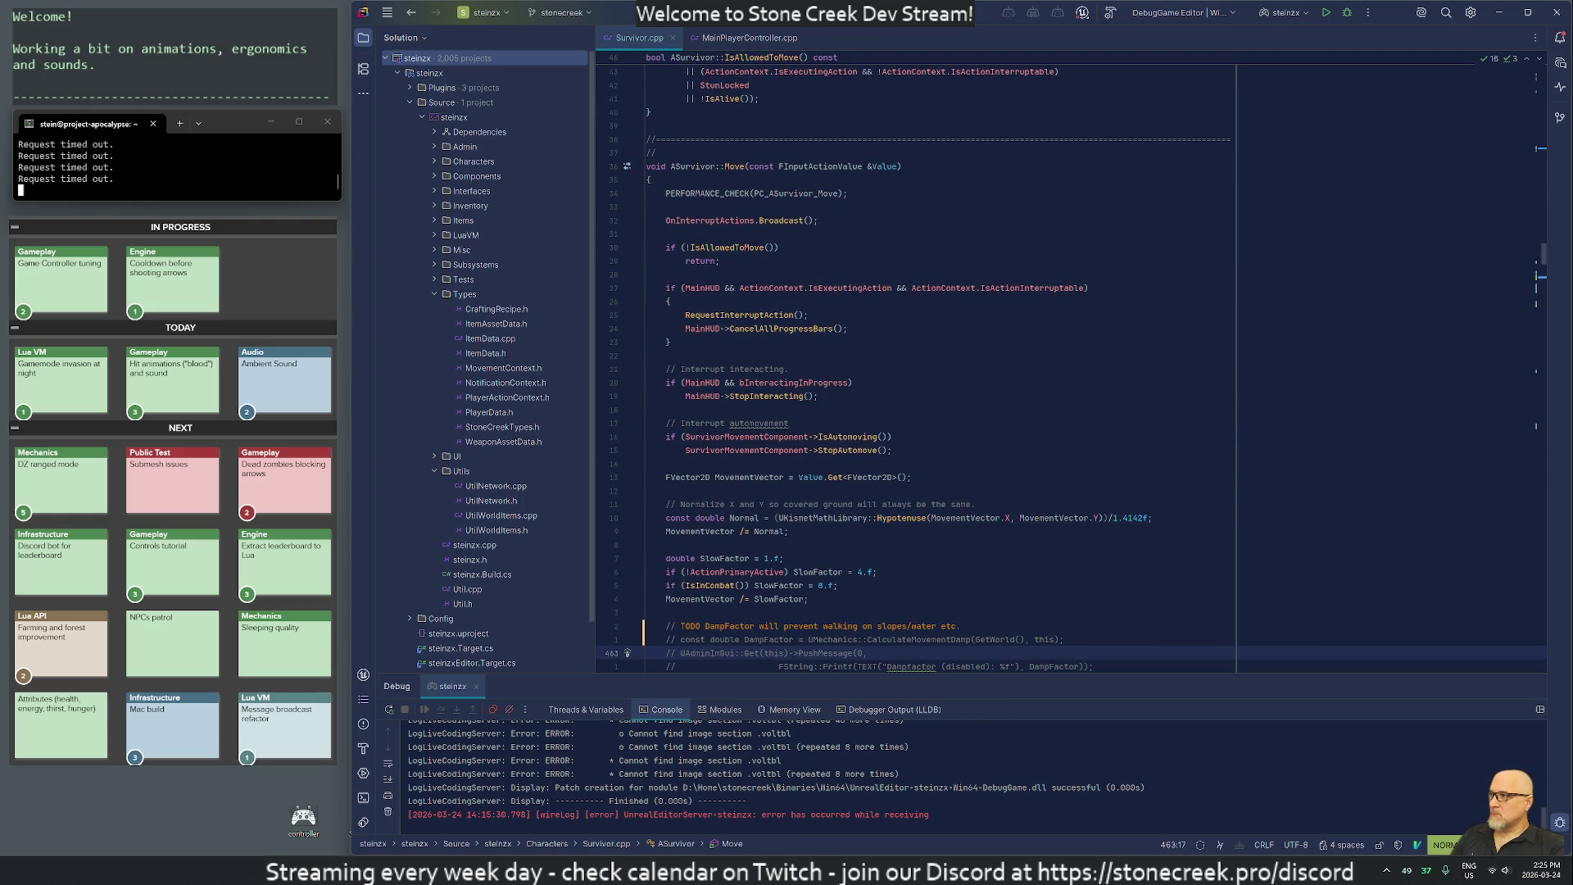
key(alt+o)
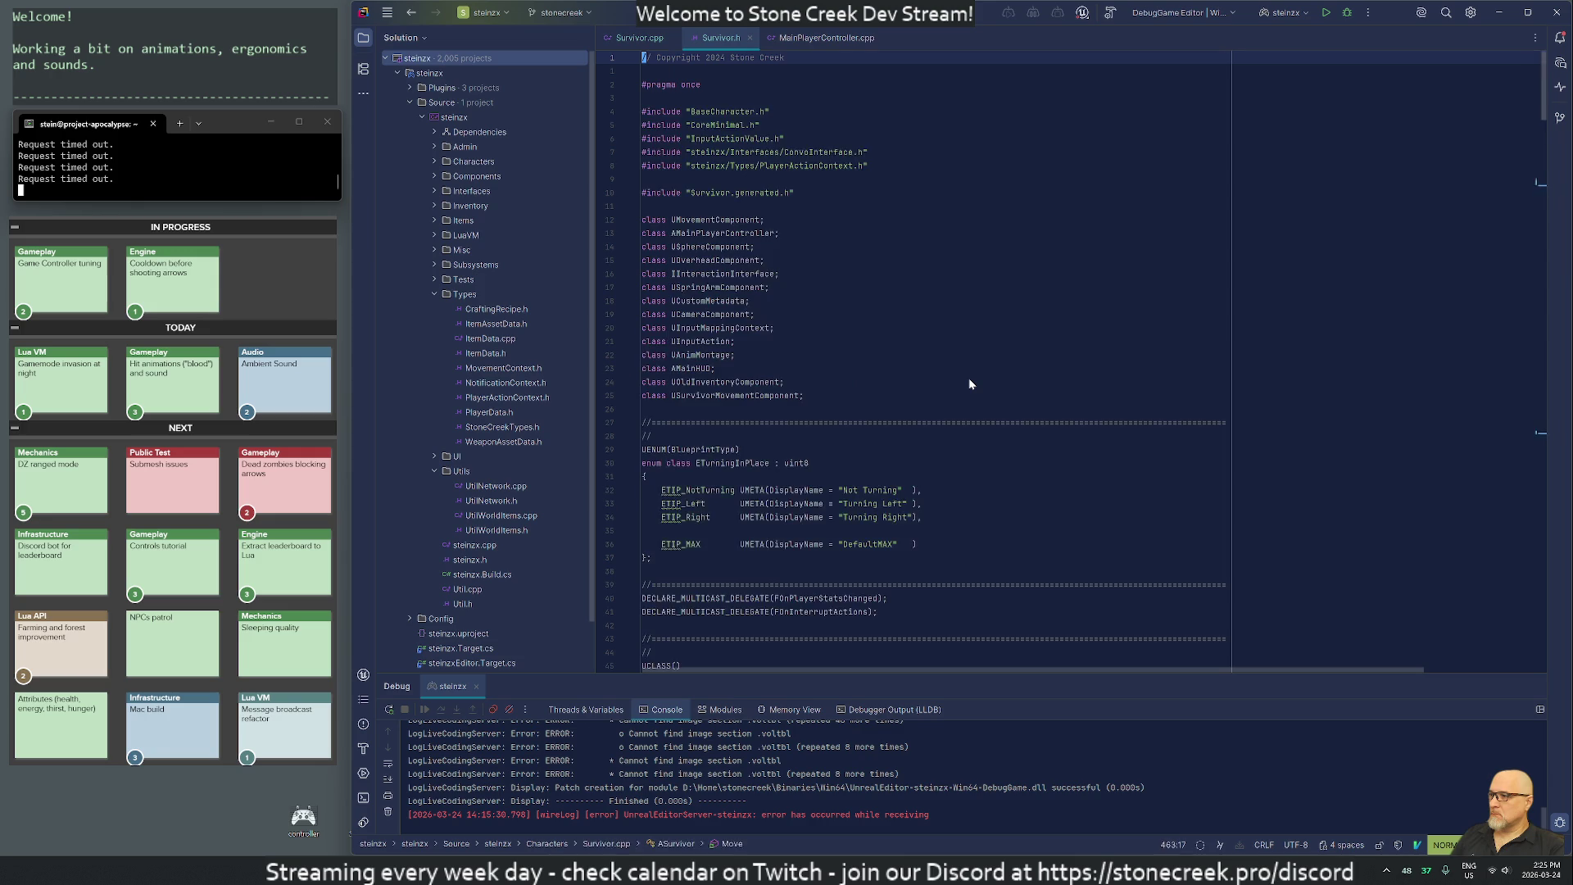
Browse Survivor.h from its end back up to the UCLASS class header.
key(j)
key(shift+g)
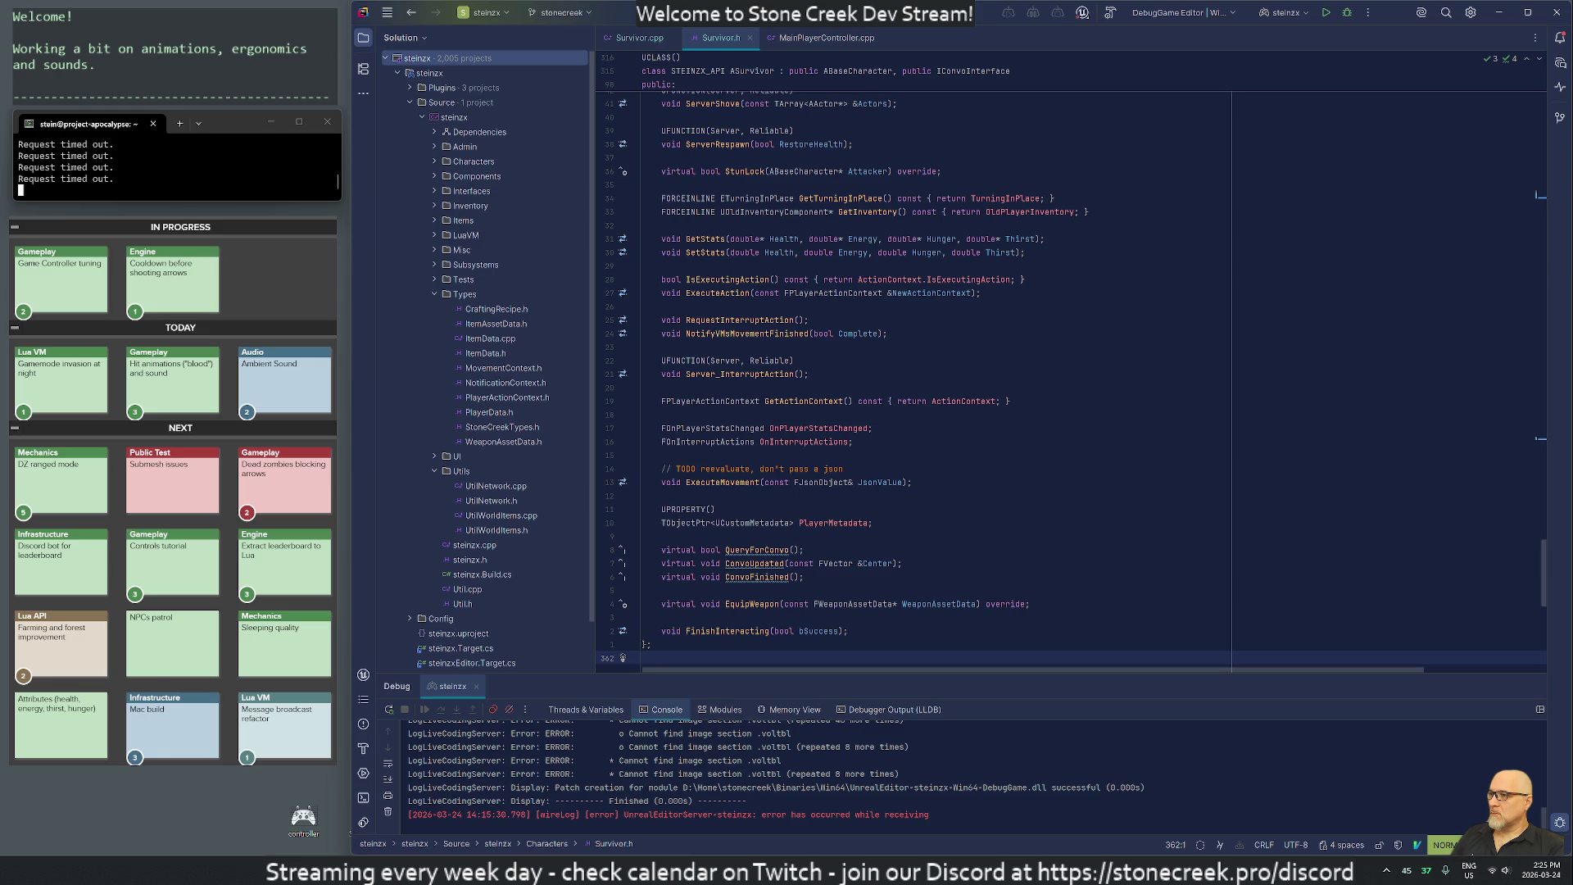
key(k)
key(k)
key(k)
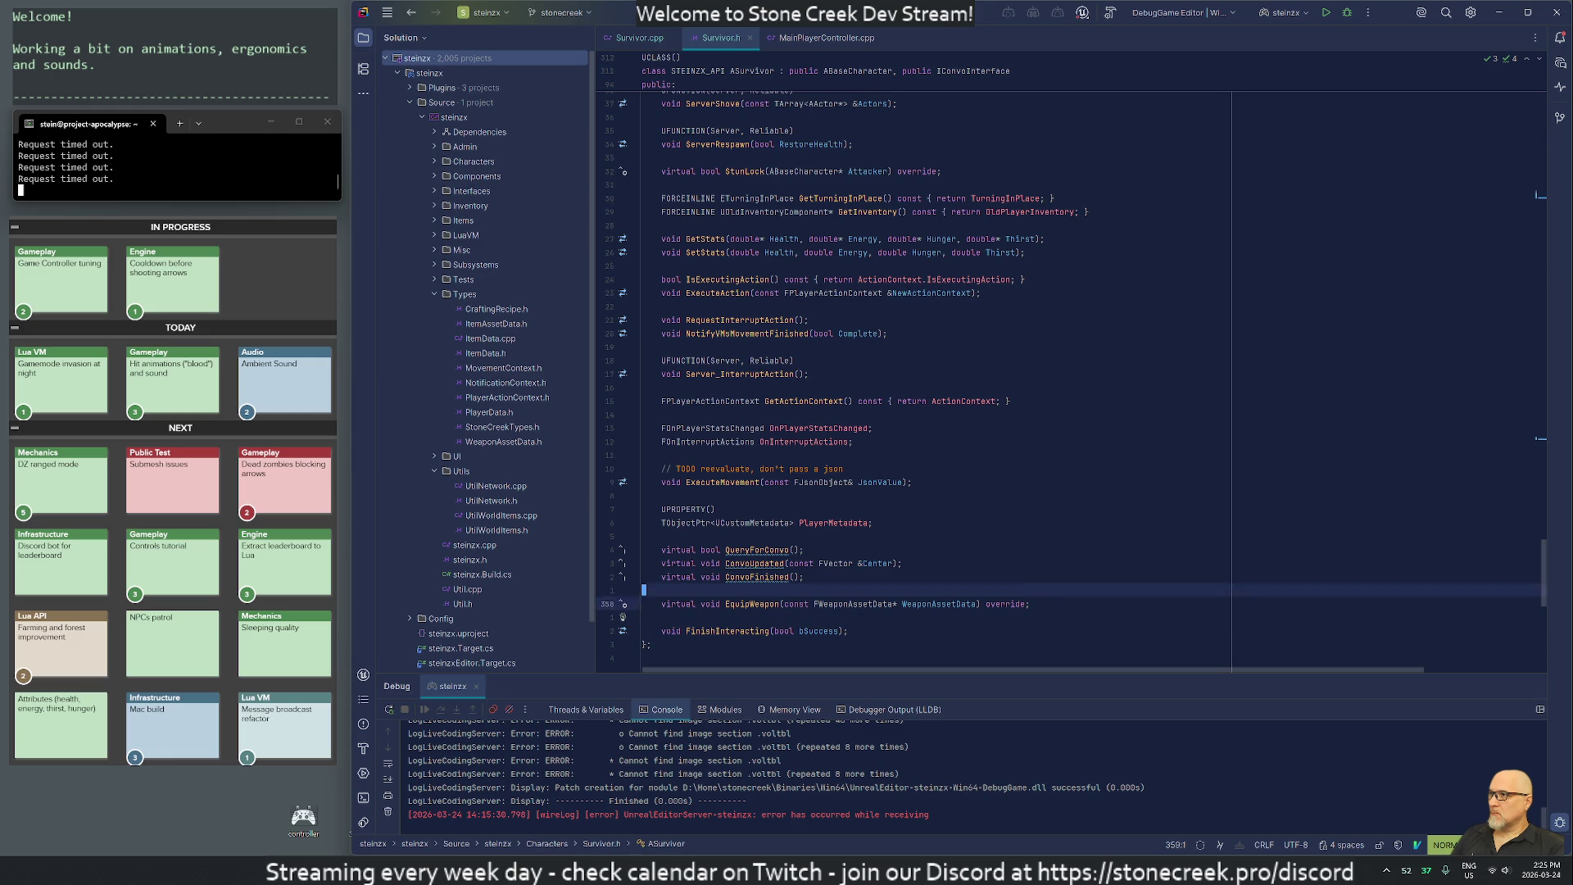
key(4)
key(6)
key(shift+g)
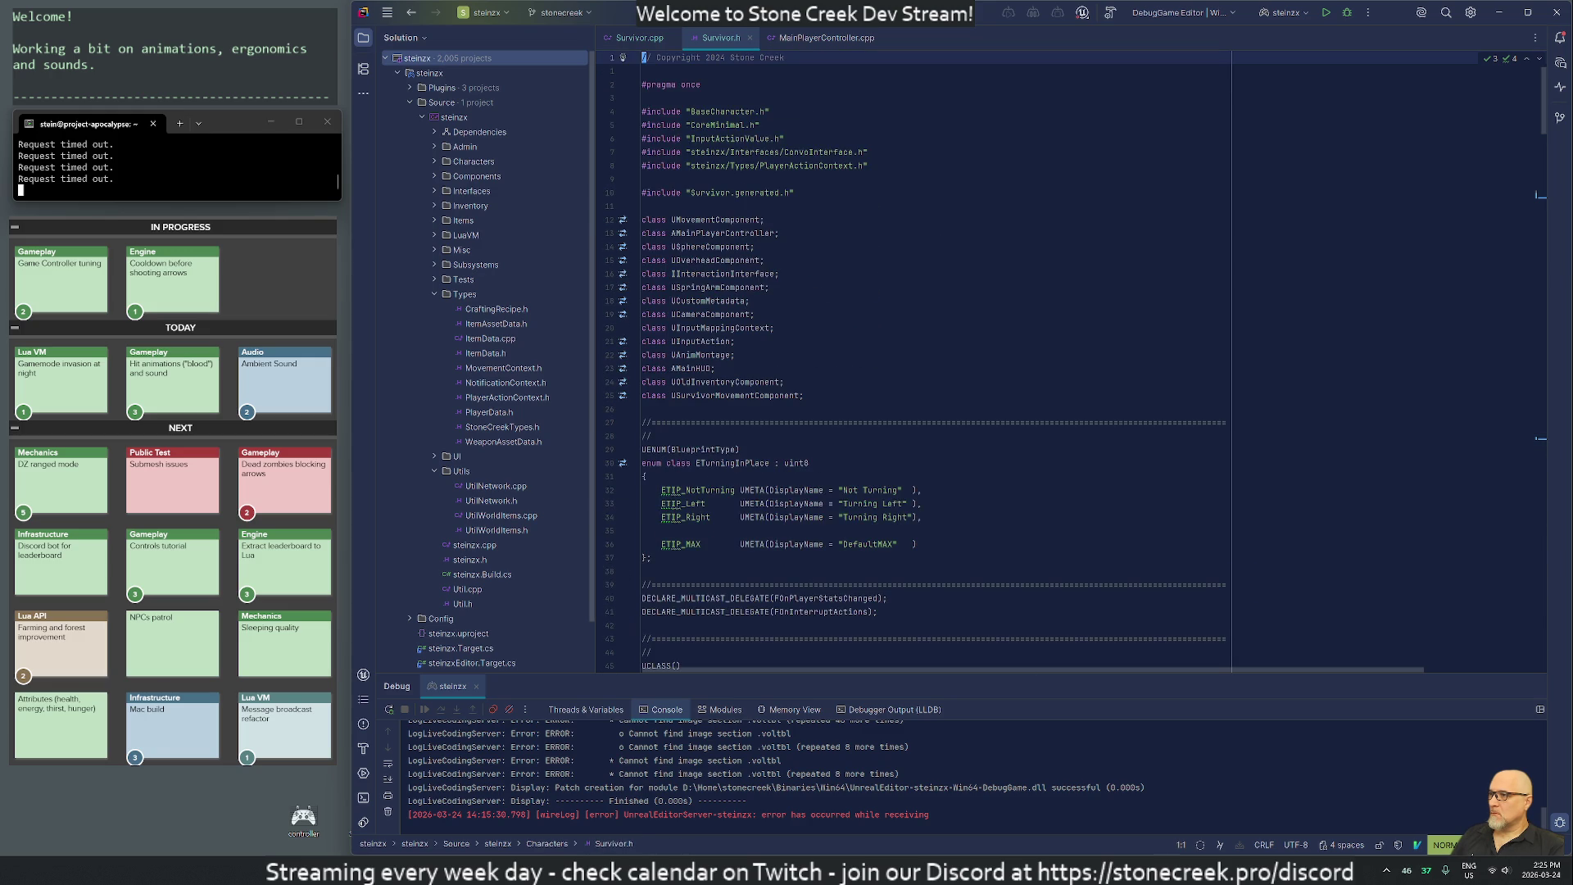
key(j)
key(j)
key(j)
Add 'bool AutorunActive = false;' below the bool action flags and close Survivor.h.
text(/boo)
key(Return)
key(j)
key(j)
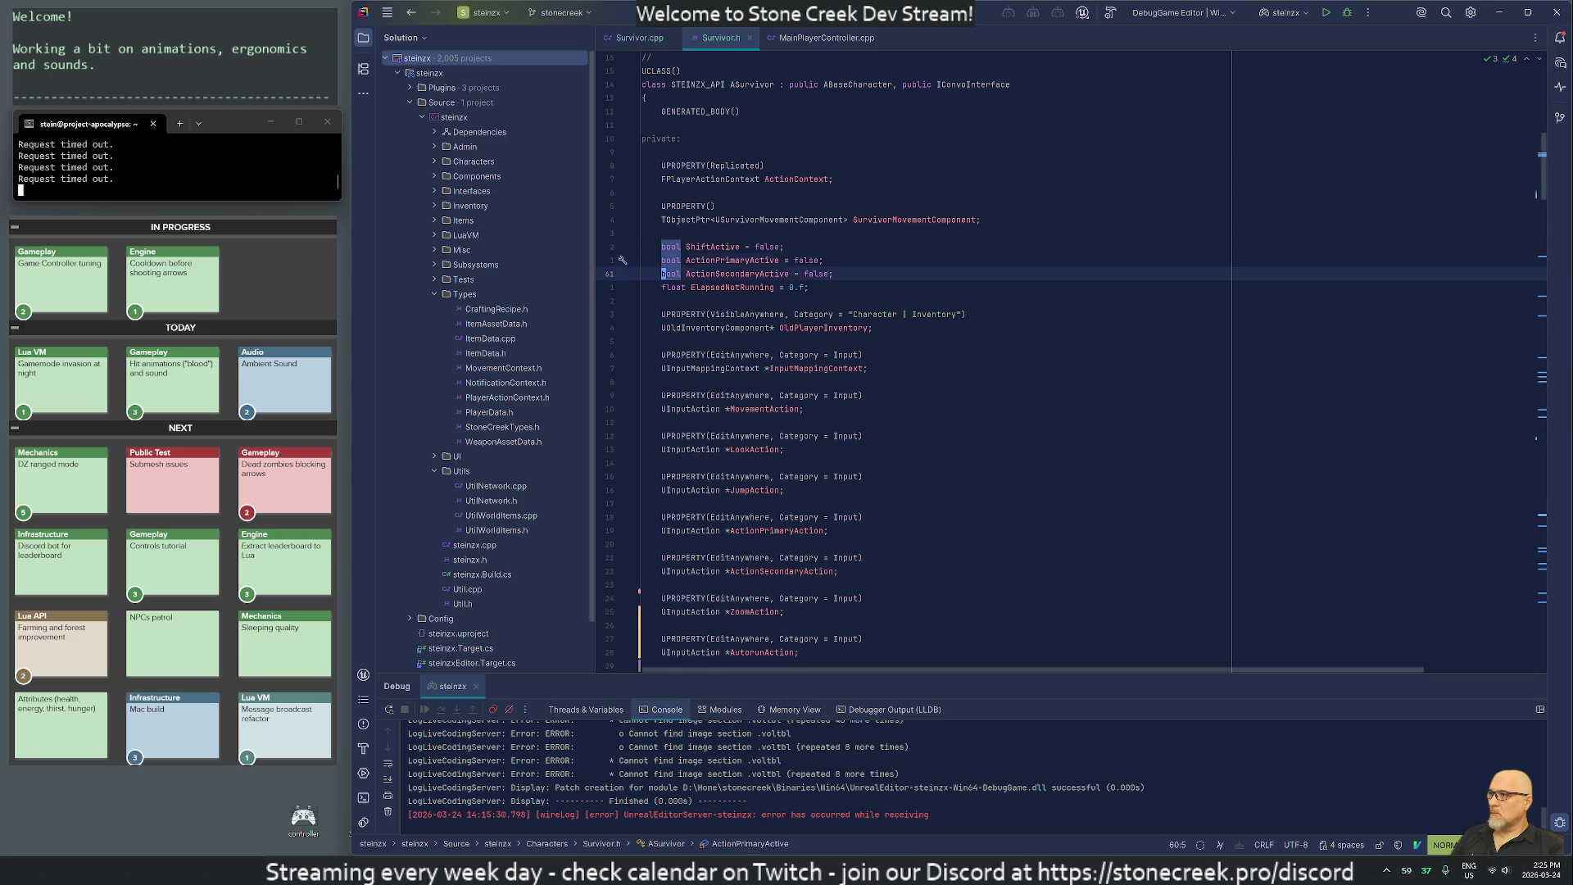
text(obool )
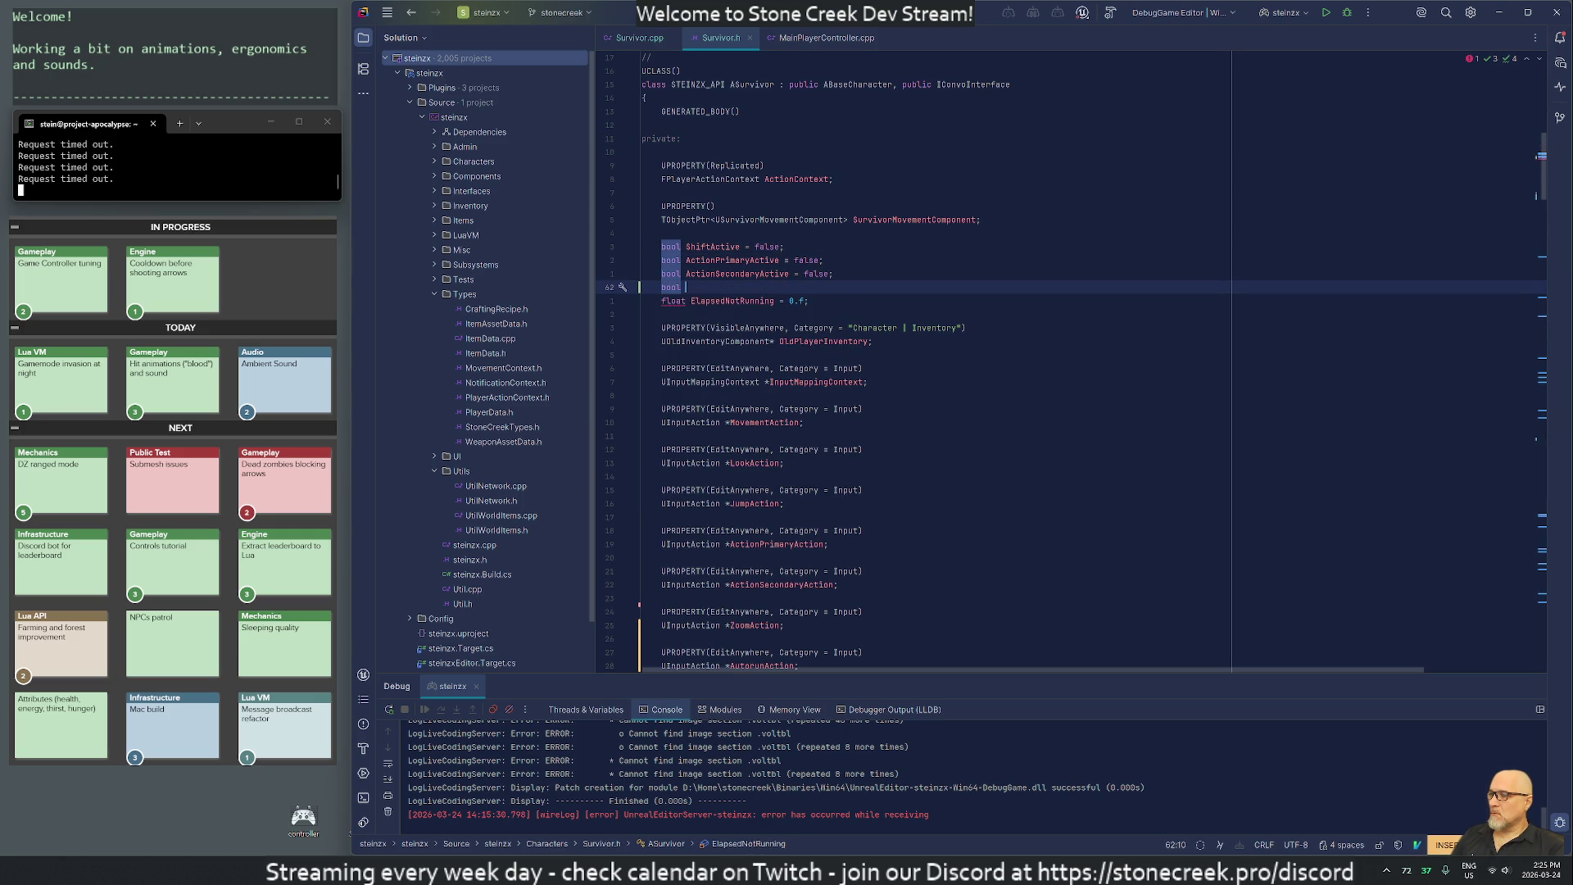
text(Autoru)
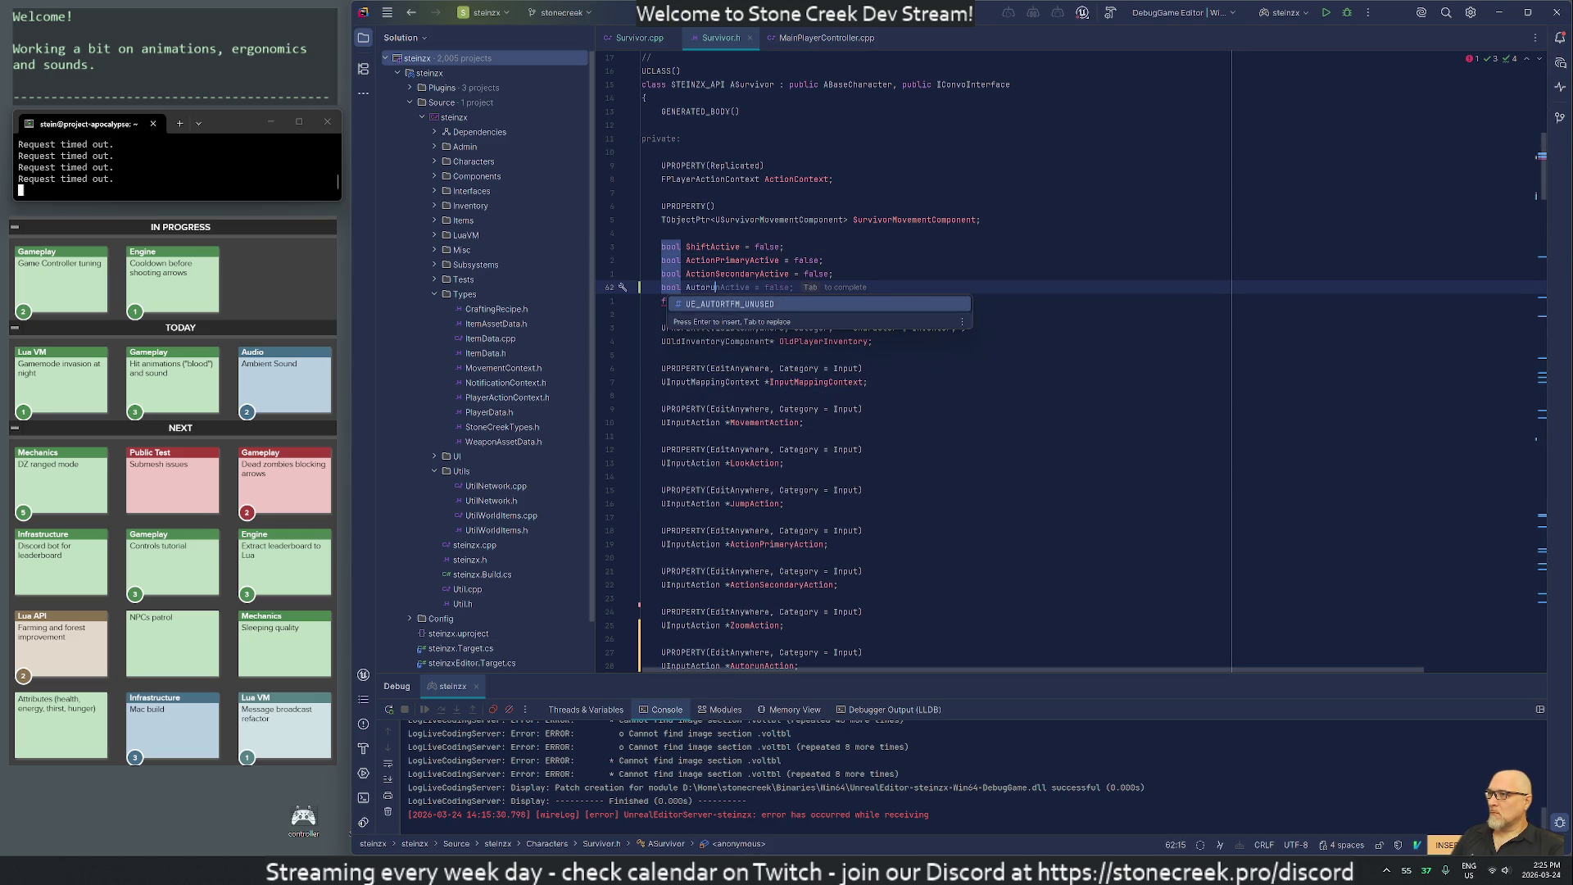
text(nActive = )
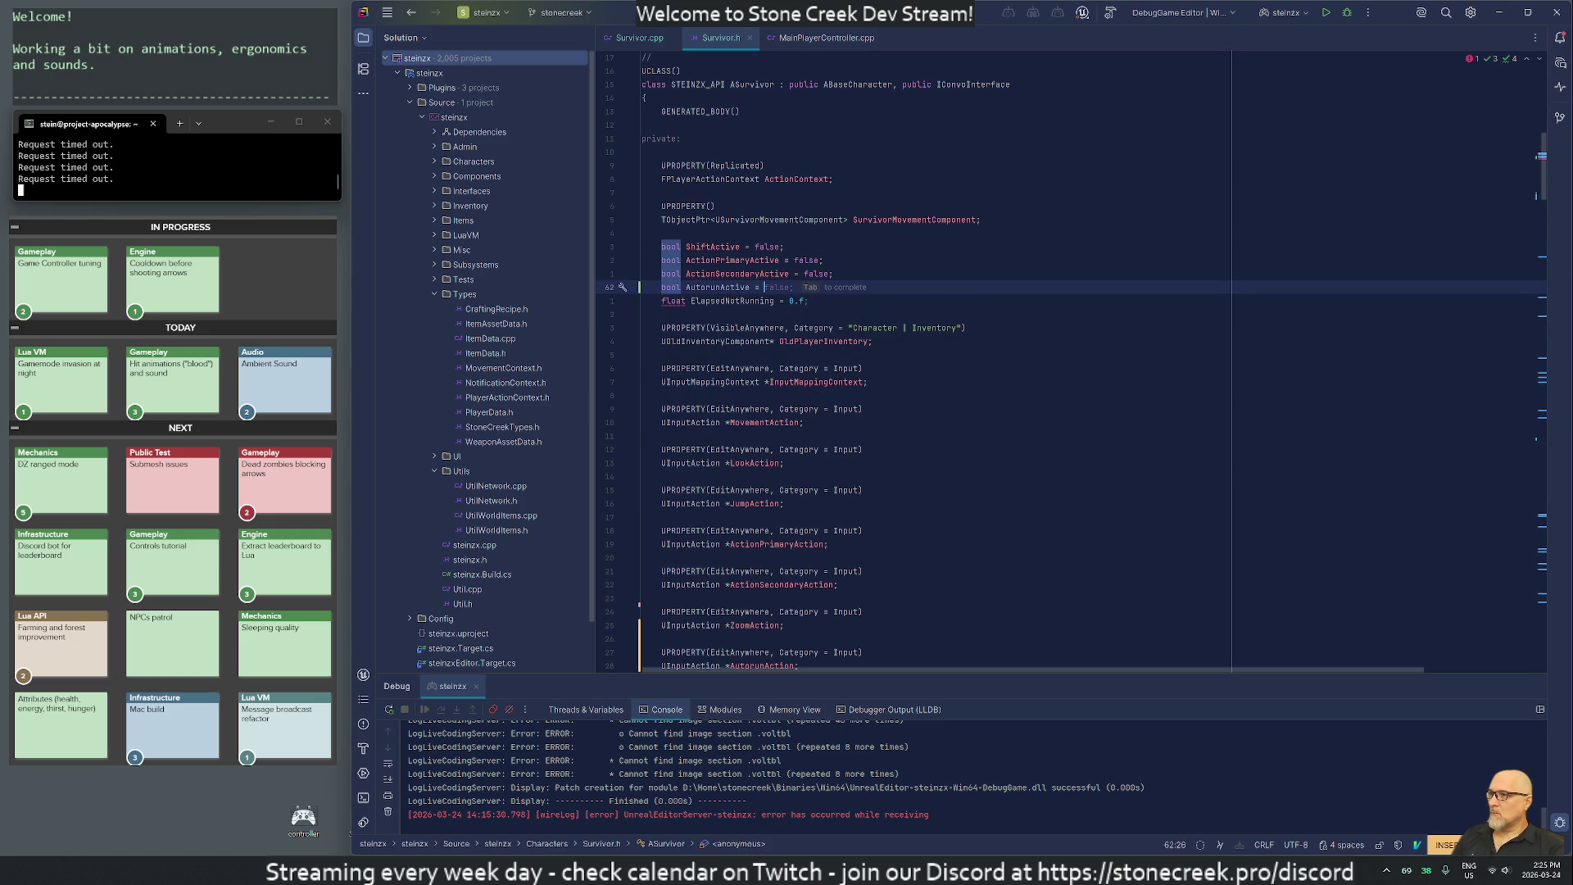
text(false;)
key(Escape)
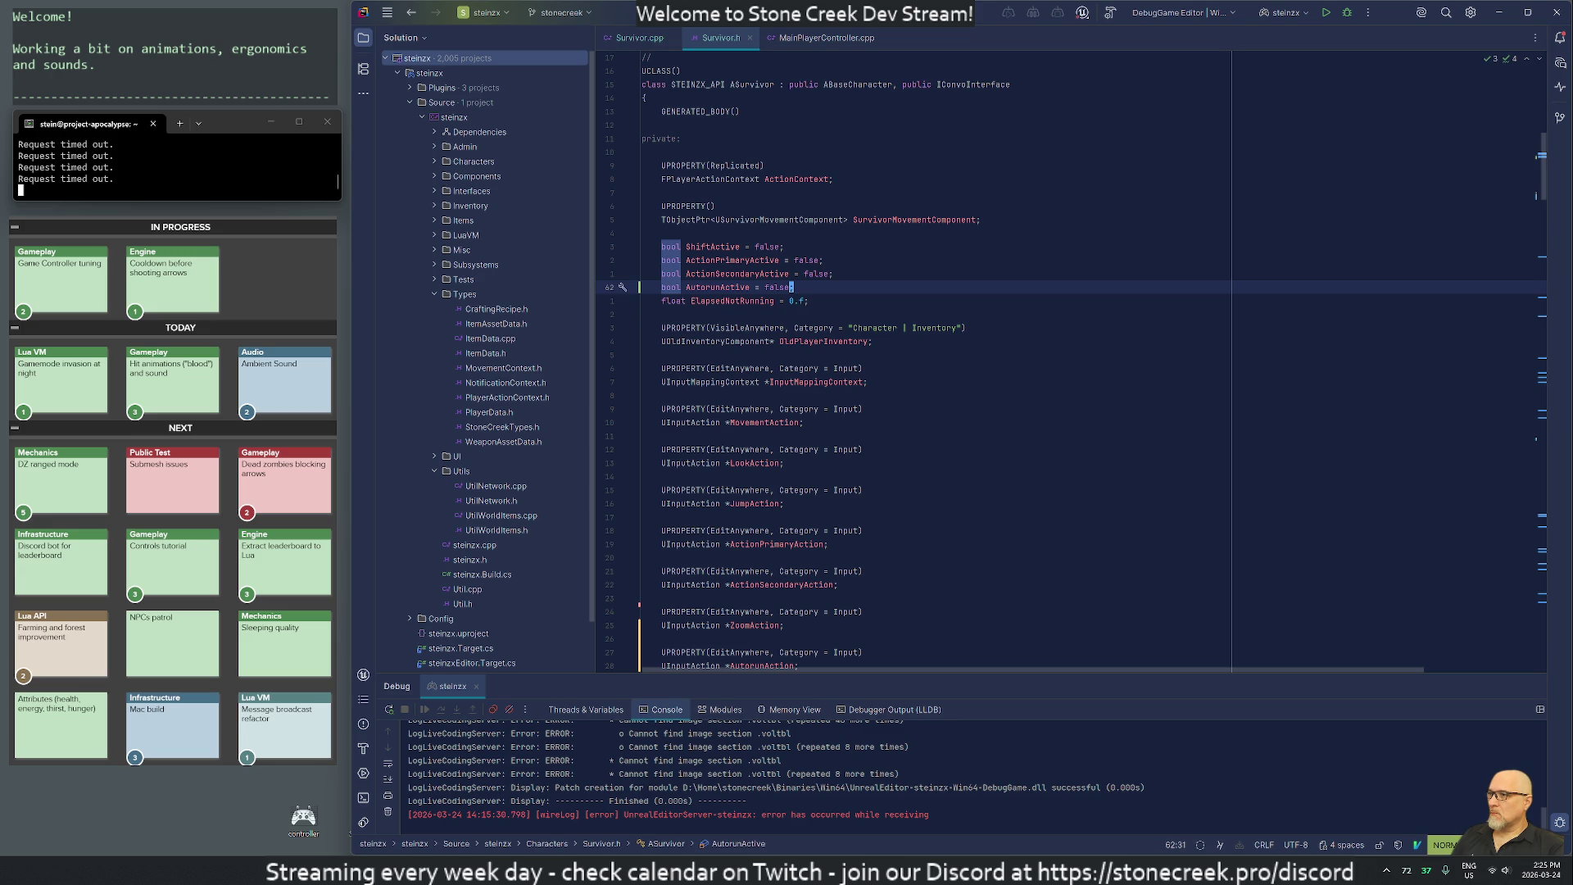
text(:q)
key(Return)
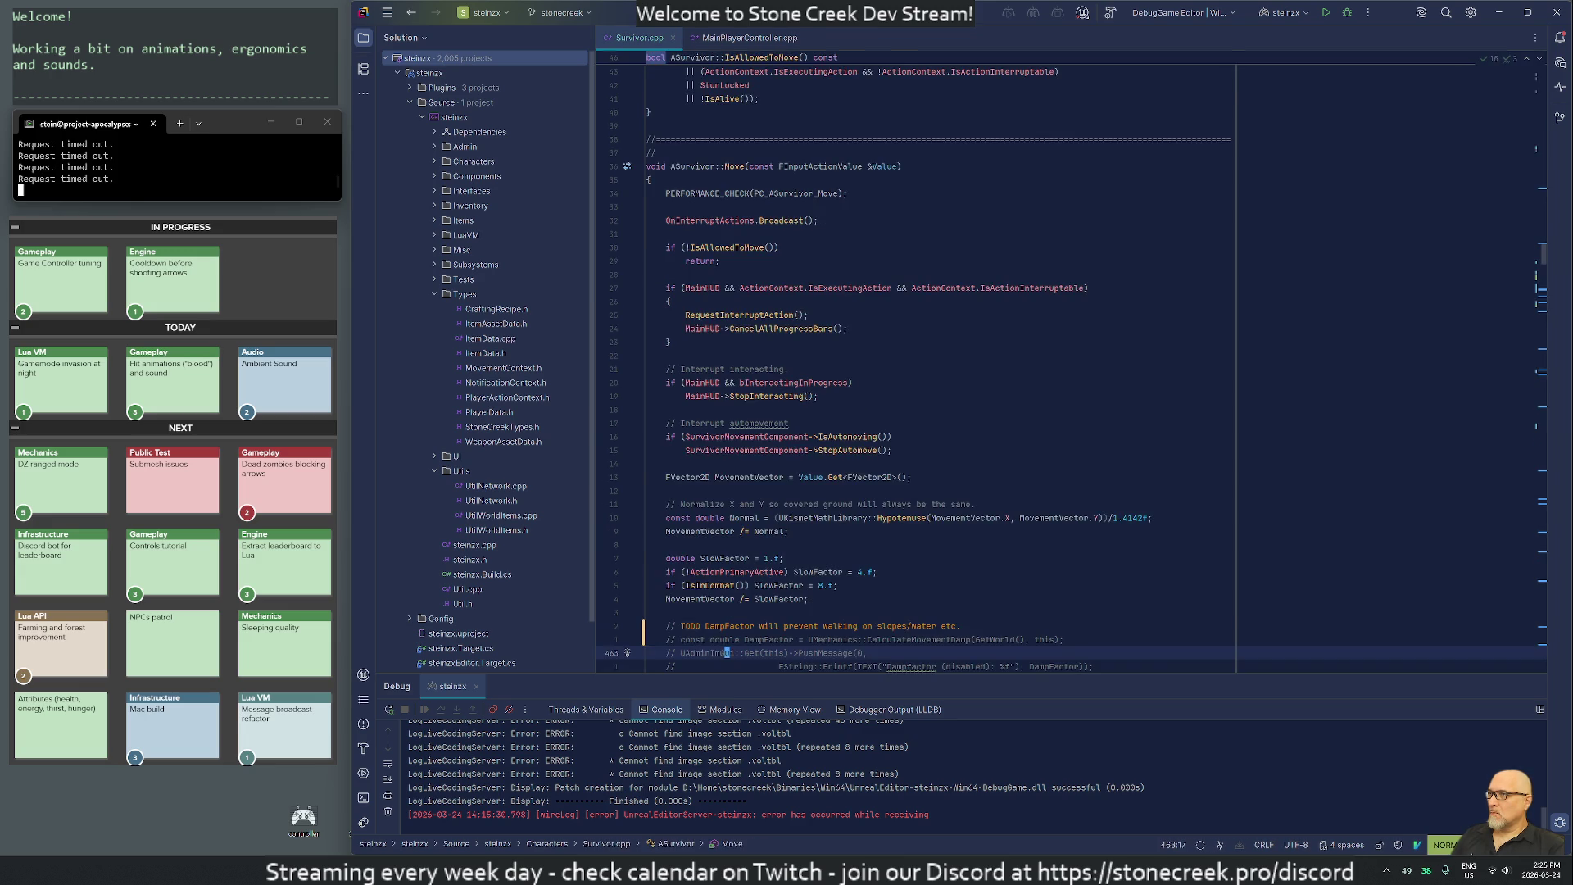
Close MainPlayerController.cpp and open a new line inside Autorun() in Survivor.cpp.
text(:q)
key(Return)
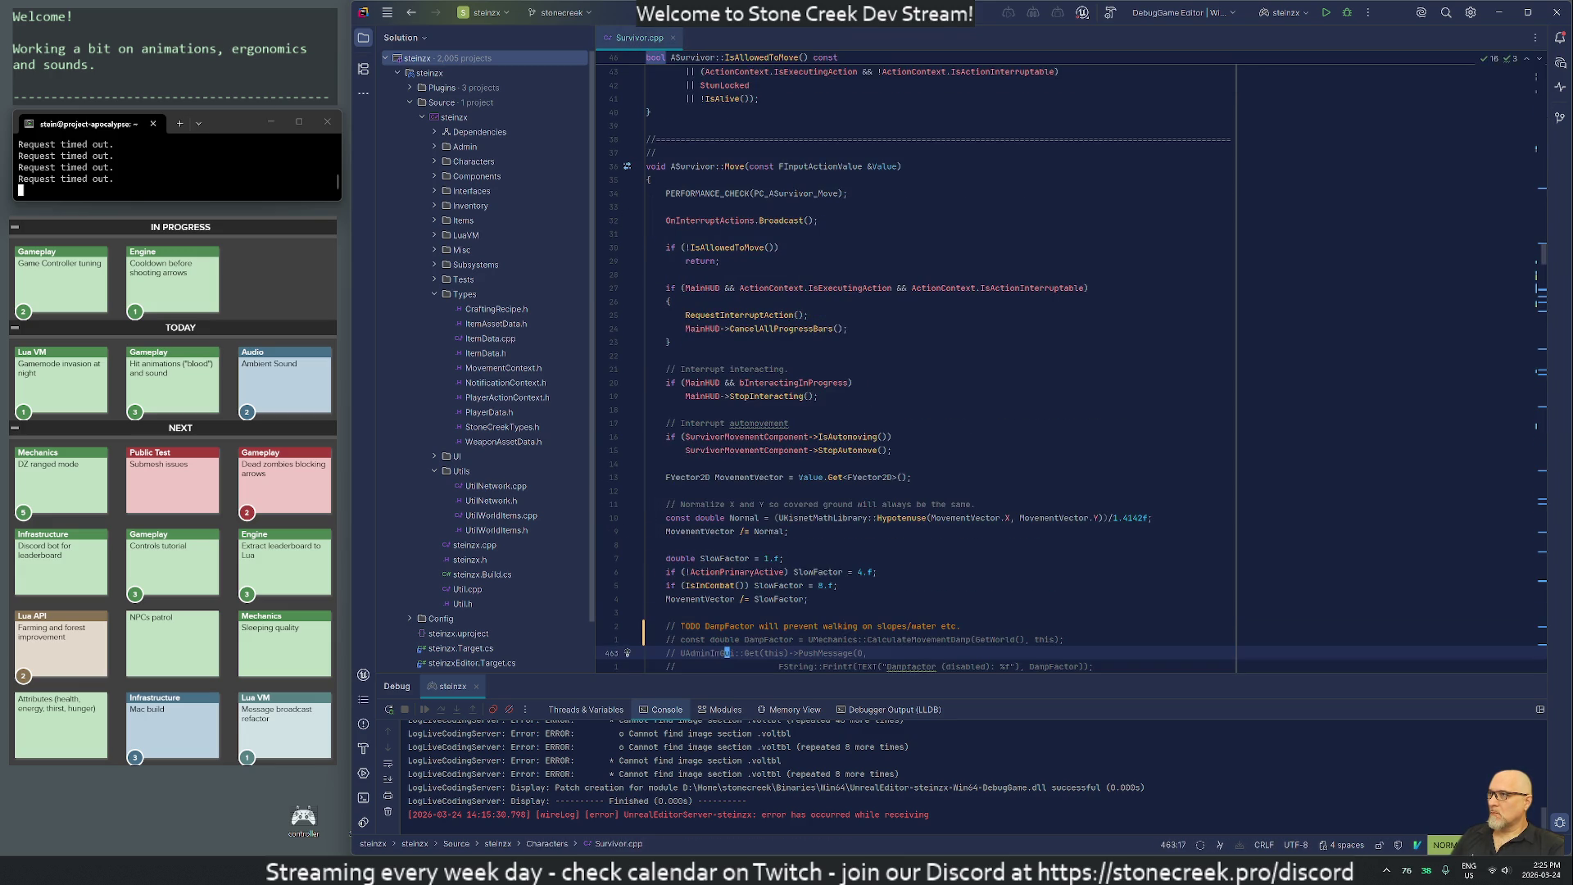
key(k)
key(k)
text(/autorun)
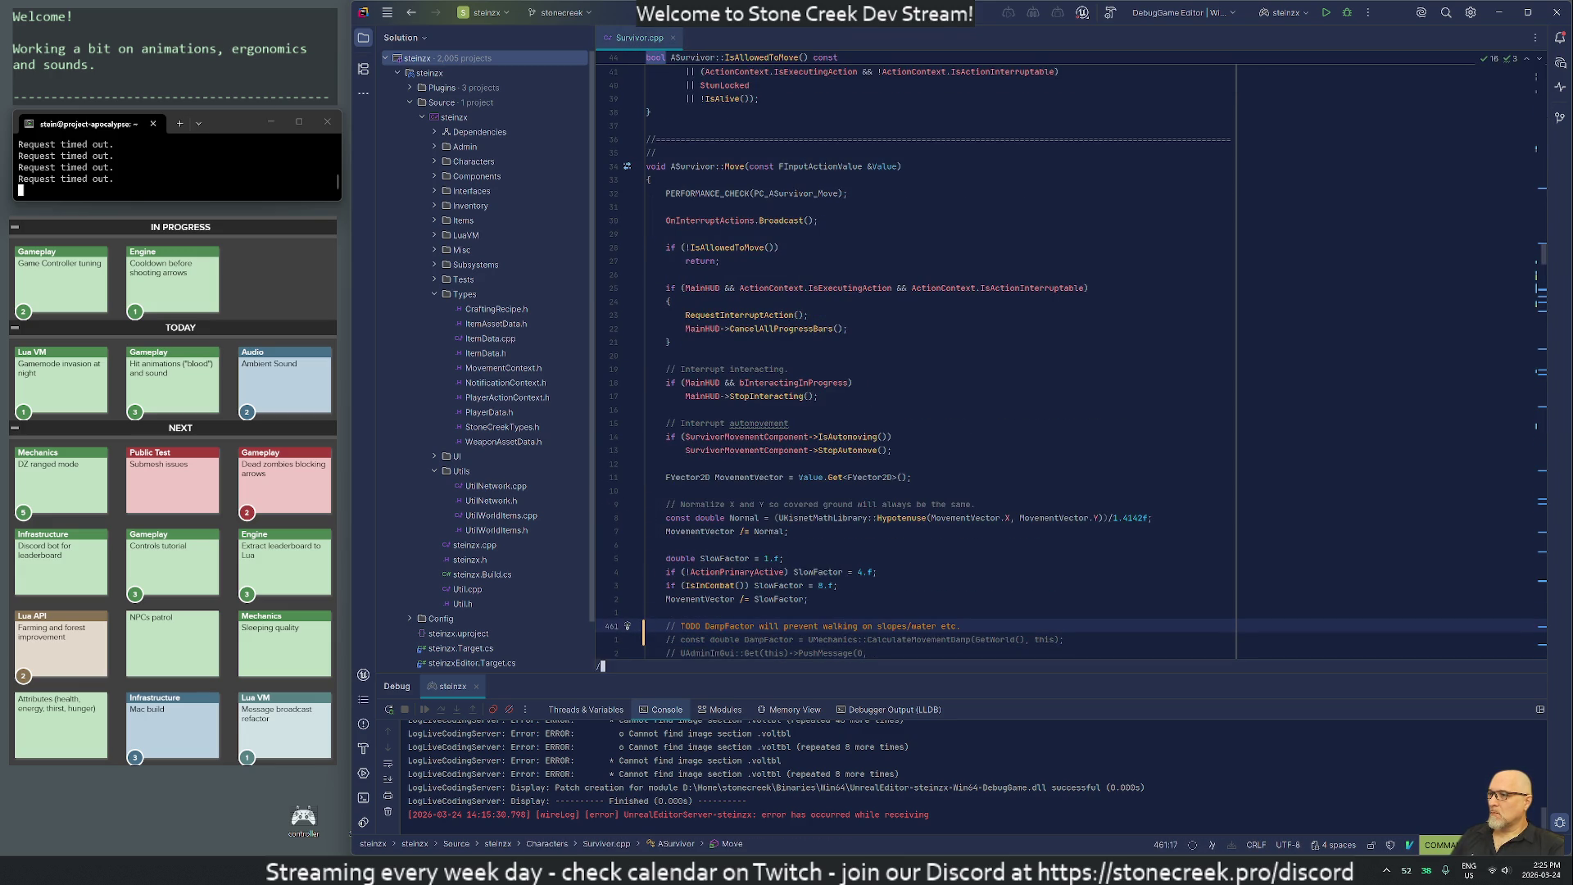
key(Return)
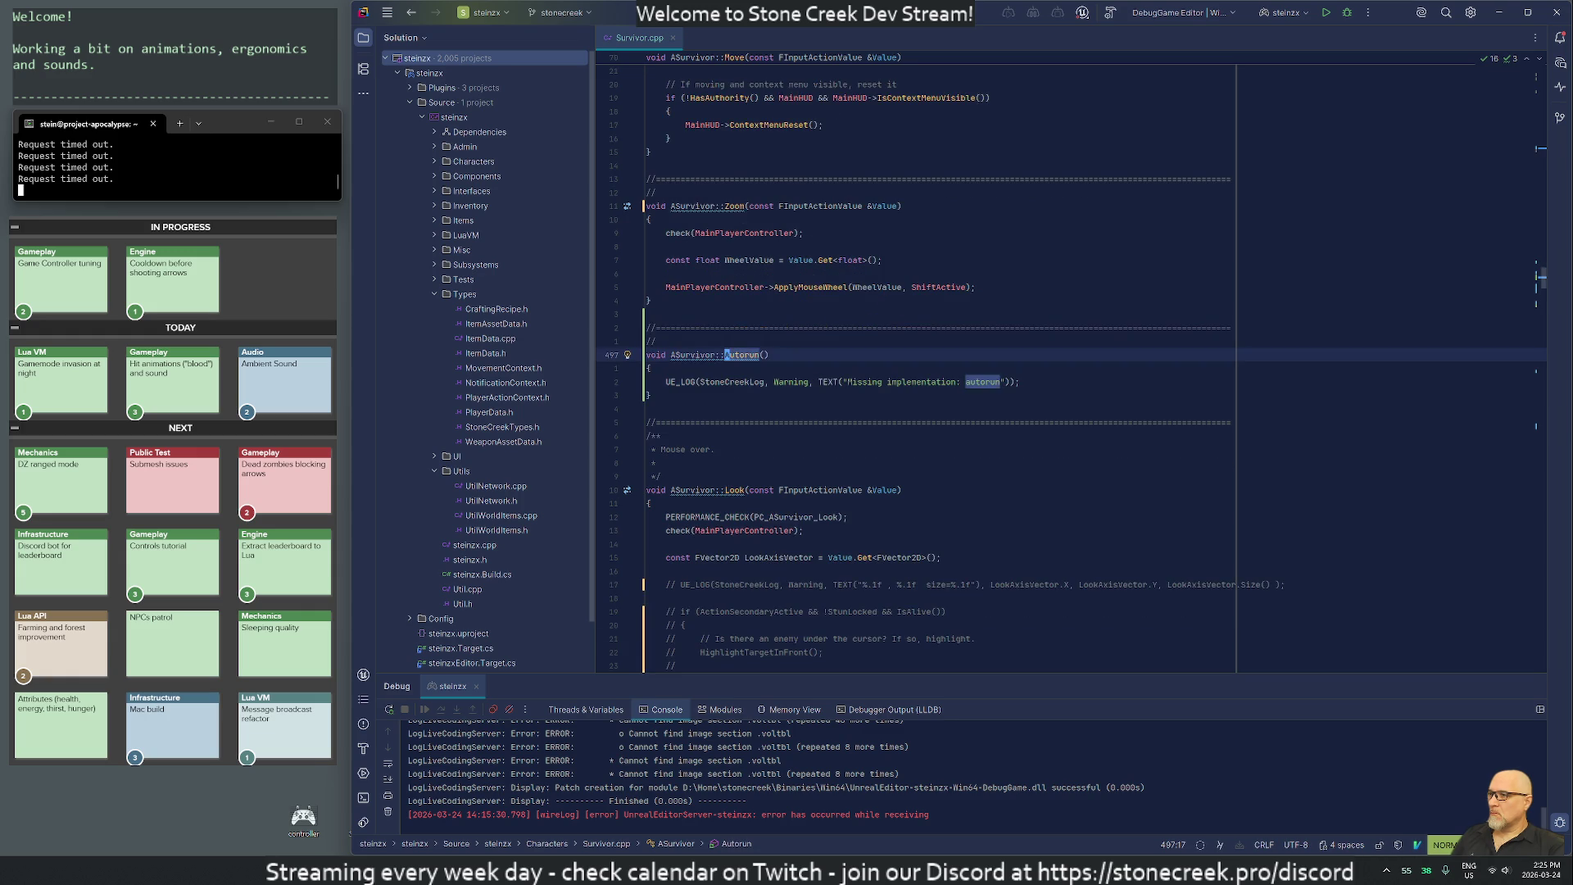
key(j)
key(o)
key(ctrl+v)
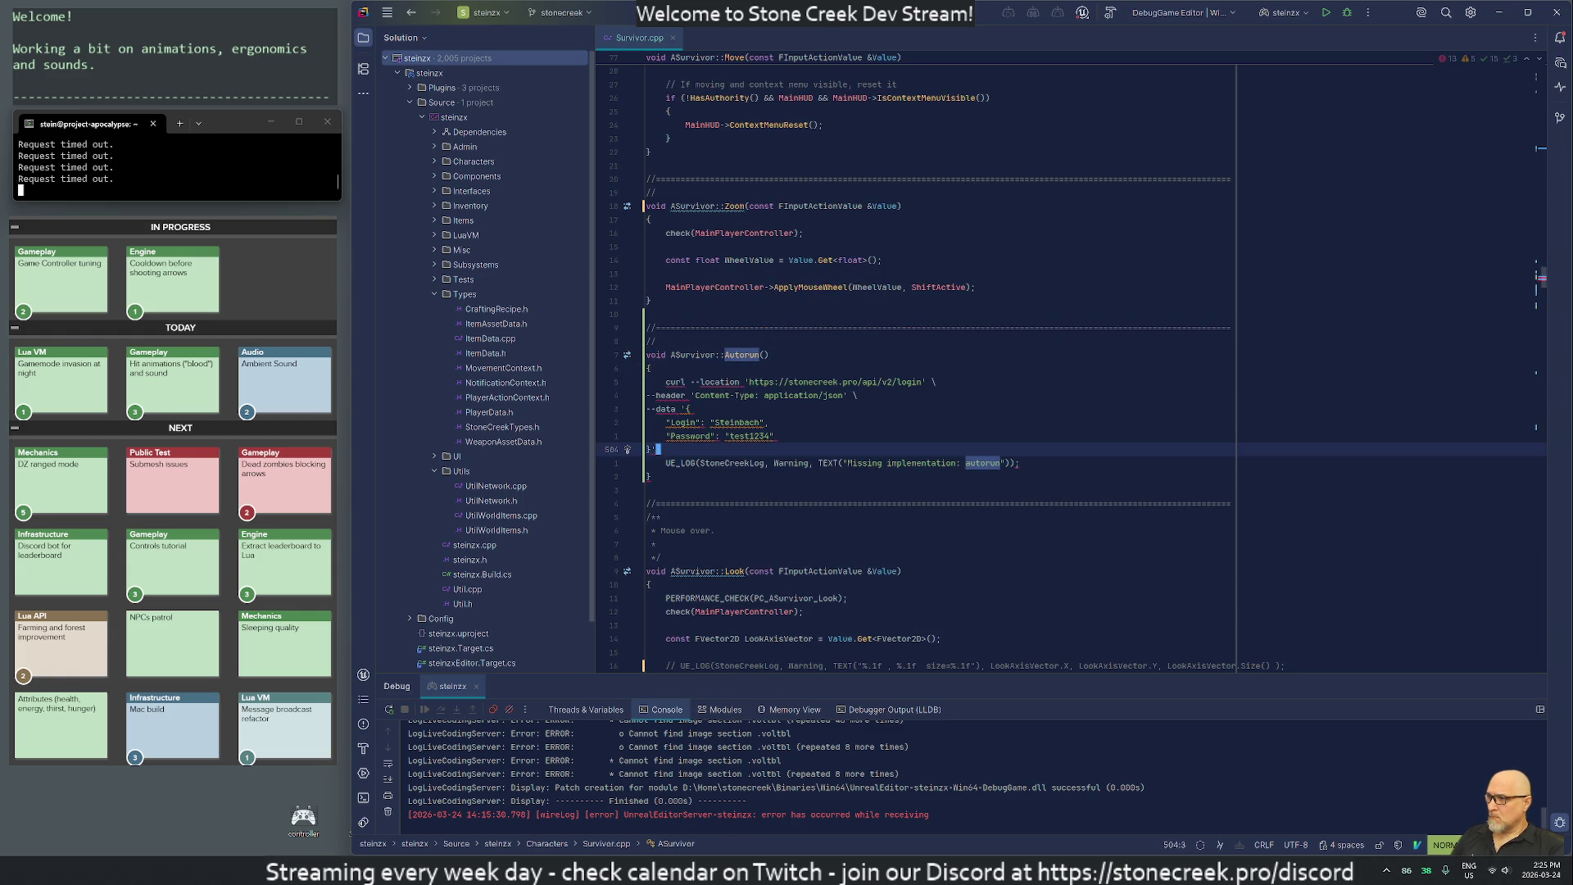
key(ctrl+z)
Write 'AutorunActive = !AutorunActive;' and delete the missing-implementation UE_LOG line.
text(A)
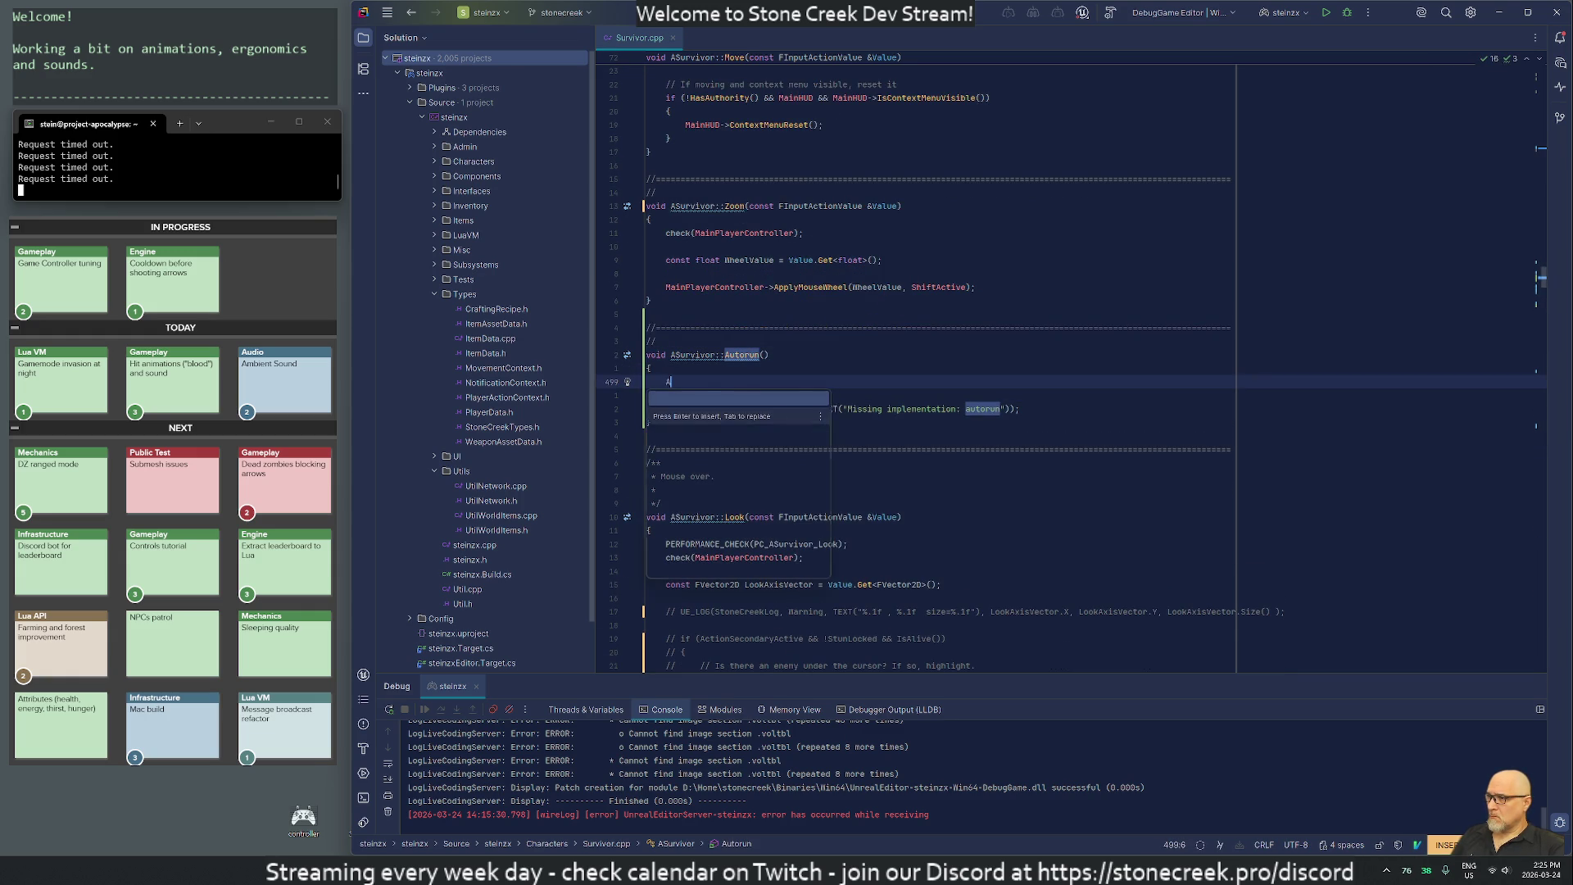
text(utorunac)
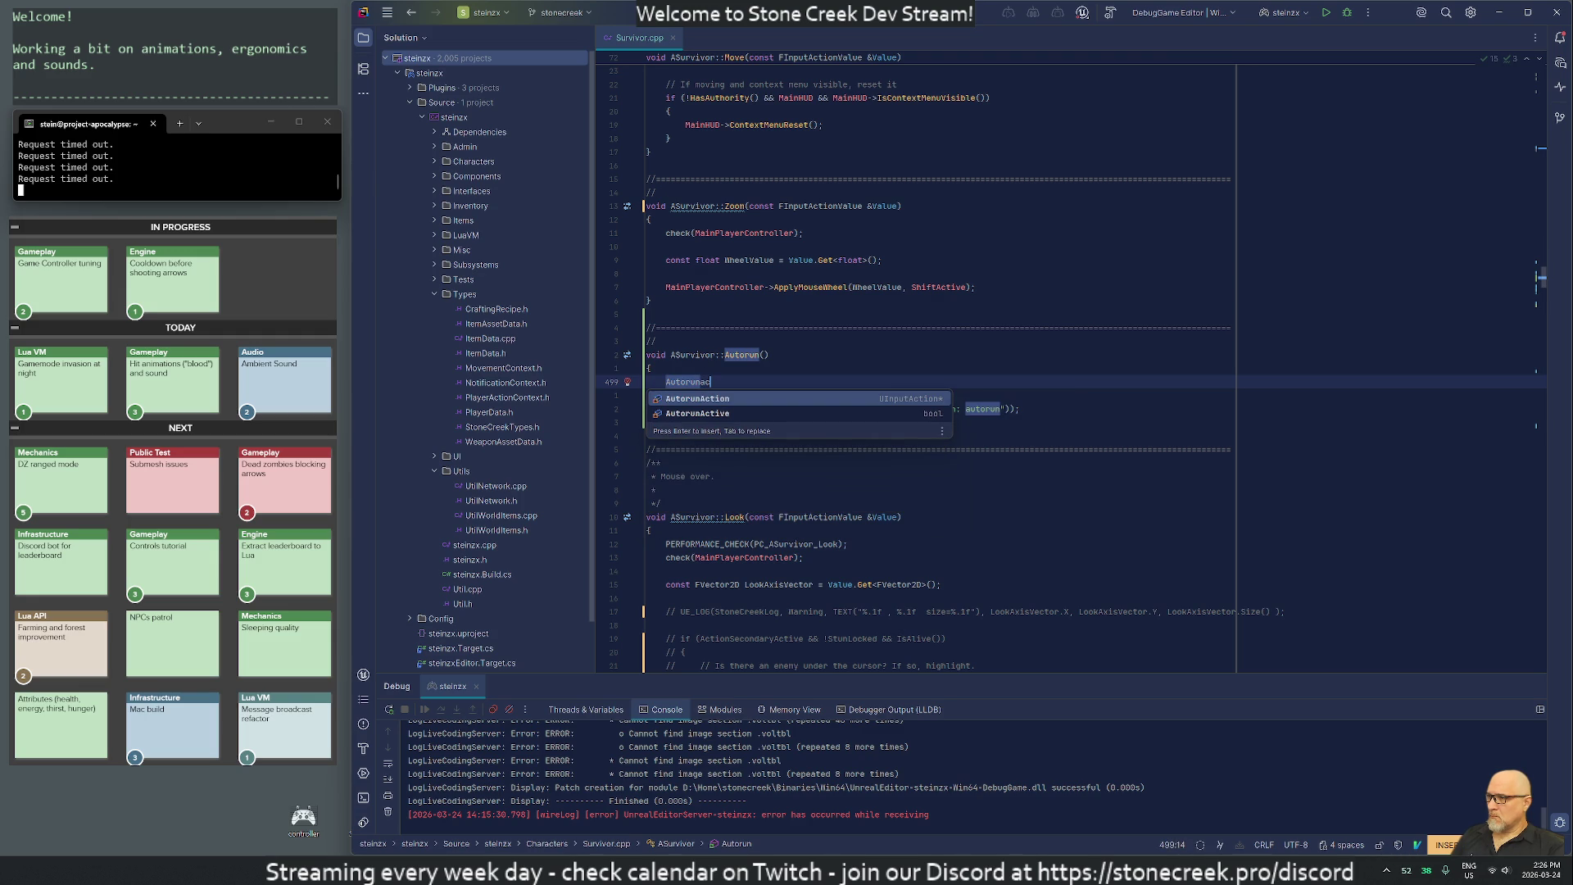
key(Down)
key(Return)
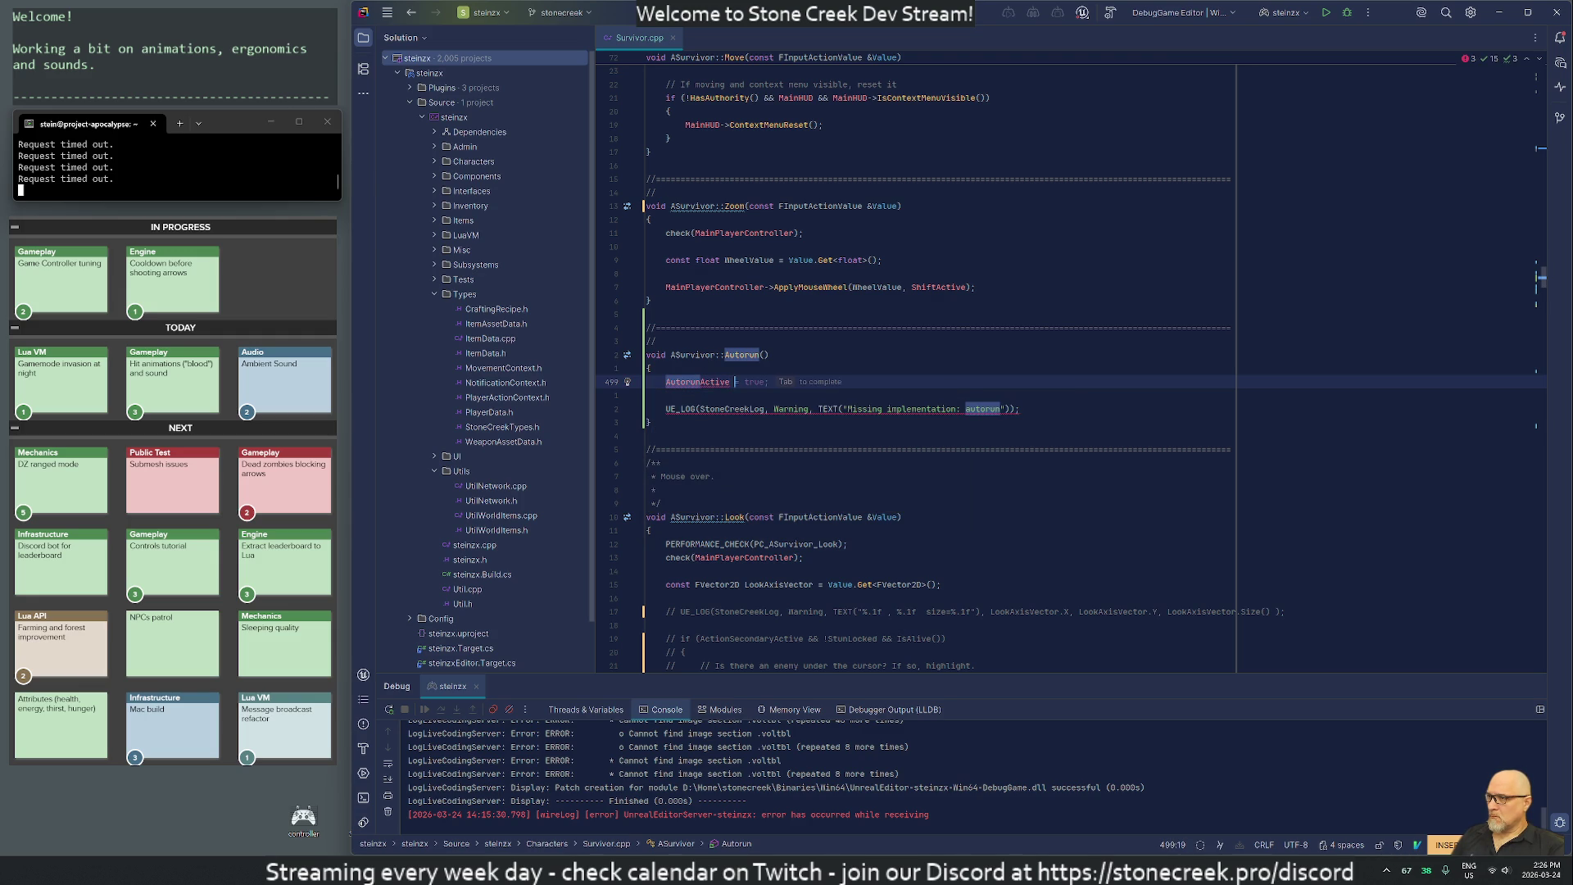
text(= )
text(!A)
key(Return)
text(;)
key(Escape)
key(j)
key(d)
key(d)
key(d)
key(d)
text(k:)
key(Escape)
Search for the move binding, jump to ASurvivor::Move and read through its body.
key(g)
key(g)
text(/move)
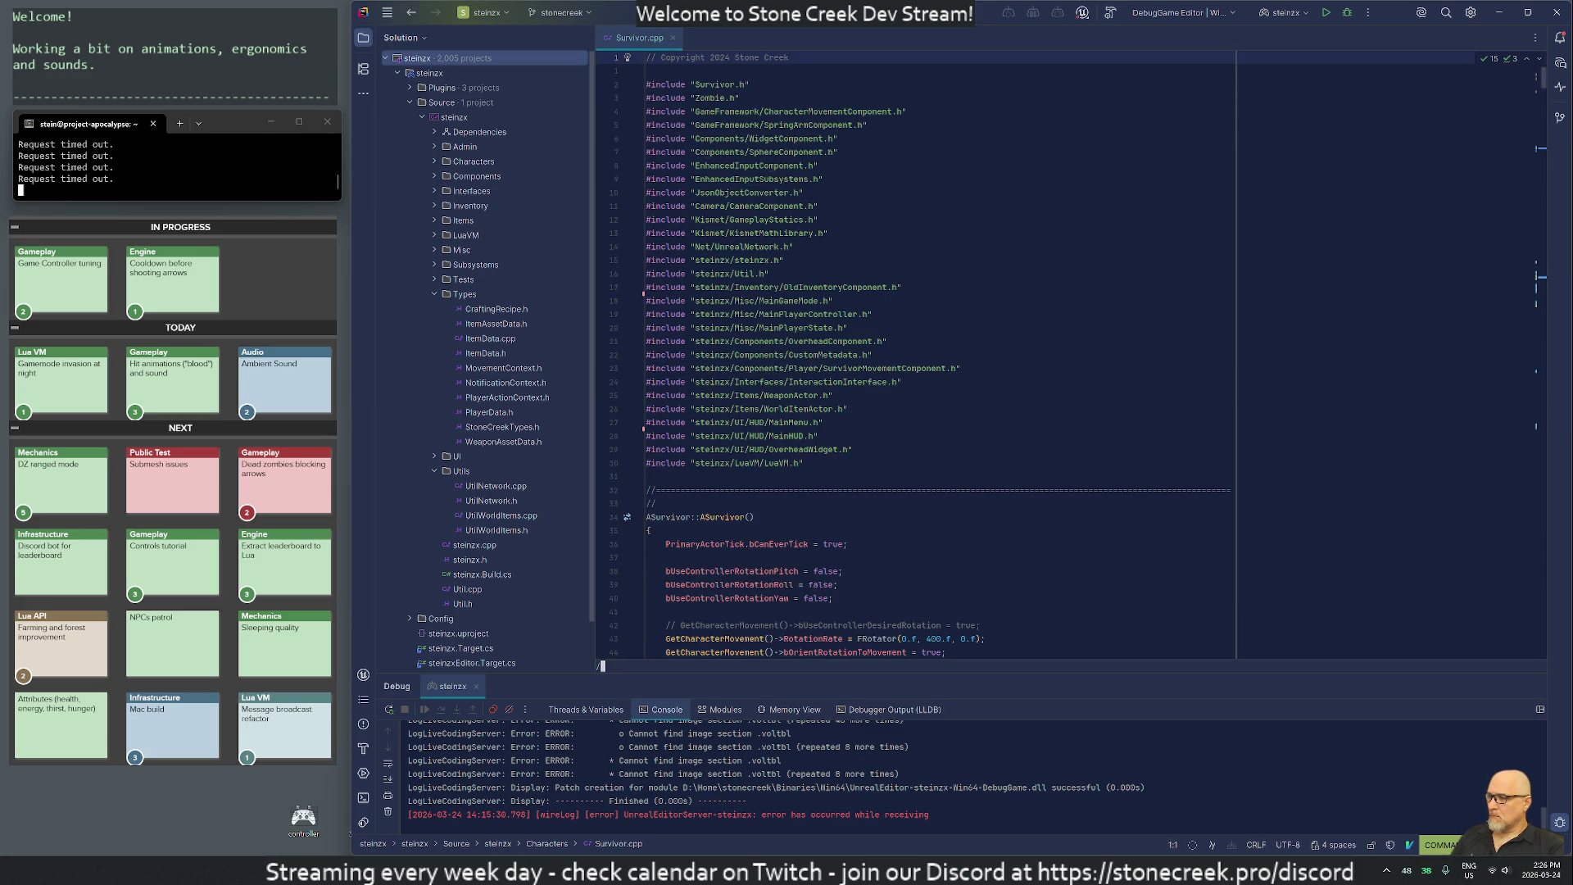
key(Return)
key(n)
key(n)
key(n)
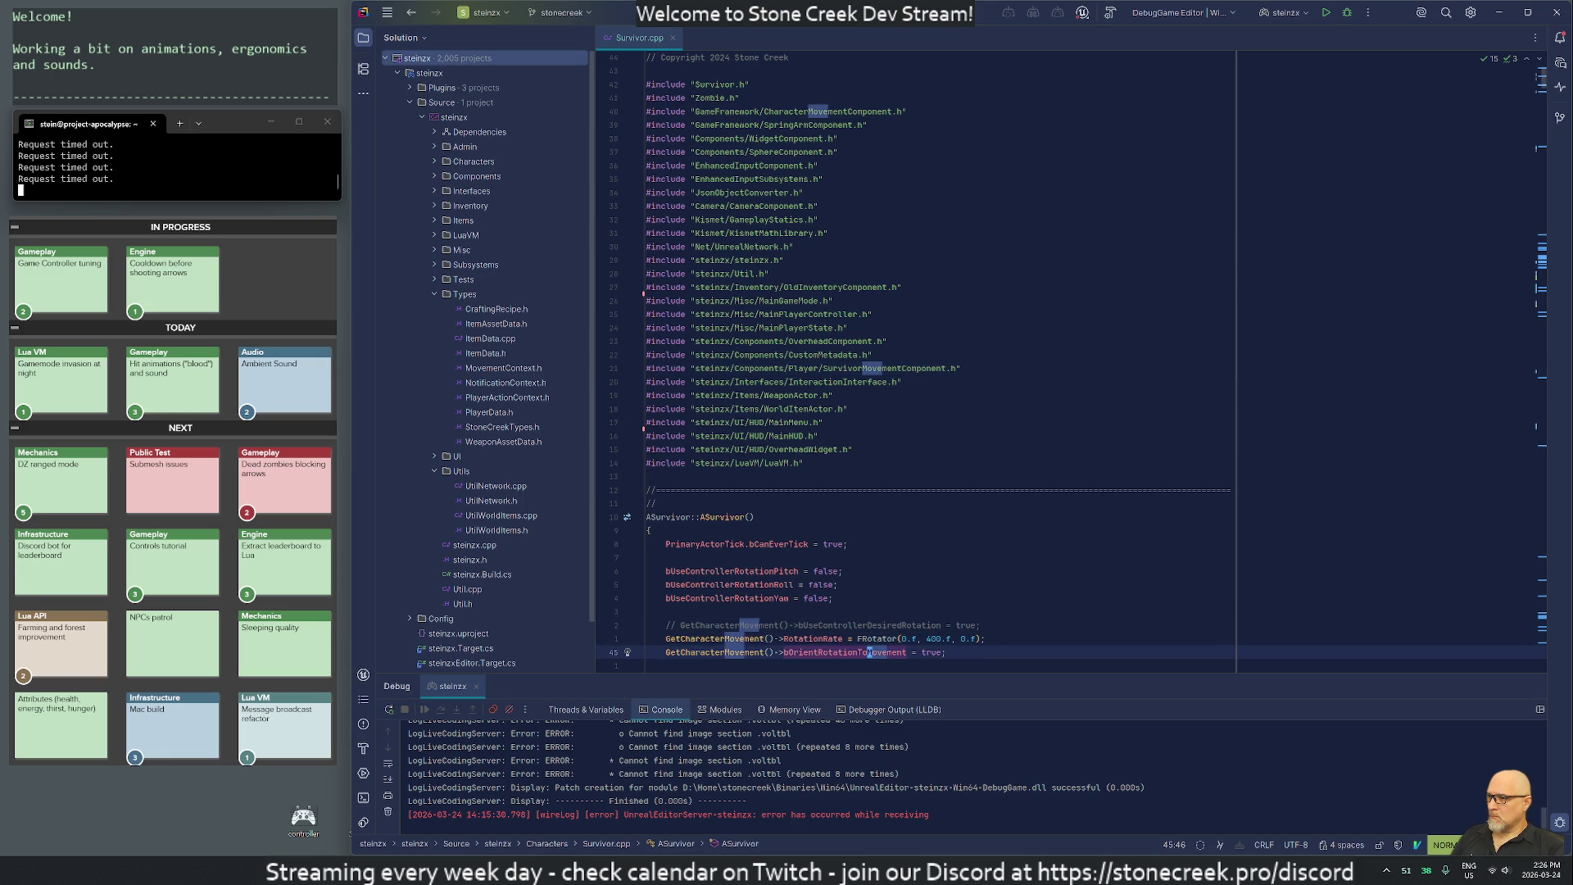
key(j)
key(j)
key(j)
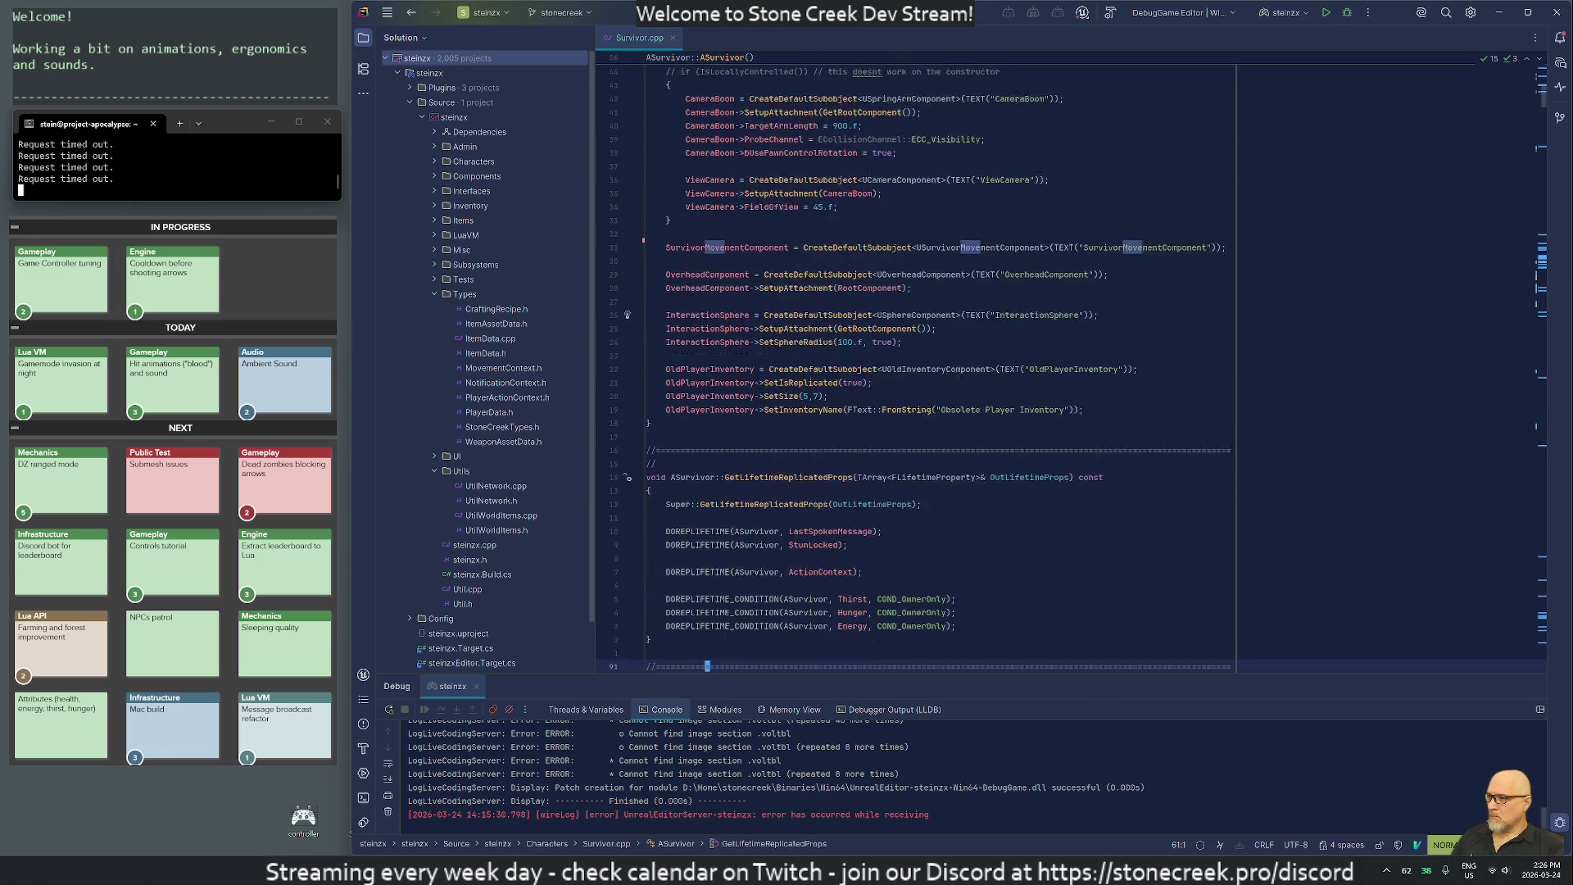
text(/mov)
key(Return)
key(w)
key(w)
key(w)
key(w)
key(w)
key(w)
key(g)
key(d)
key(j)
key(j)
key(j)
key(j)
key(j)
key(j)
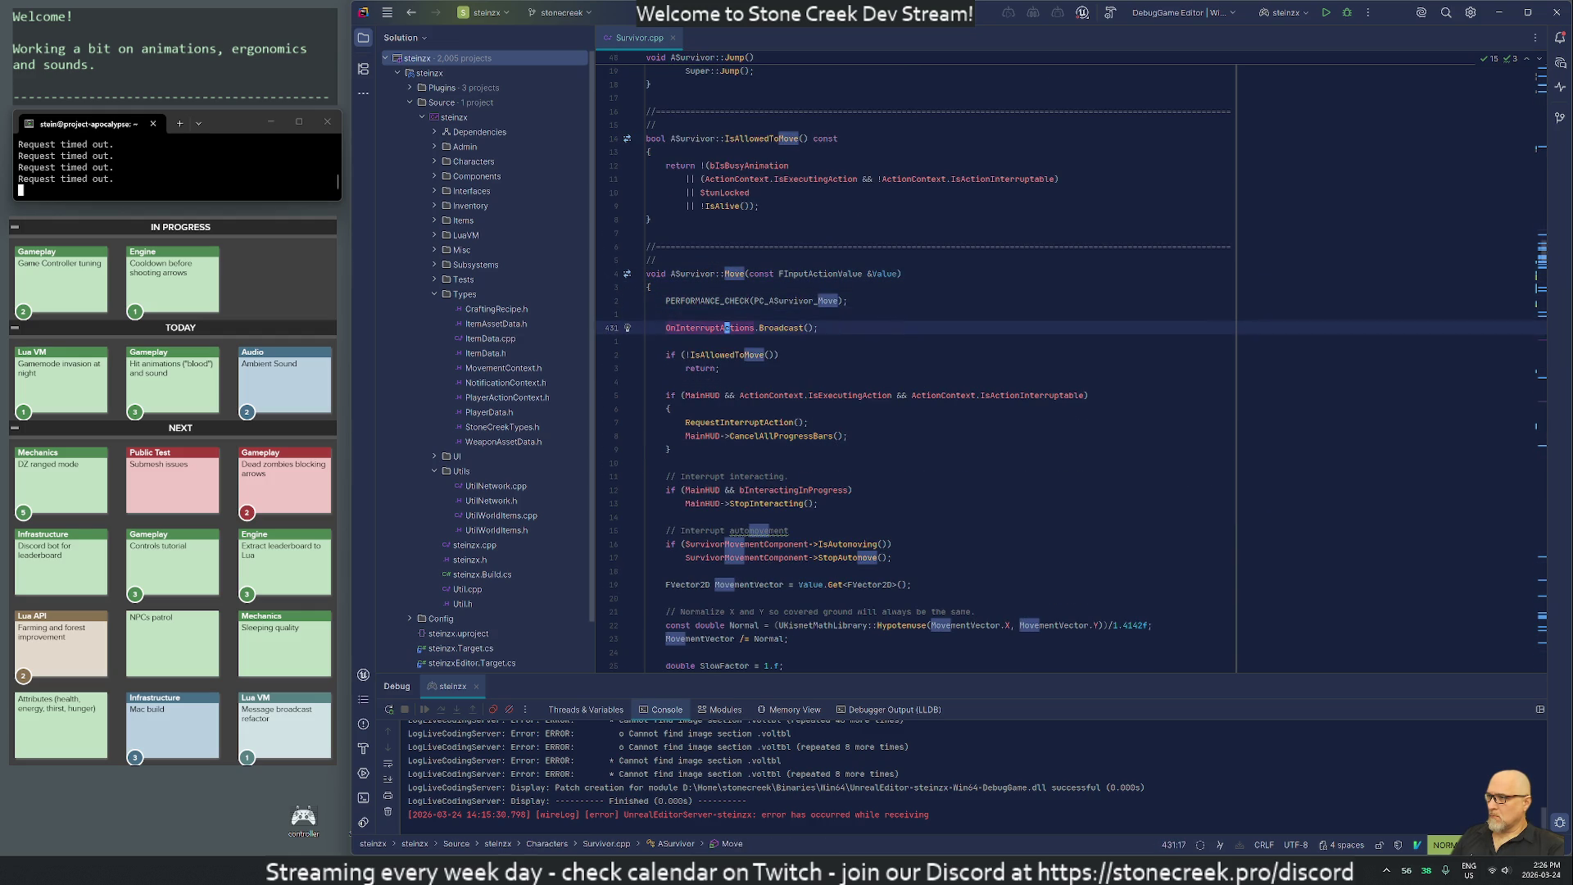
key(j)
key(j)
key(j)
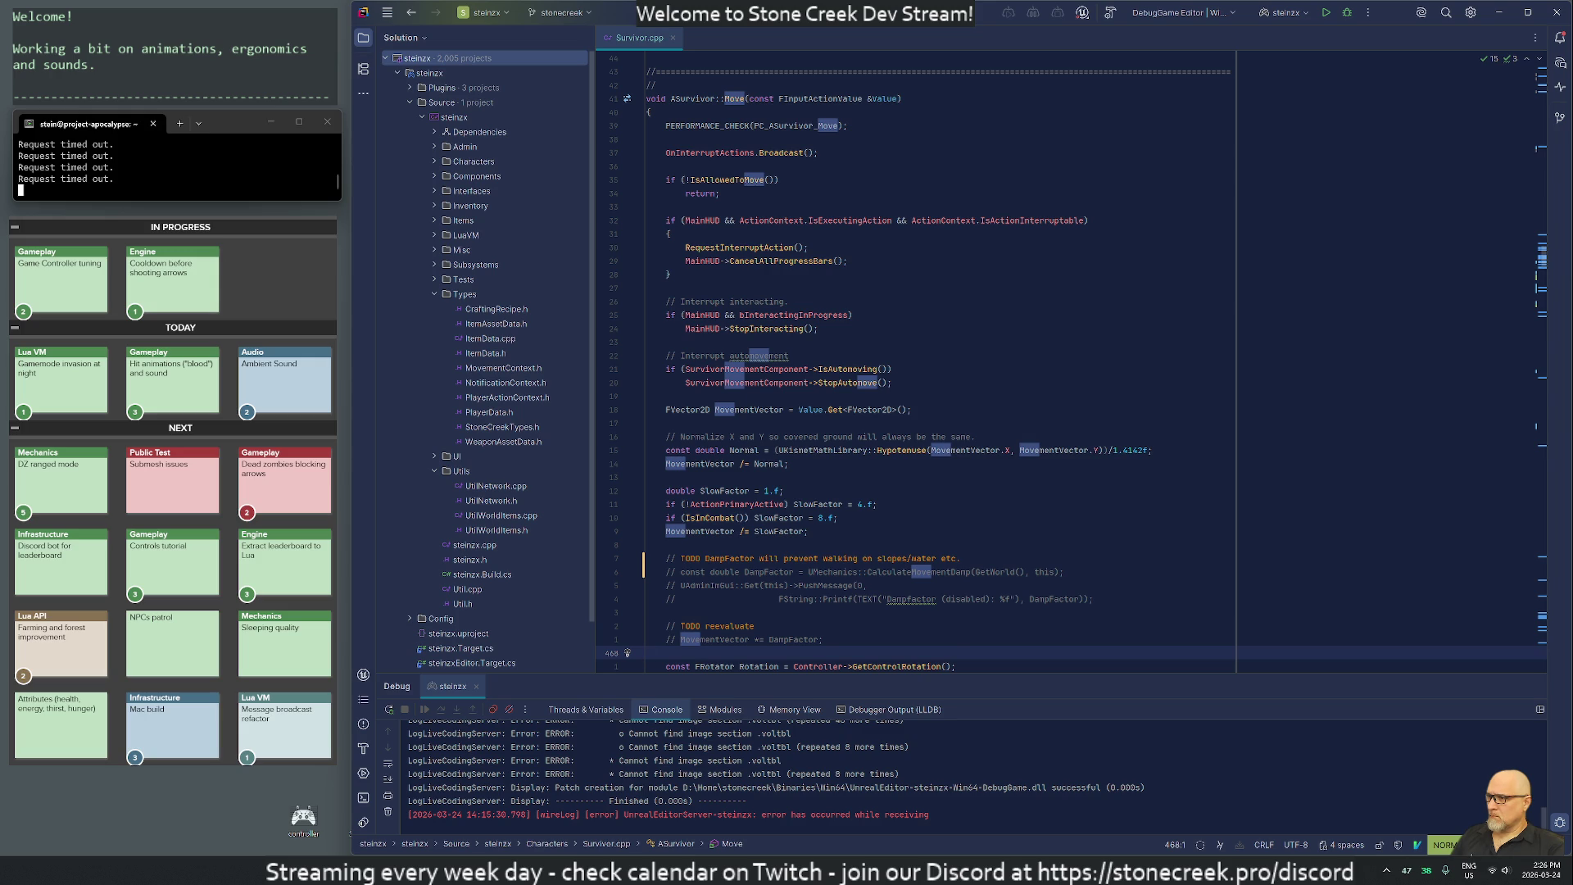
key(j)
key(j)
key(j)
key(j)
key(j)
key(j)
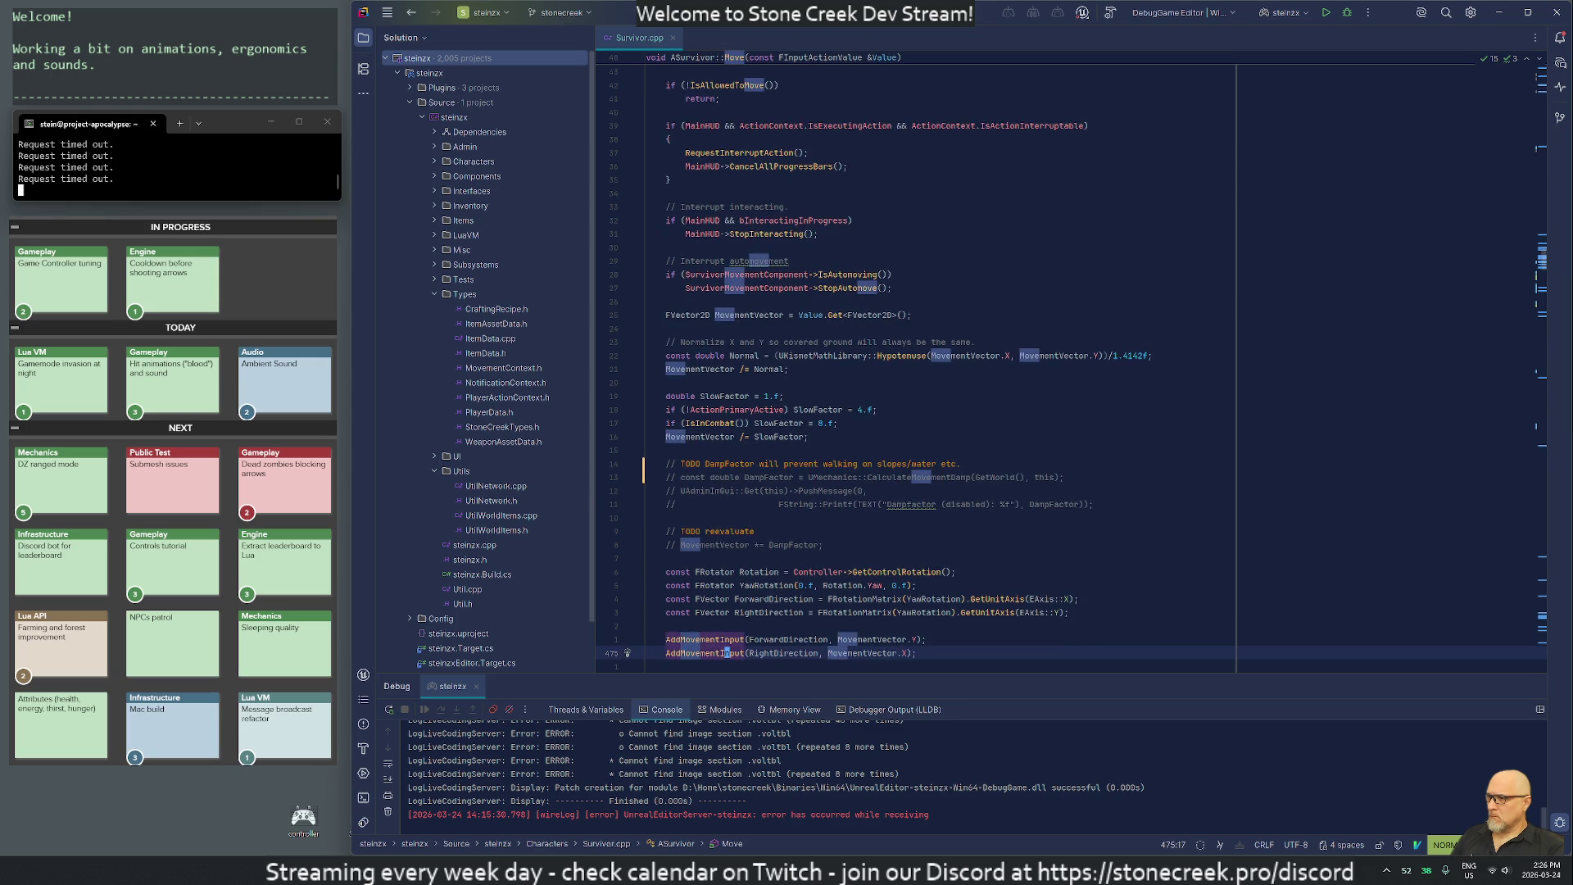
Search for Tick and reach the ASurvivor::Tick definition.
key(j)
key(j)
key(j)
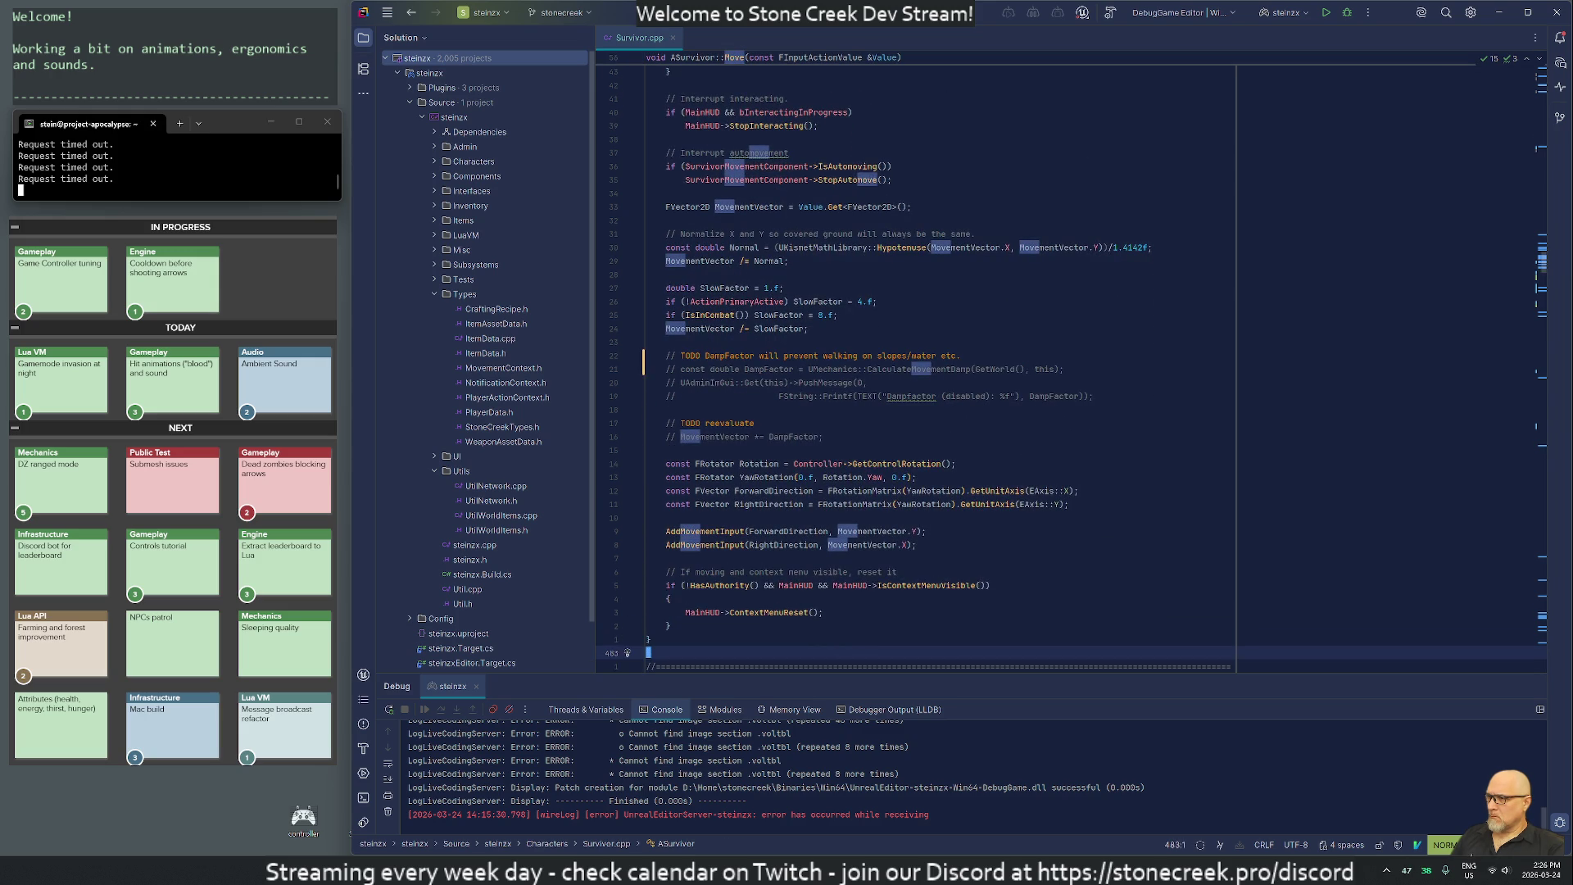
text(/Tick)
key(Return)
key(n)
key(n)
key(j)
key(j)
key(j)
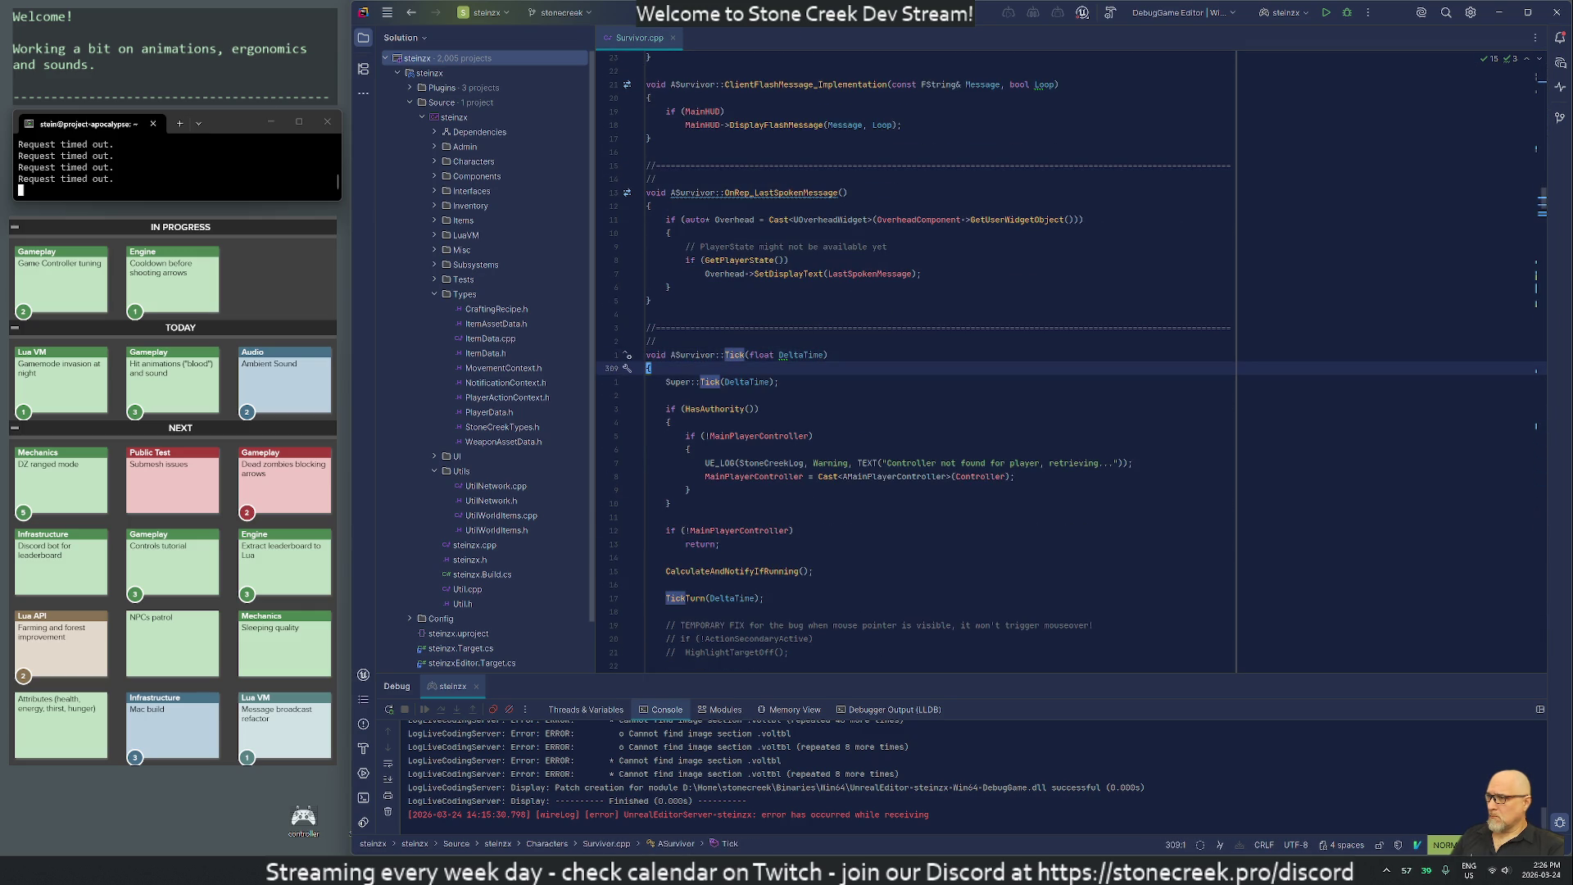
key(j)
key(j)
key(j)
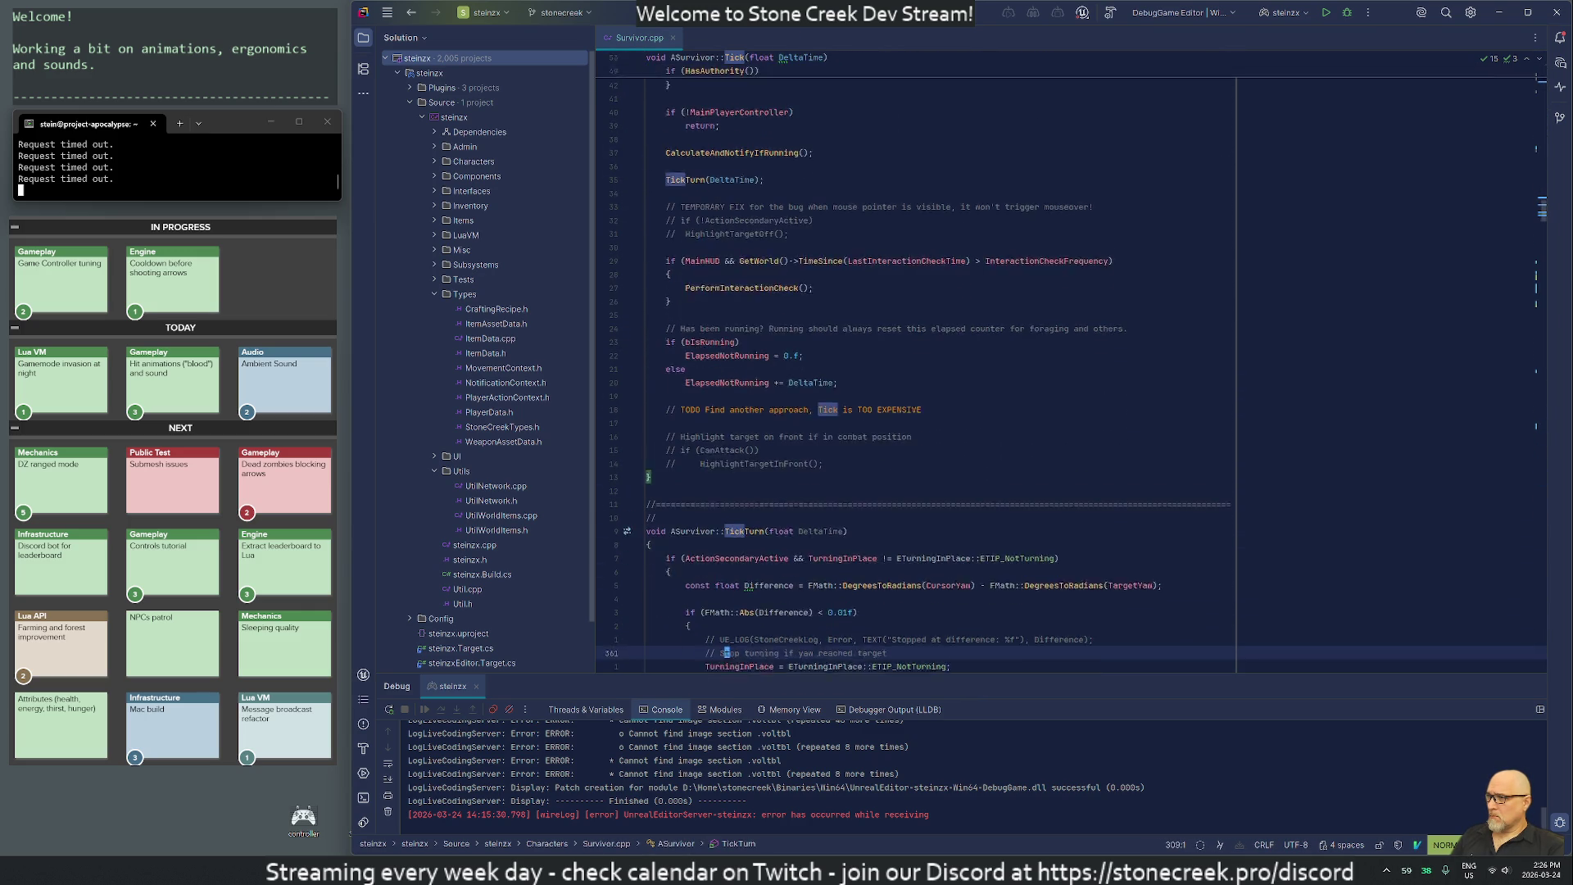
Add an empty 'if (AutorunActive) { }' block after the HighlightTargetInFront line in Tick.
key(k)
key(k)
key(k)
key(k)
key(k)
key(k)
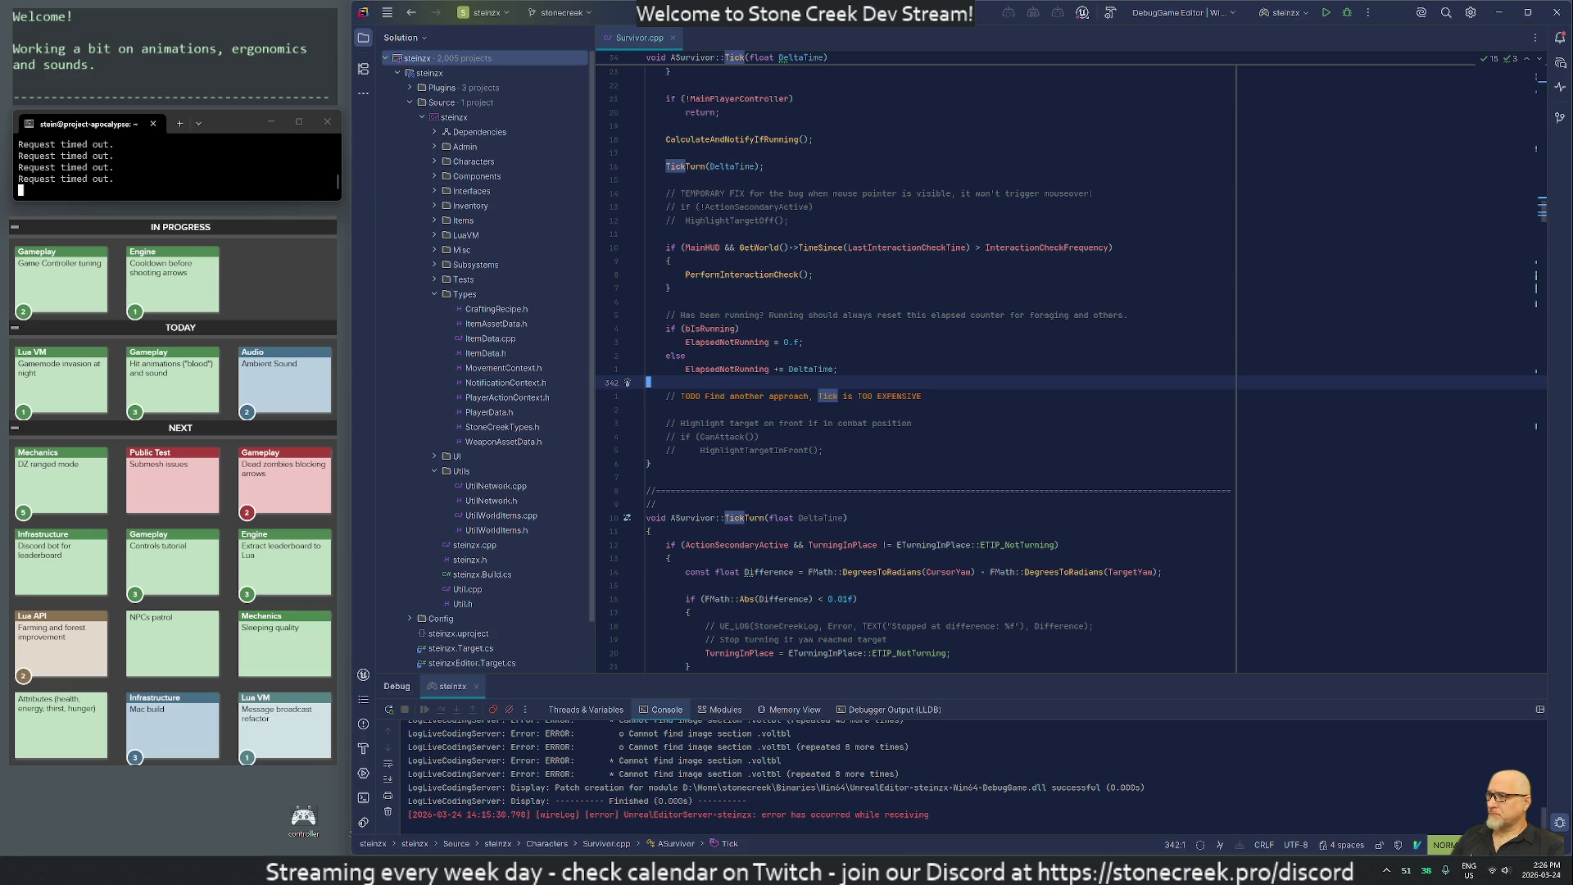
key(j)
key(j)
key(j)
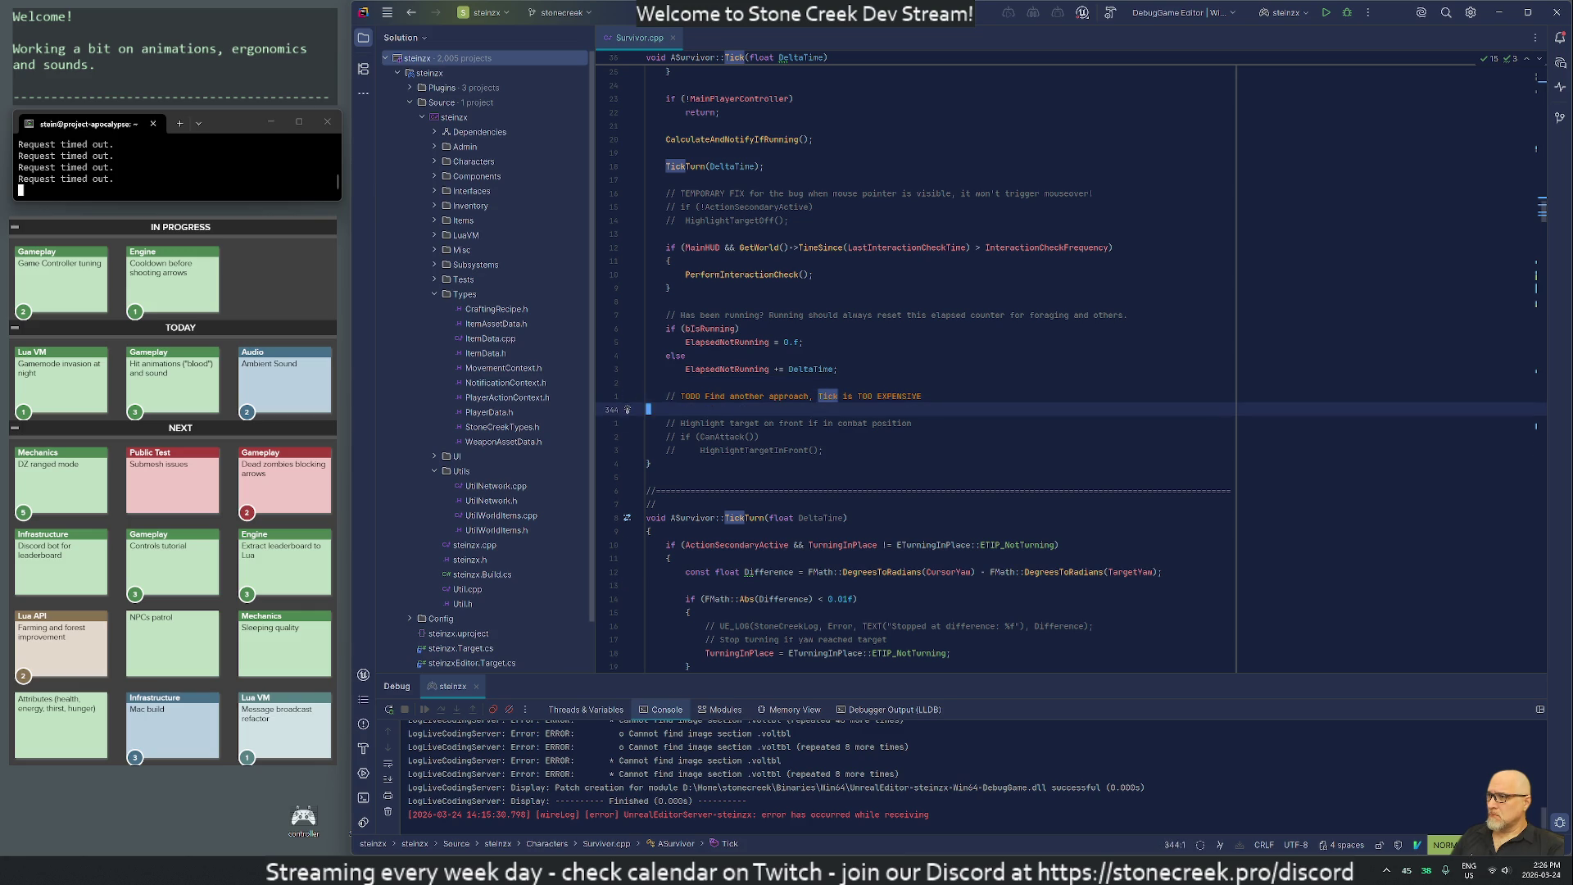
text(oif ()
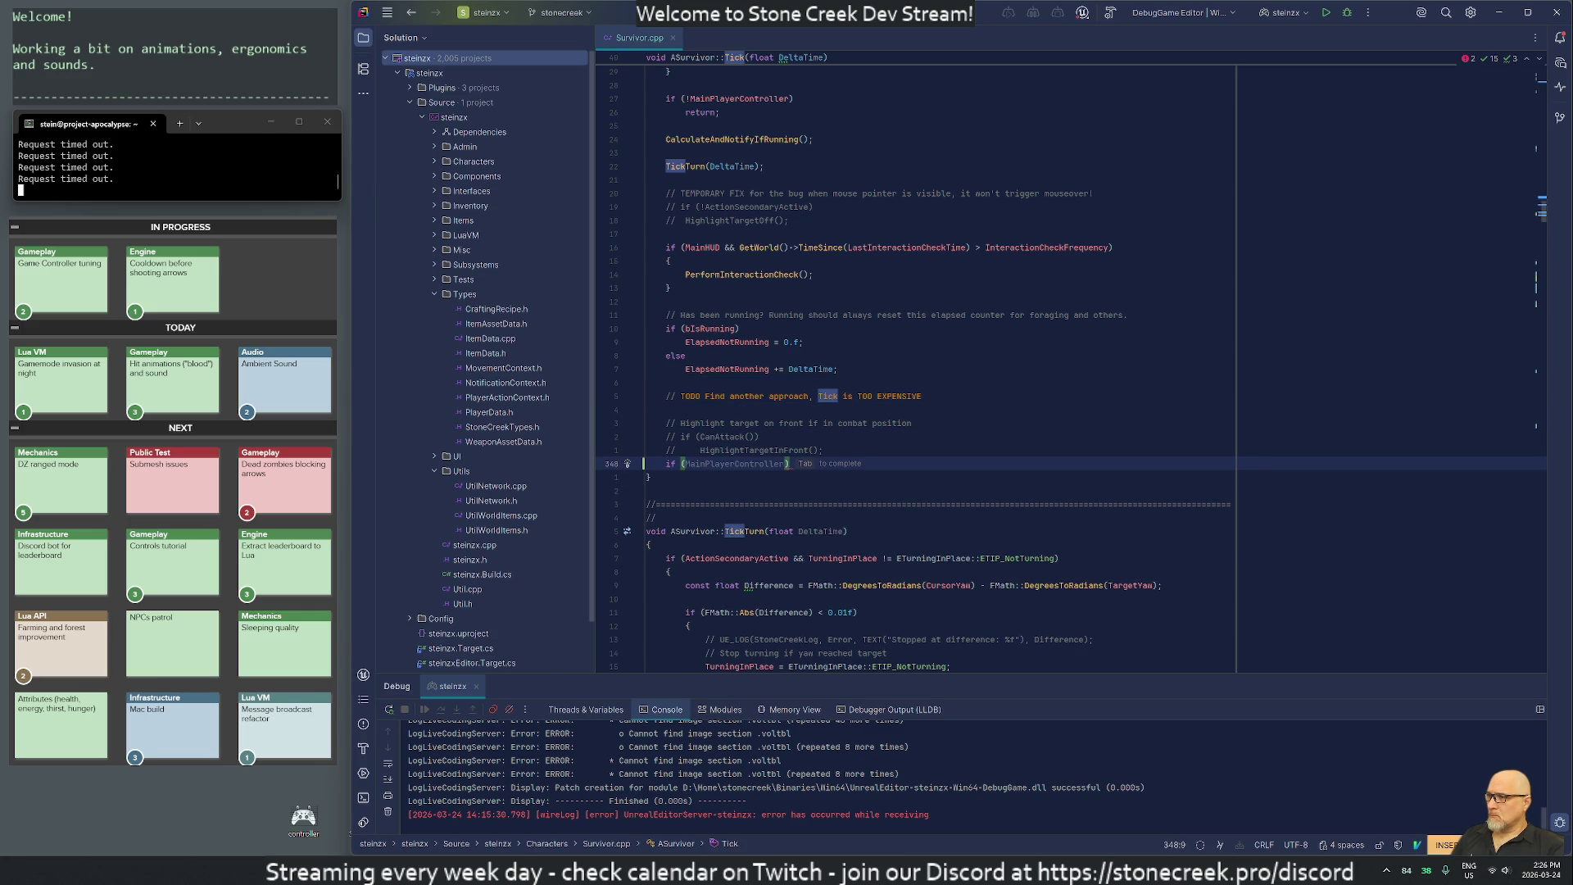
text(autoru)
key(Return)
key(Return)
text({)
key(Return)
key(Escape)
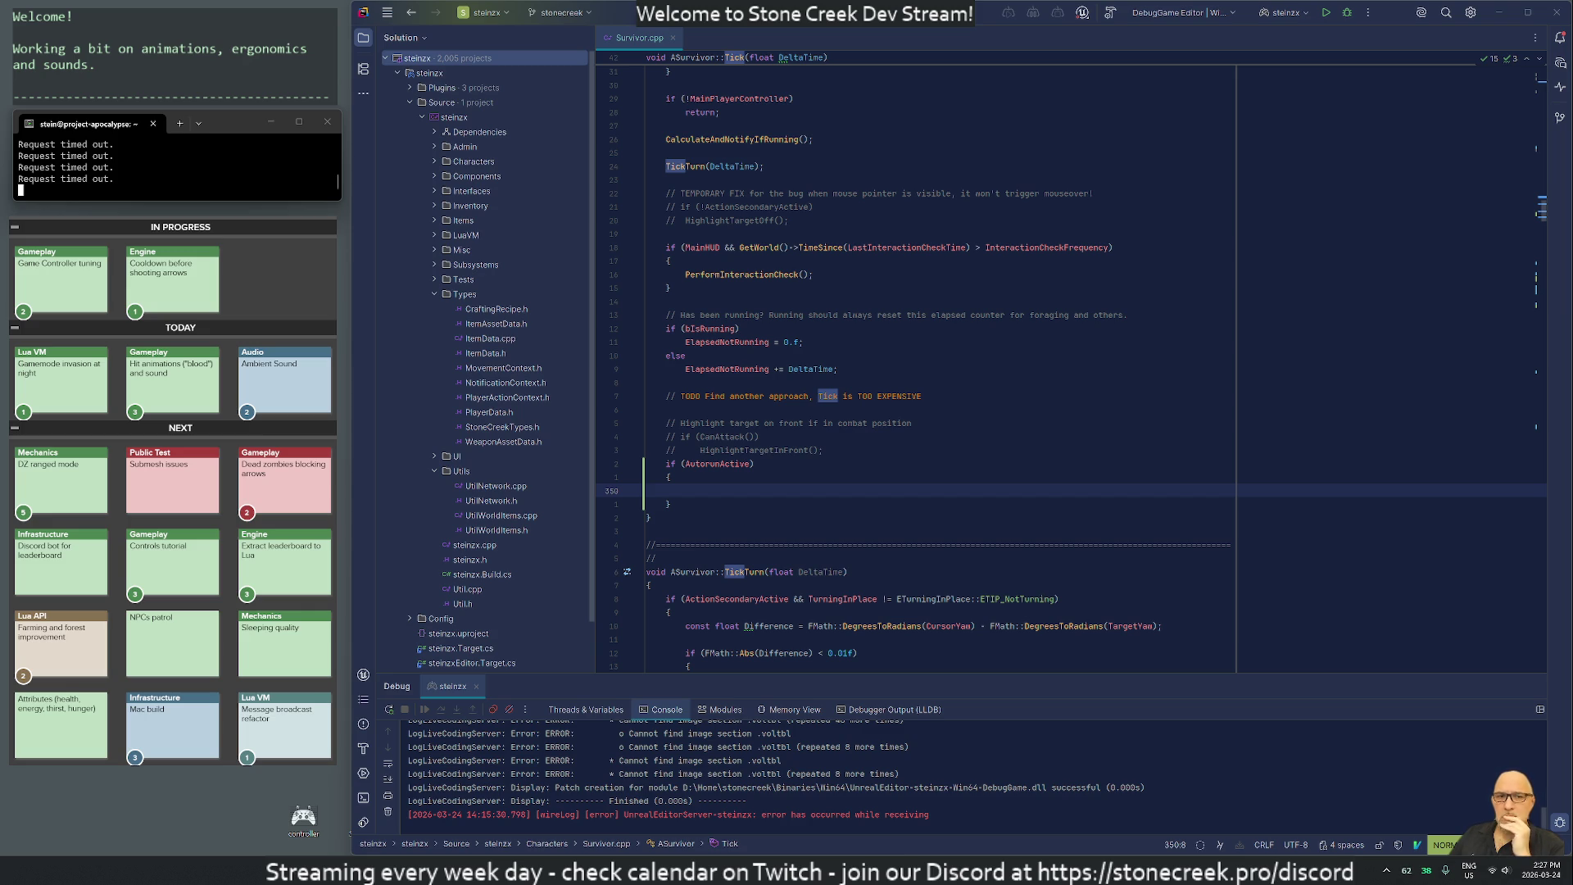
Move back up to the else line and switch to the Survivor.h header.
key(1)
key(0)
key(k)
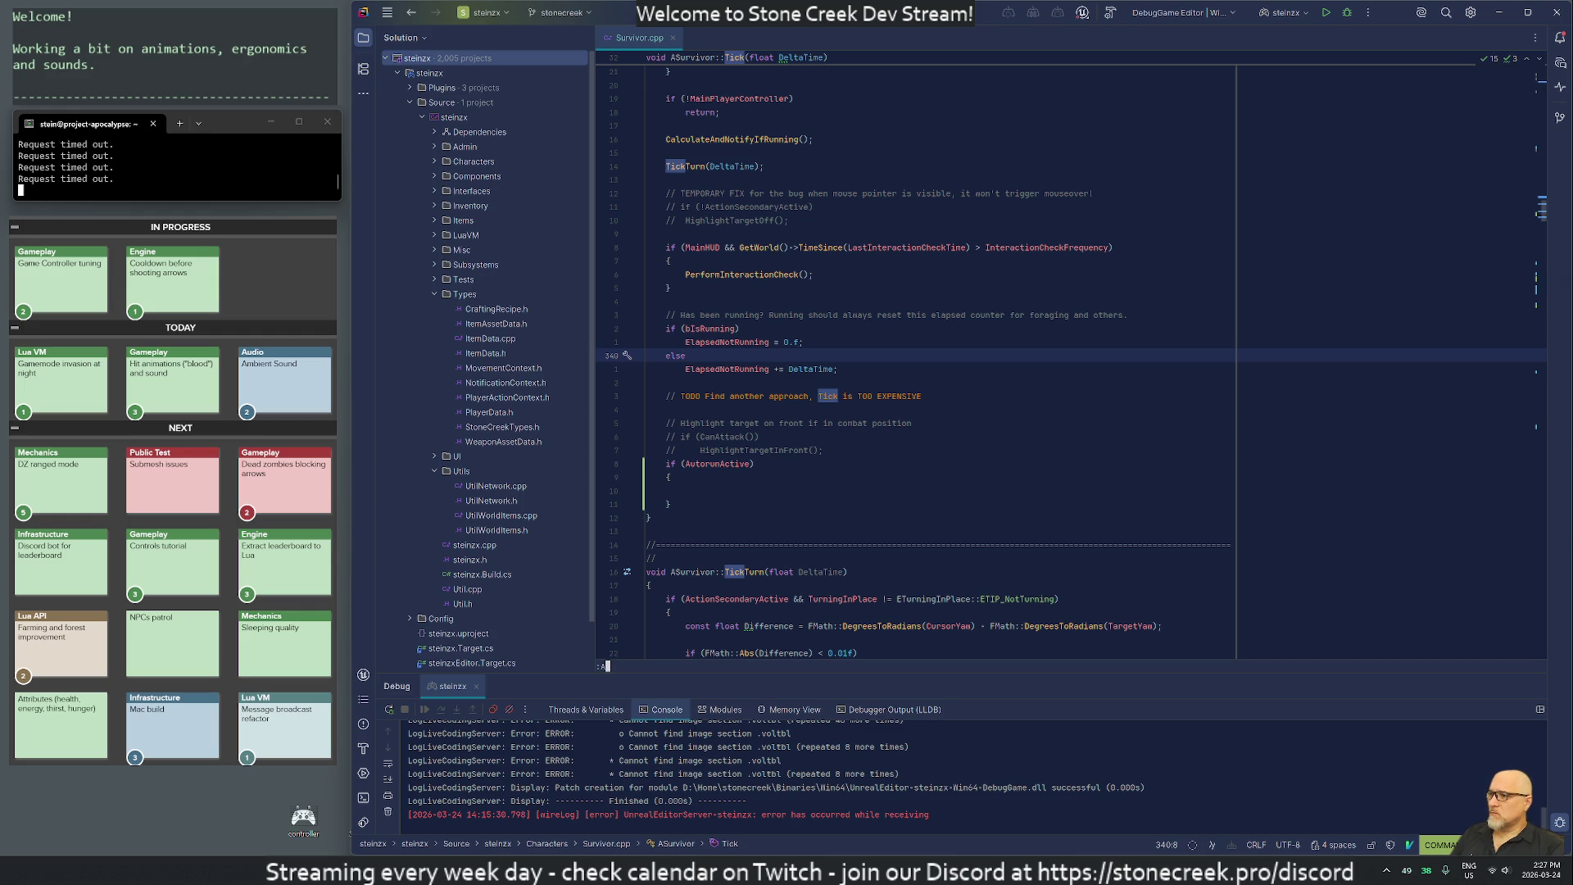
key(ctrl+alt+Home)
Cycle through the Replicated properties (LastSpokenMessage, Thirst, Energy) and return to LastSpokenMessage.
text(/replicated)
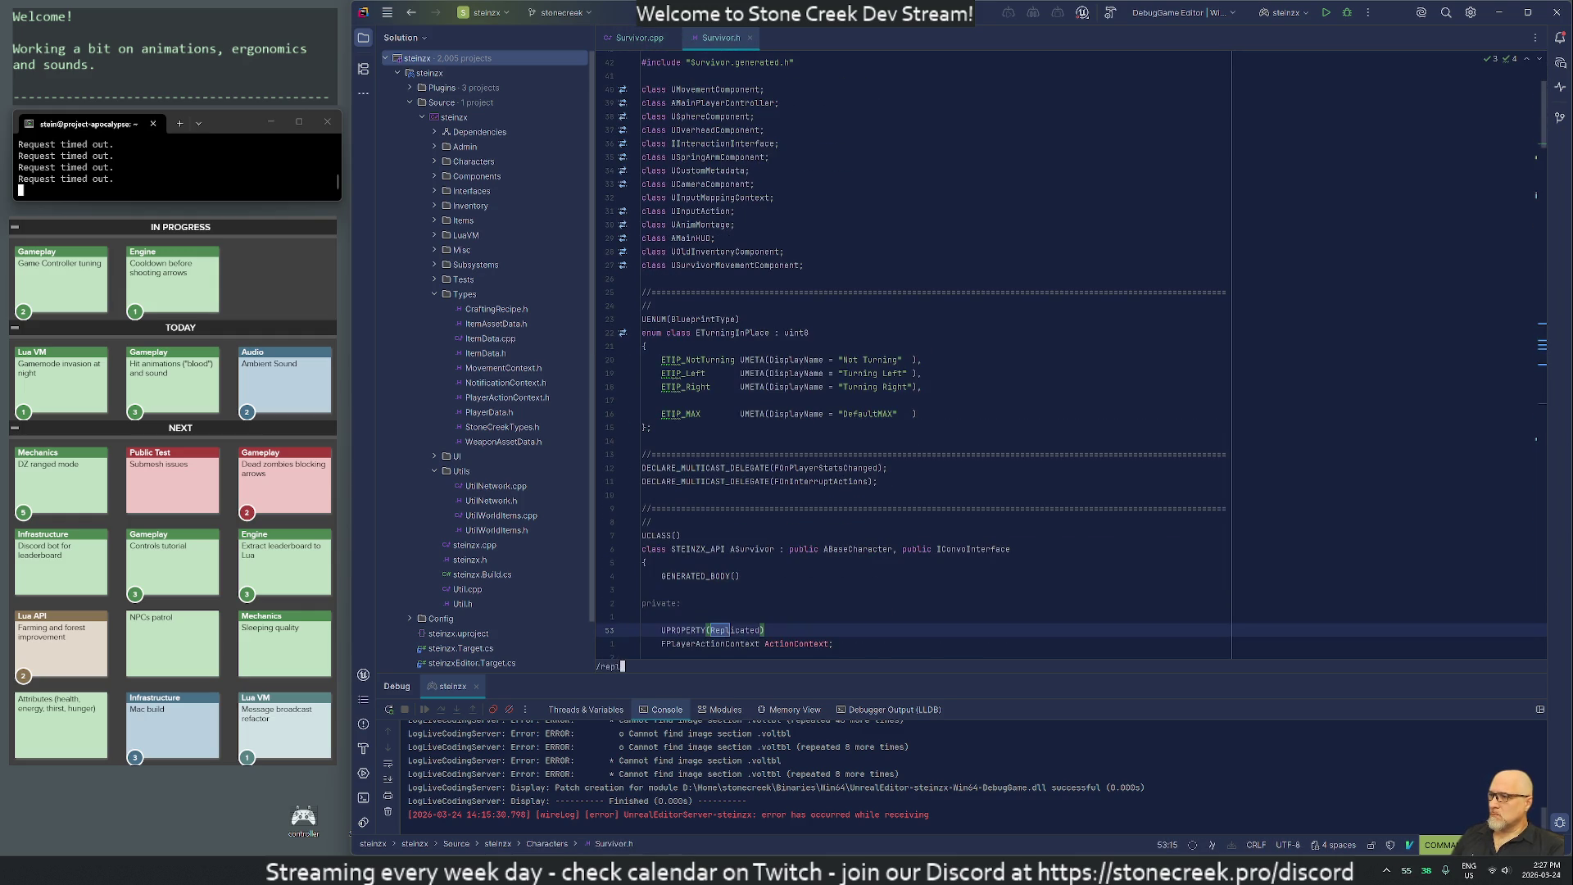
key(Return)
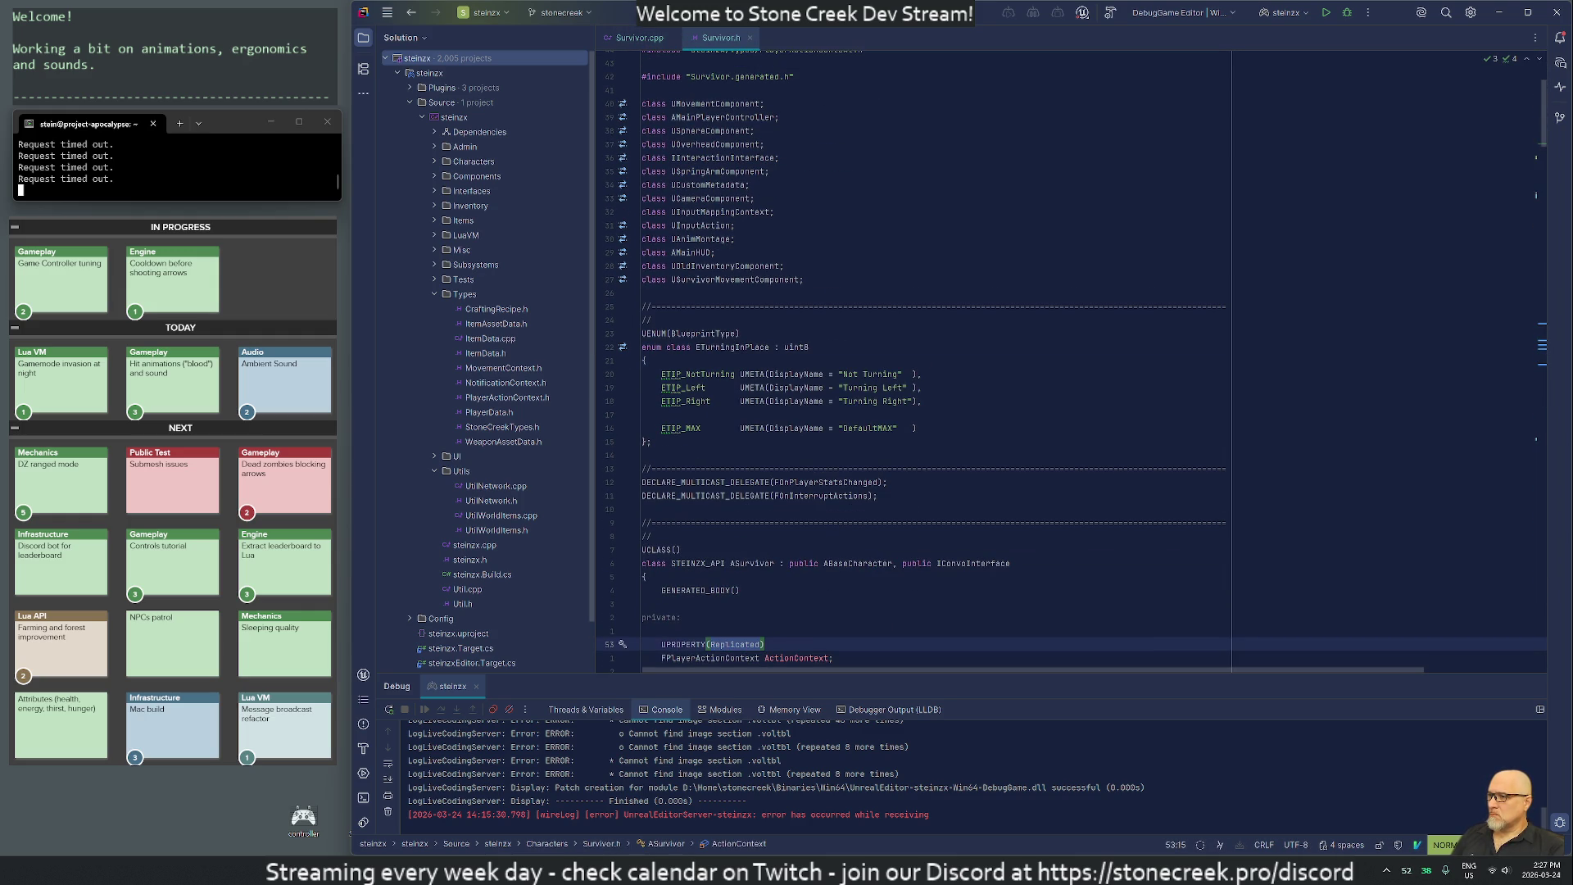
key(n)
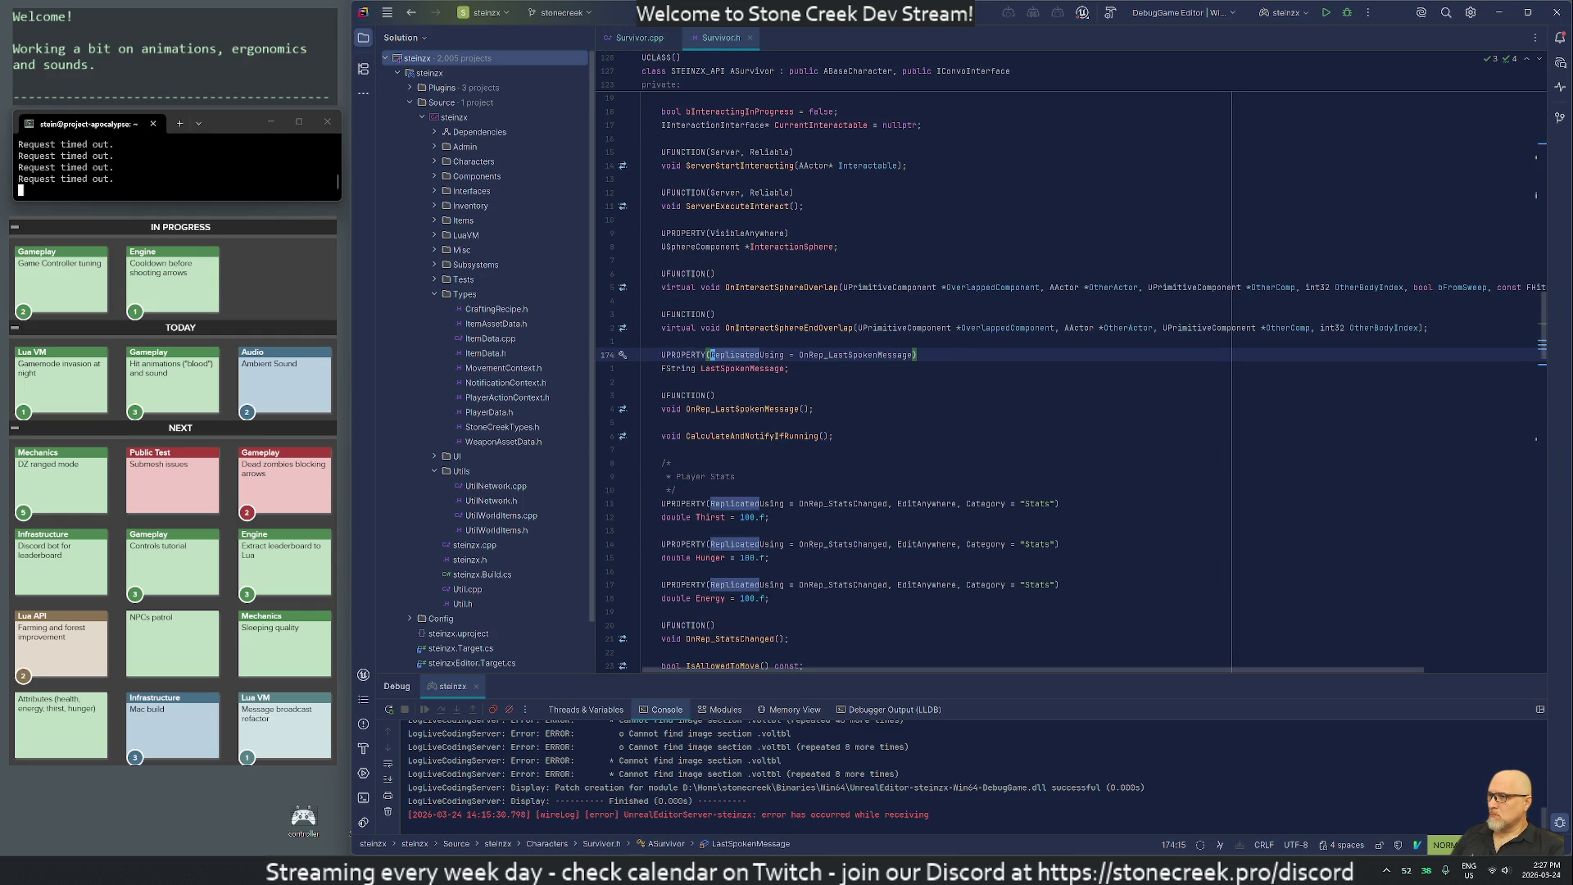
key(n)
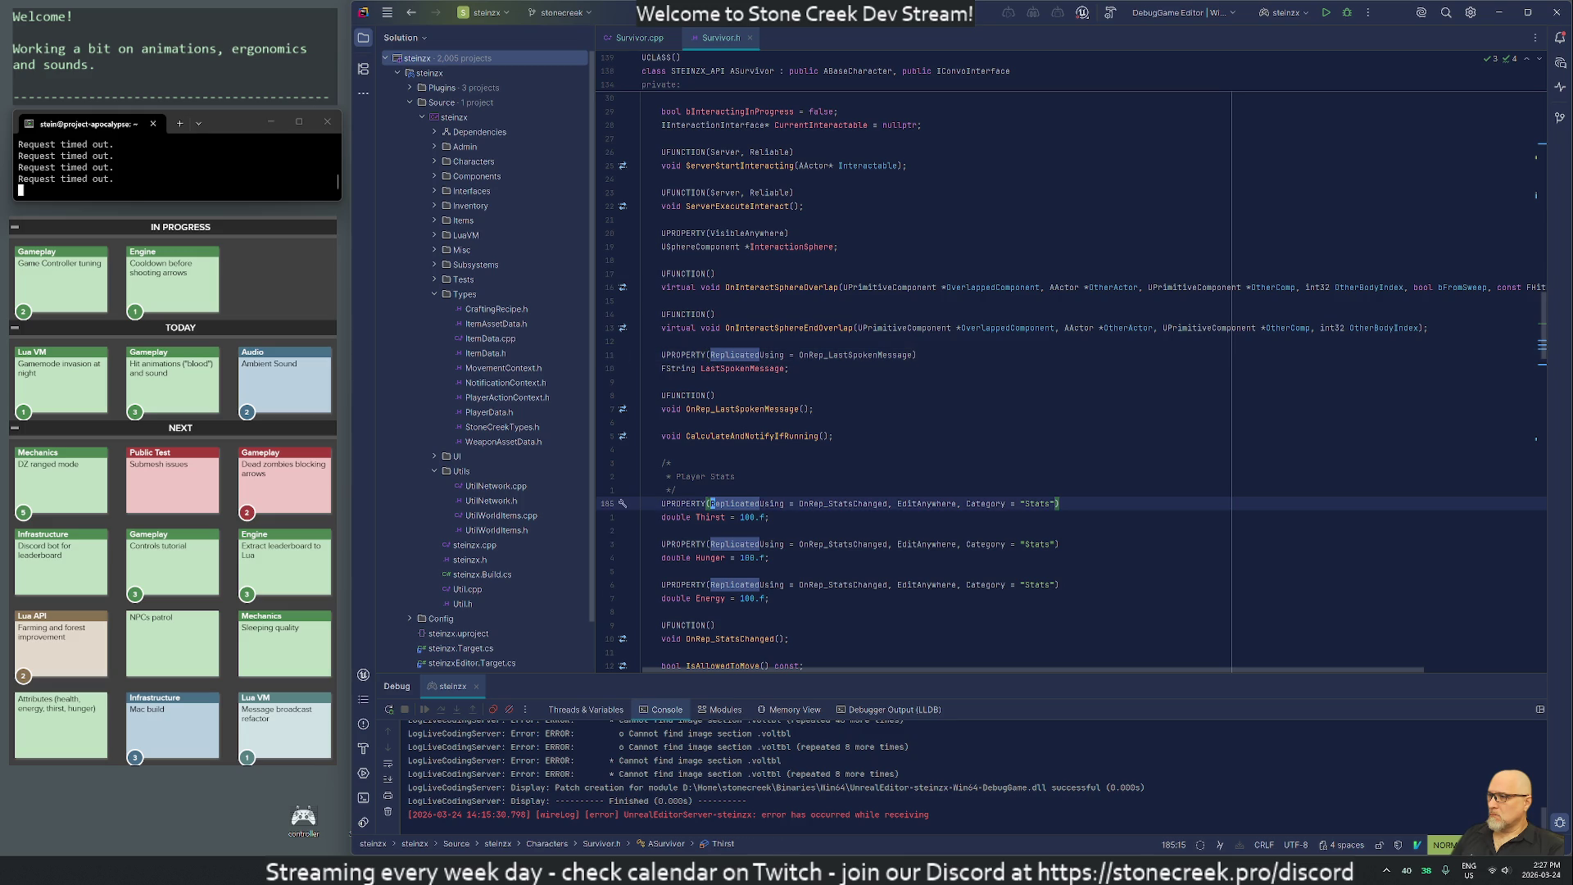
key(n)
key(n)
key(slash)
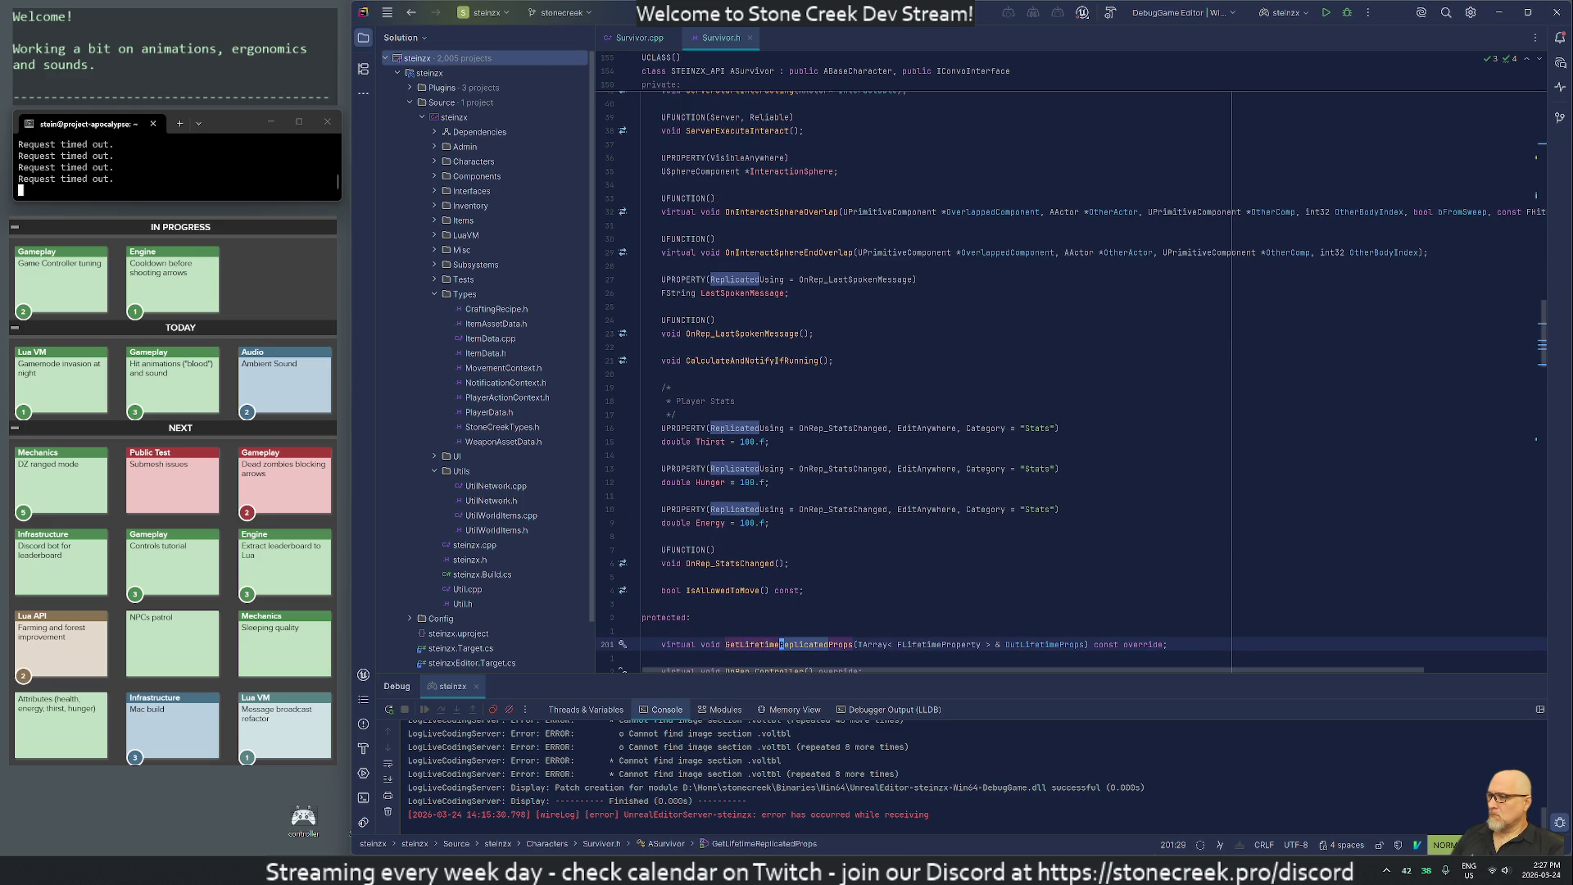
key(Return)
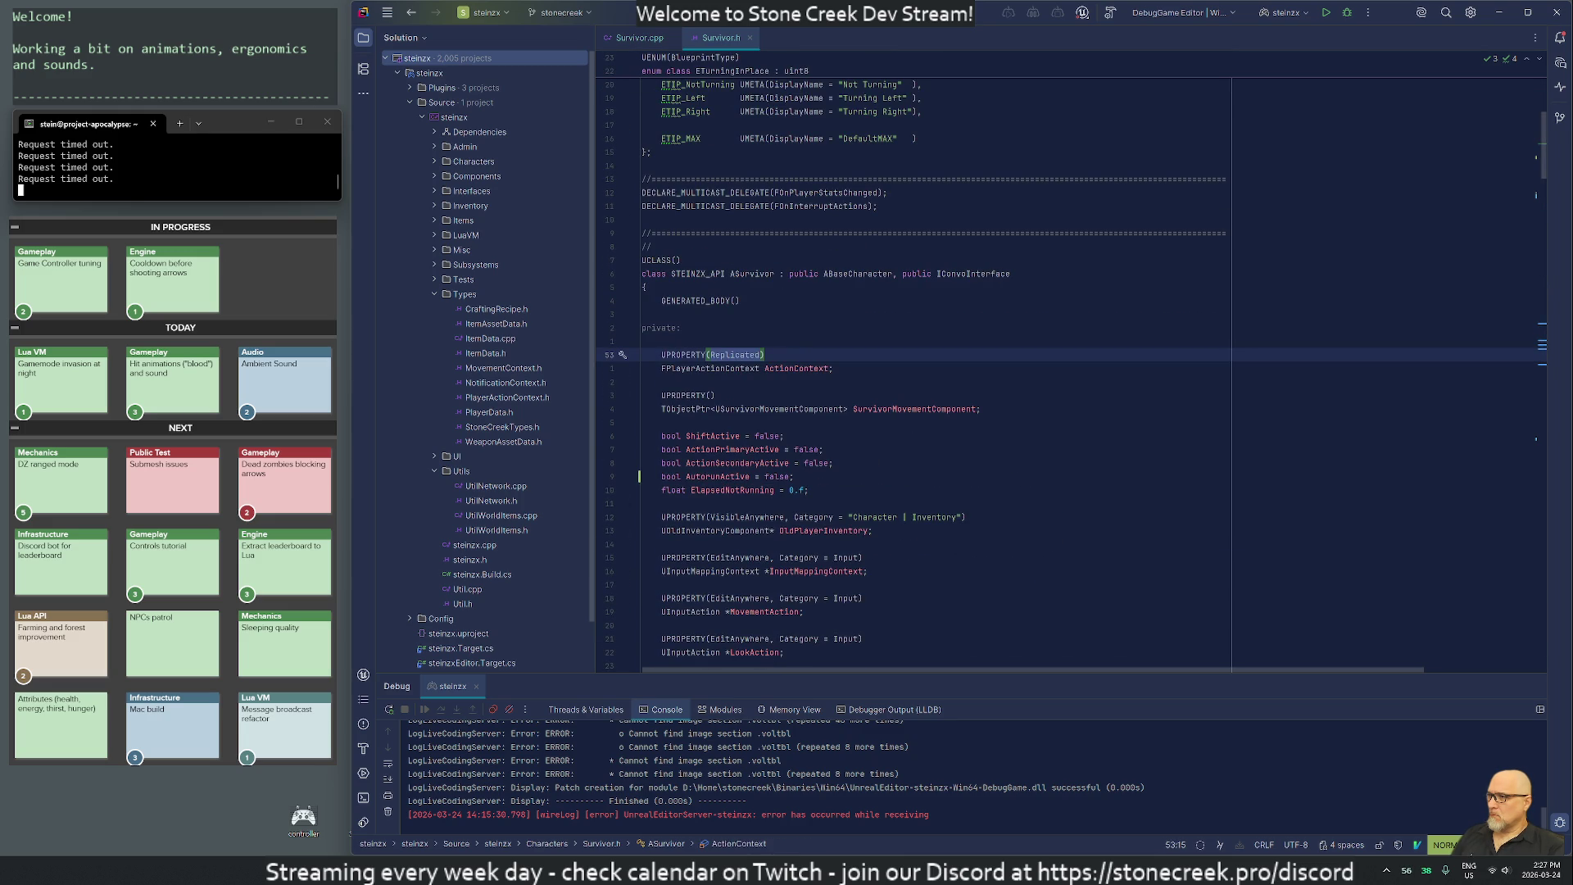
key(n)
key(n)
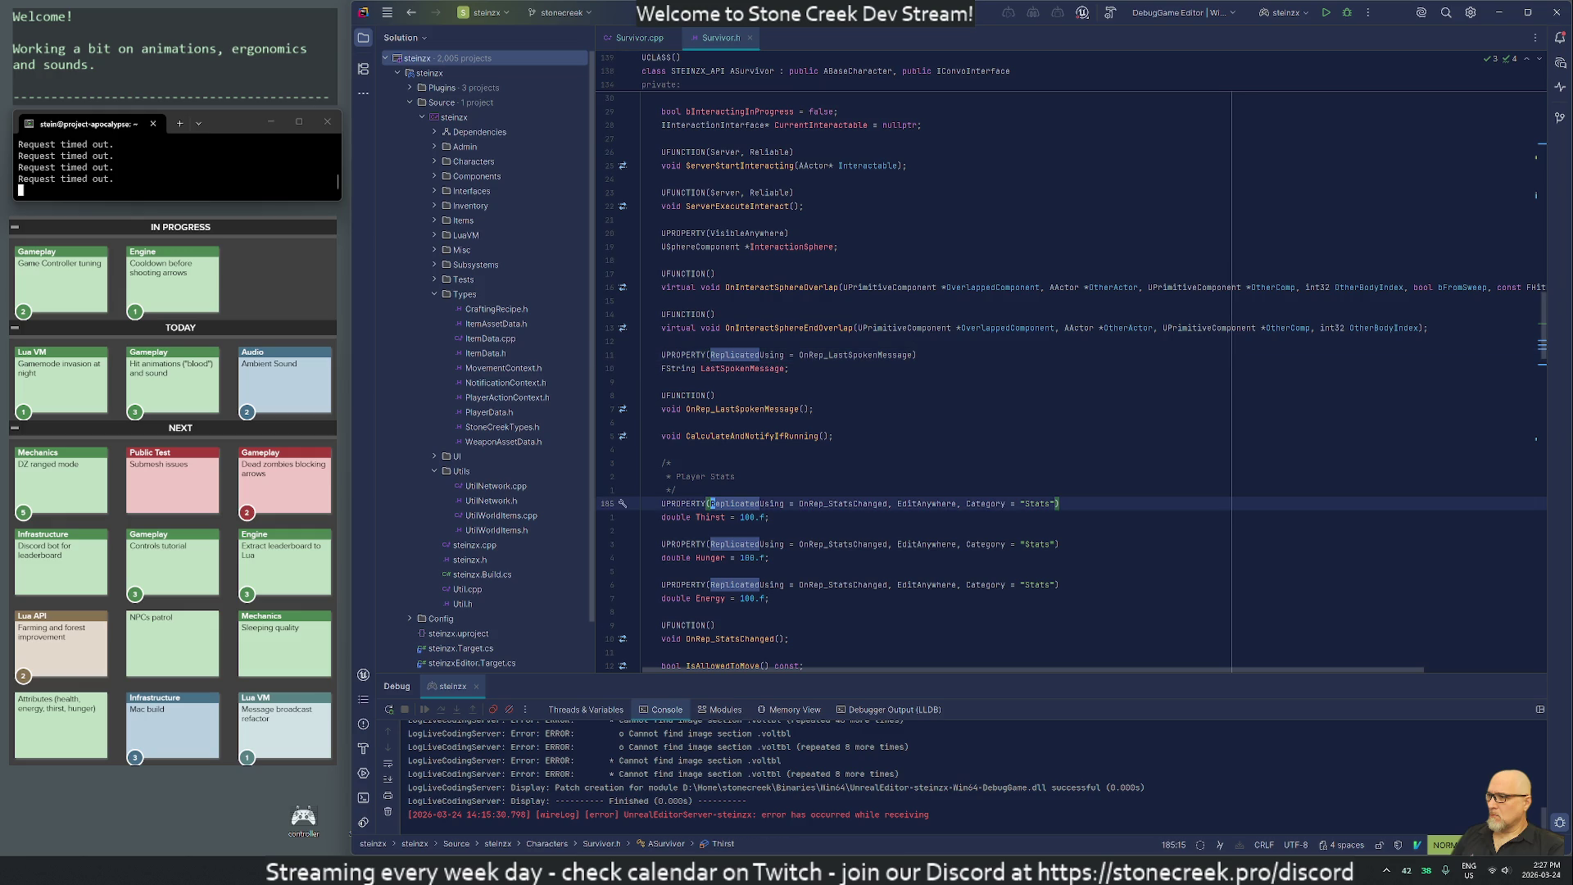
key(j)
key(j)
key(j)
key(j)
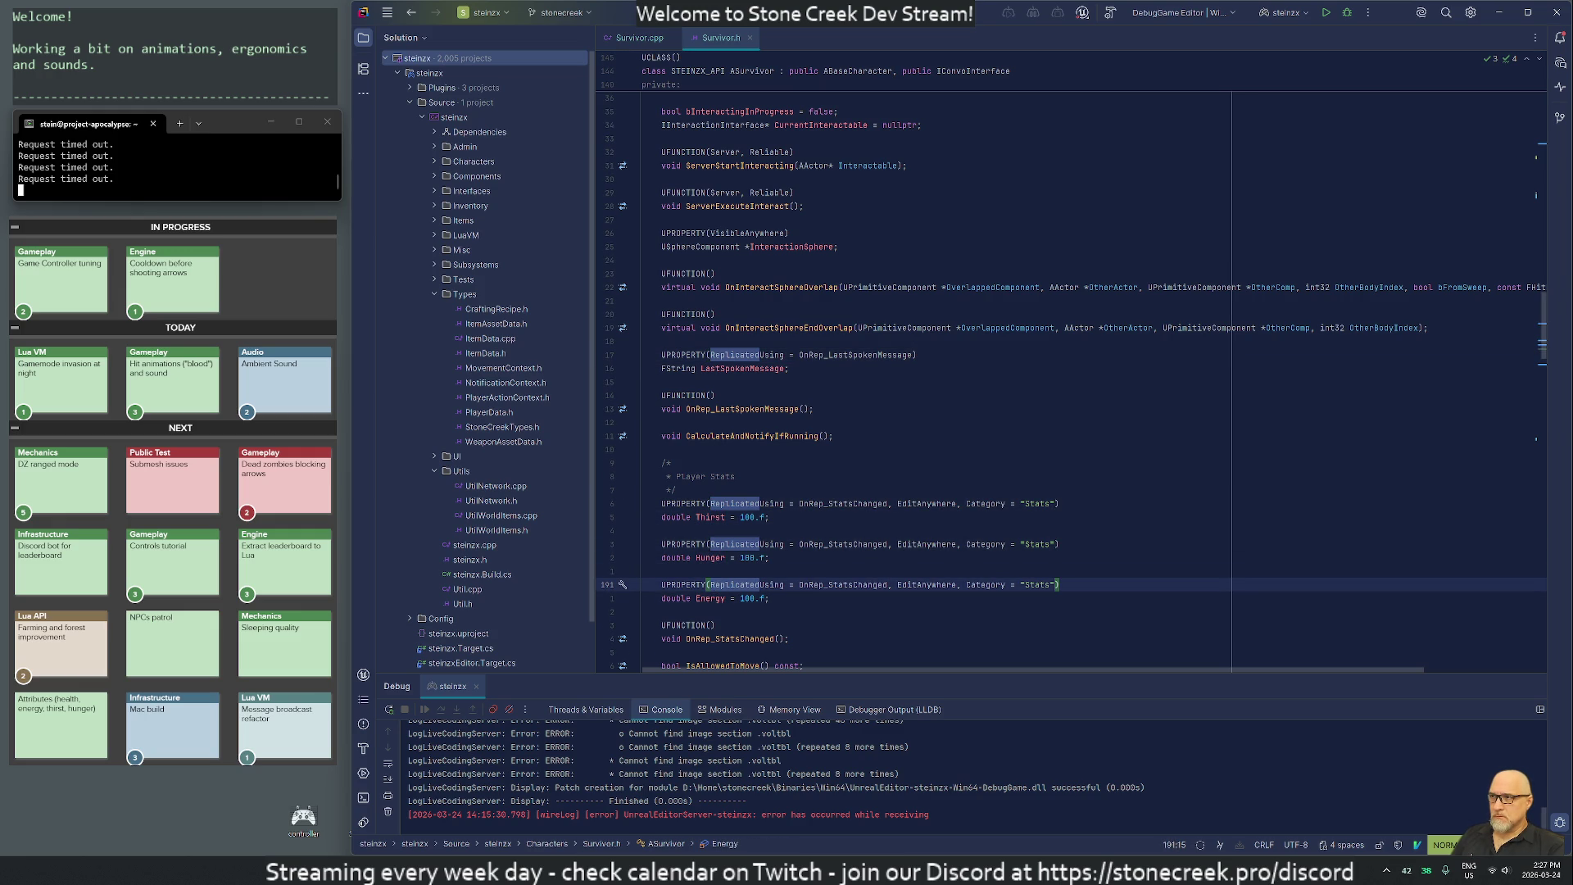
key(k)
key(k)
key(k)
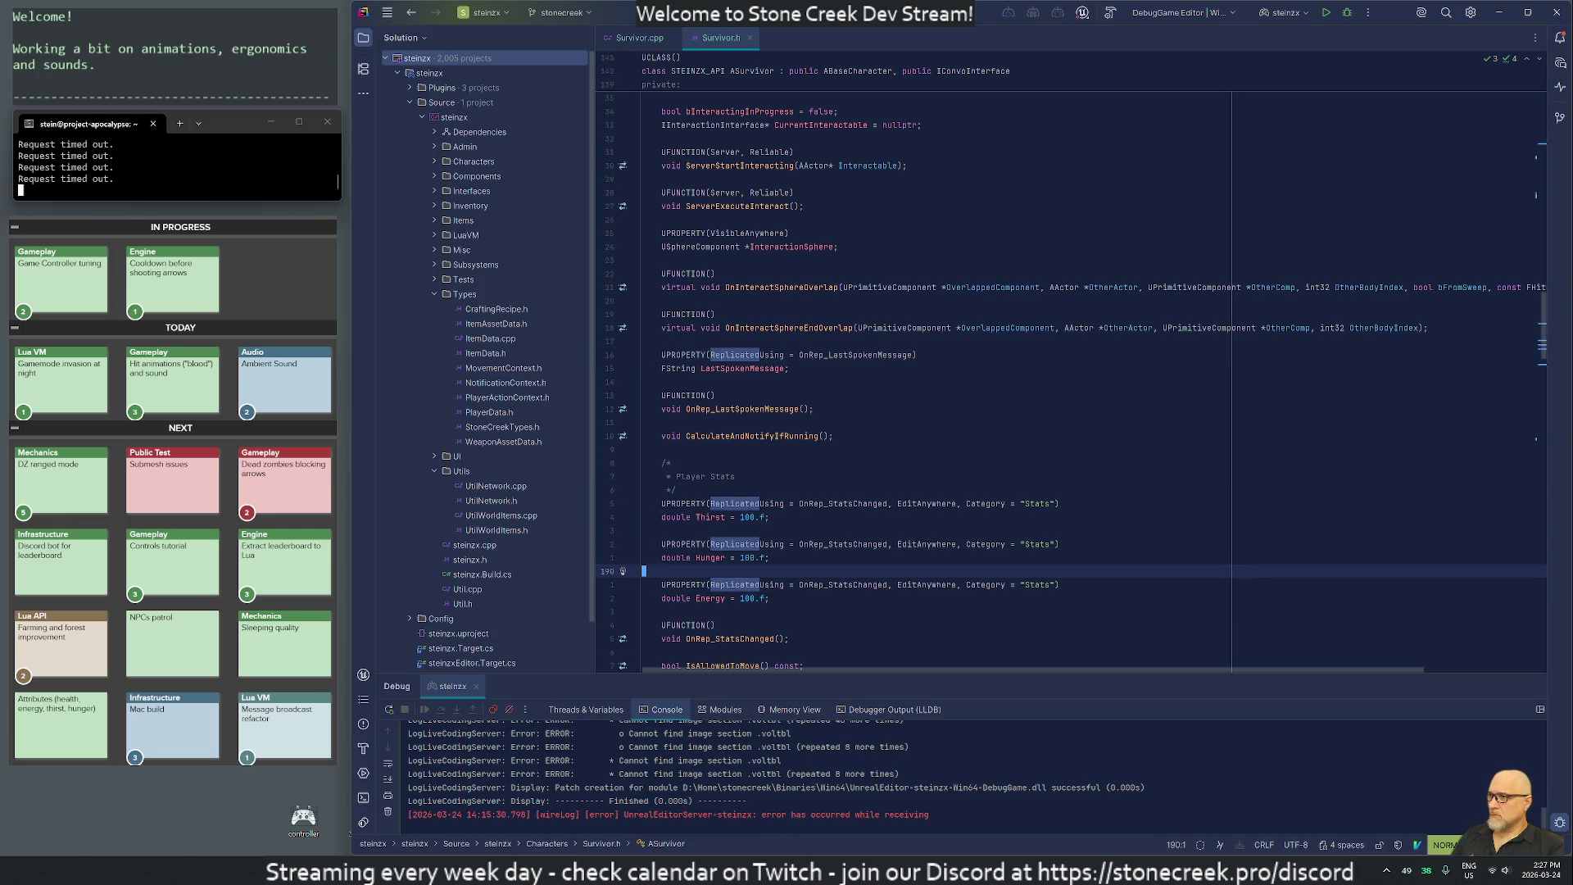
key(j)
Duplicate the two-line replicated LastSpokenMessage declaration directly below itself.
key(shift+v)
key(j)
key(y)
key(j)
key(j)
key(p)
key(j)
key(o)
key(Escape)
Move the copied declaration below the OnRep_LastSpokenMessage declaration.
key(k)
key(k)
key(shift+v)
key(j)
key(ctrl+shift+Down)
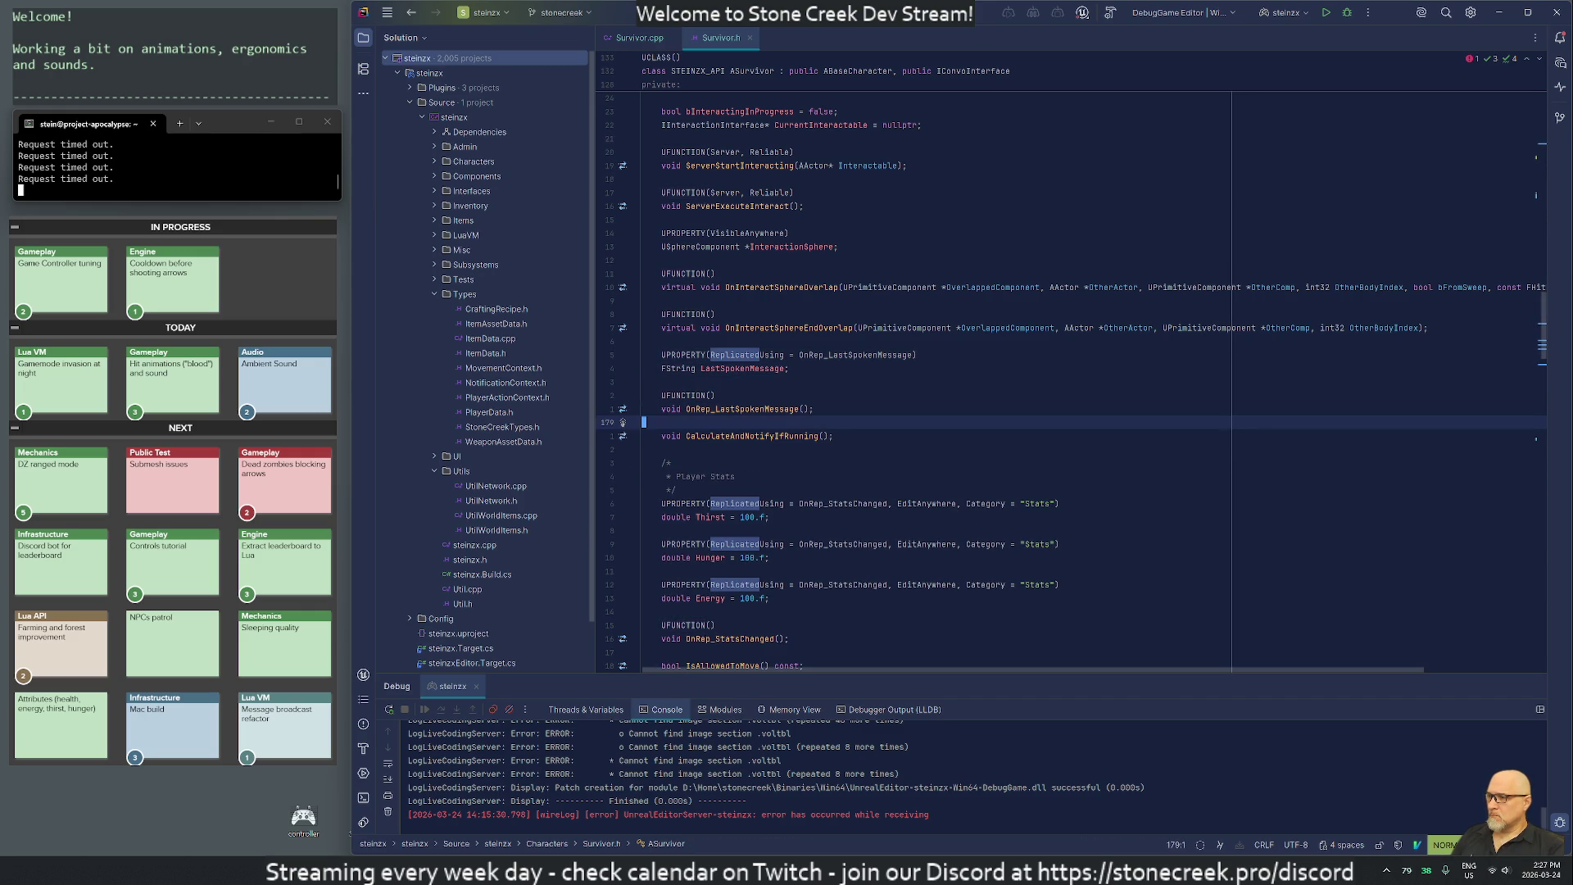
key(Escape)
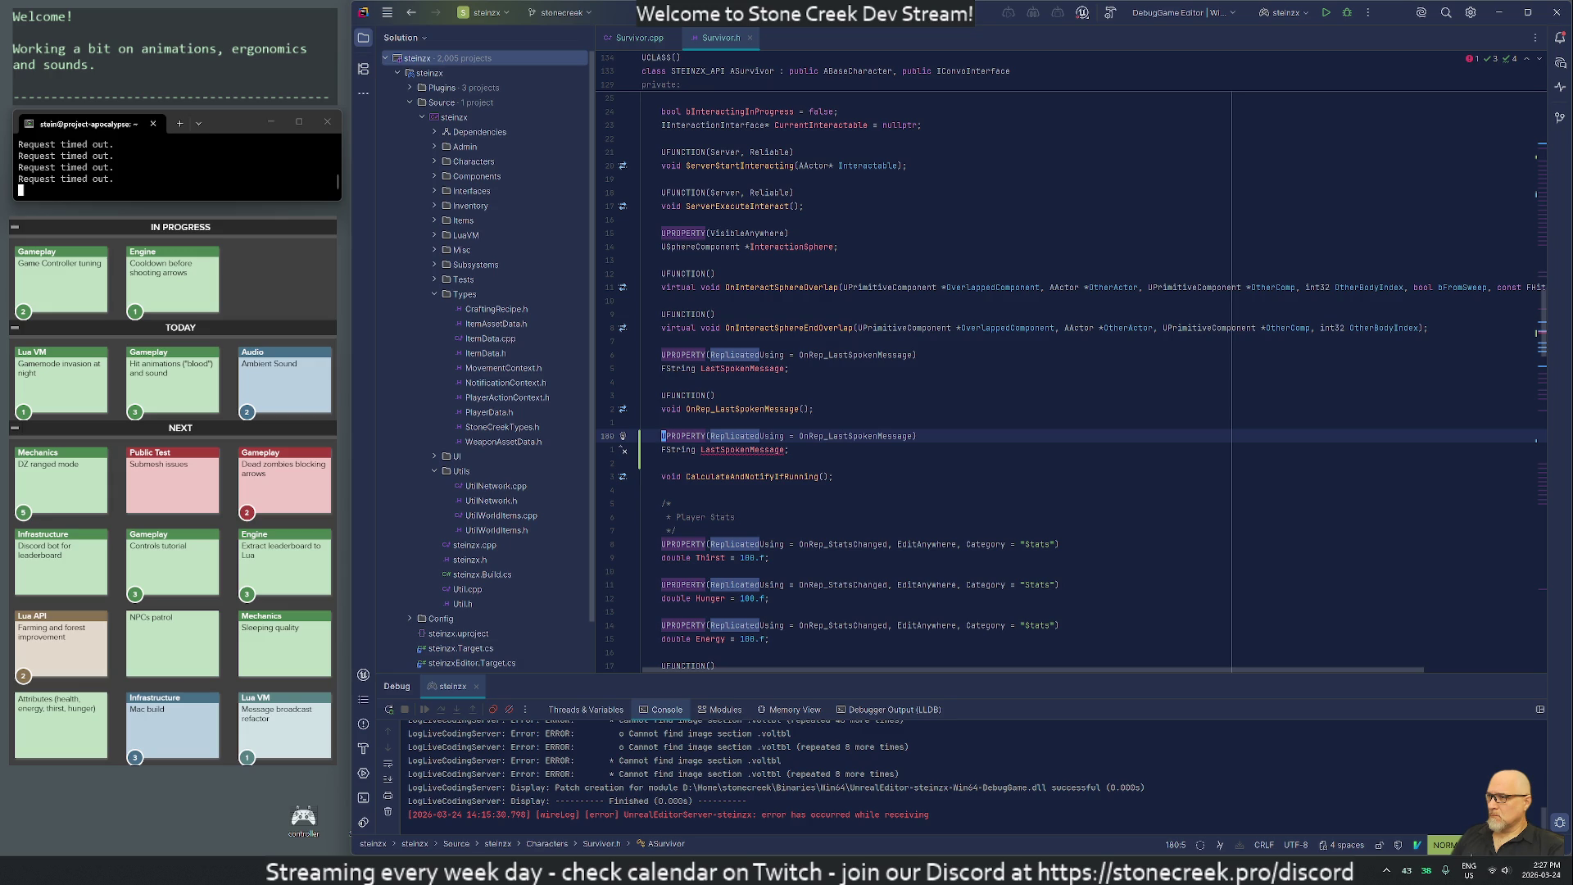
Remove the Using clause and change the copy to 'double LastRangedFired = 0.f;'.
key(w)
key(w)
key(l)
key(l)
key(l)
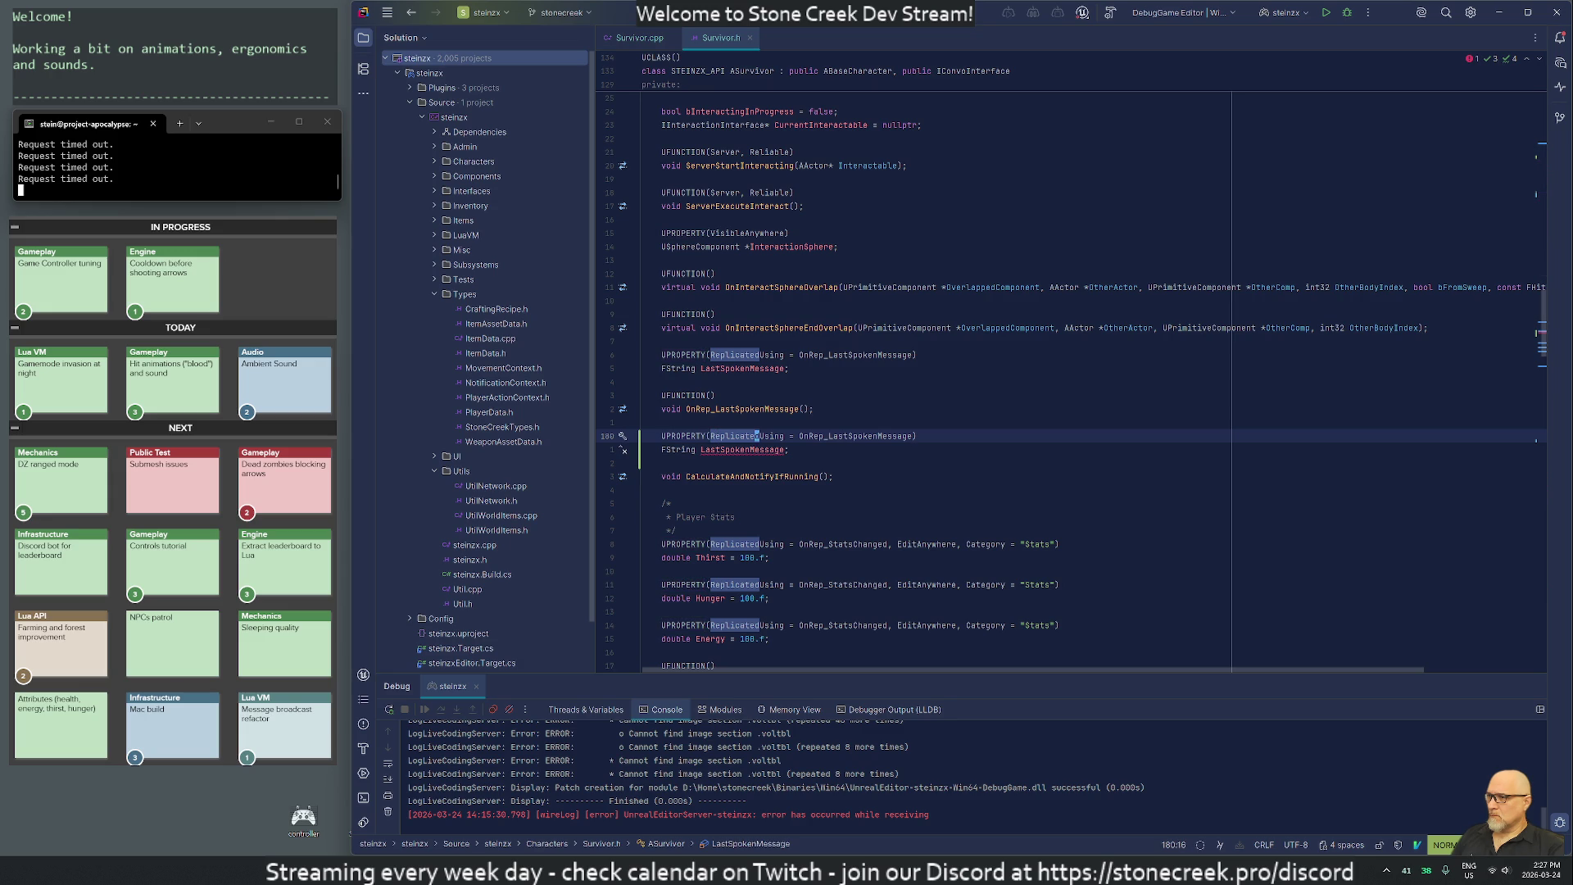
key(t)
key(parenright)
key(Return)
text(cw)
text(double)
text( L)
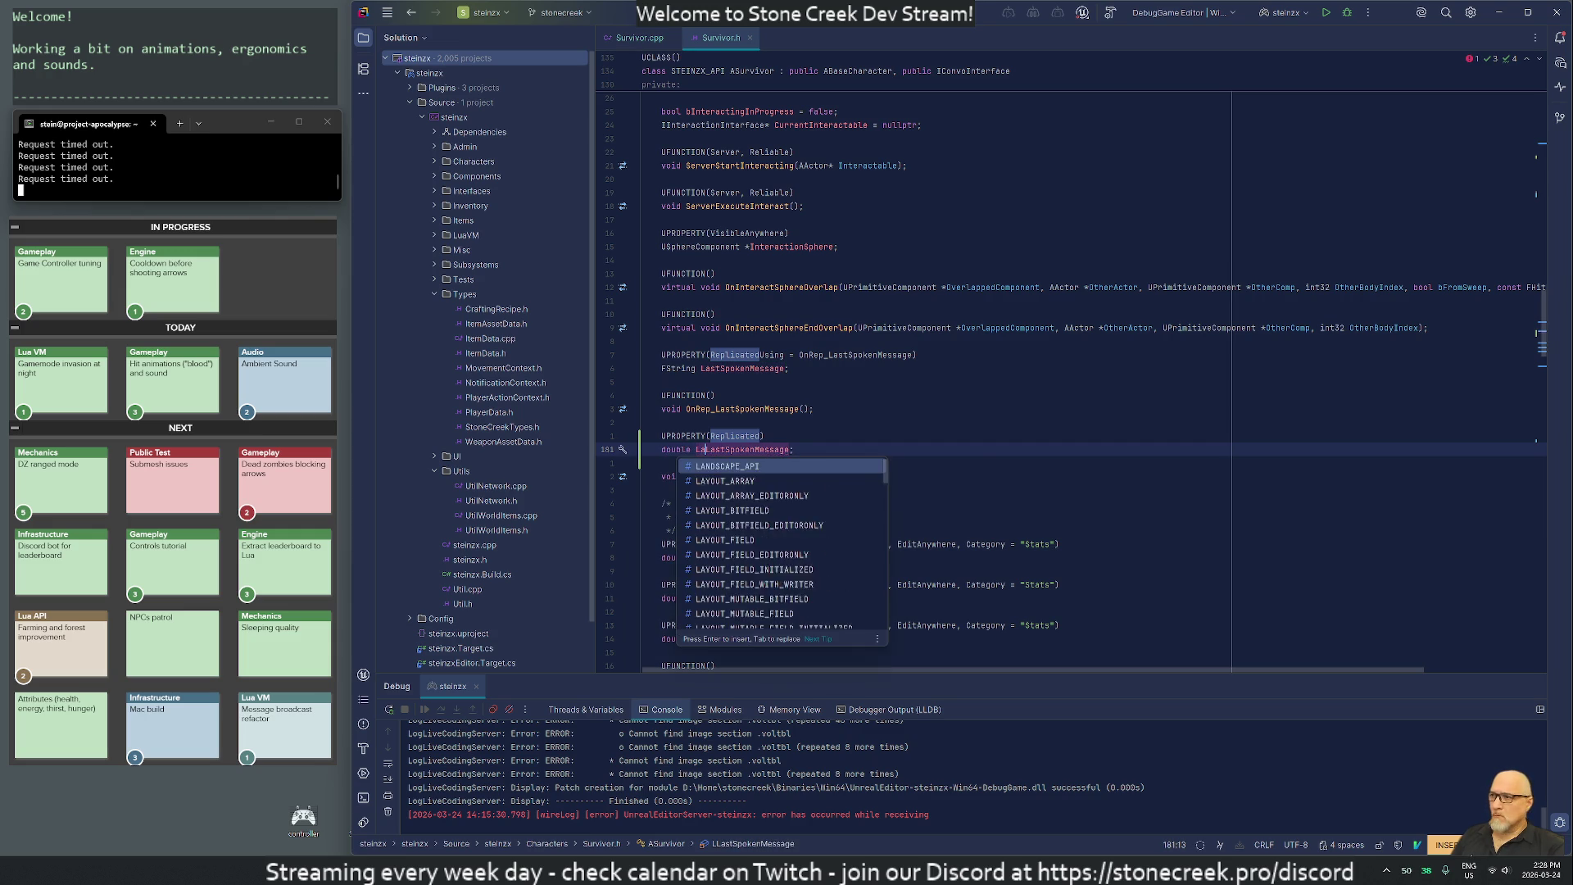
text(ast)
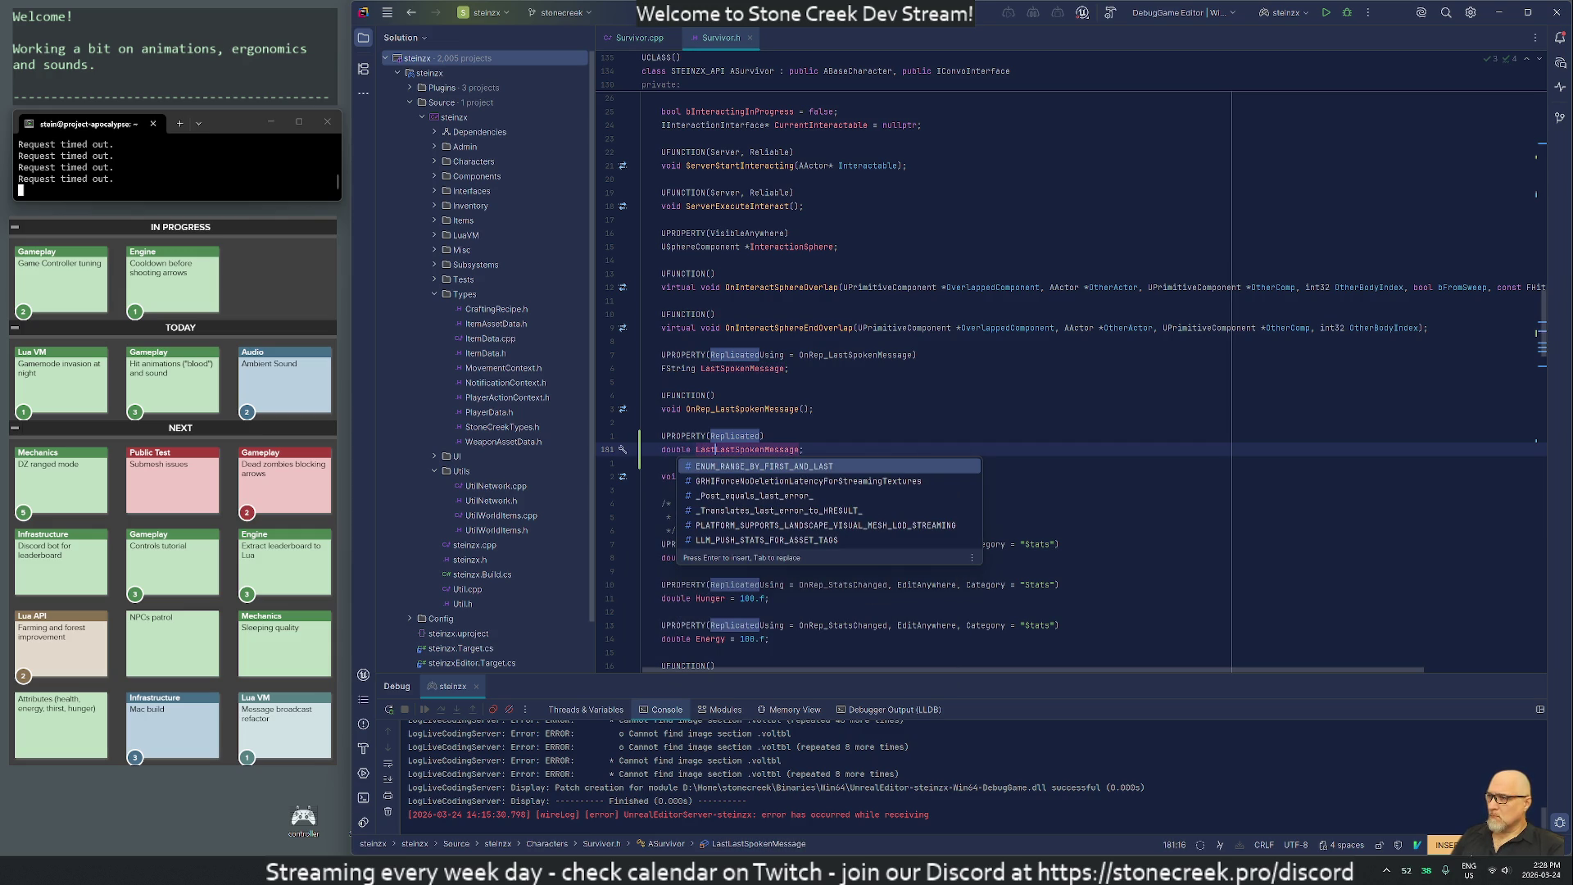
text(RangedFired = 0.f)
key(ctrl+Delete)
key(shift+Return)
key(Escape)
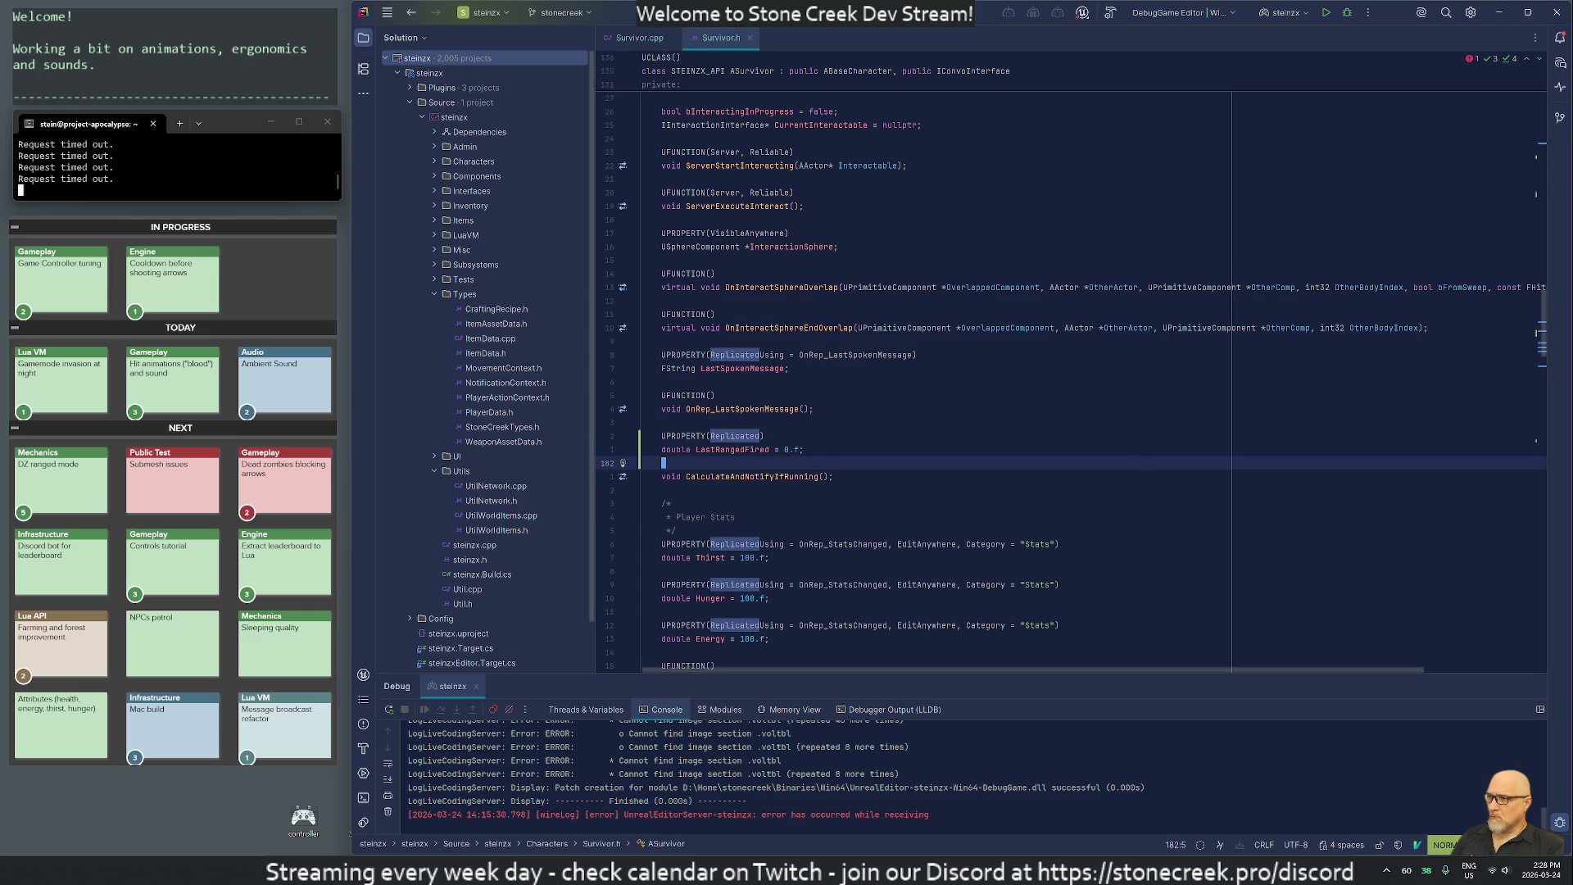
Add a 'UFUNCTION(Server, Reliable)' line below LastRangedFired and begin typing 'void Server_'.
key(k)
key(k)
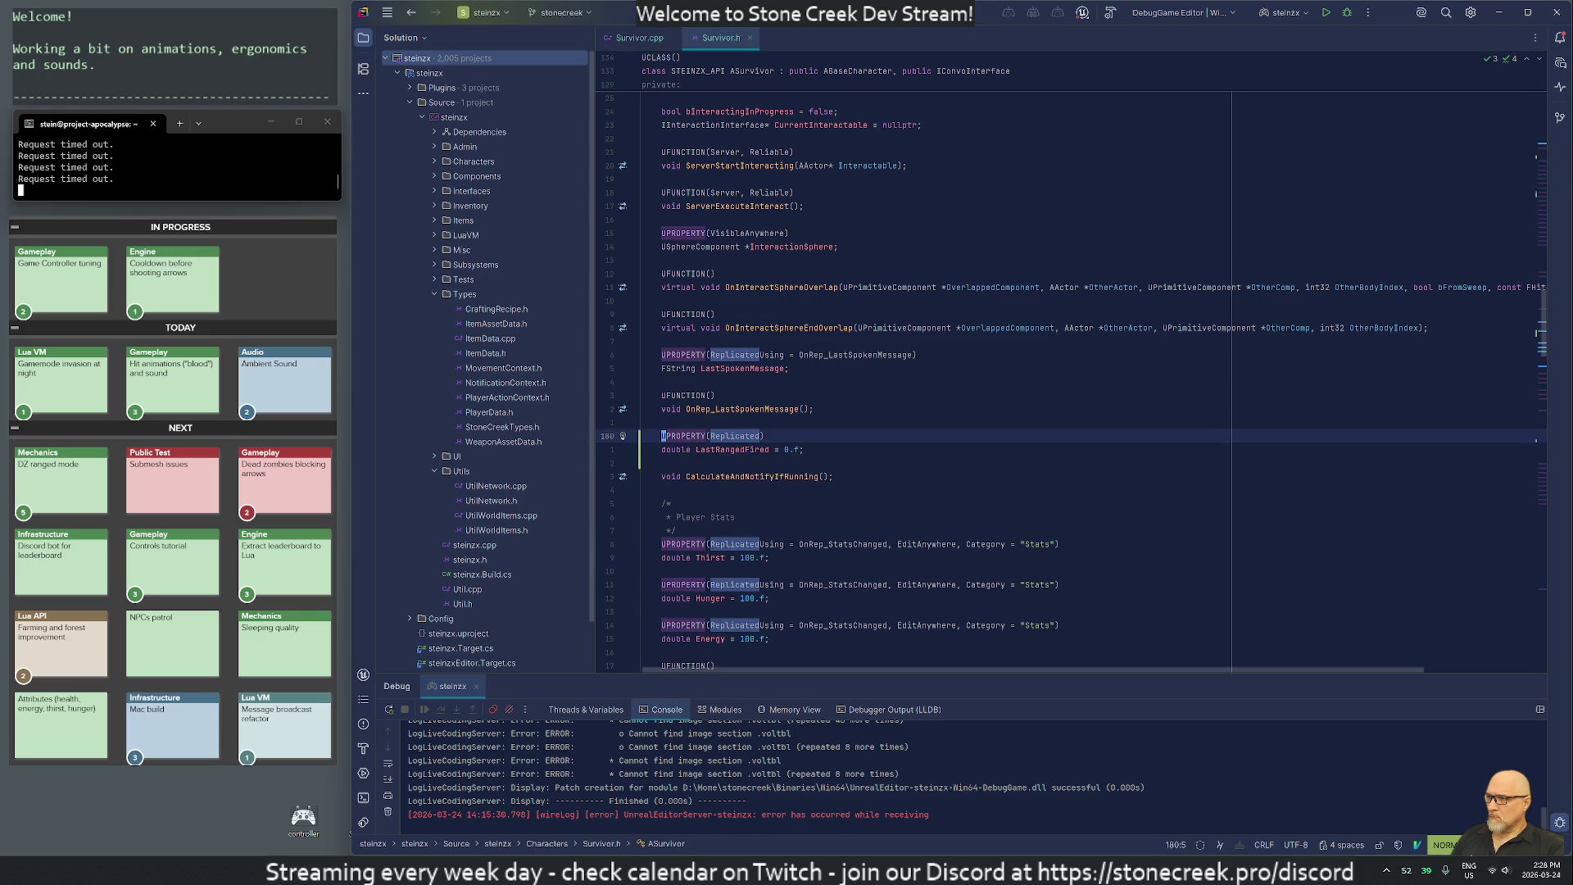
key(j)
key(j)
text(oUPROP)
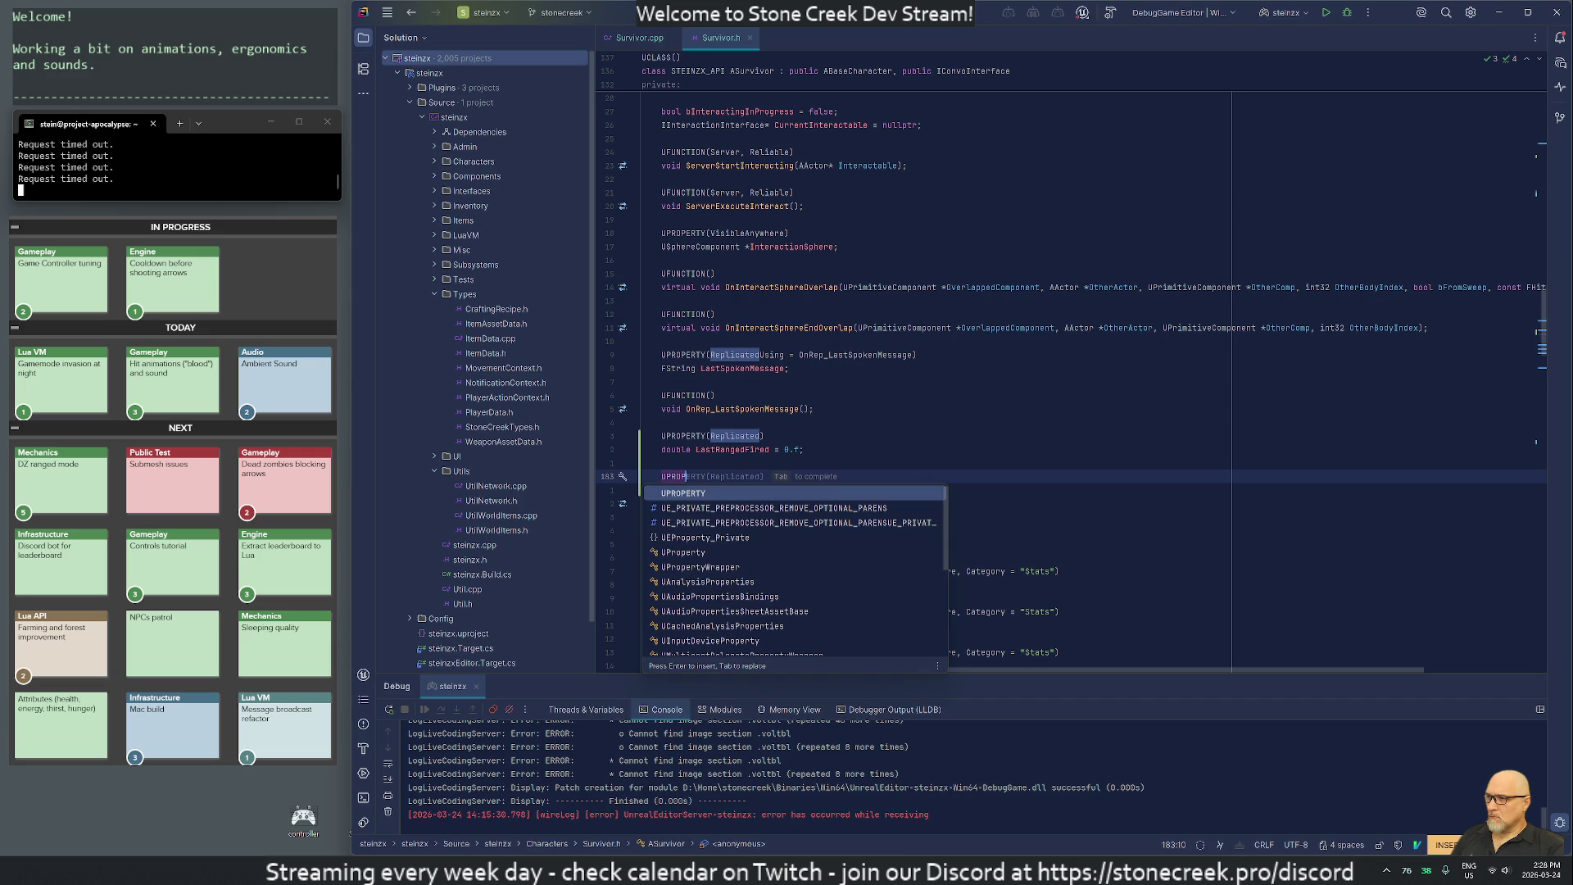
key(Tab)
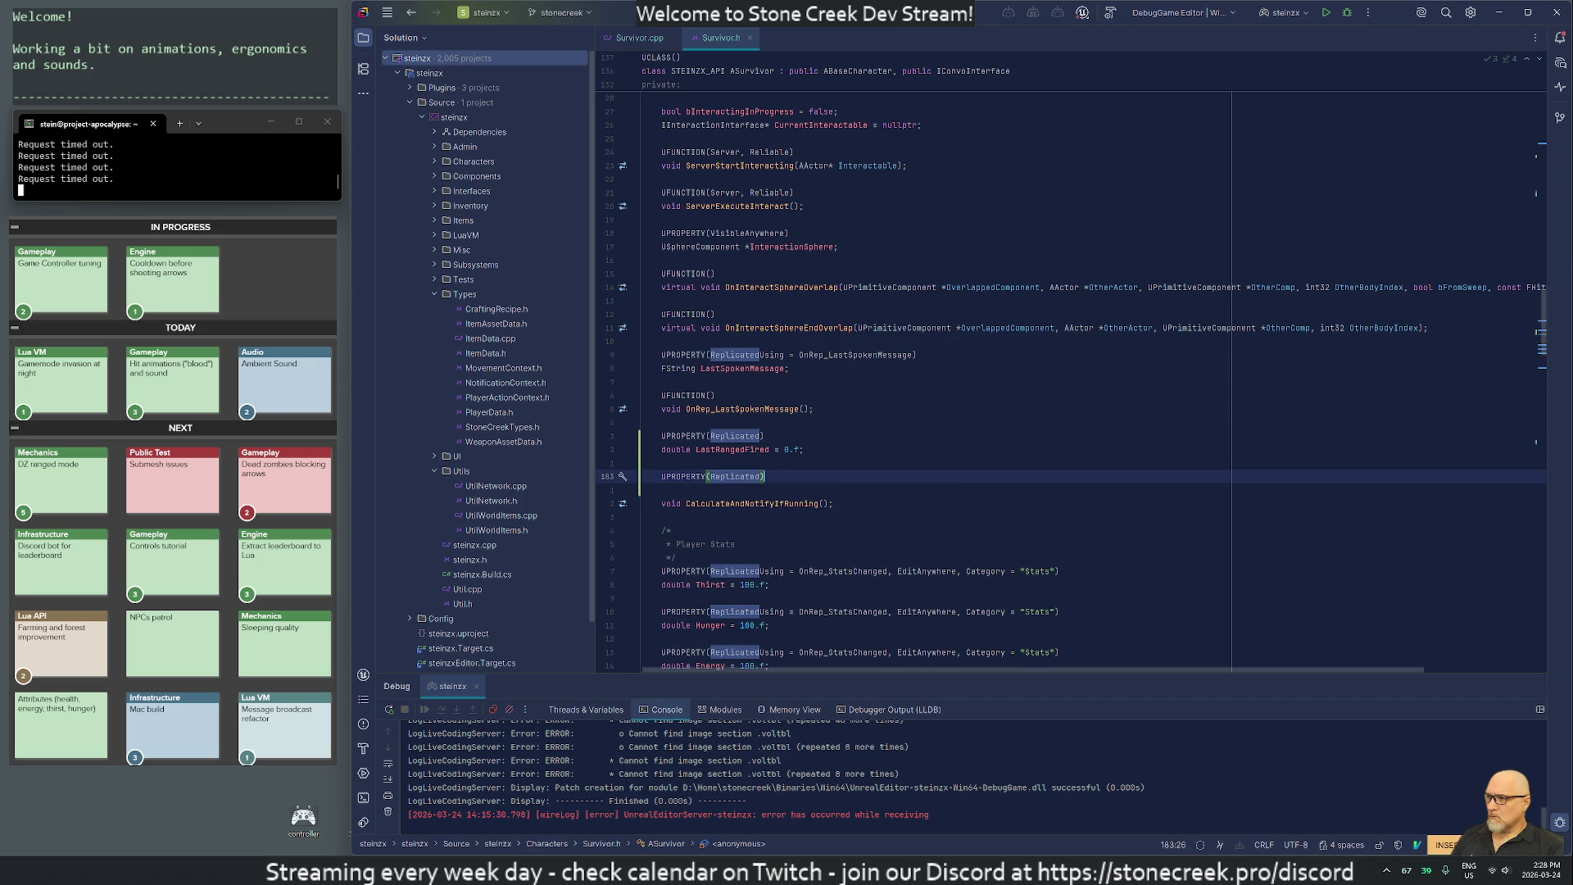
key(Escape)
key(c)
key(c)
text(U)
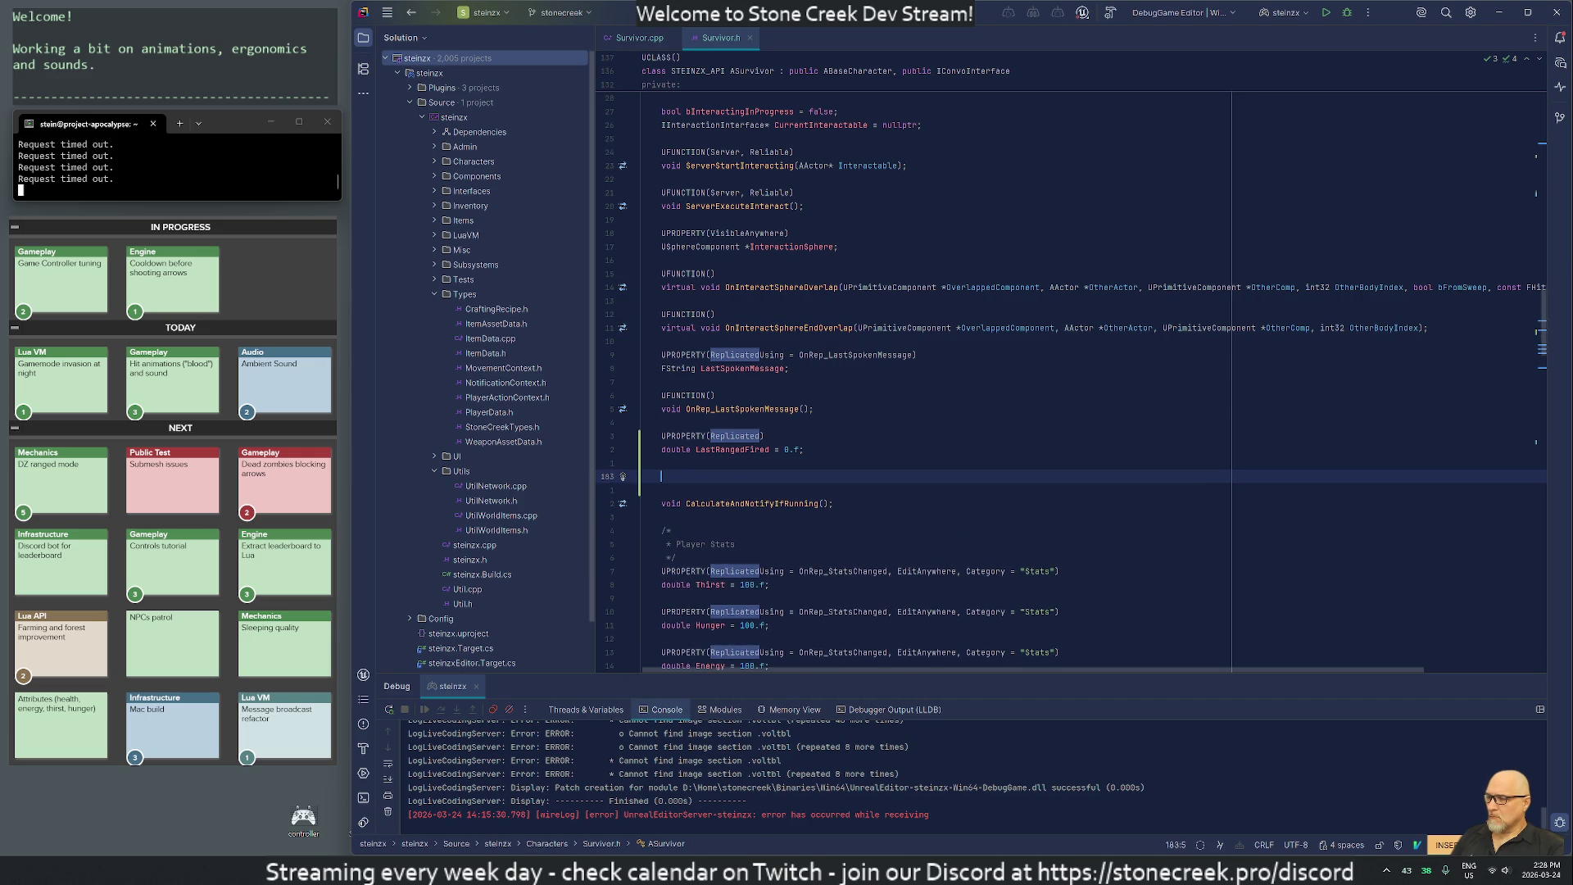
text(FUNCTION()
text(Server, Rep)
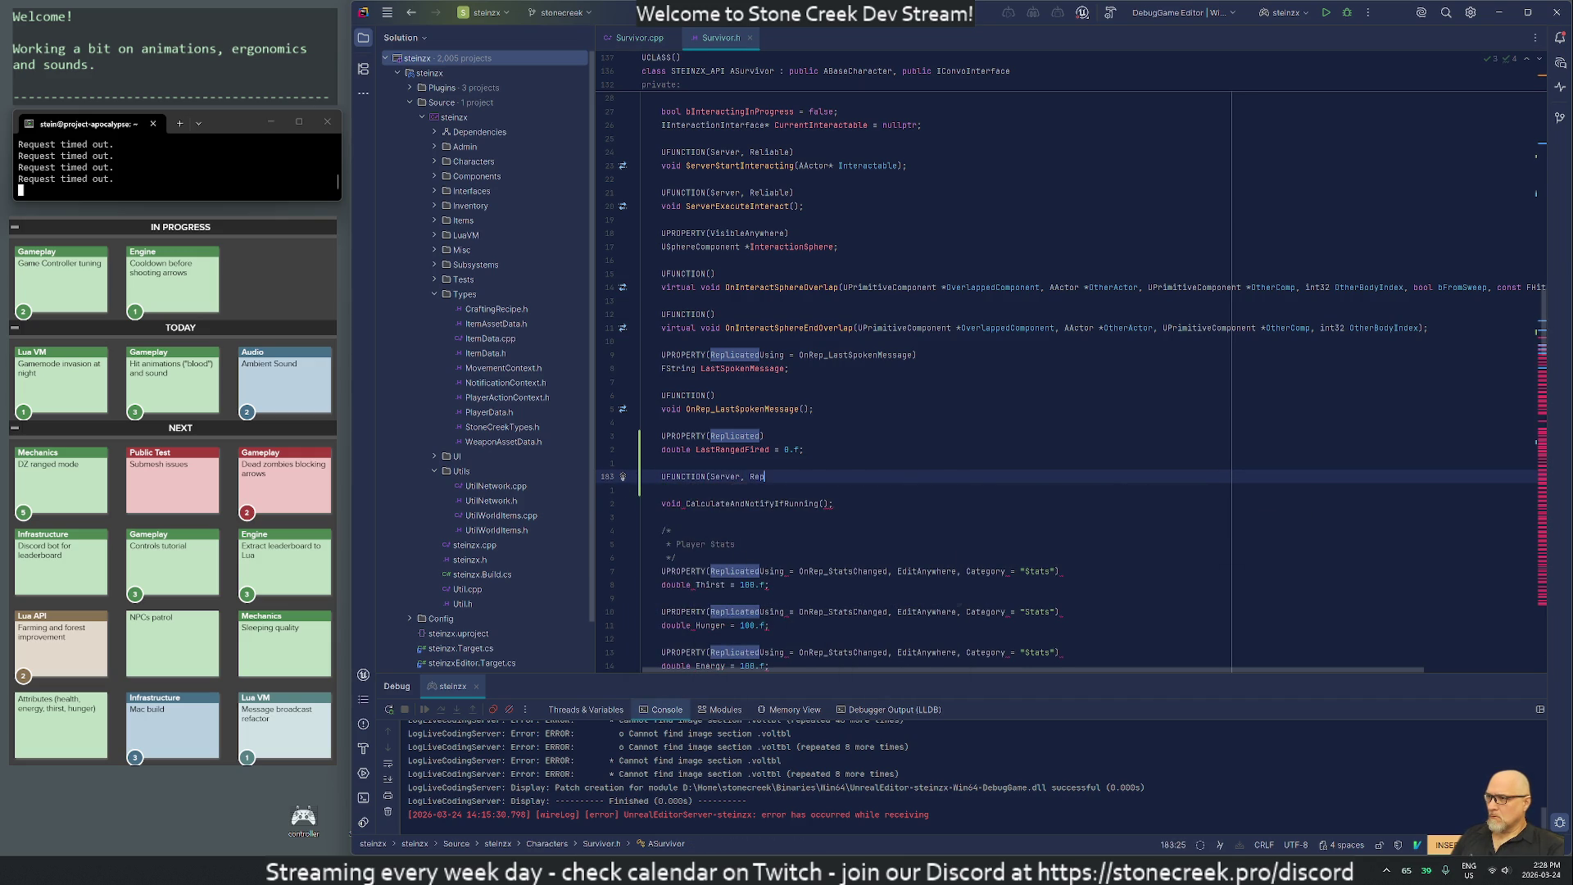
key(BackSpace)
text(lia)
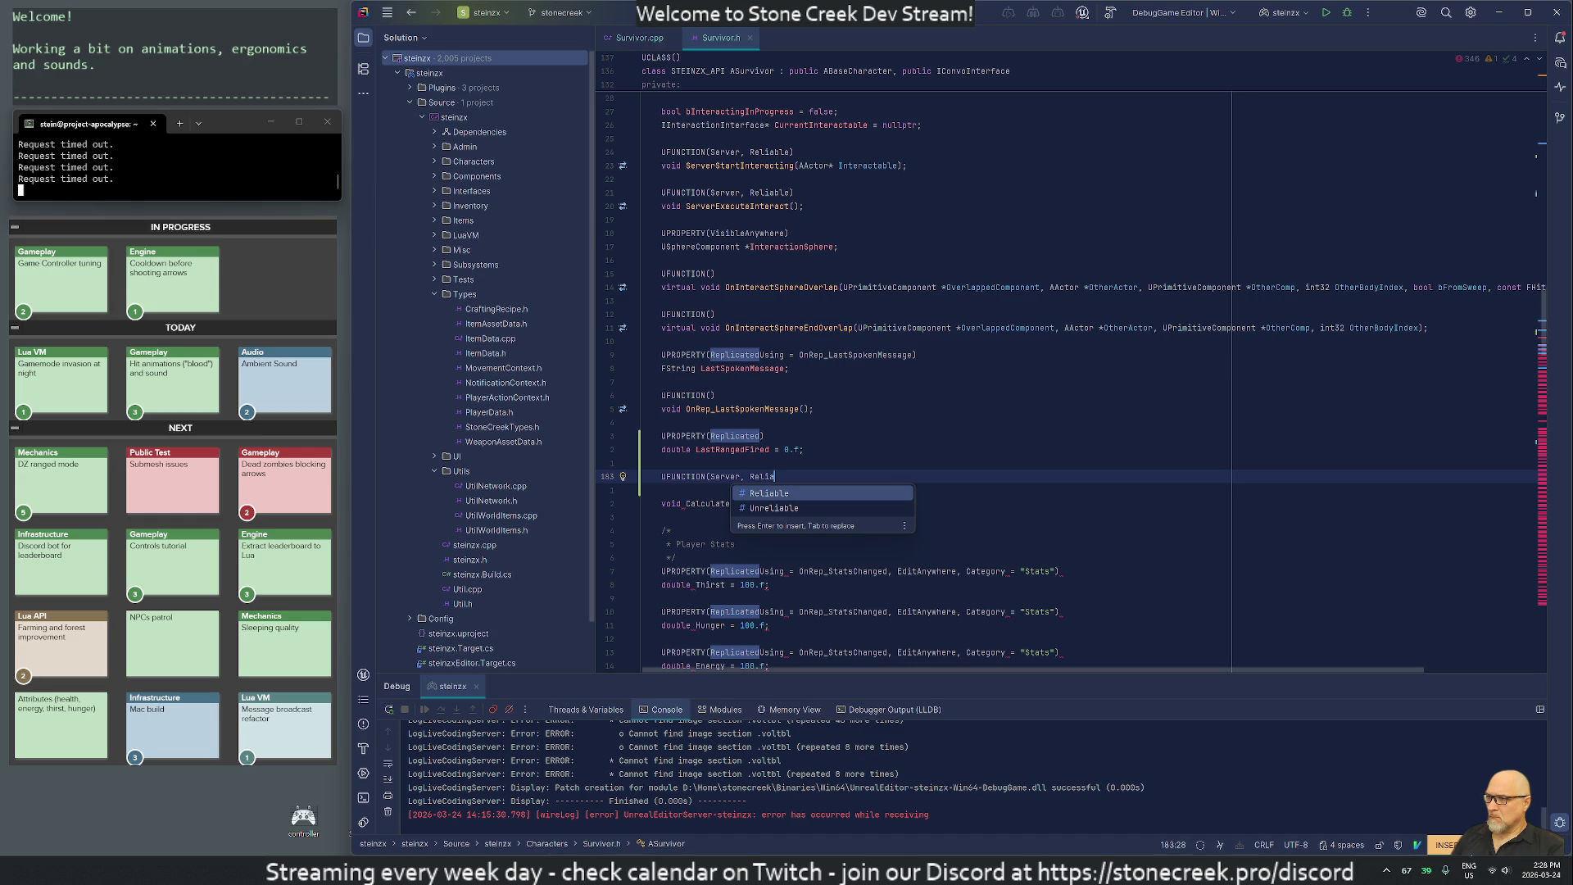
text(ble))
key(Return)
text(void )
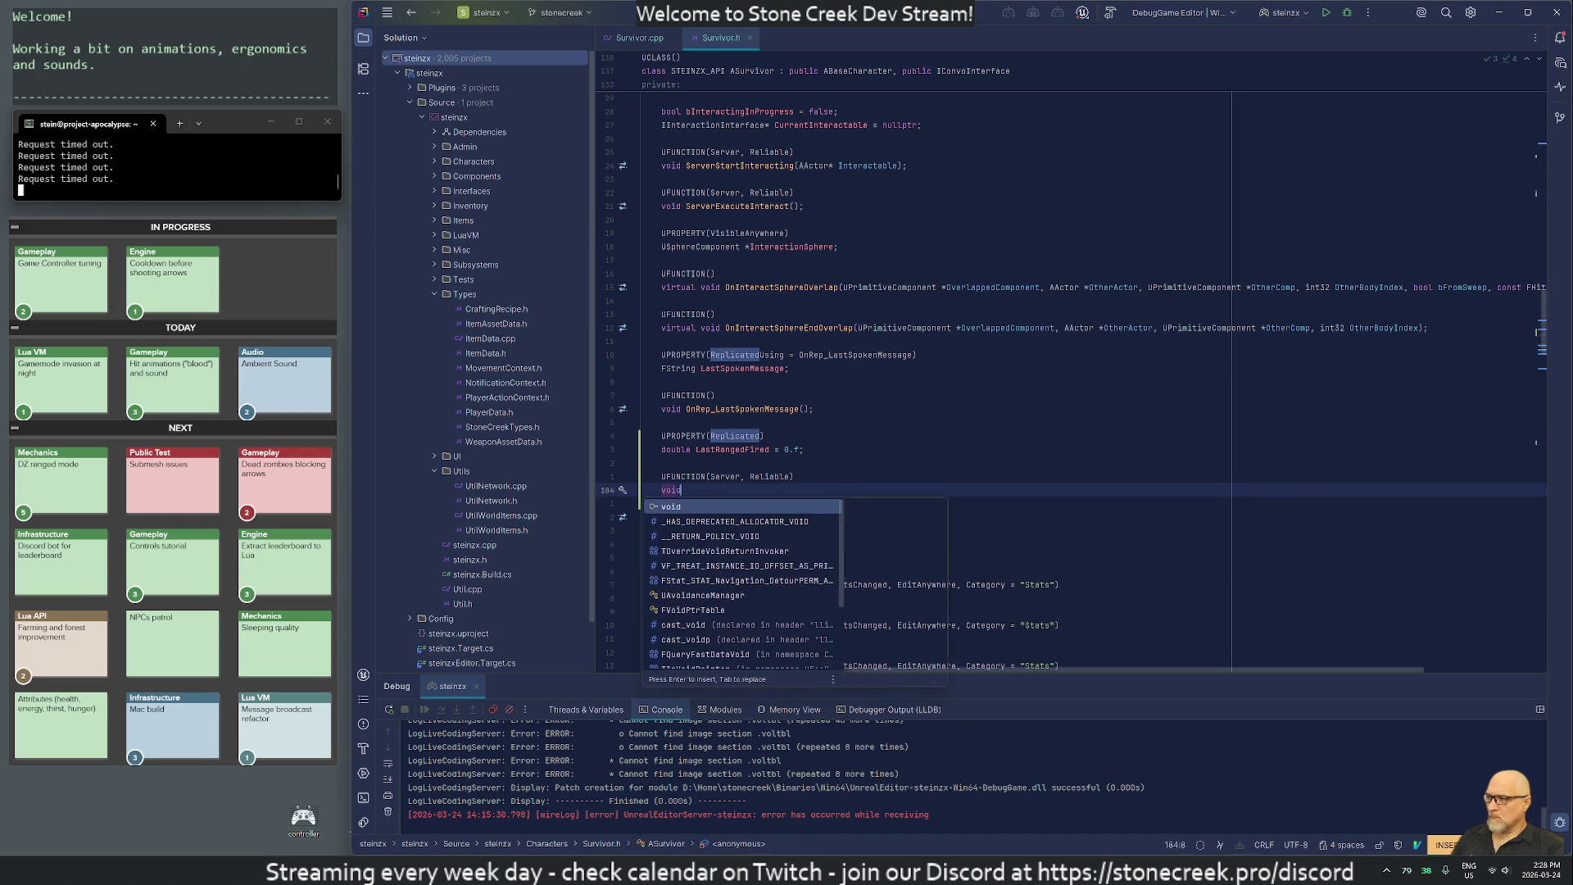
text(Server)
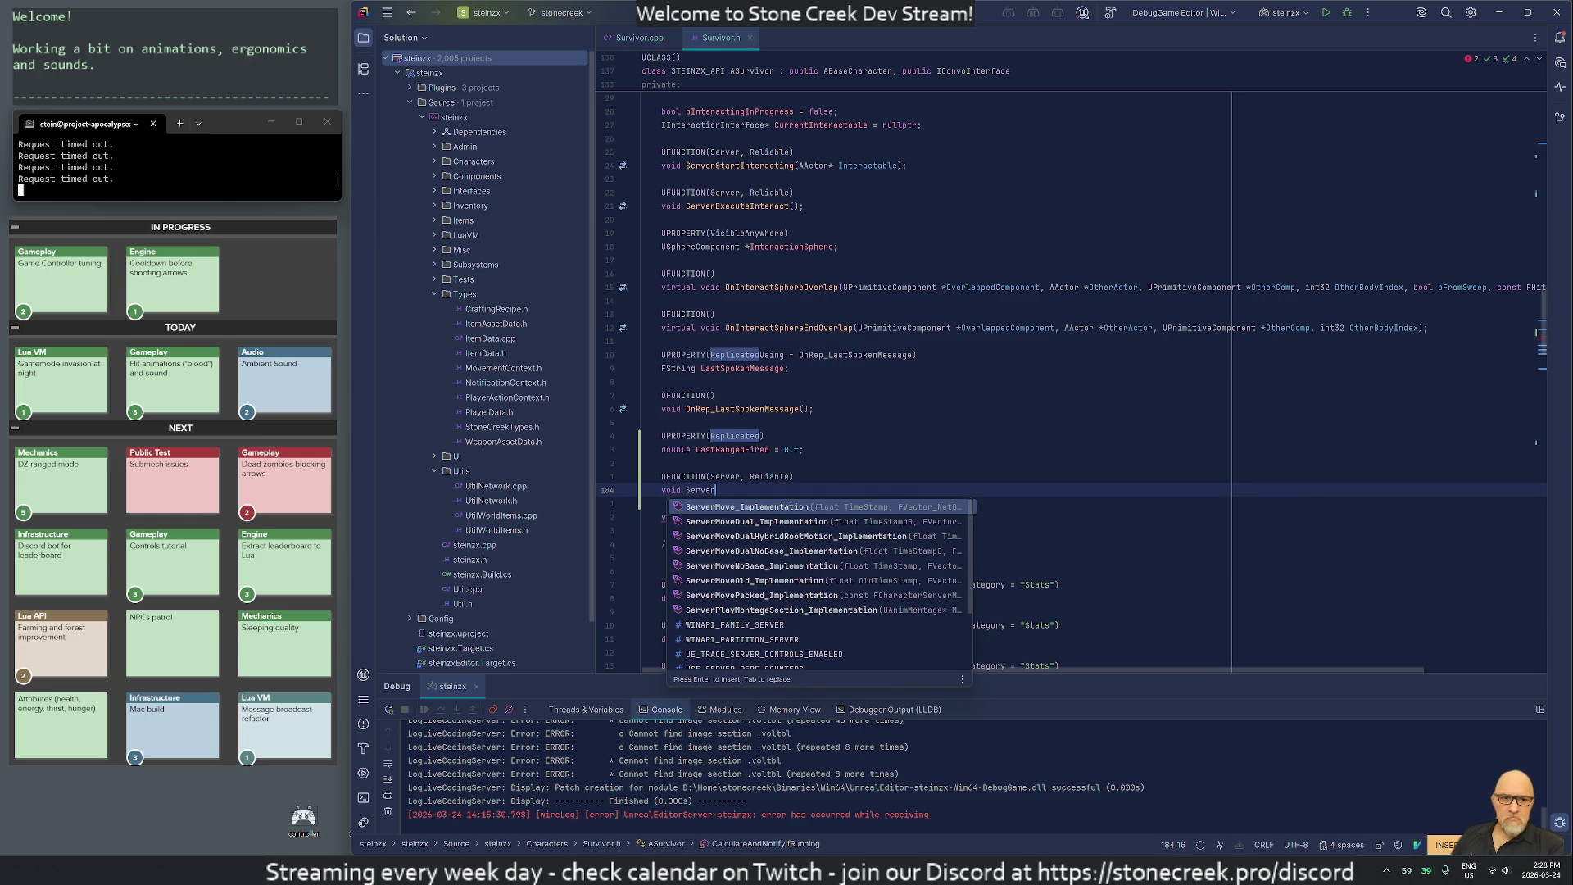
text(_)
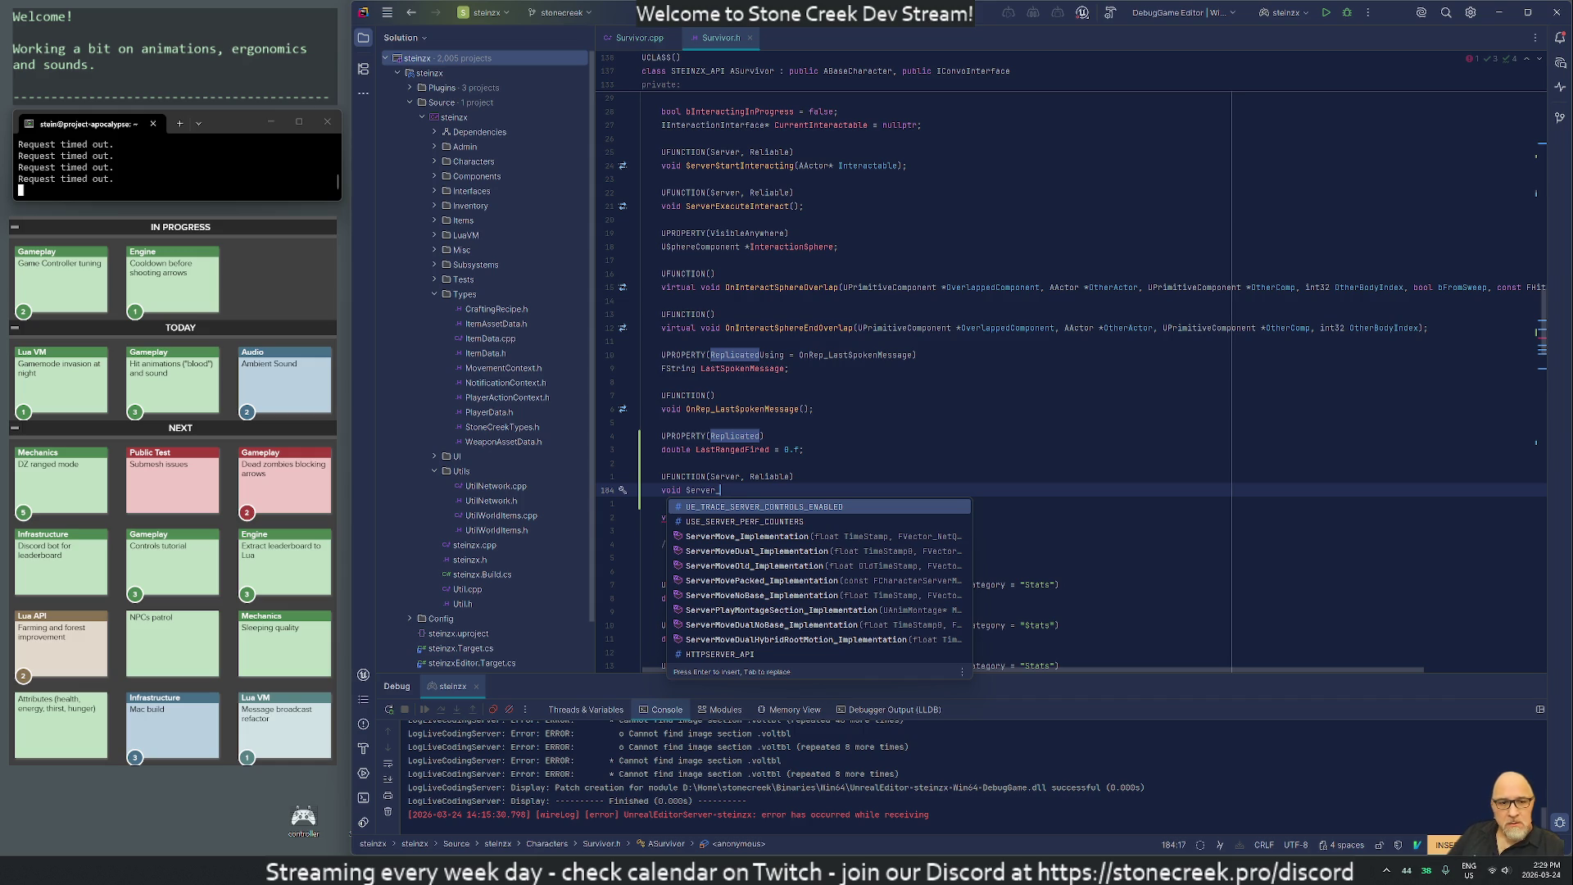
key(Escape)
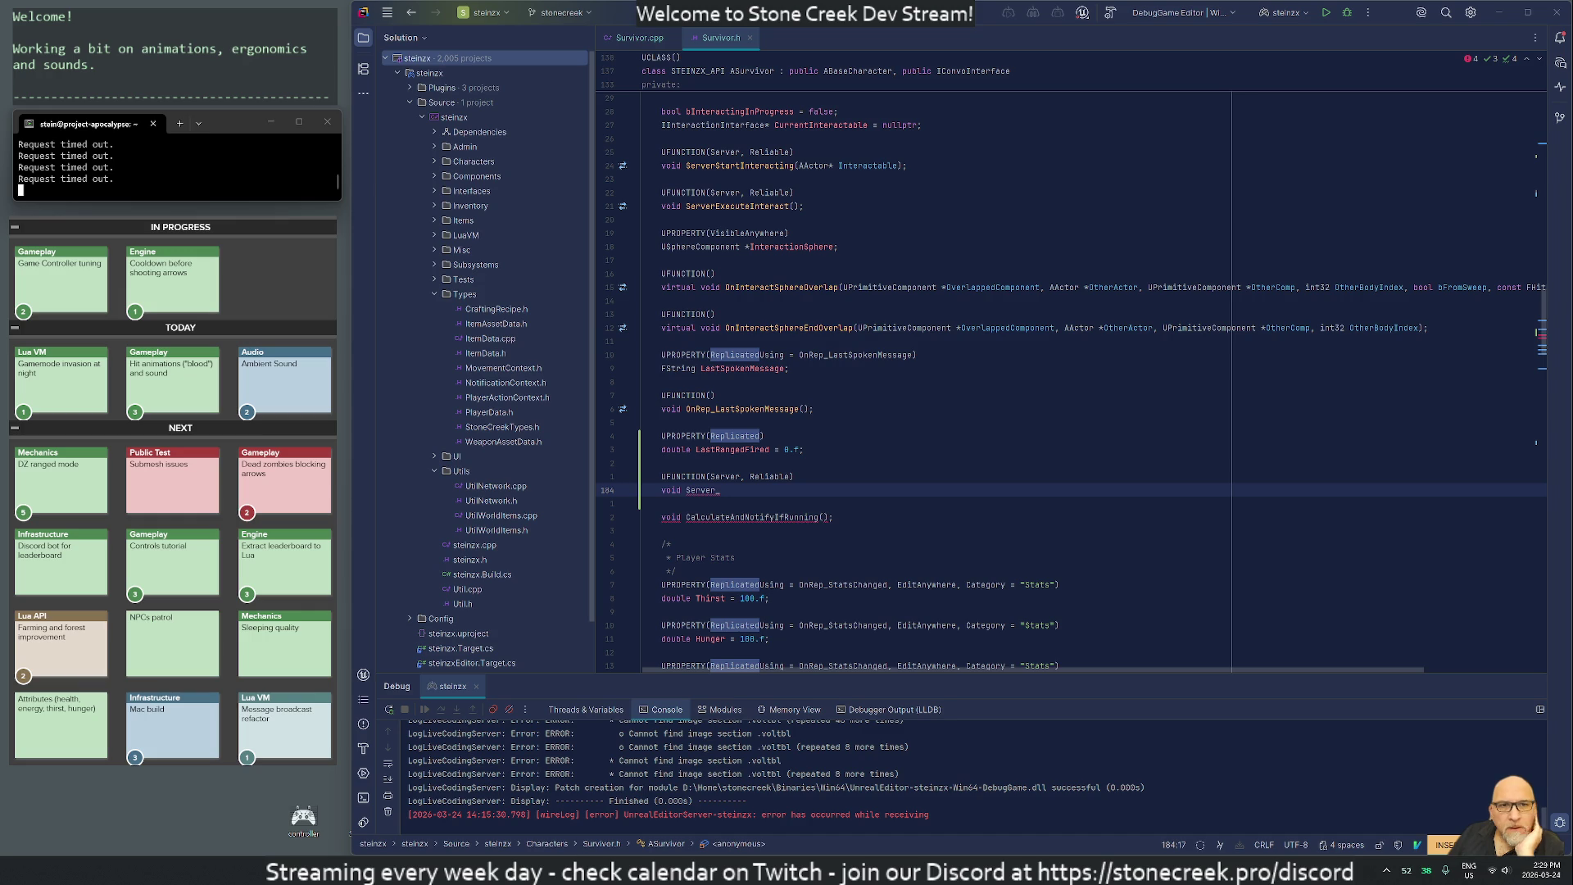
Stop the ping loop, enlarge and centre the terminal, and run 'ssh sc'.
click(210, 189)
key(ctrl+c)
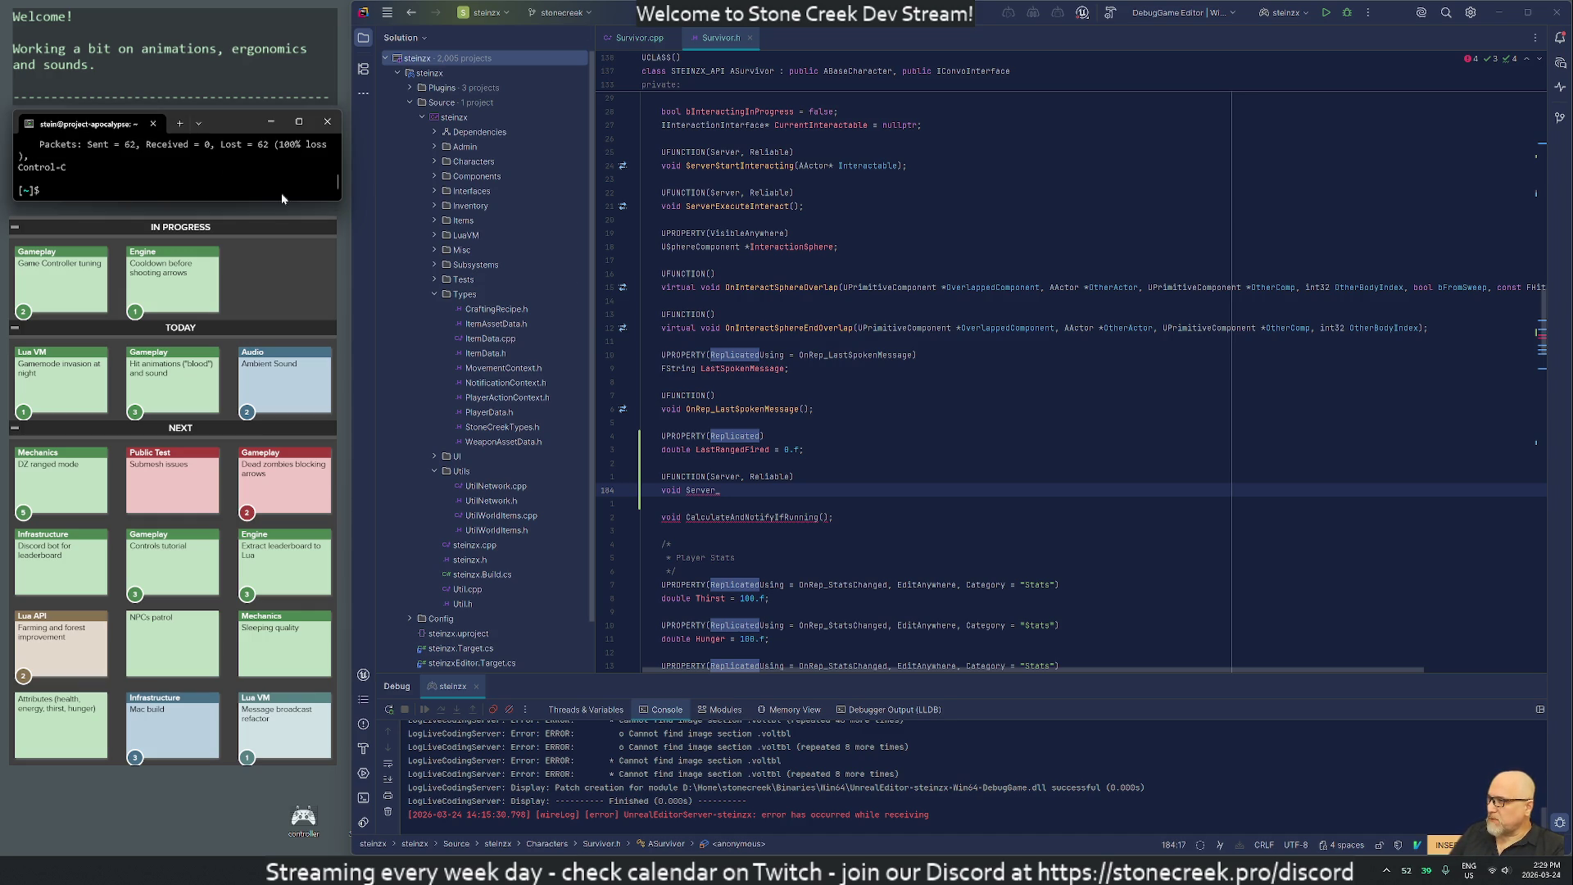
drag(341, 200, 771, 498)
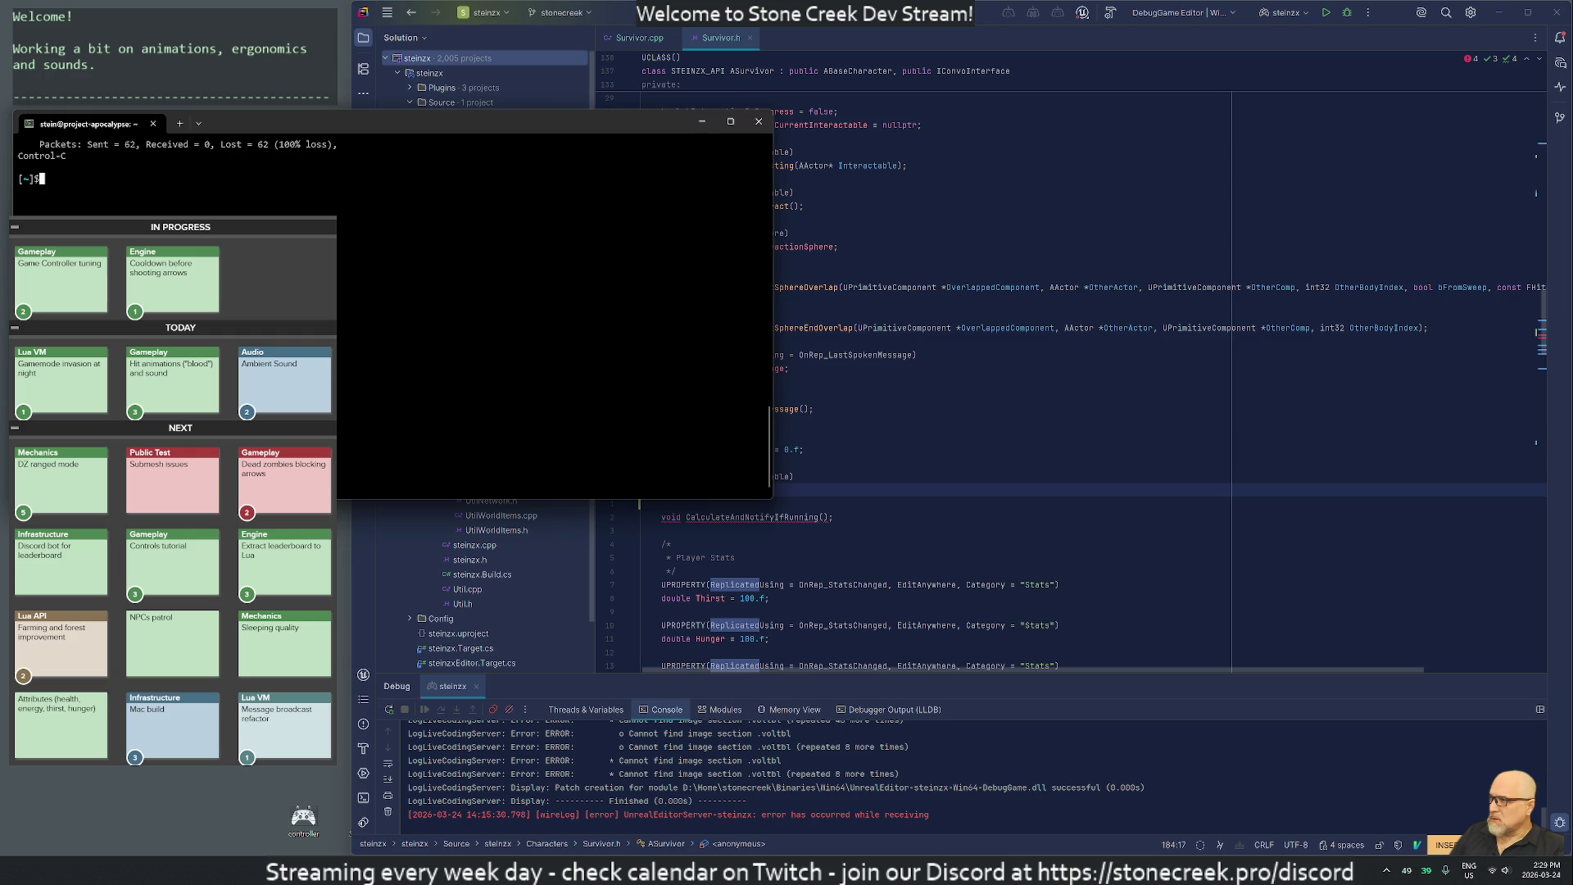
drag(298, 129, 767, 239)
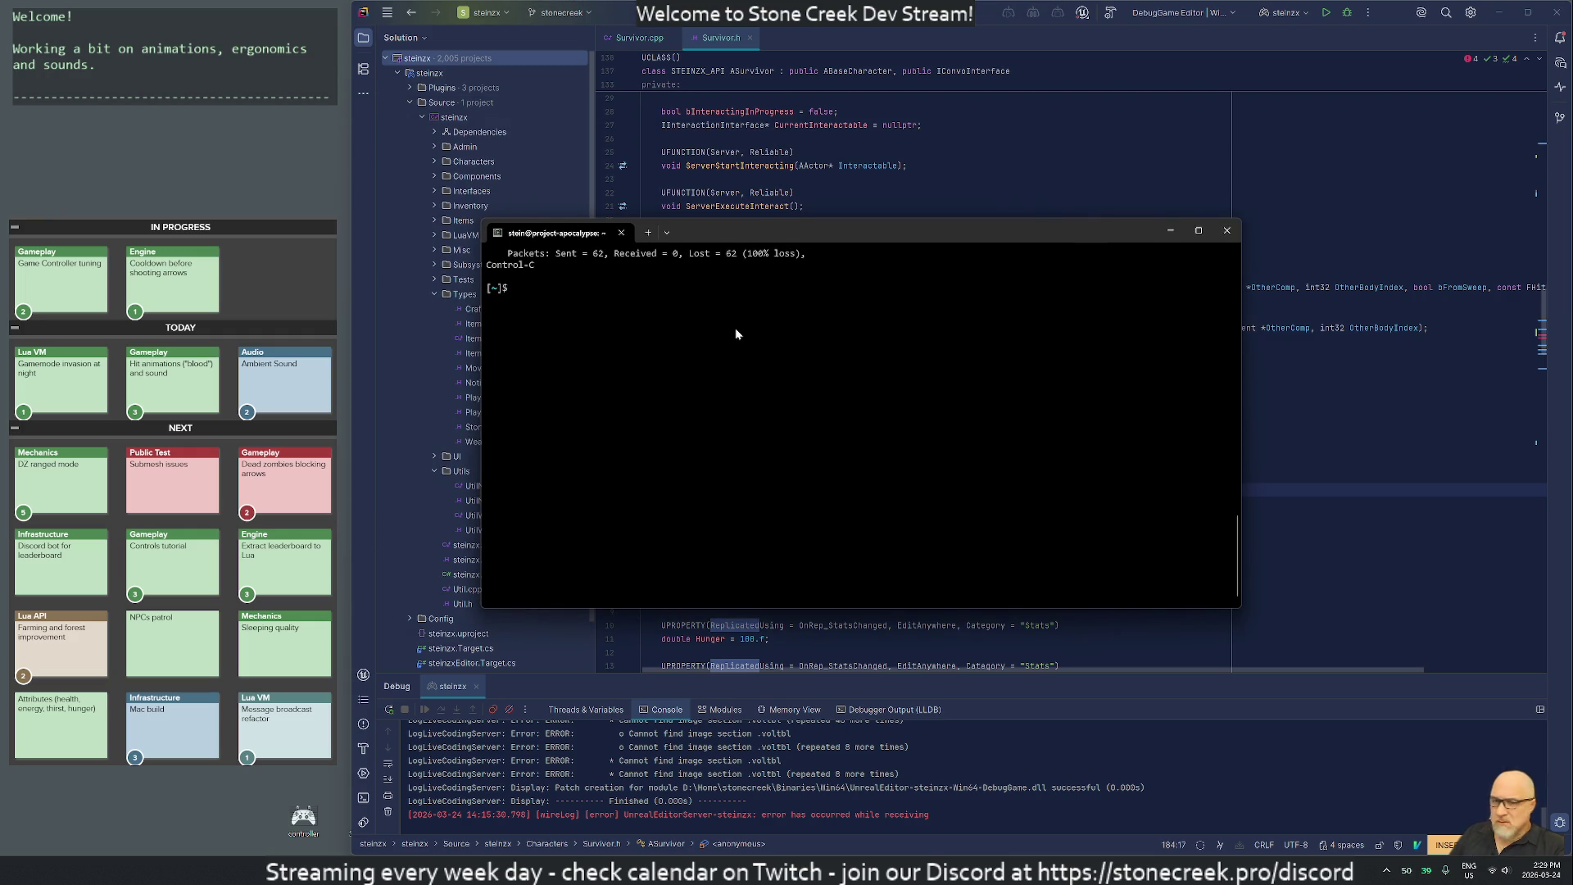
text(pin g)
key(BackSpace)
key(BackSpace)
key(BackSpace)
text(ssh sc)
key(Return)
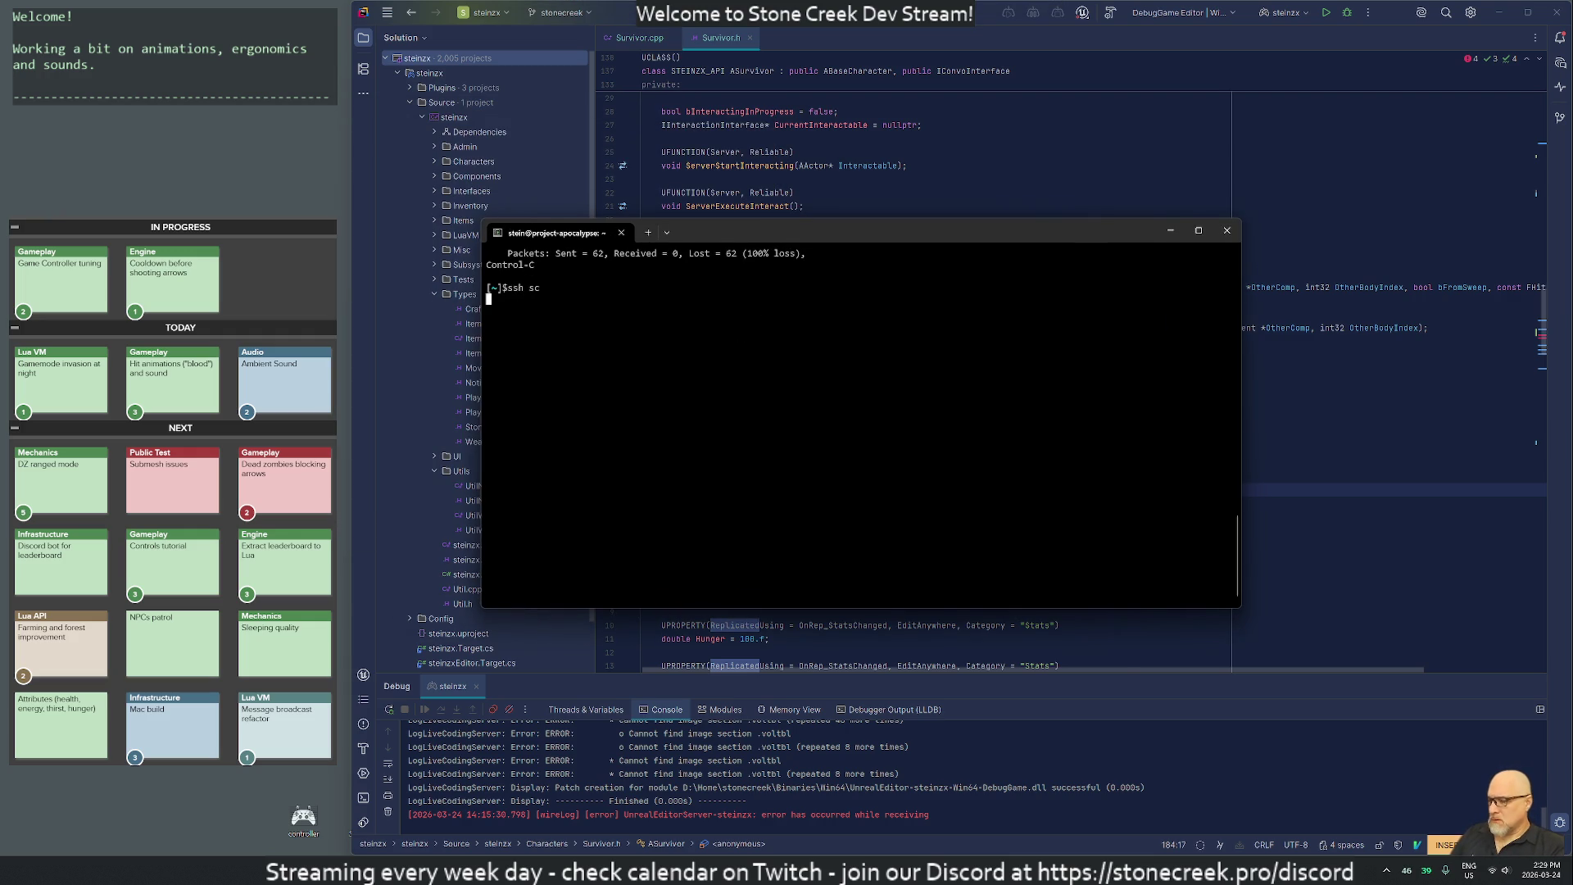
Launch Chrome and load stonecreek.pro.
key(super)
text(chrome)
key(Return)
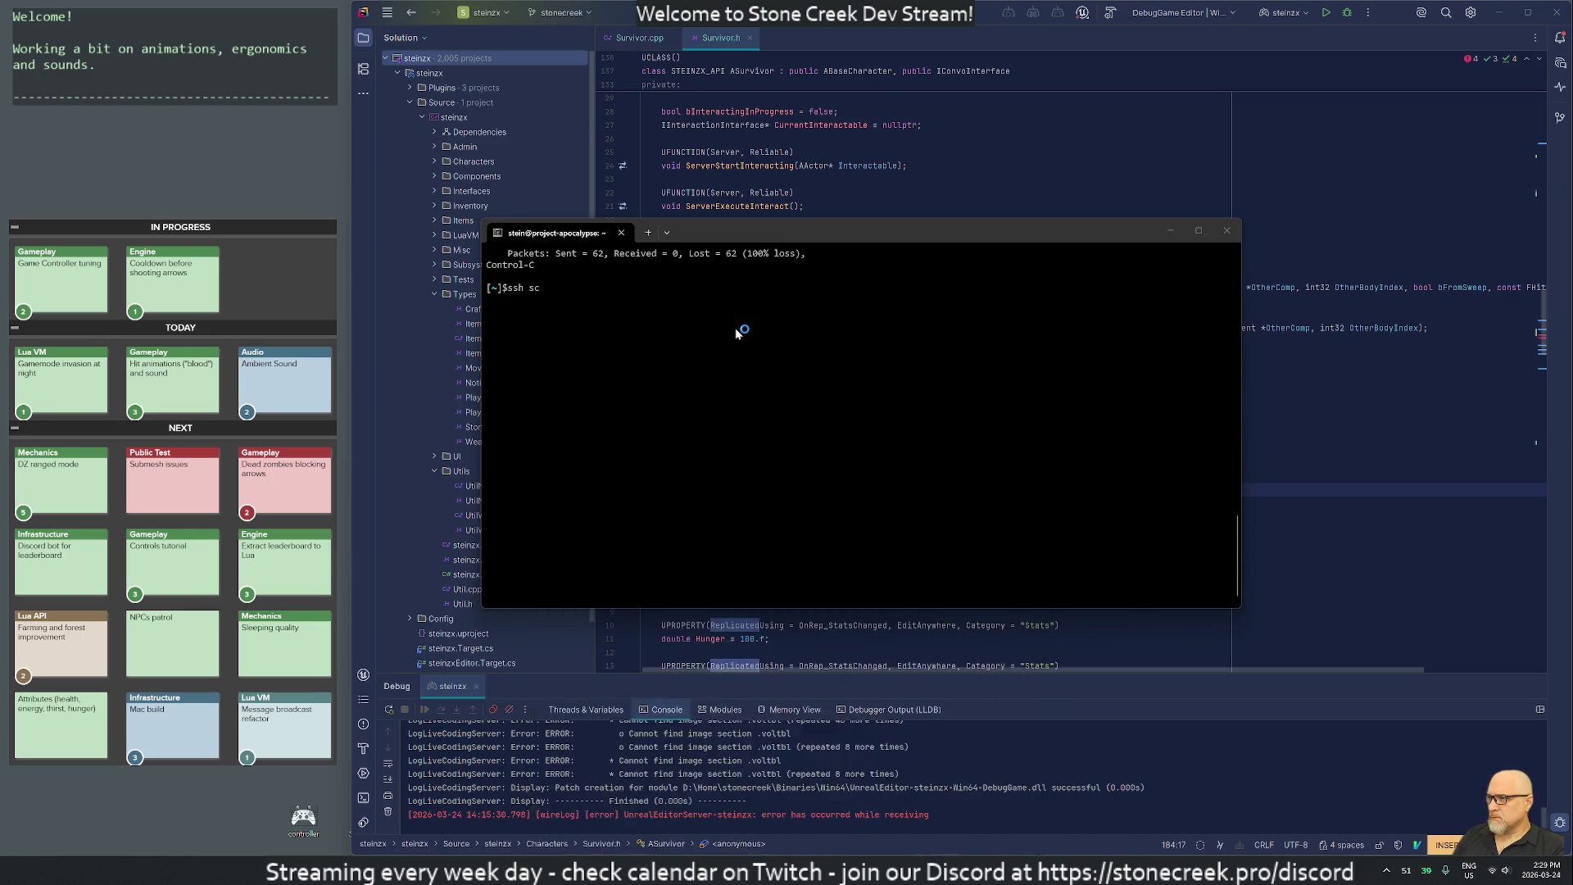
text(stonecreek.pro)
key(Return)
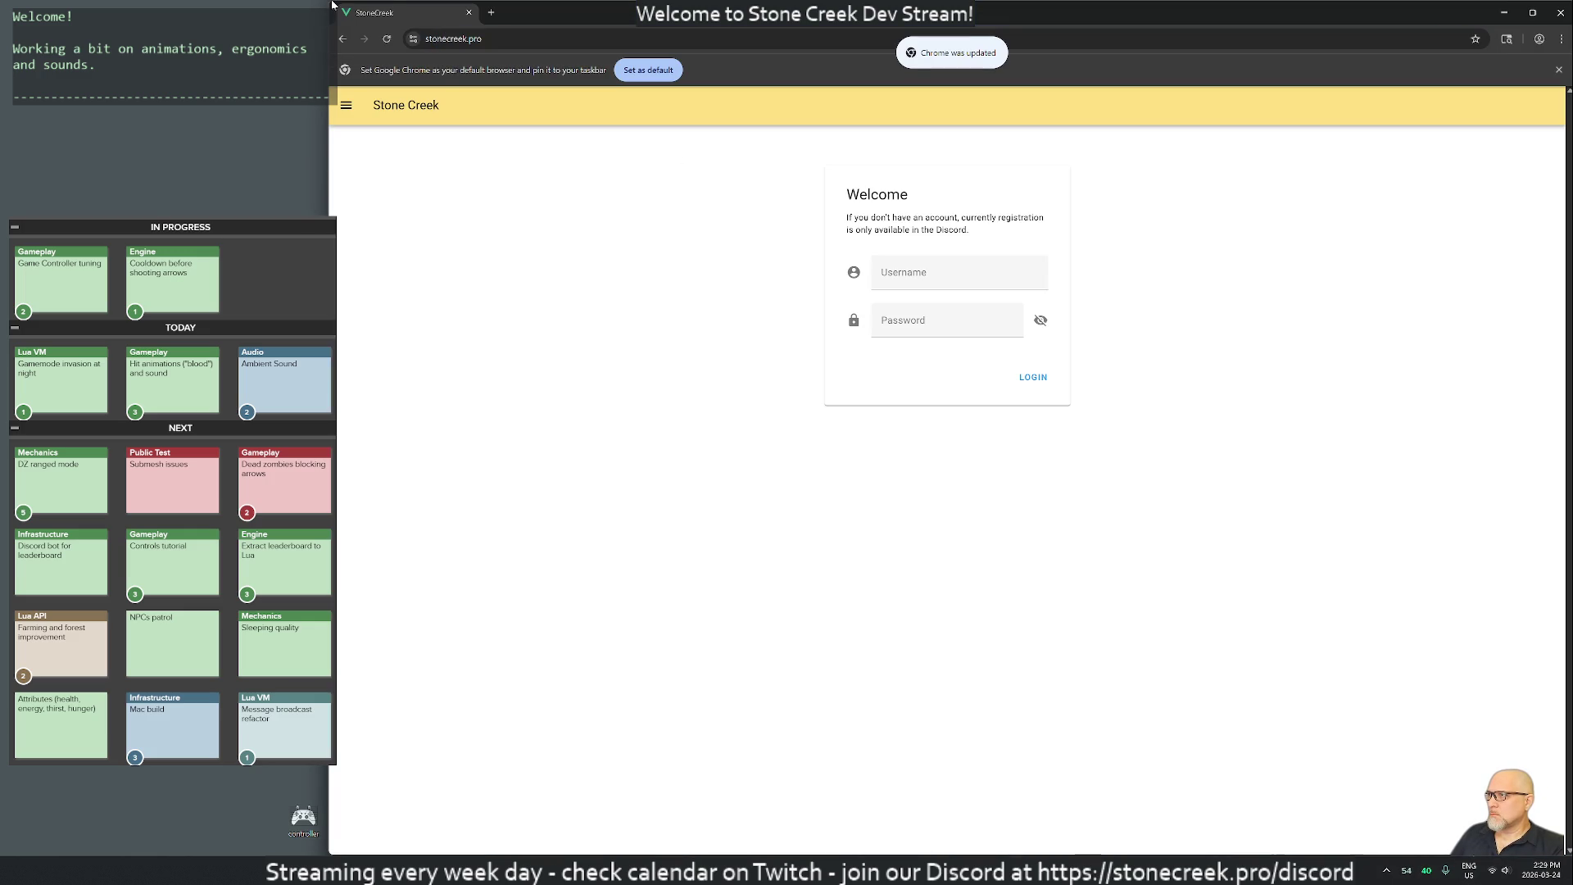
Resize Chrome beside the terminal and reload stonecreek.pro, which times out.
drag(332, 4, 570, 4)
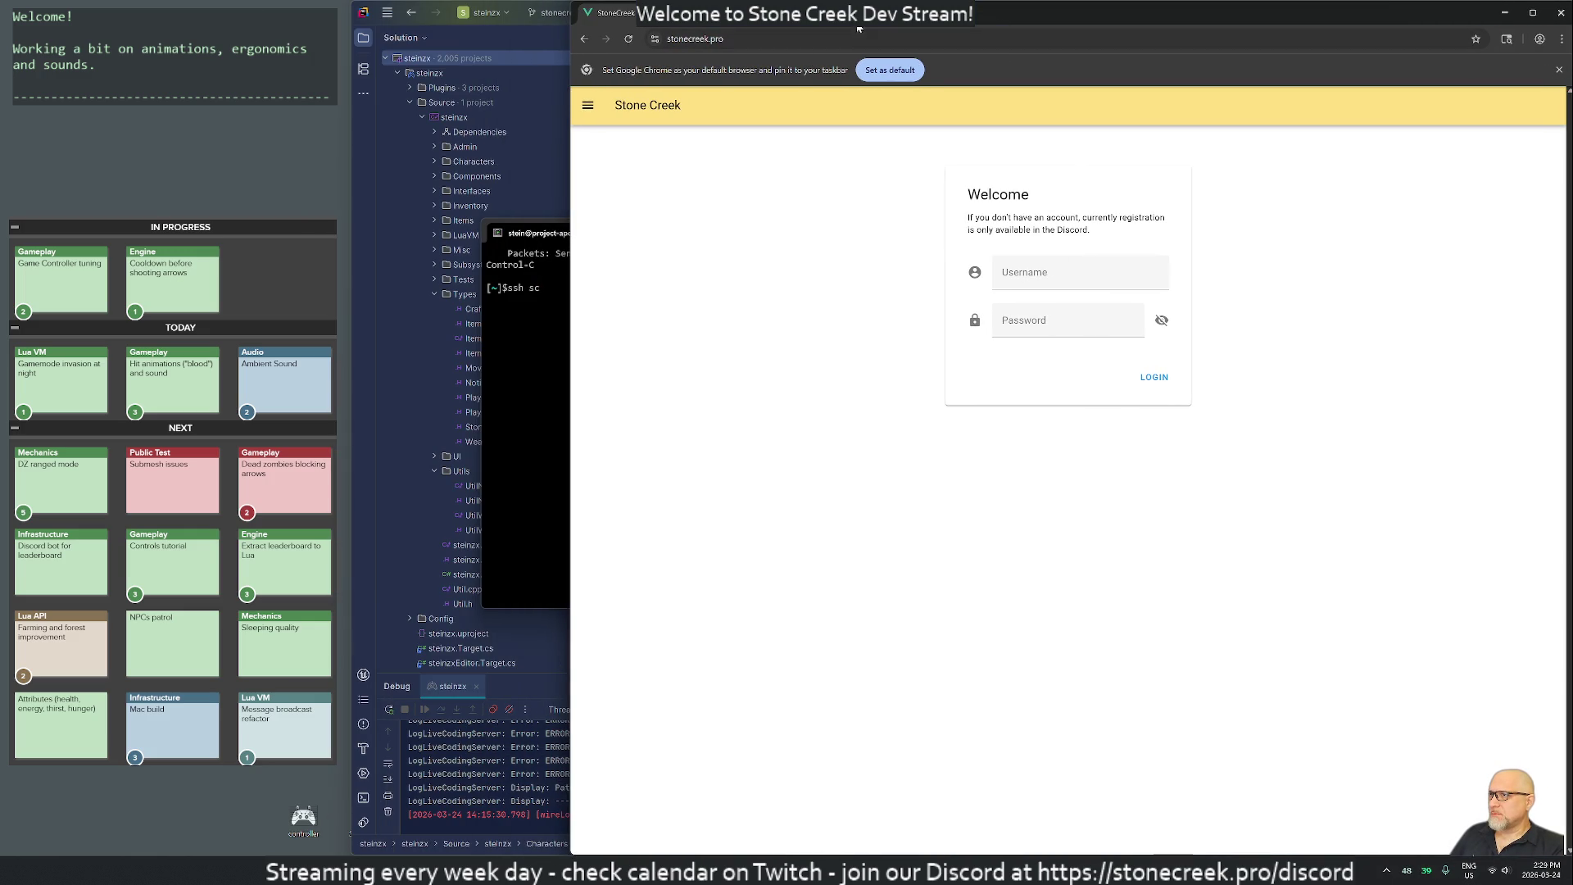
drag(859, 28, 901, 415)
key(F5)
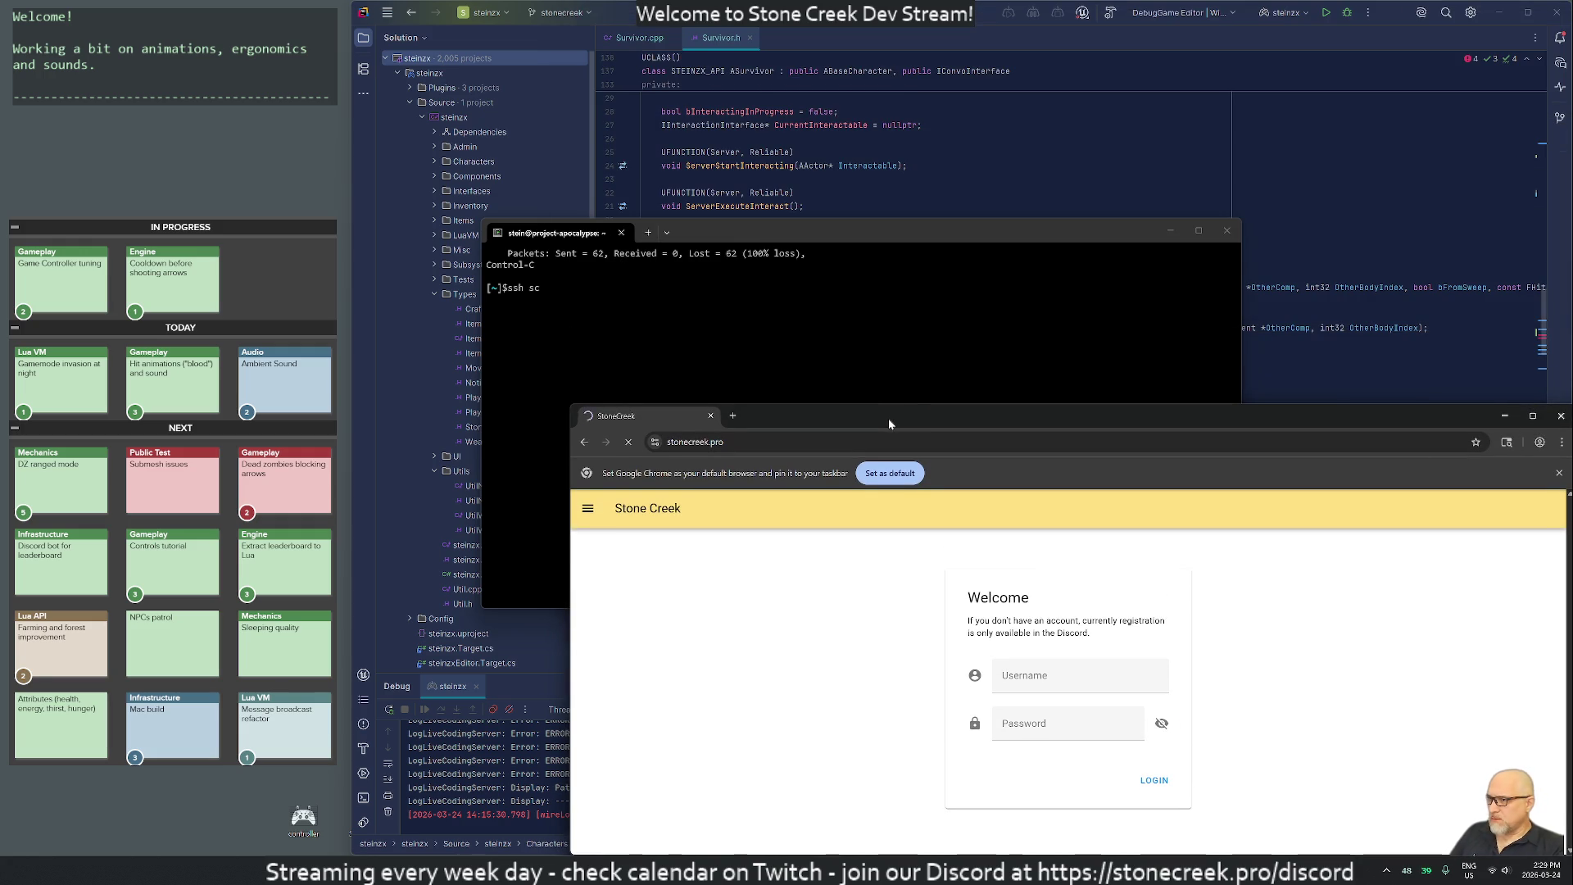
drag(889, 423, 747, 373)
key(ctrl+t)
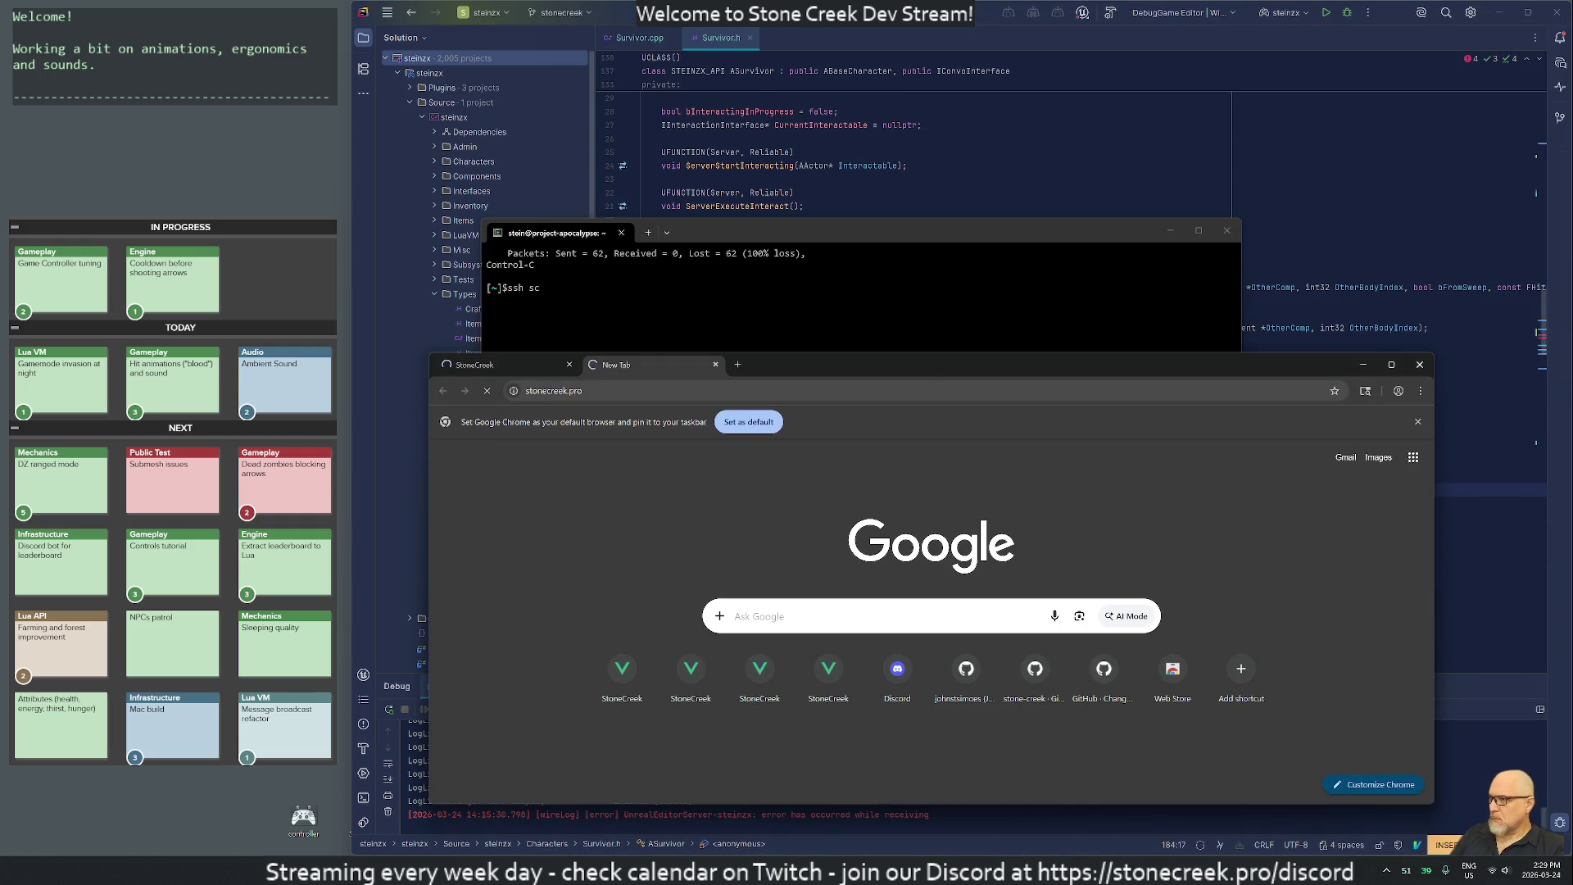
click(517, 368)
drag(681, 357, 666, 384)
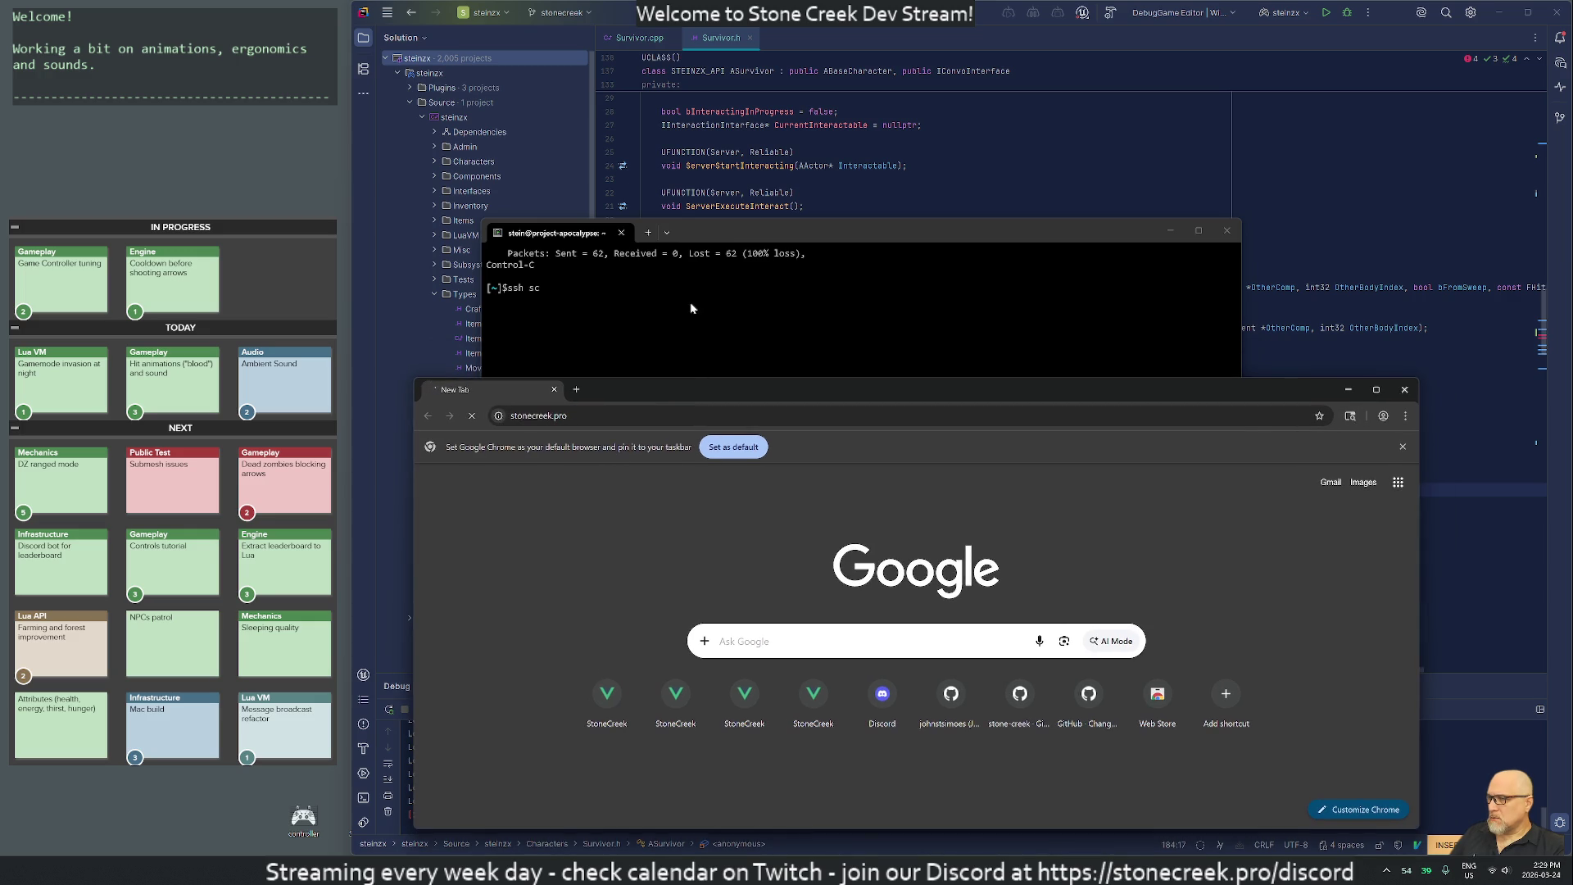
click(688, 308)
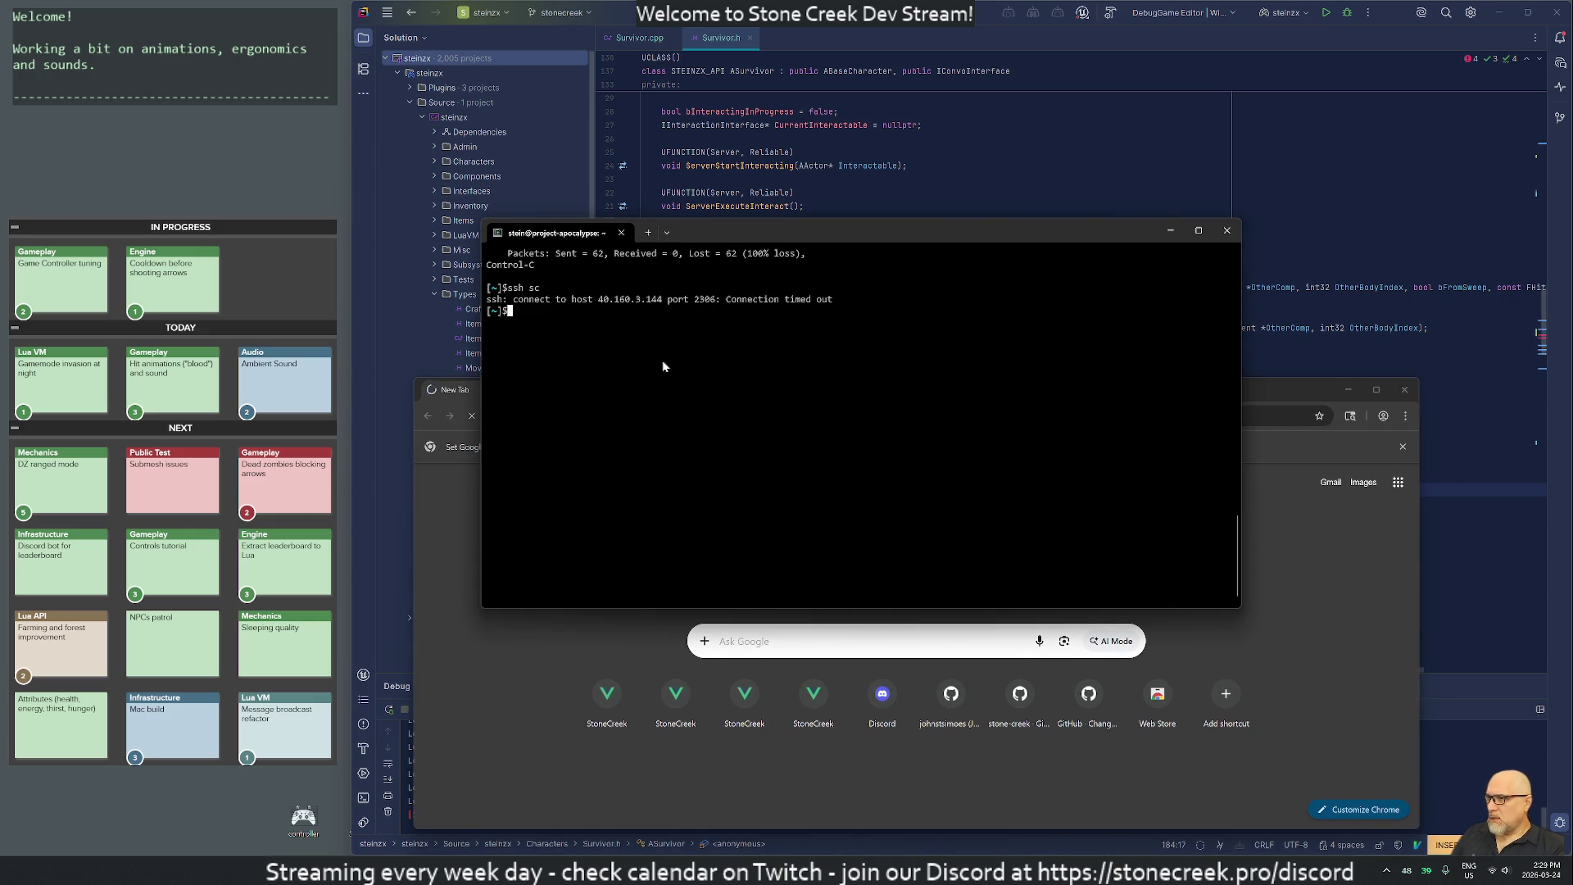
drag(598, 300, 665, 303)
key(ctrl+c)
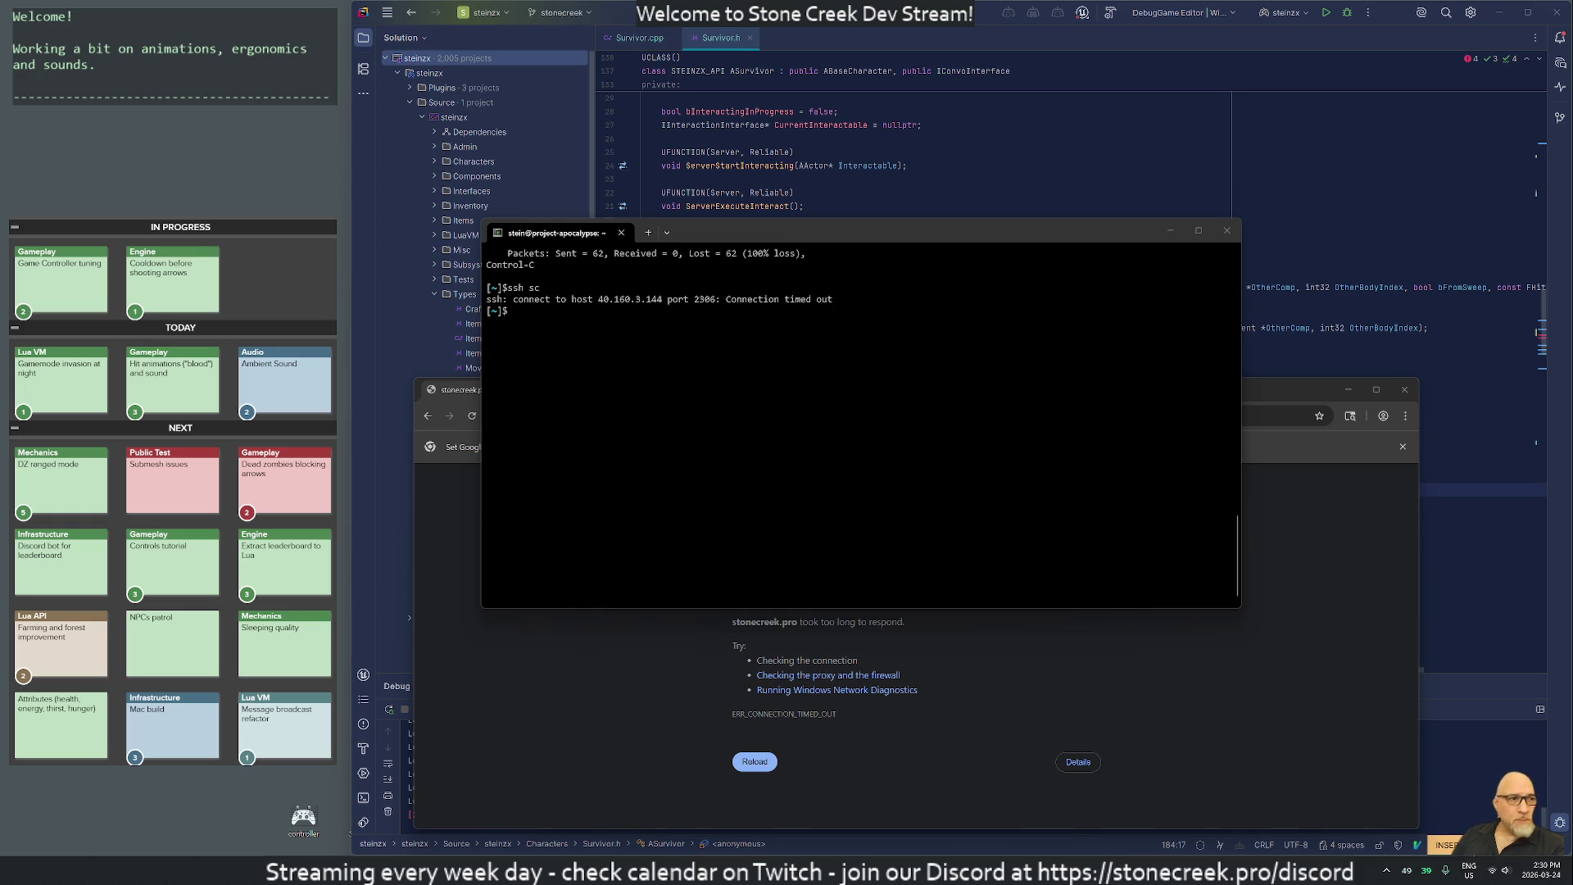
click(873, 371)
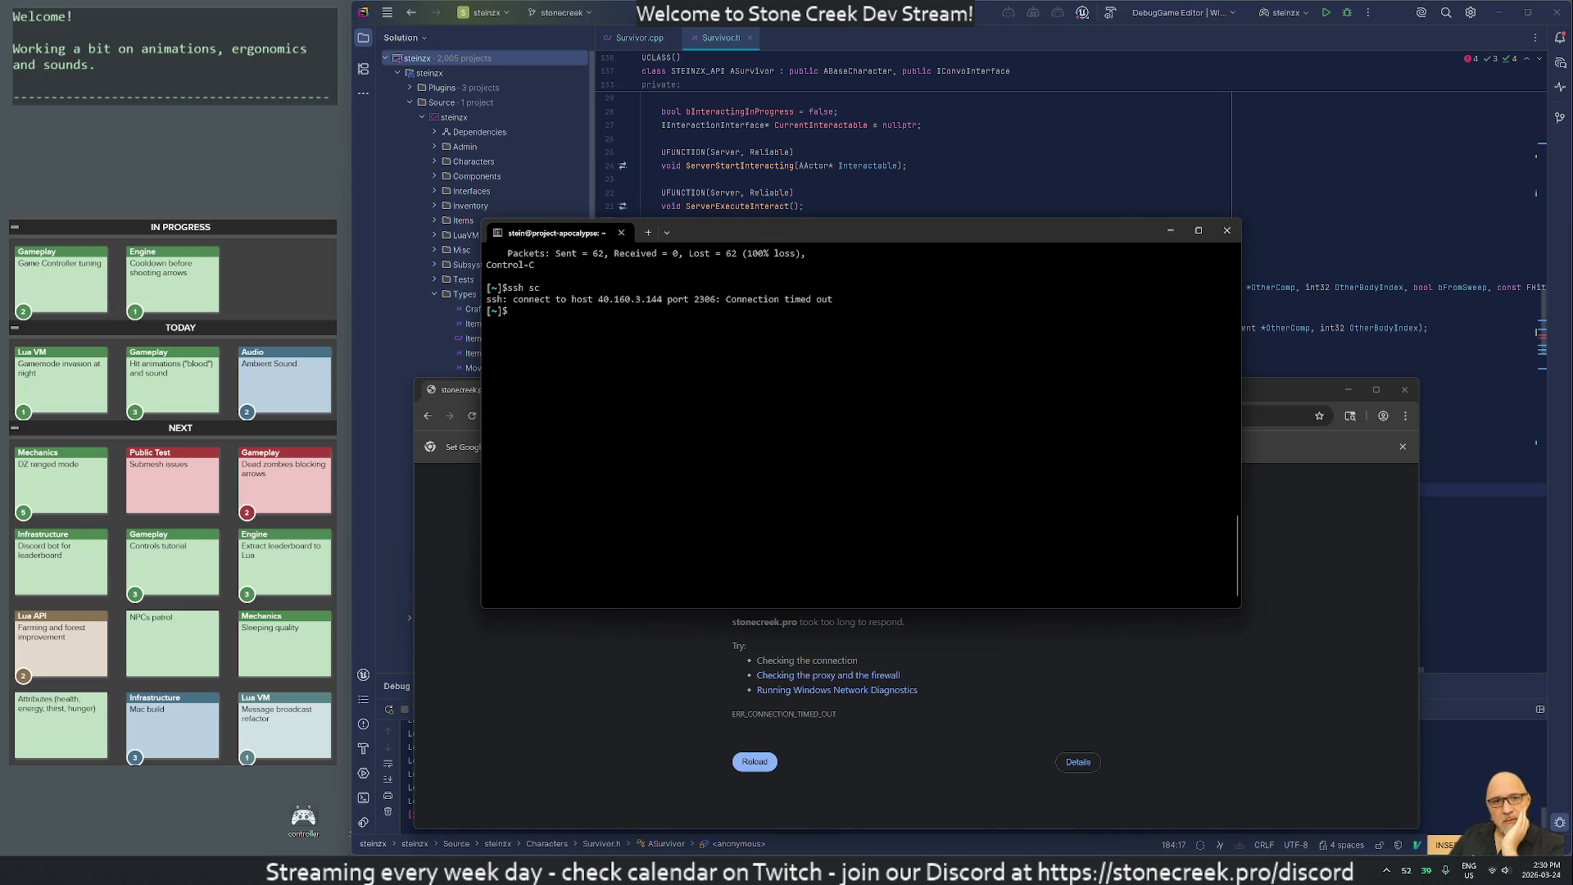
key(alt+Tab)
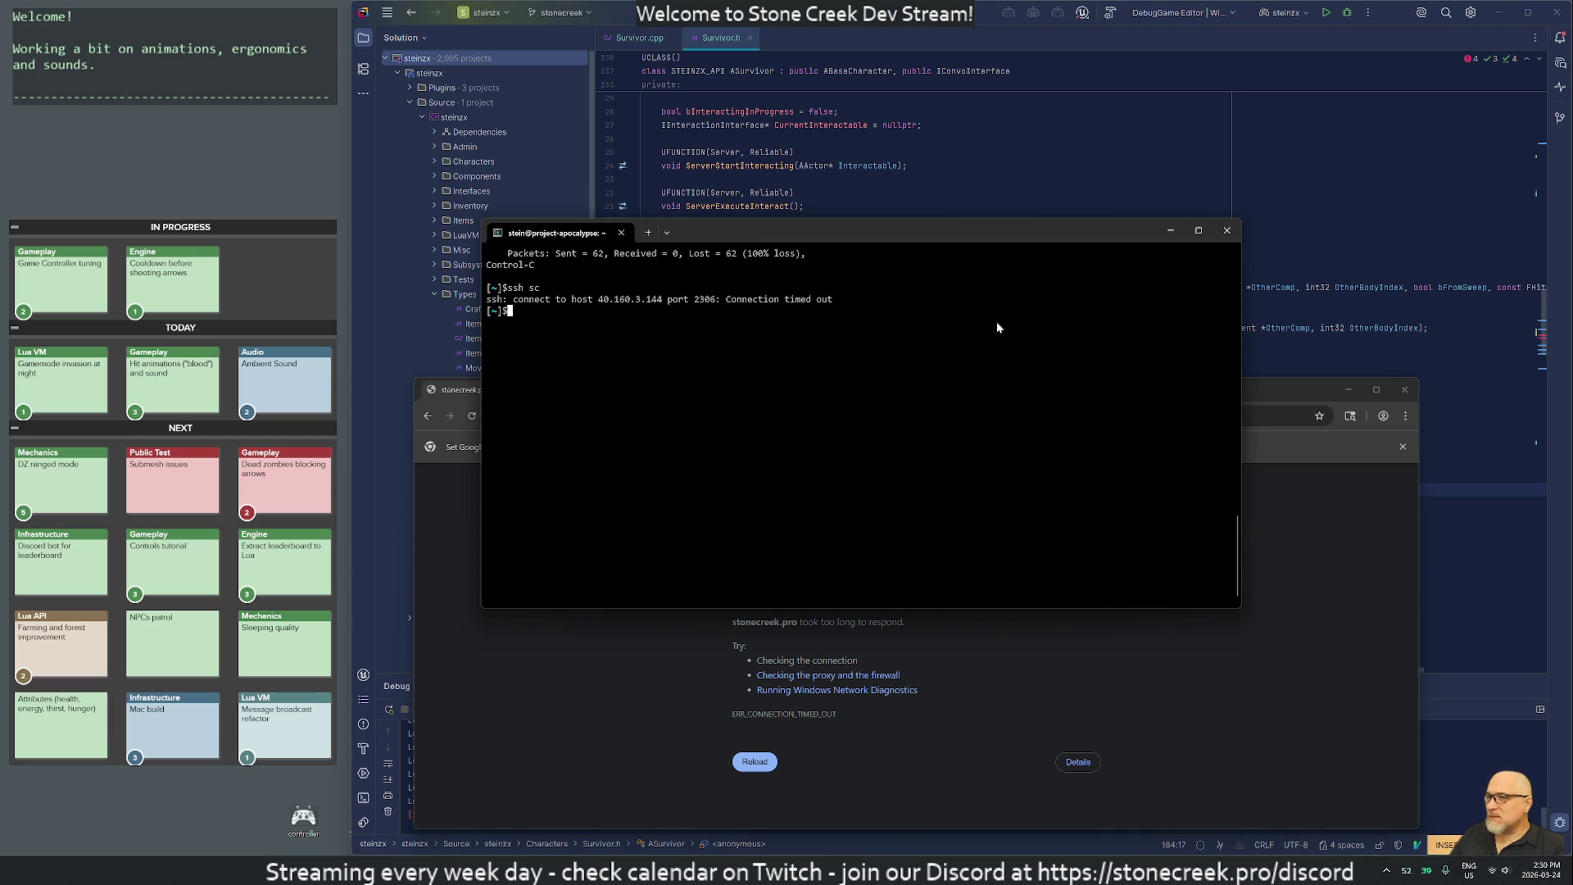
mouse_move(820, 232)
mouse_down()
mouse_move(969, 221)
mouse_move(853, 156)
mouse_up()
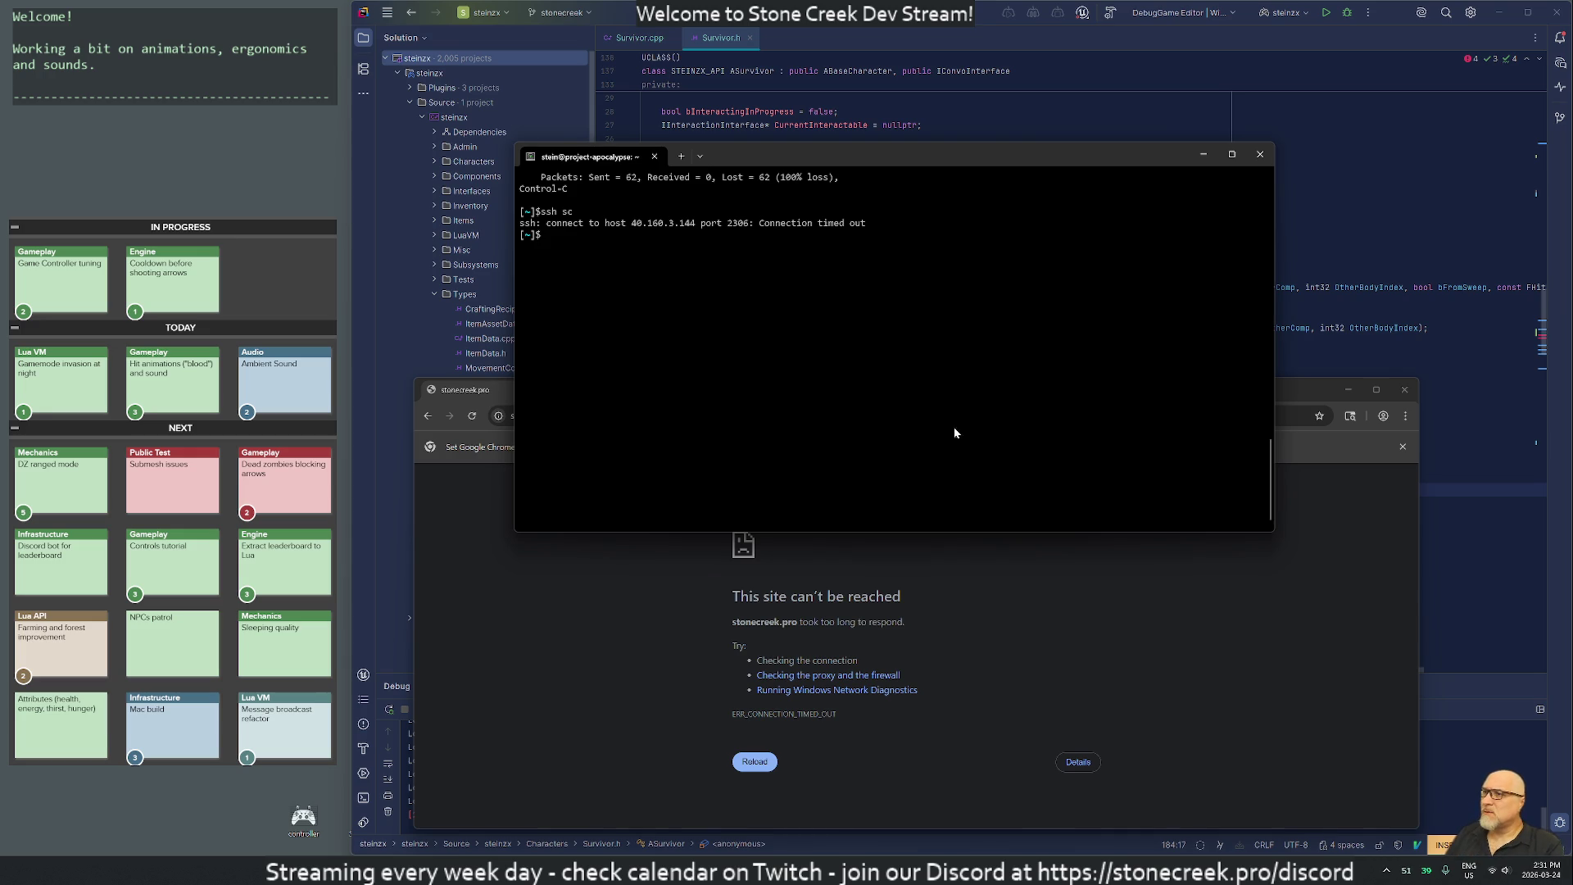
Rerun 'ssh sc' twice after it times out on 40.160.3.144 port 2306.
key(Up)
key(Return)
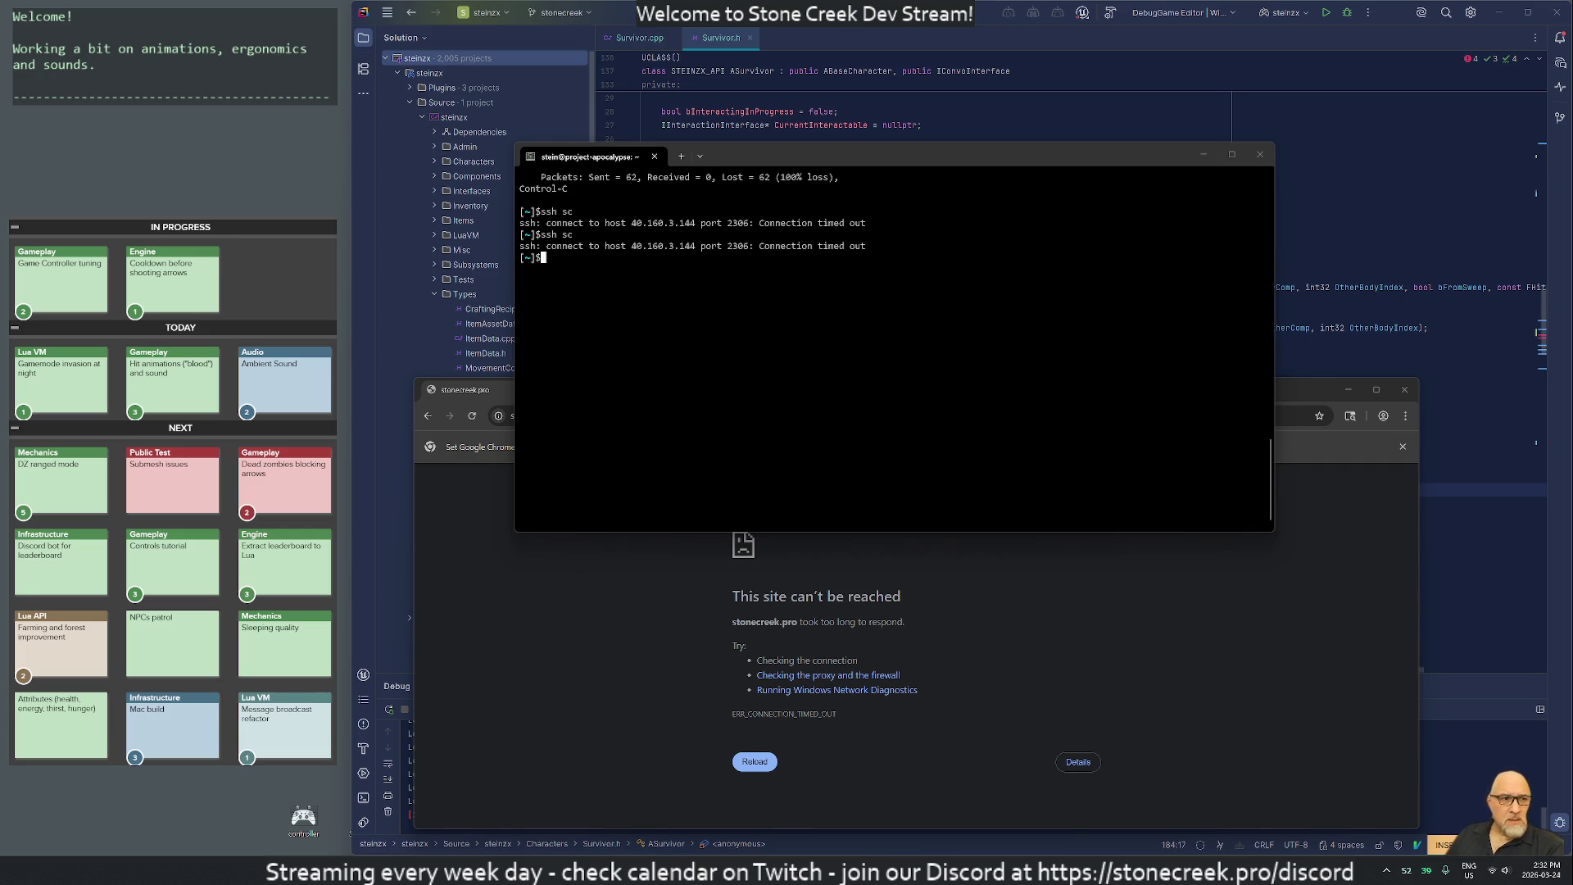
text(ssh sc)
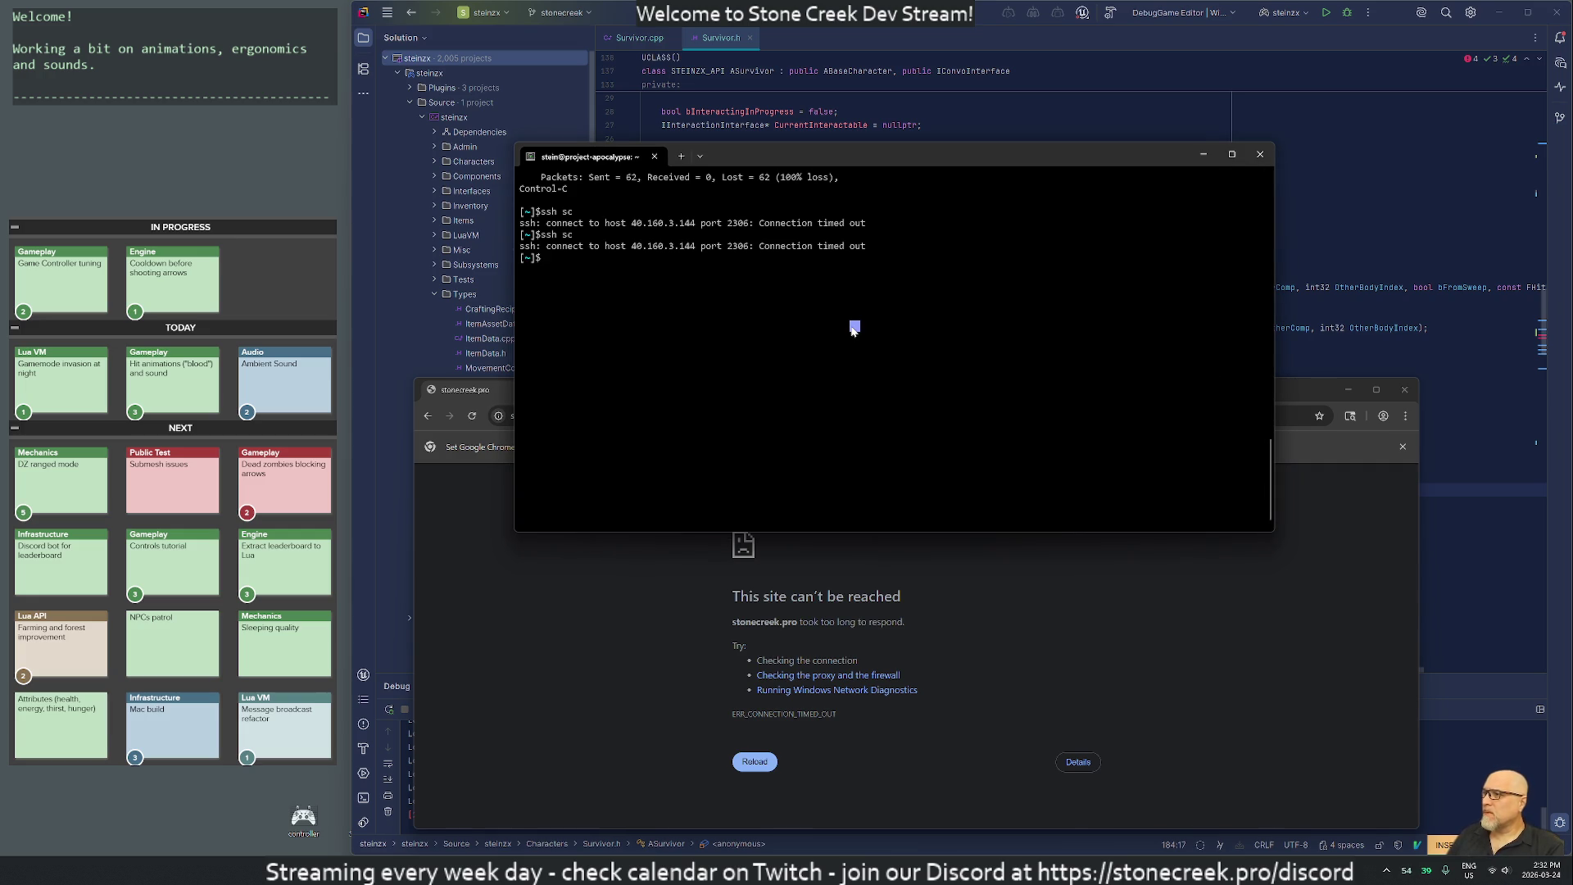
key(Return)
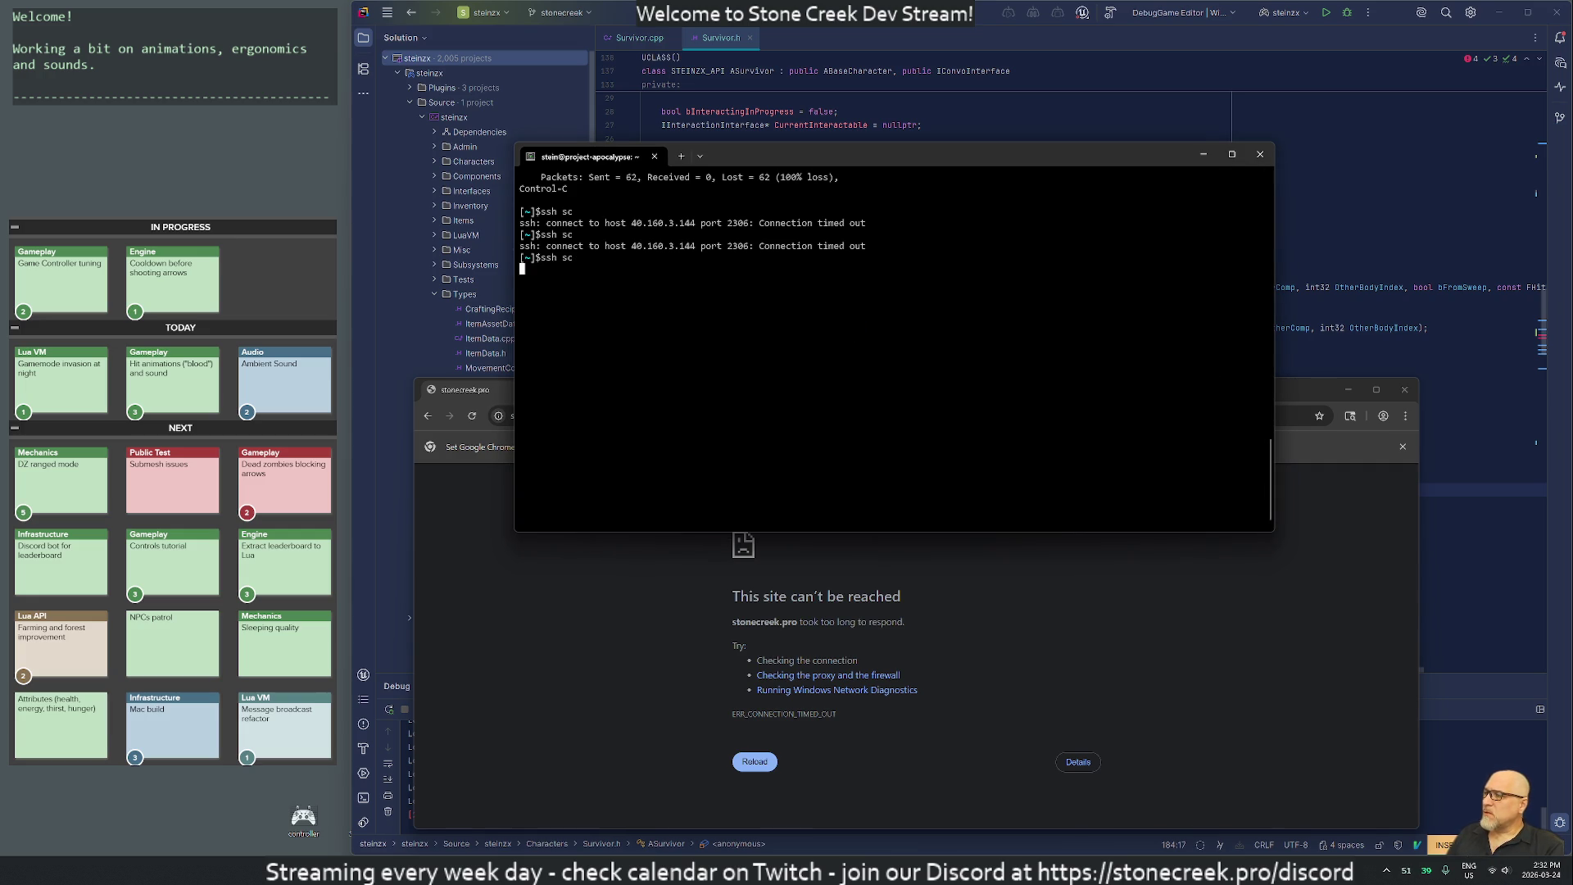